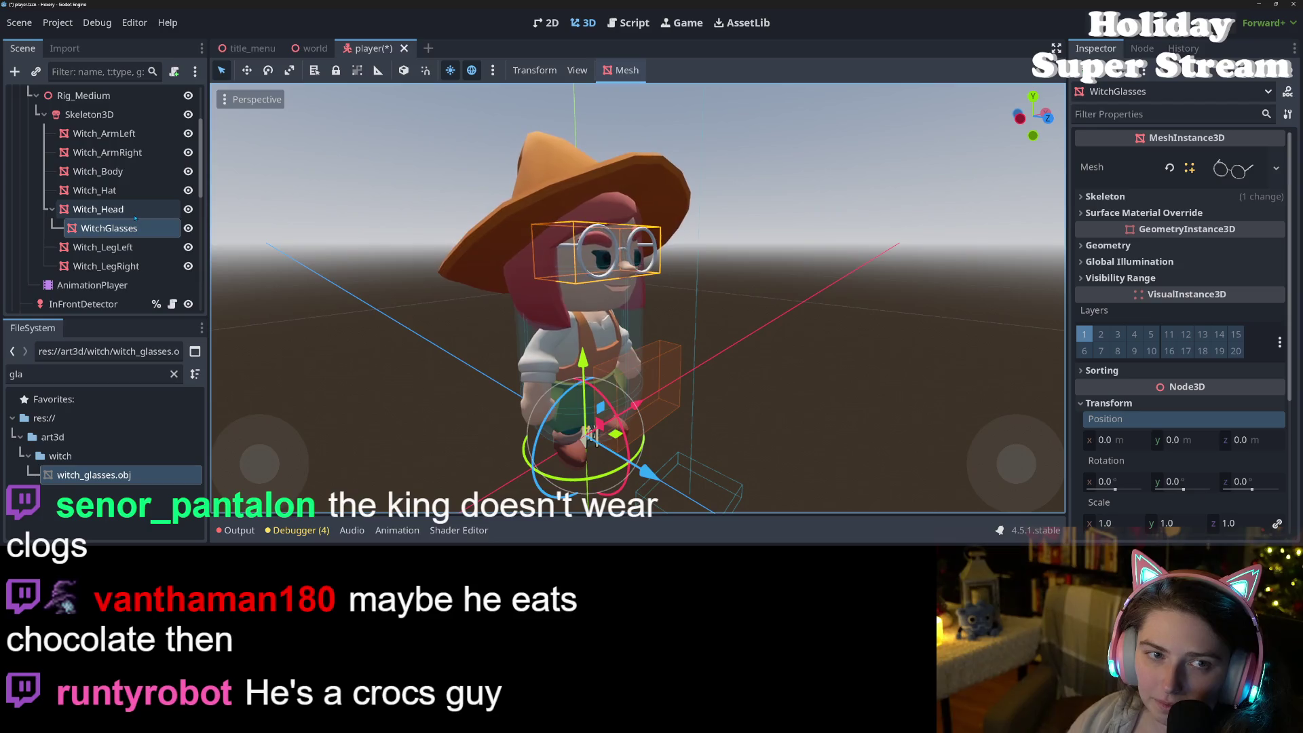
# Step: Delete the head-parented WitchGlasses node, then step back through the undo history
pyautogui.press('Delete')
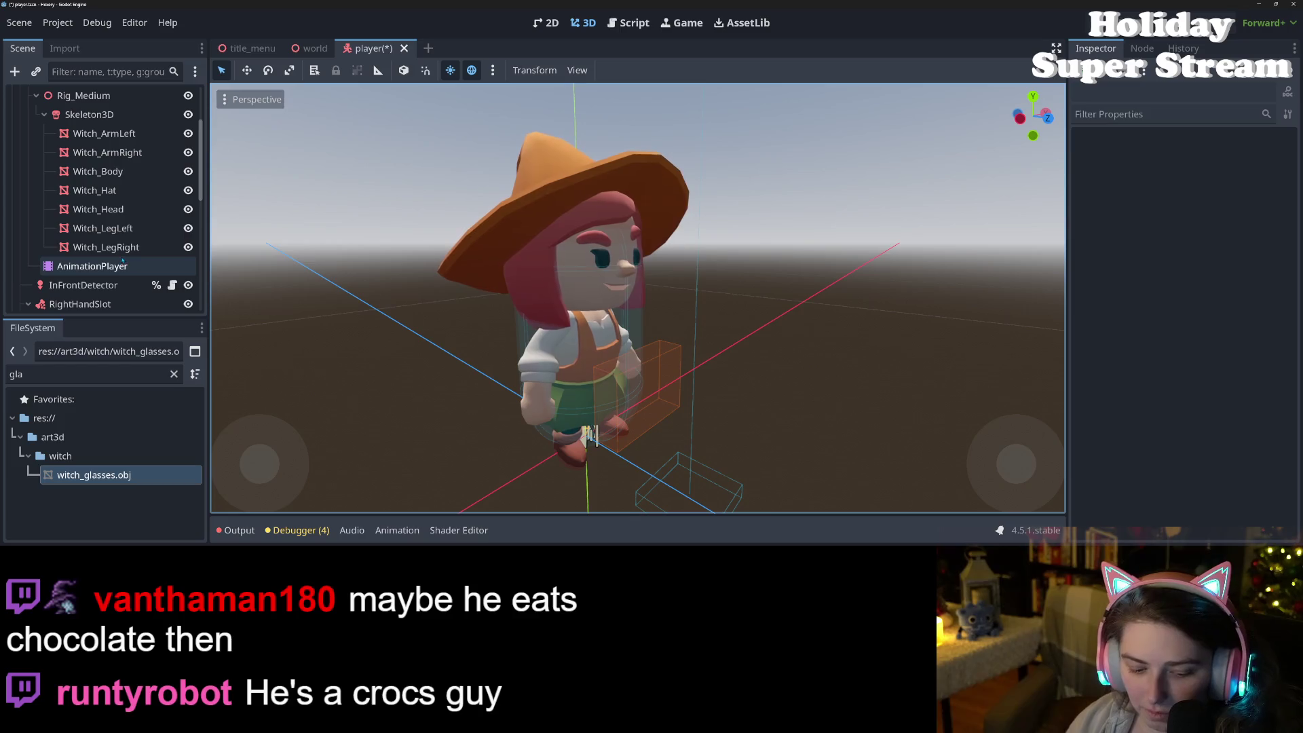
pyautogui.hotkey('ctrl', 'z')
pyautogui.hotkey('ctrl', 'z')
pyautogui.hotkey('ctrl', 'z')
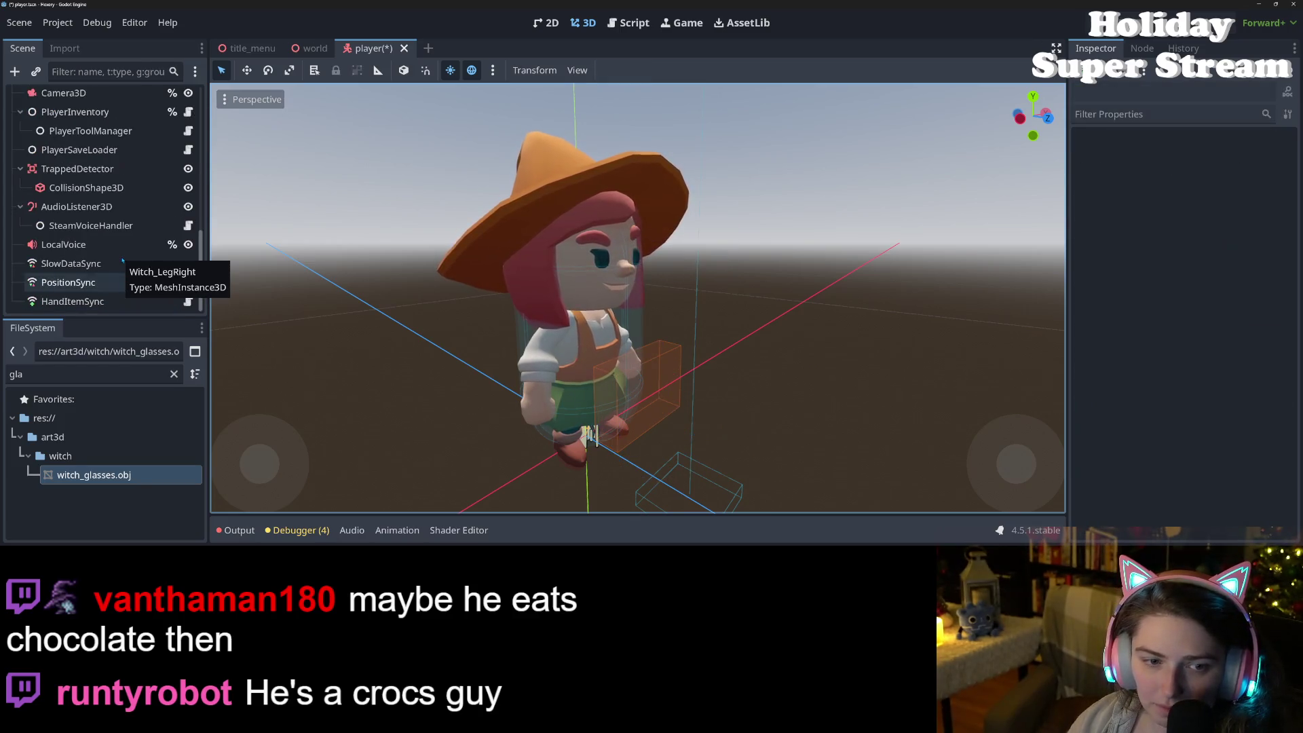
pyautogui.hotkey('ctrl', 'z')
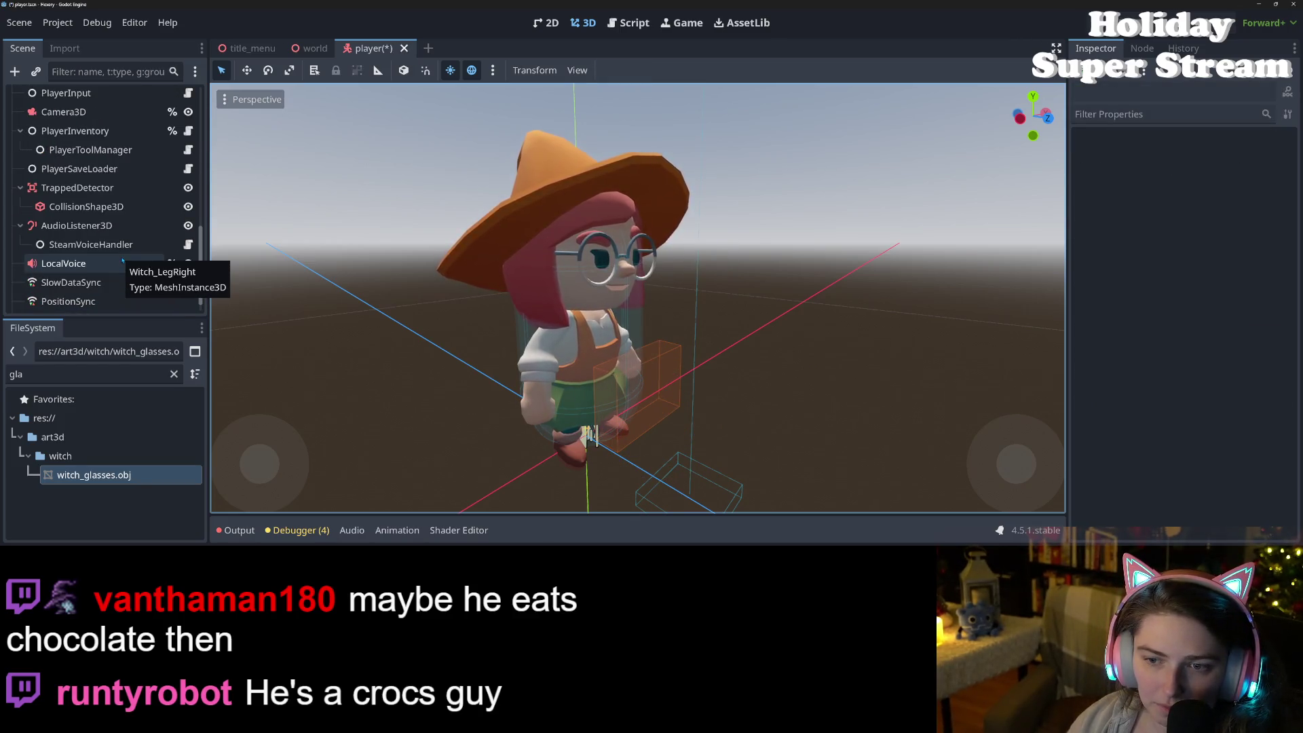
# Step: Restore Witch_Glasses under Skeleton3D with Skin, Skeleton and surface material override, then save the scene
pyautogui.hotkey('ctrl', 'z')
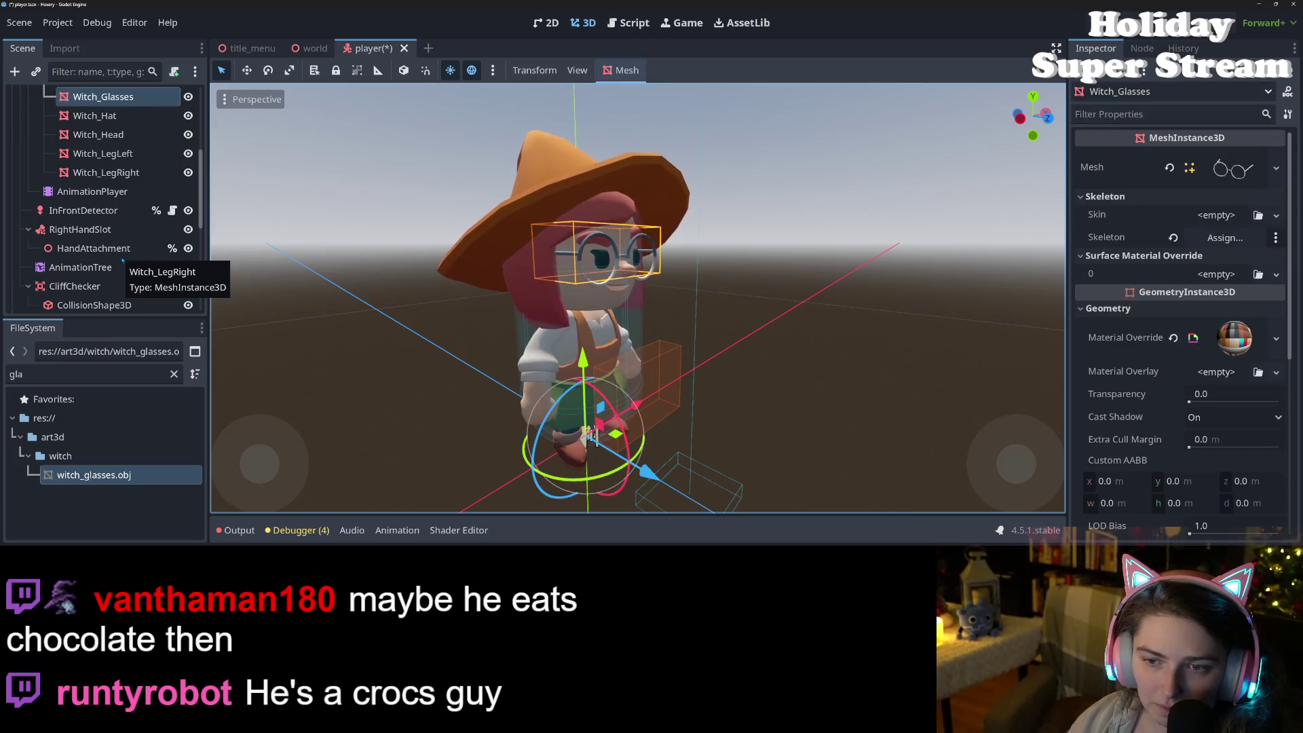
pyautogui.hotkey('ctrl', 'z')
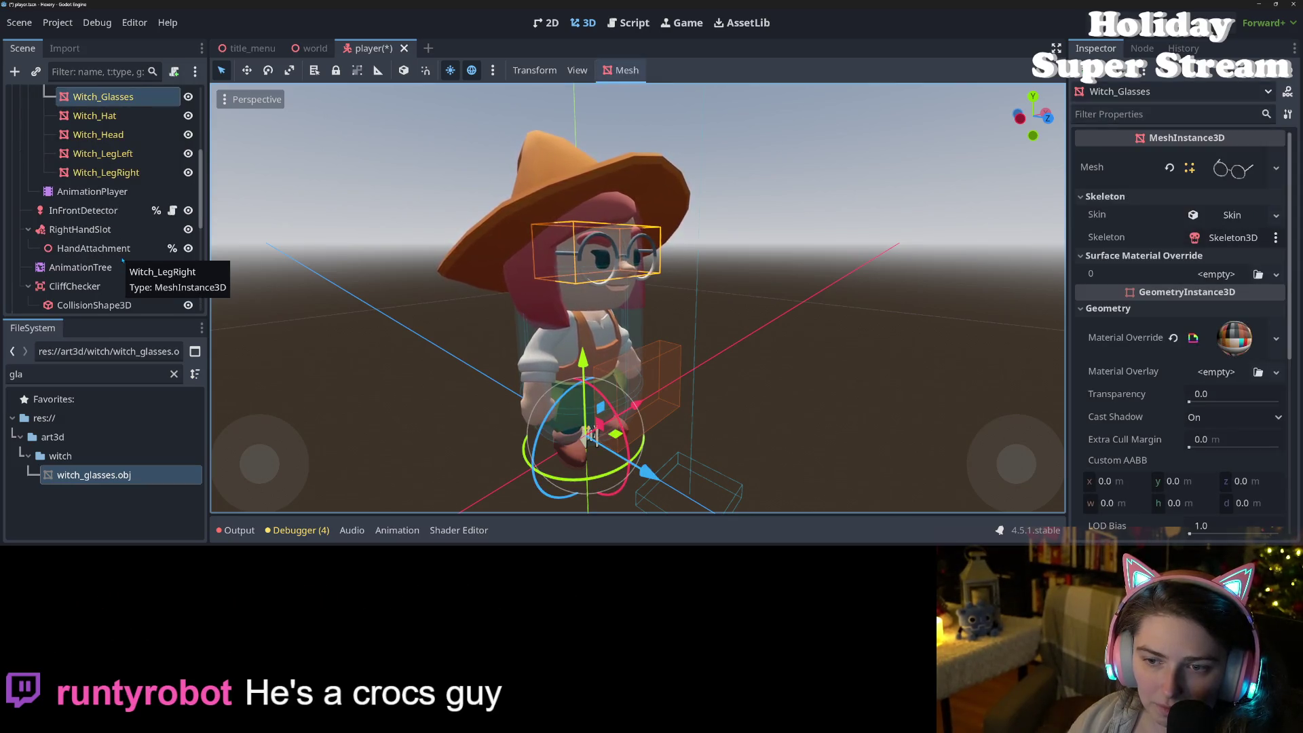
pyautogui.hotkey('ctrl', 'z')
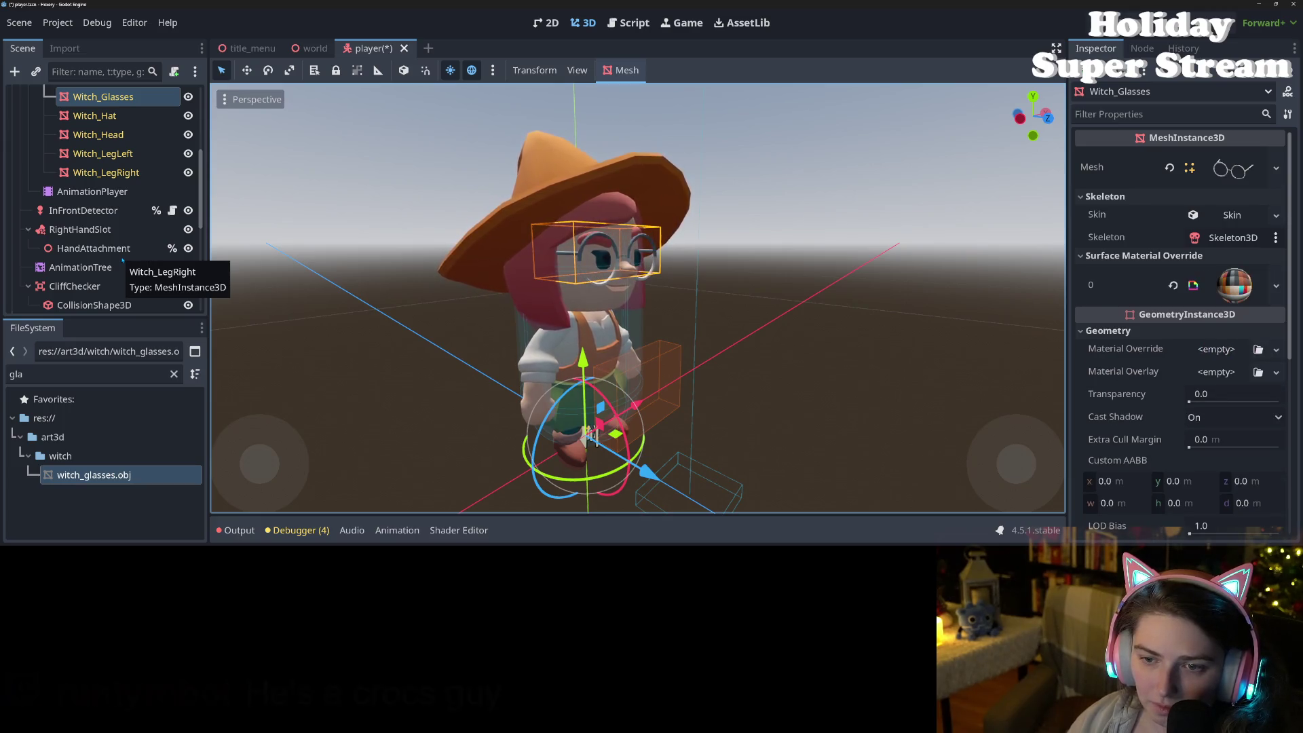
pyautogui.hotkey('ctrl', 'z')
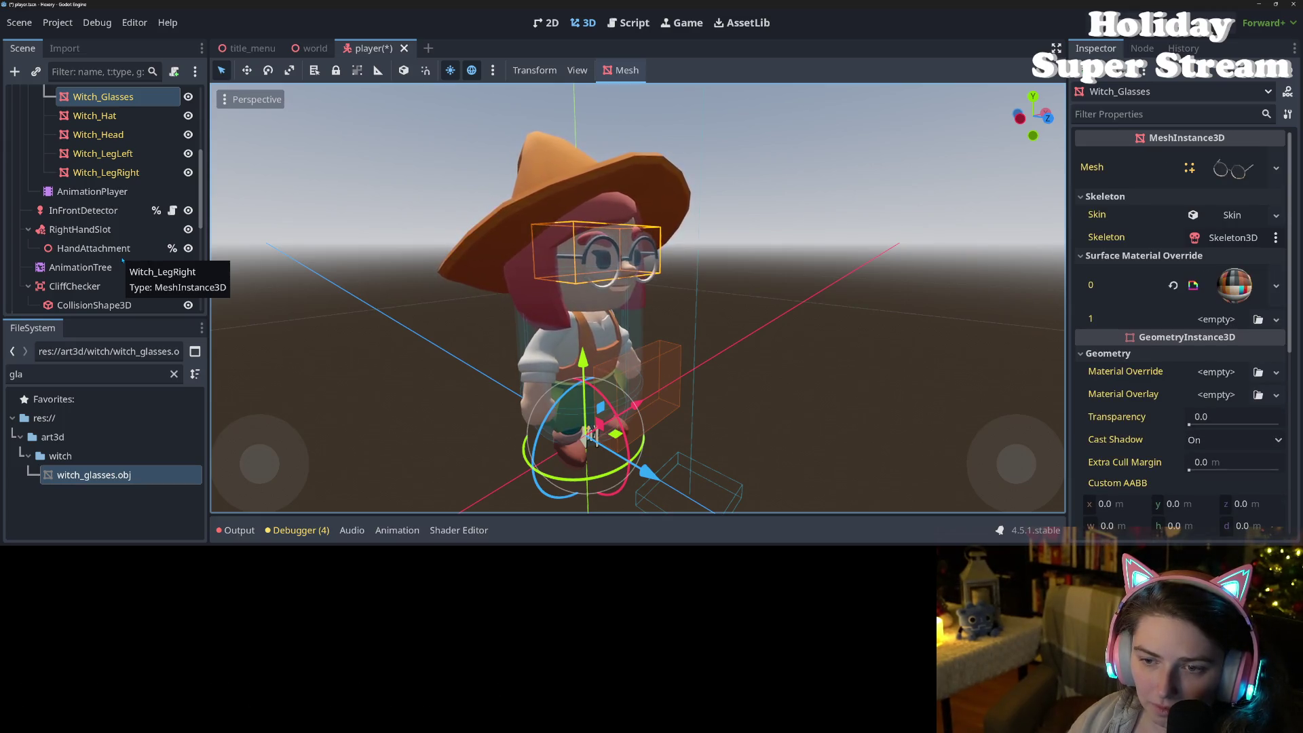
pyautogui.hotkey('ctrl', 's')
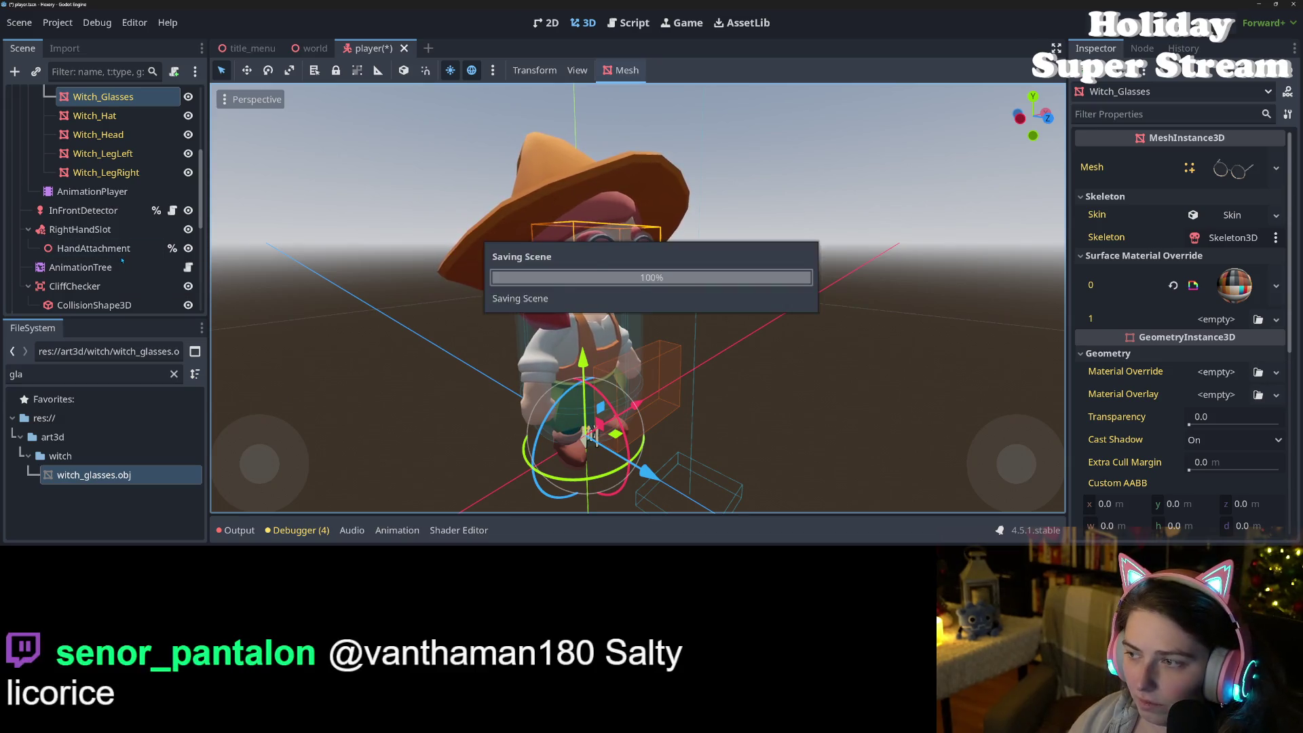
pyautogui.moveTo(789, 405)
pyautogui.mouseDown()
pyautogui.moveTo(500, 368)
pyautogui.moveTo(600, 407)
pyautogui.moveTo(617, 387)
pyautogui.moveTo(563, 368)
pyautogui.moveTo(637, 359)
pyautogui.mouseUp()
pyautogui.scroll(5, 500, 368)
pyautogui.scroll(-6, 601, 407)
pyautogui.click(600, 407)
pyautogui.scroll(4, 563, 368)
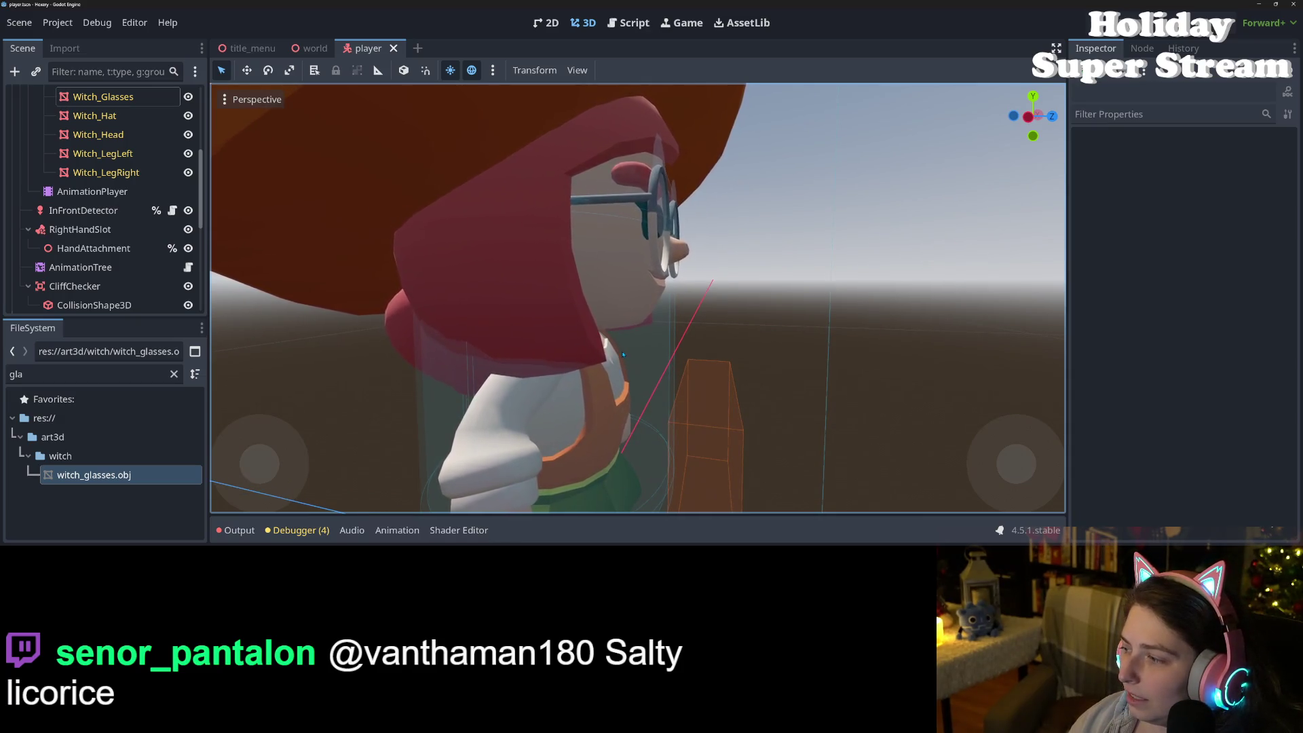
pyautogui.scroll(-5, 595, 360)
pyautogui.moveTo(595, 360); pyautogui.dragTo(545, 388)
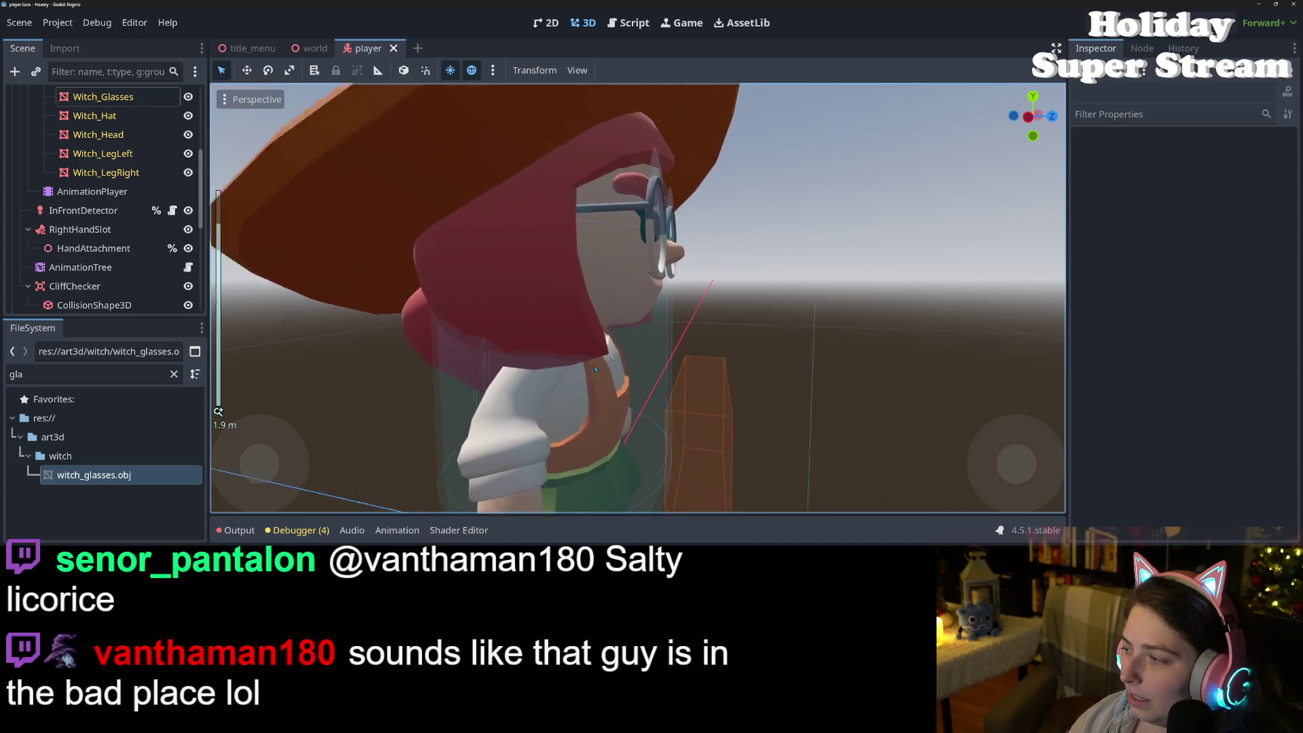
pyautogui.scroll(-4, 545, 388)
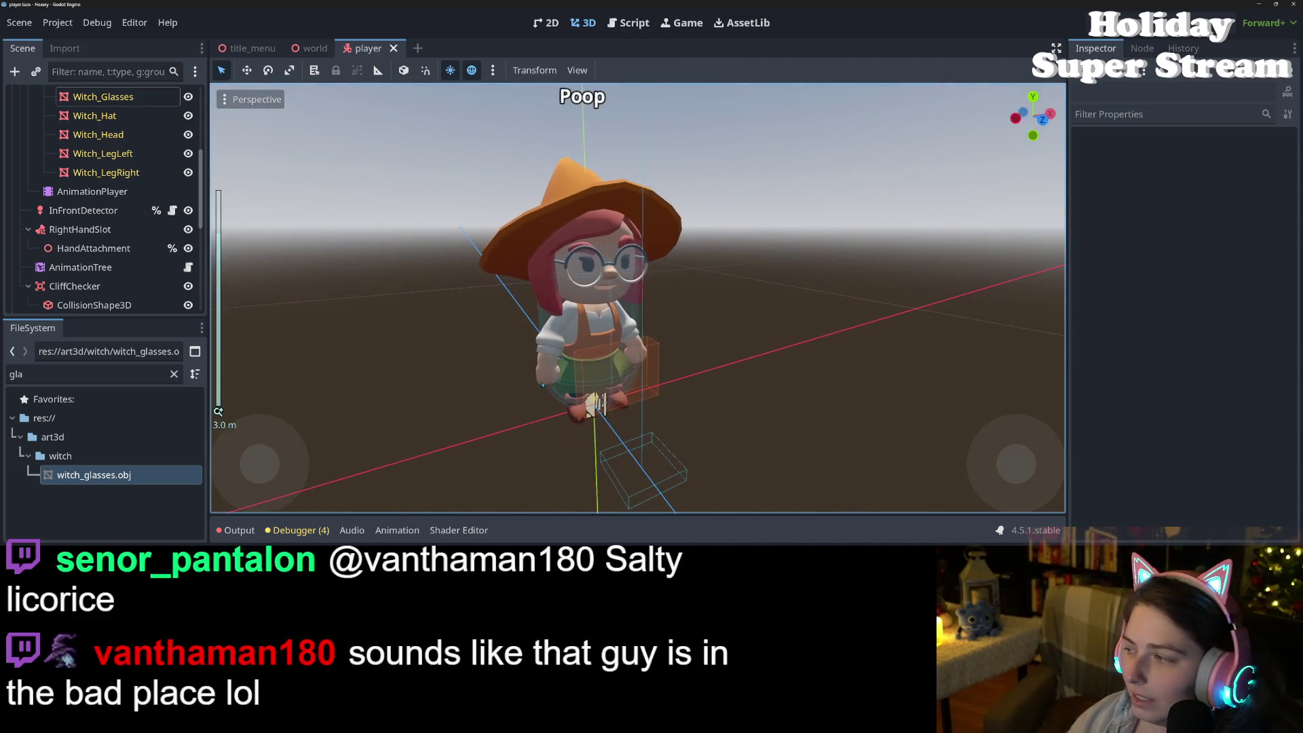
pyautogui.moveTo(657, 400)
pyautogui.mouseDown()
pyautogui.moveTo(610, 377)
pyautogui.moveTo(618, 394)
pyautogui.moveTo(682, 370)
pyautogui.moveTo(741, 377)
pyautogui.moveTo(628, 377)
pyautogui.mouseUp()
pyautogui.scroll(-3, 613, 371)
pyautogui.scroll(3, 617, 394)
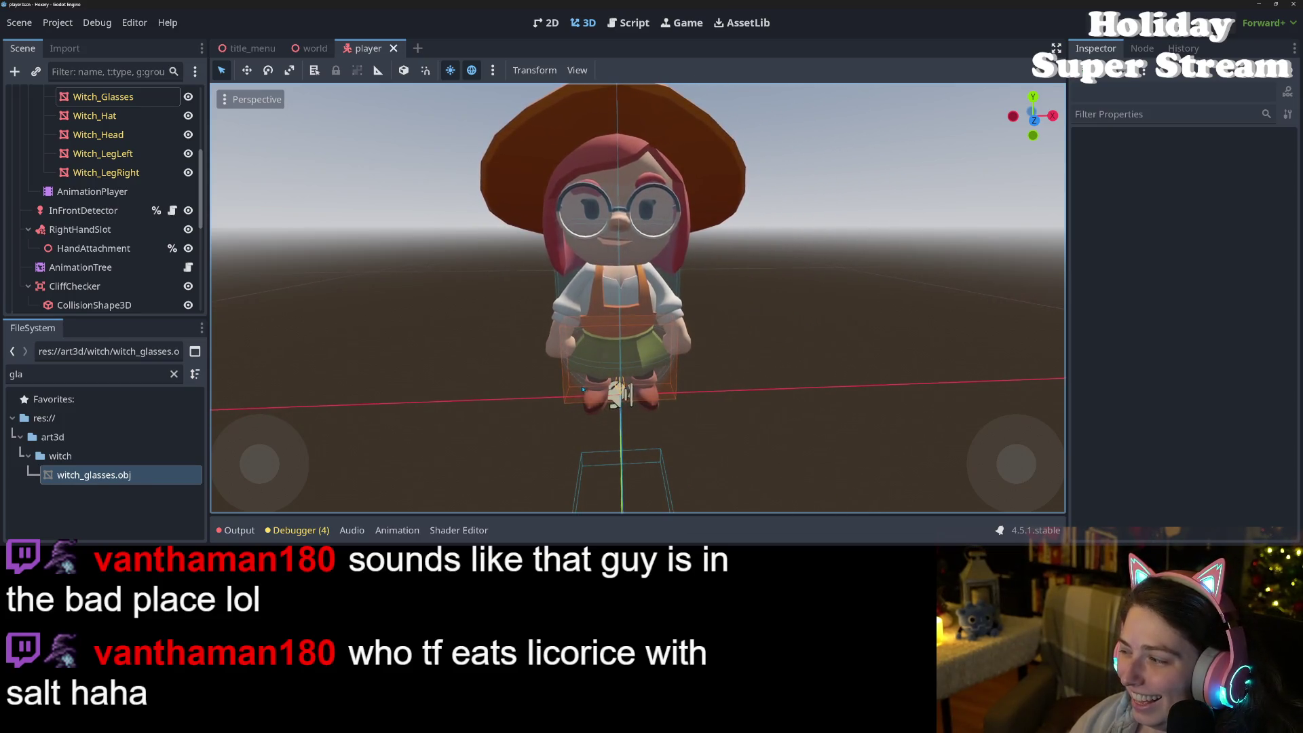
pyautogui.scroll(-4, 628, 377)
pyautogui.scroll(-10, 627, 385)
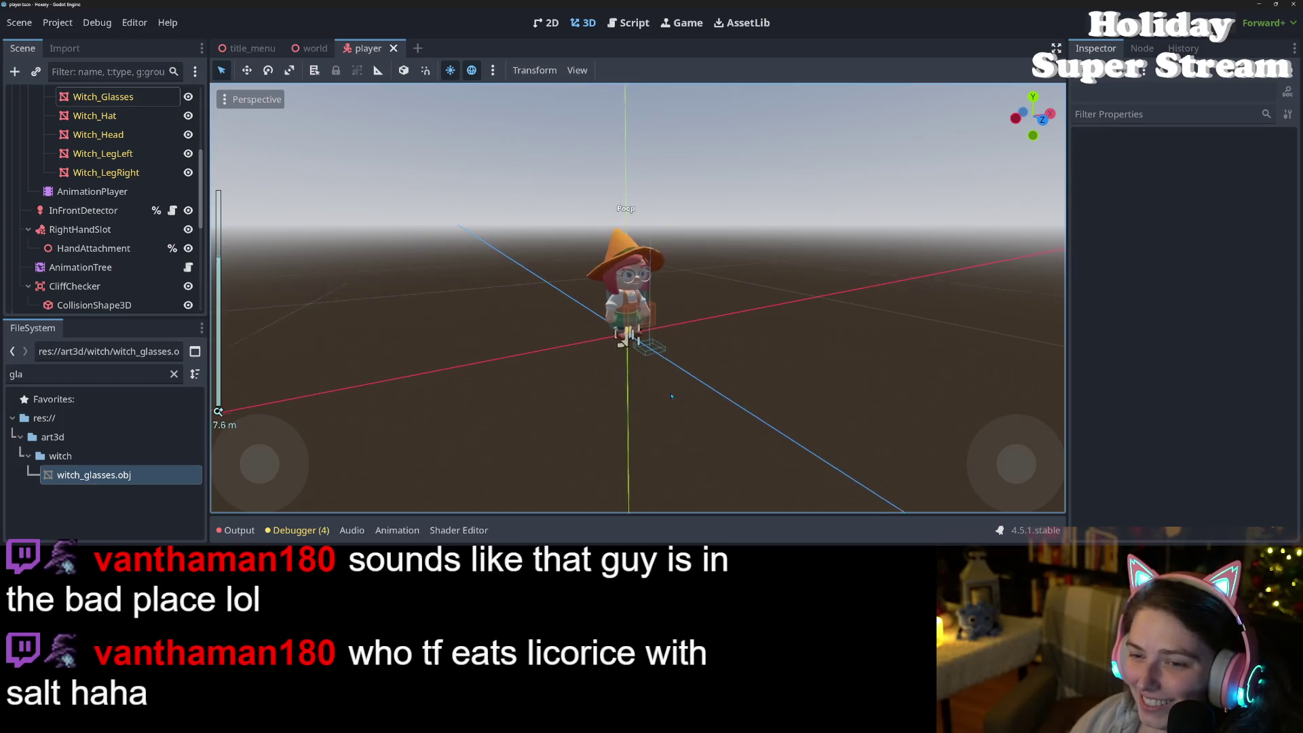
pyautogui.moveTo(719, 412); pyautogui.dragTo(685, 405)
pyautogui.scroll(3, 684, 405)
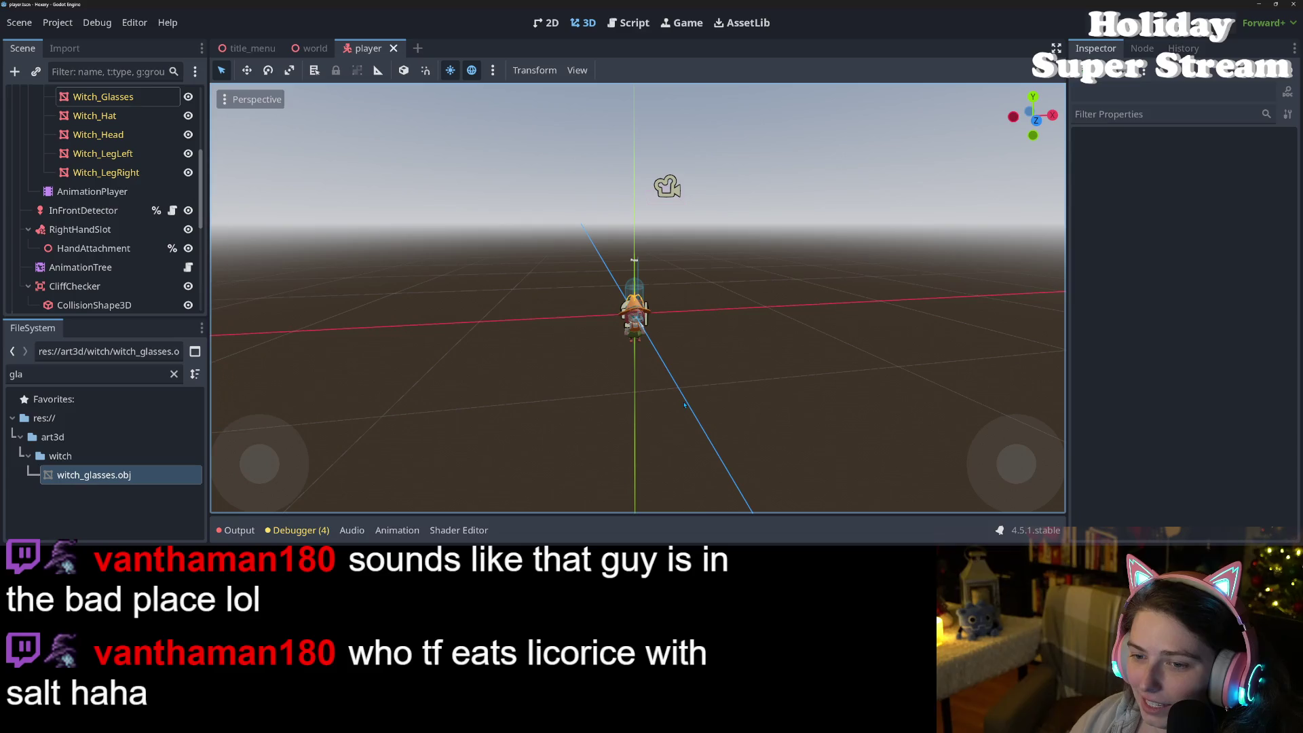
pyautogui.scroll(-2, 684, 405)
pyautogui.scroll(7, 684, 405)
pyautogui.scroll(8, 684, 405)
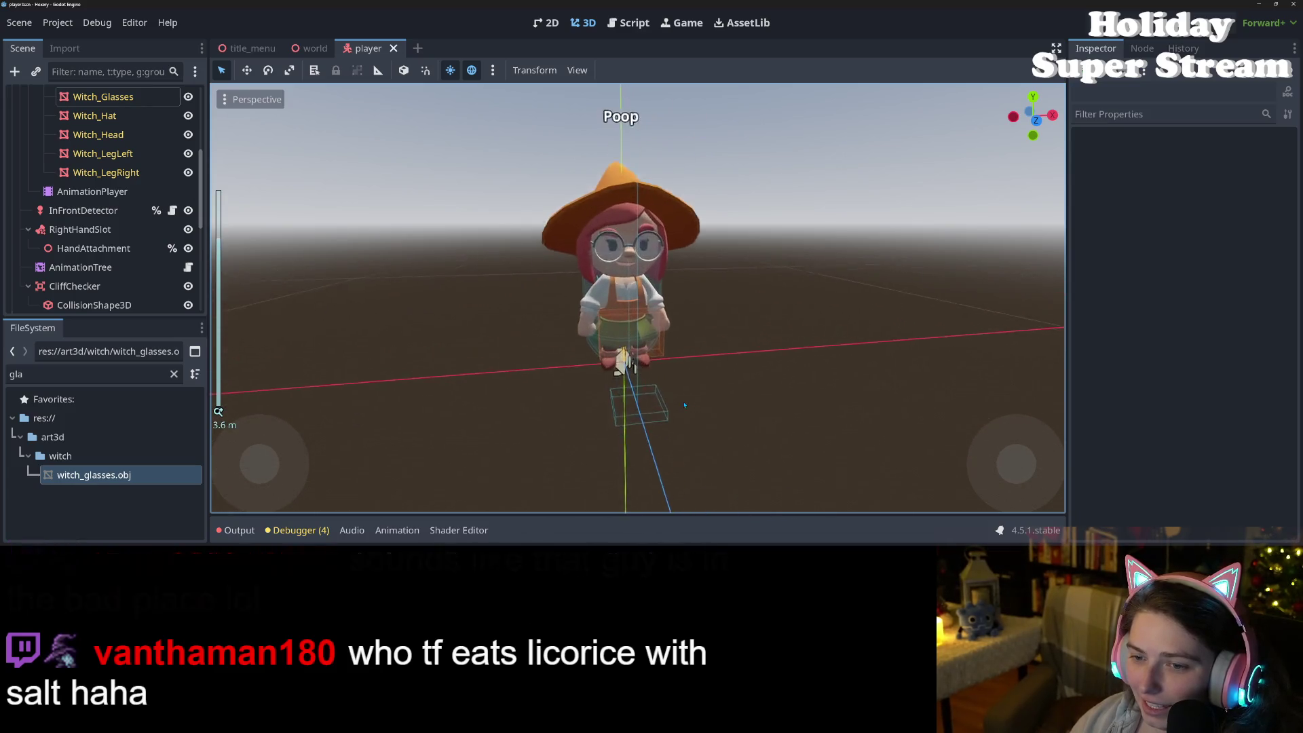
pyautogui.moveTo(522, 435)
pyautogui.mouseDown()
pyautogui.moveTo(562, 459)
pyautogui.moveTo(587, 436)
pyautogui.mouseUp()
pyautogui.scroll(-4, 568, 449)
pyautogui.scroll(3, 588, 437)
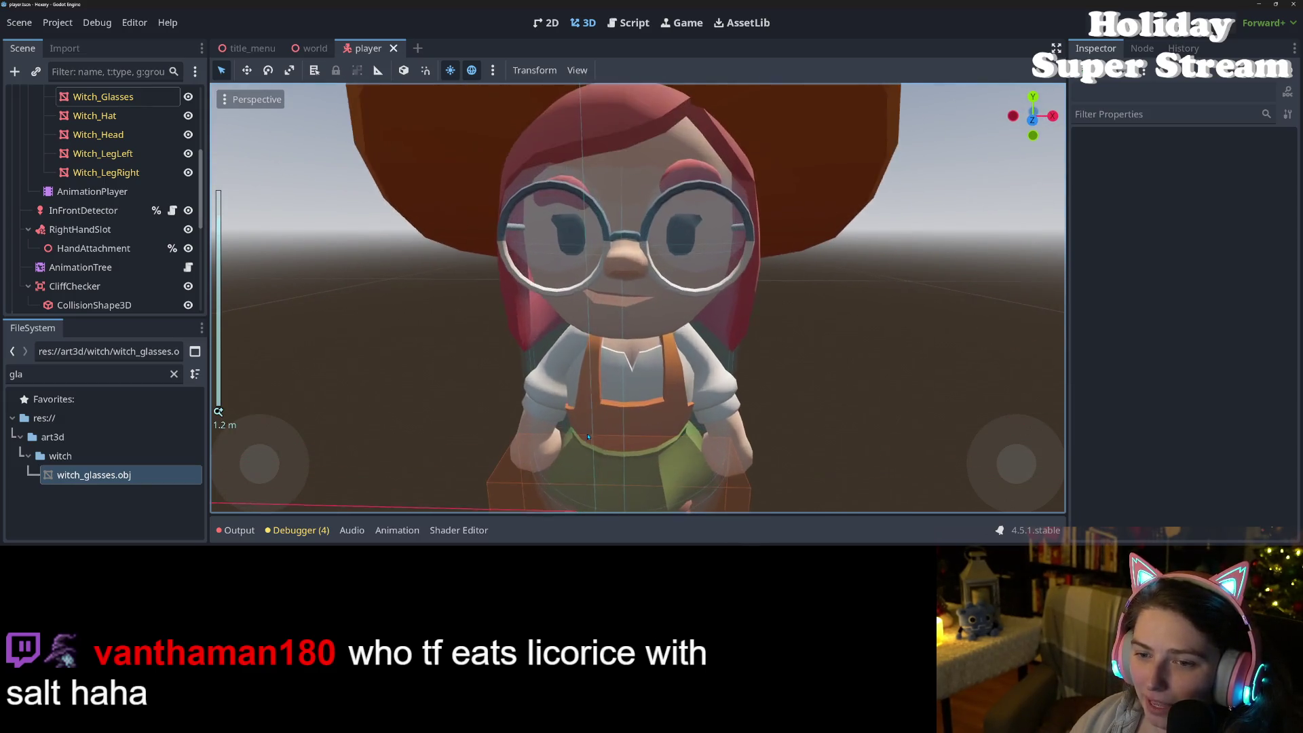
pyautogui.scroll(-3, 588, 436)
pyautogui.scroll(-1, 548, 430)
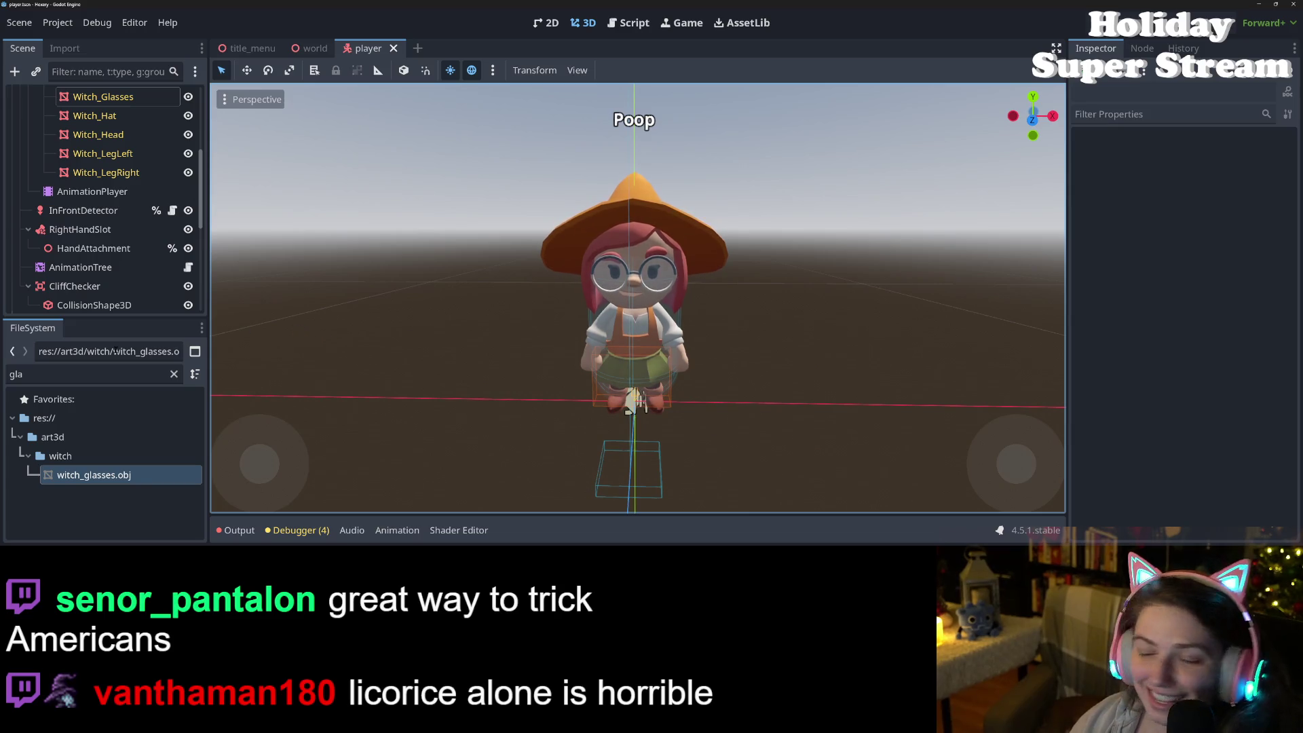
pyautogui.scroll(4, 128, 243)
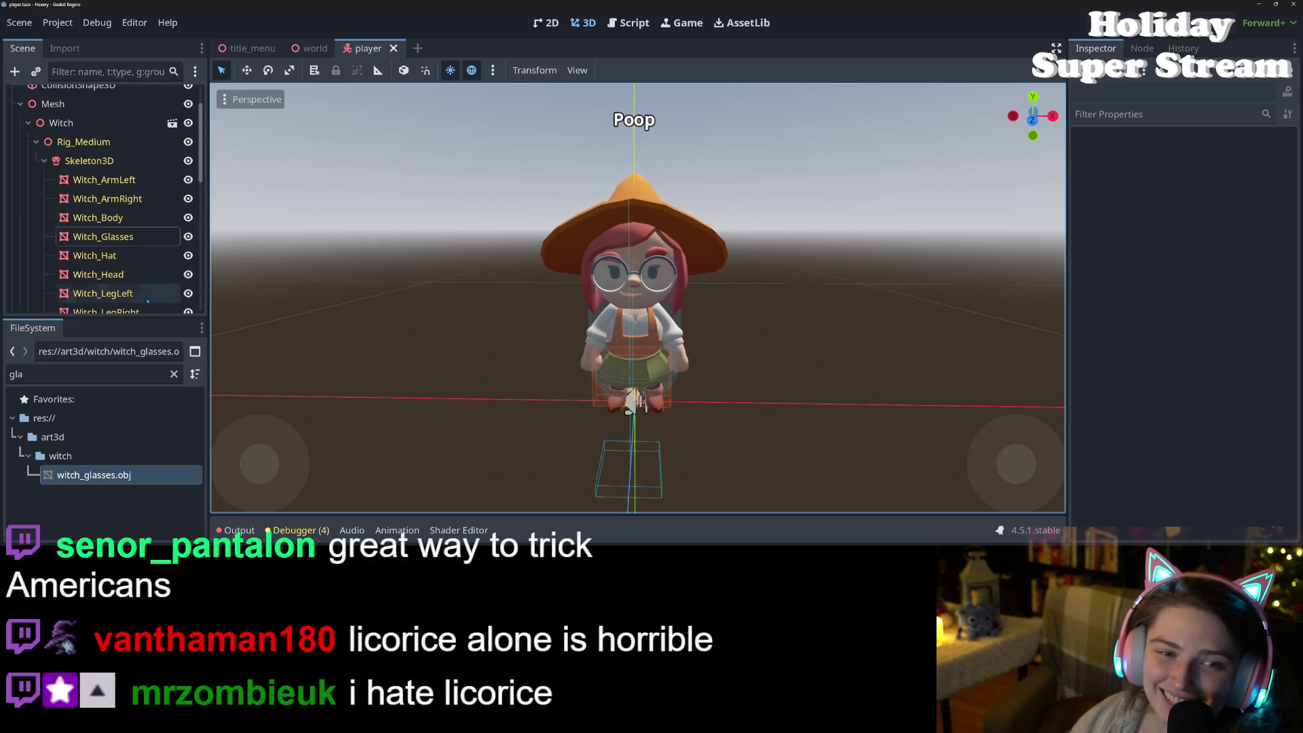
# Step: Expand Witch_Glasses' Mesh to inspect Surface 0 'witch' and Surface 1 'glass', then collapse it
pyautogui.click(129, 241)
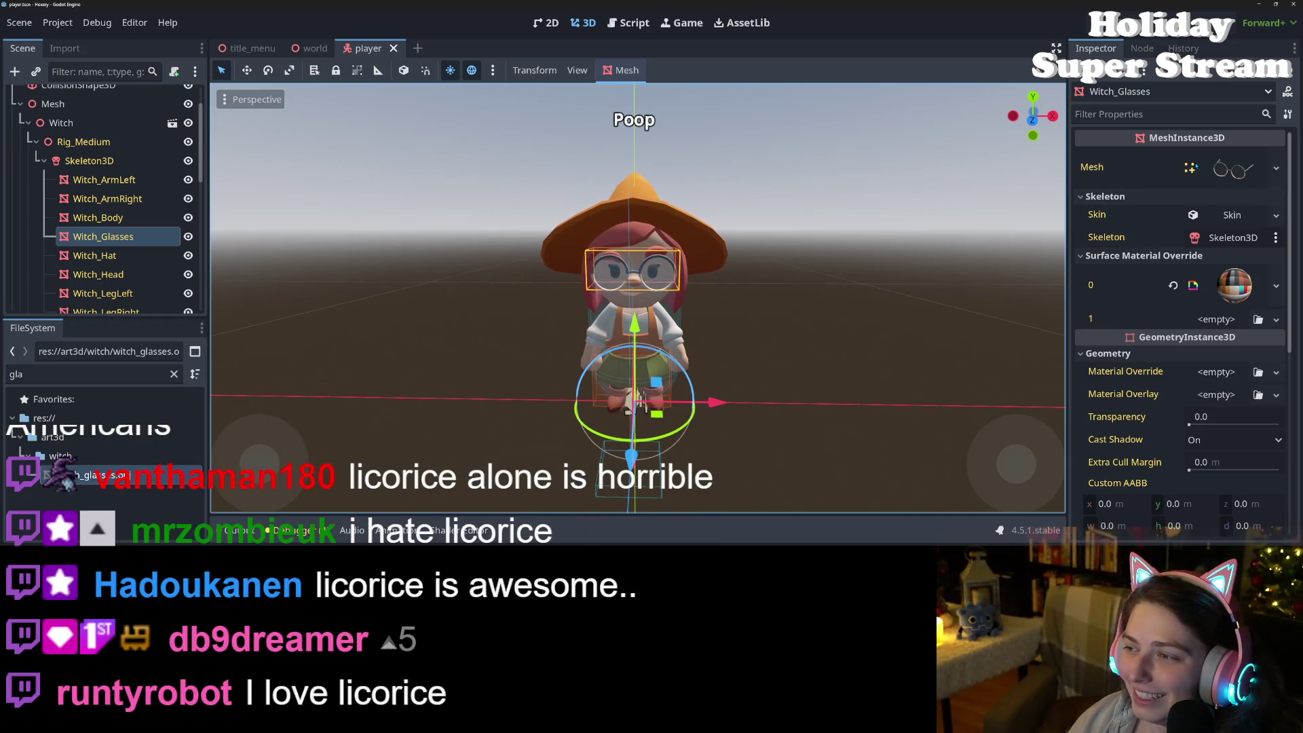
pyautogui.click(1228, 173)
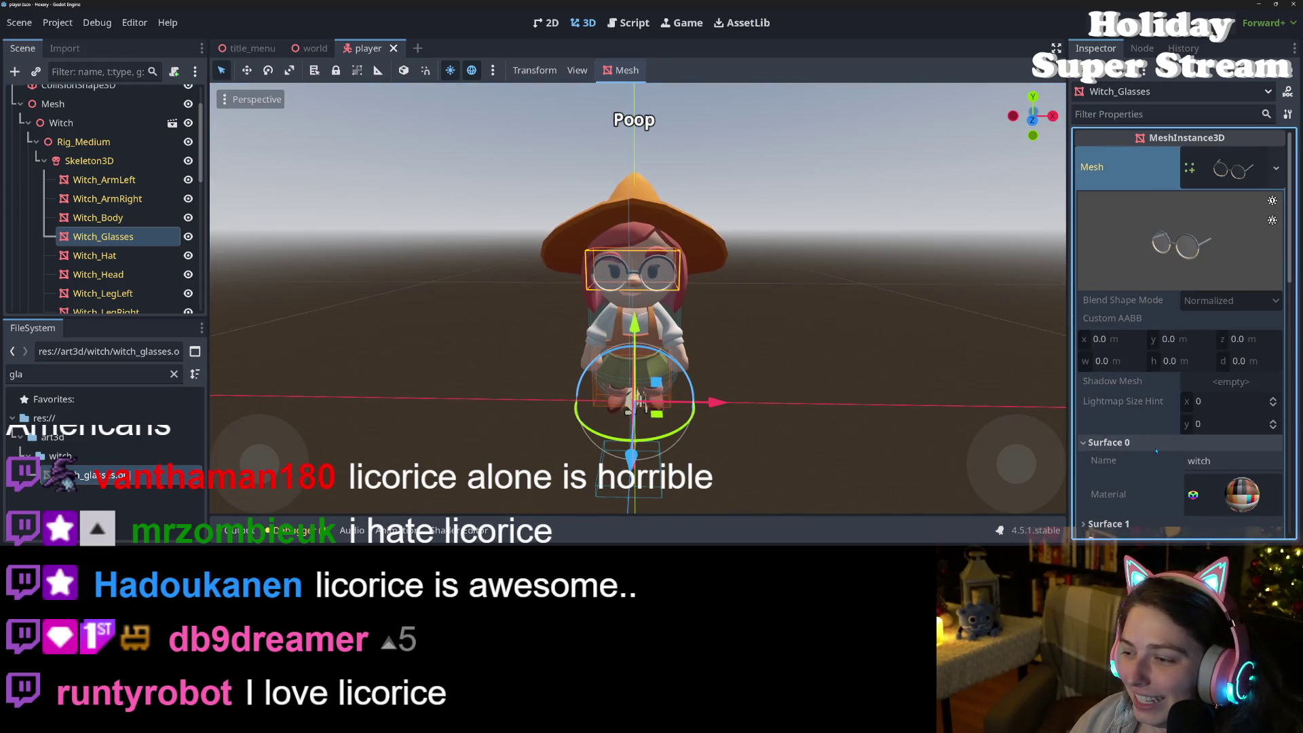
pyautogui.click(1136, 459)
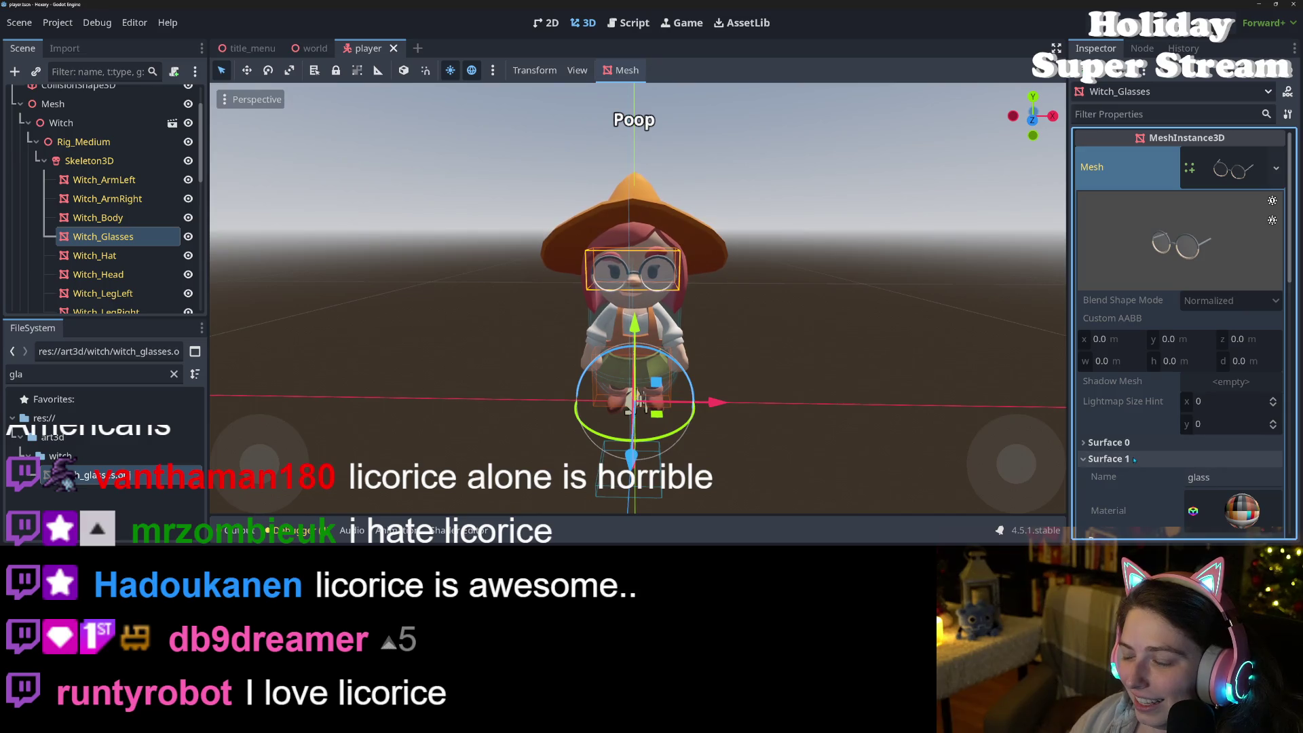
pyautogui.click(1134, 460)
pyautogui.click(1131, 444)
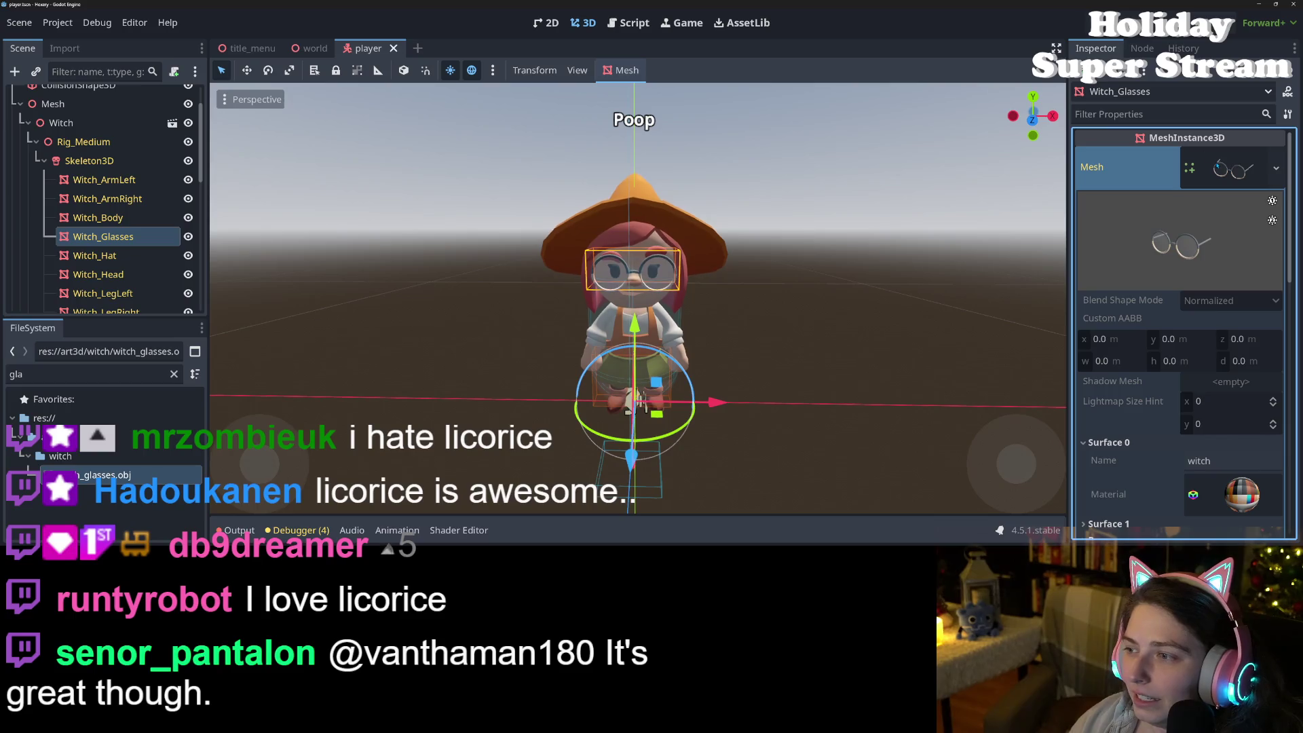
pyautogui.click(1225, 169)
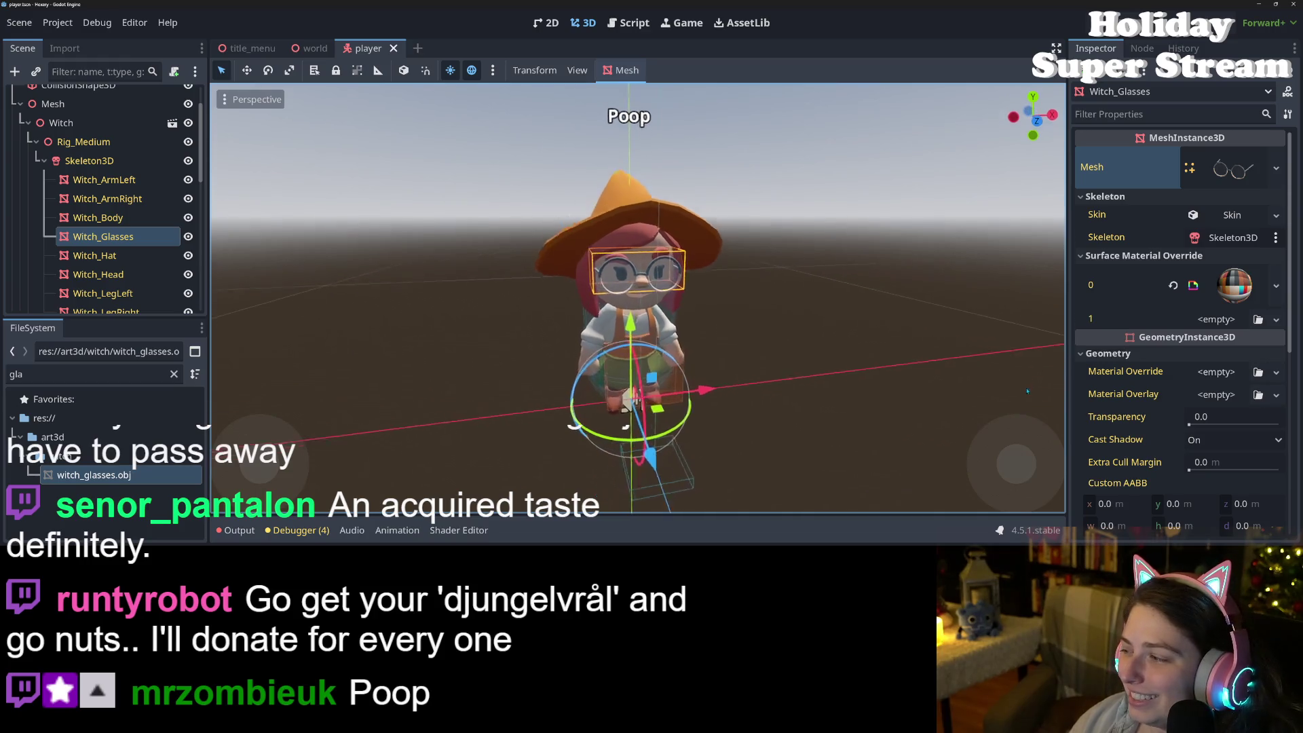
pyautogui.scroll(3, 1058, 363)
pyautogui.moveTo(968, 332); pyautogui.dragTo(919, 310)
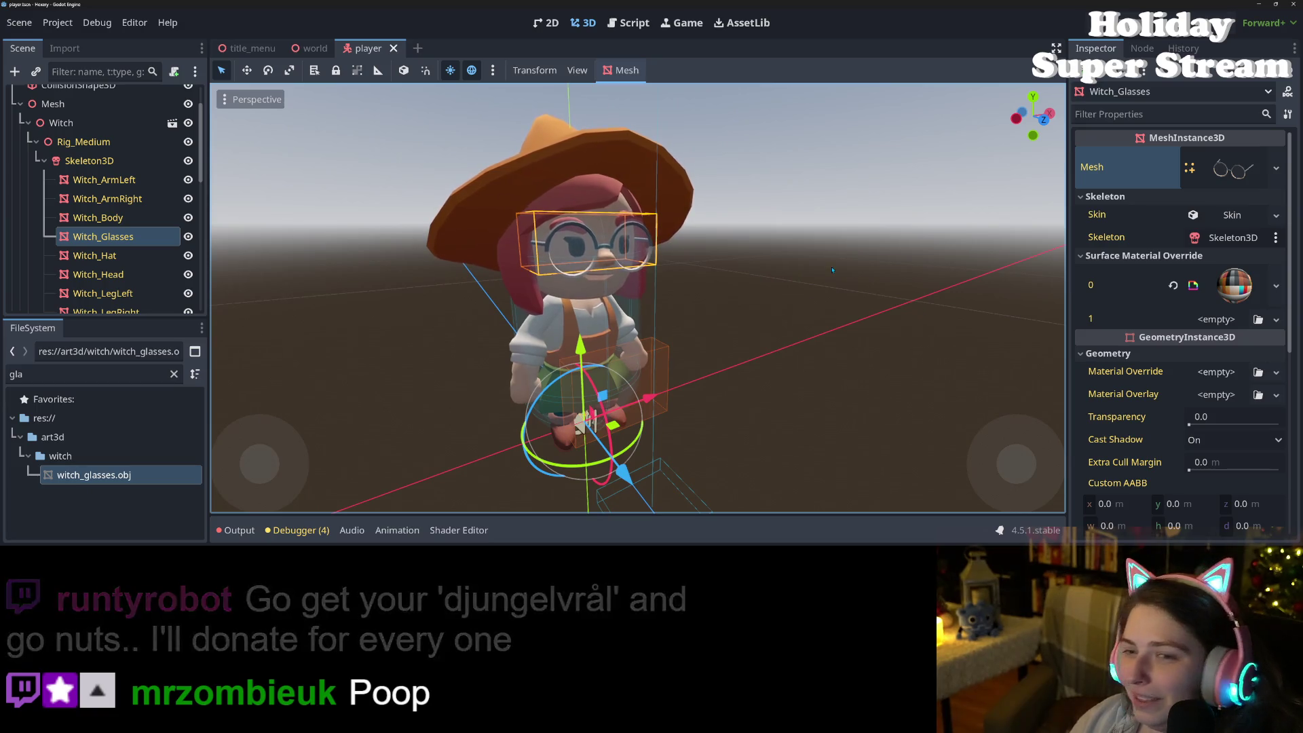
pyautogui.scroll(-2, 595, 115)
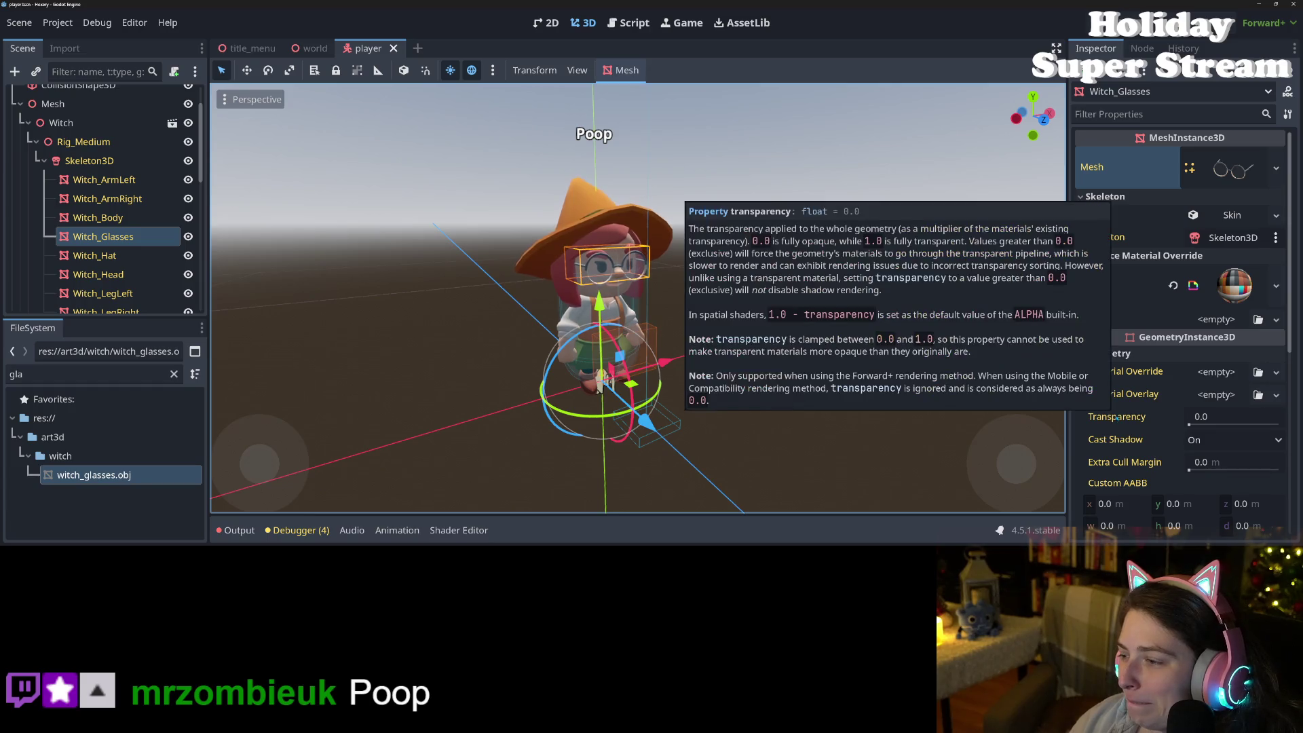
pyautogui.scroll(-2, 1099, 417)
pyautogui.scroll(-2, 1099, 416)
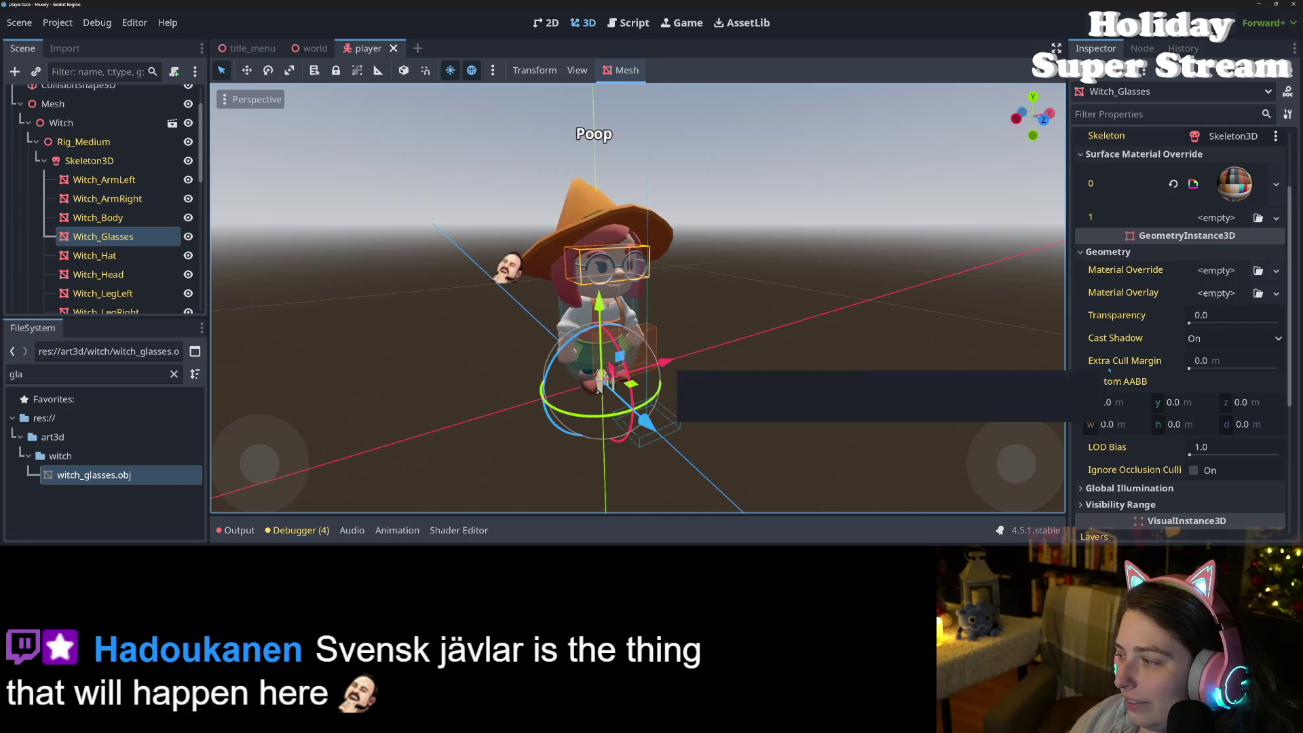
pyautogui.moveTo(1121, 326)
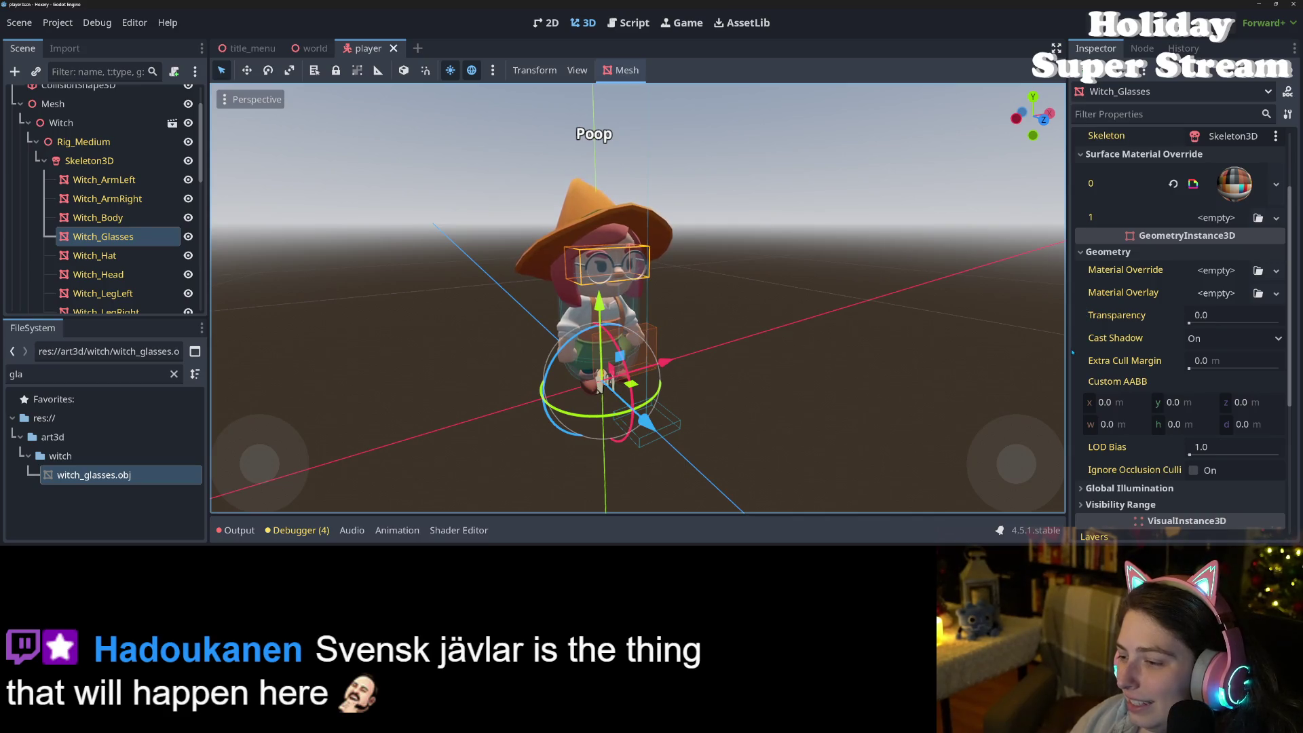
pyautogui.scroll(3, 1090, 356)
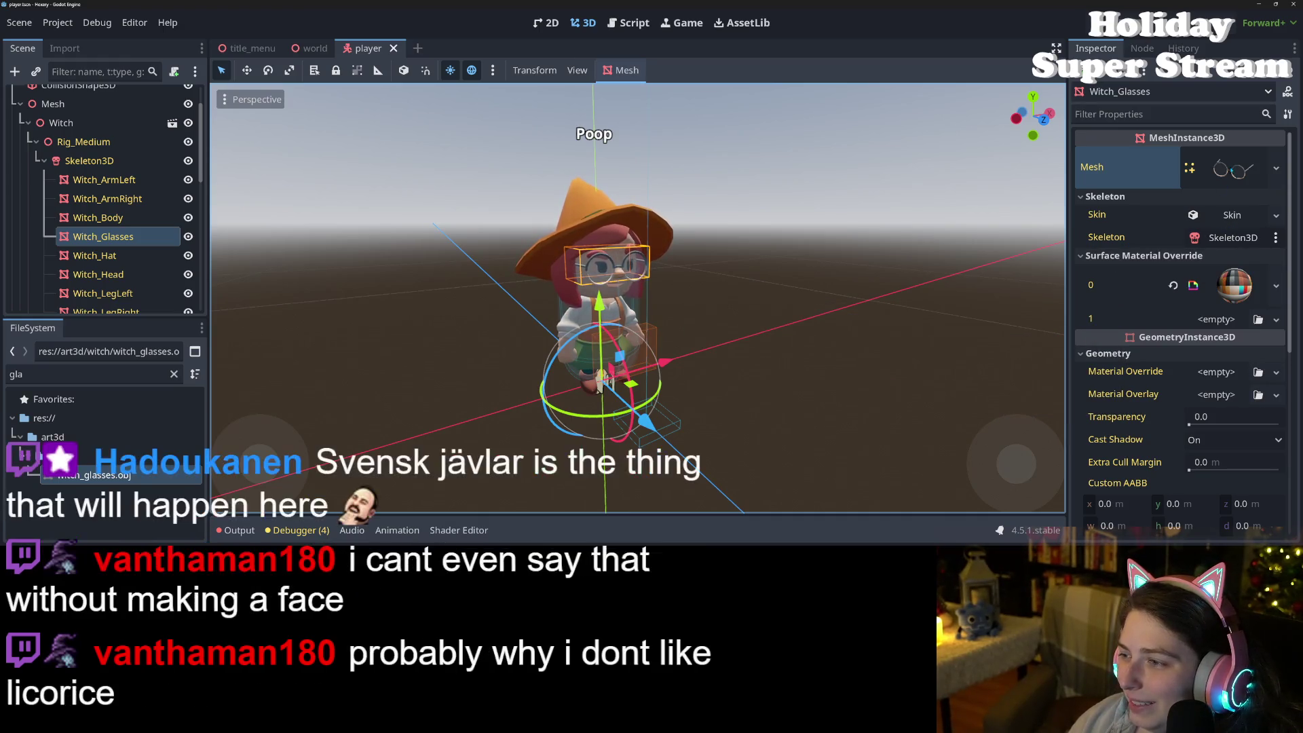
# Step: Expand the glasses Mesh resource and apply an option from its resource menu
pyautogui.click(1221, 168)
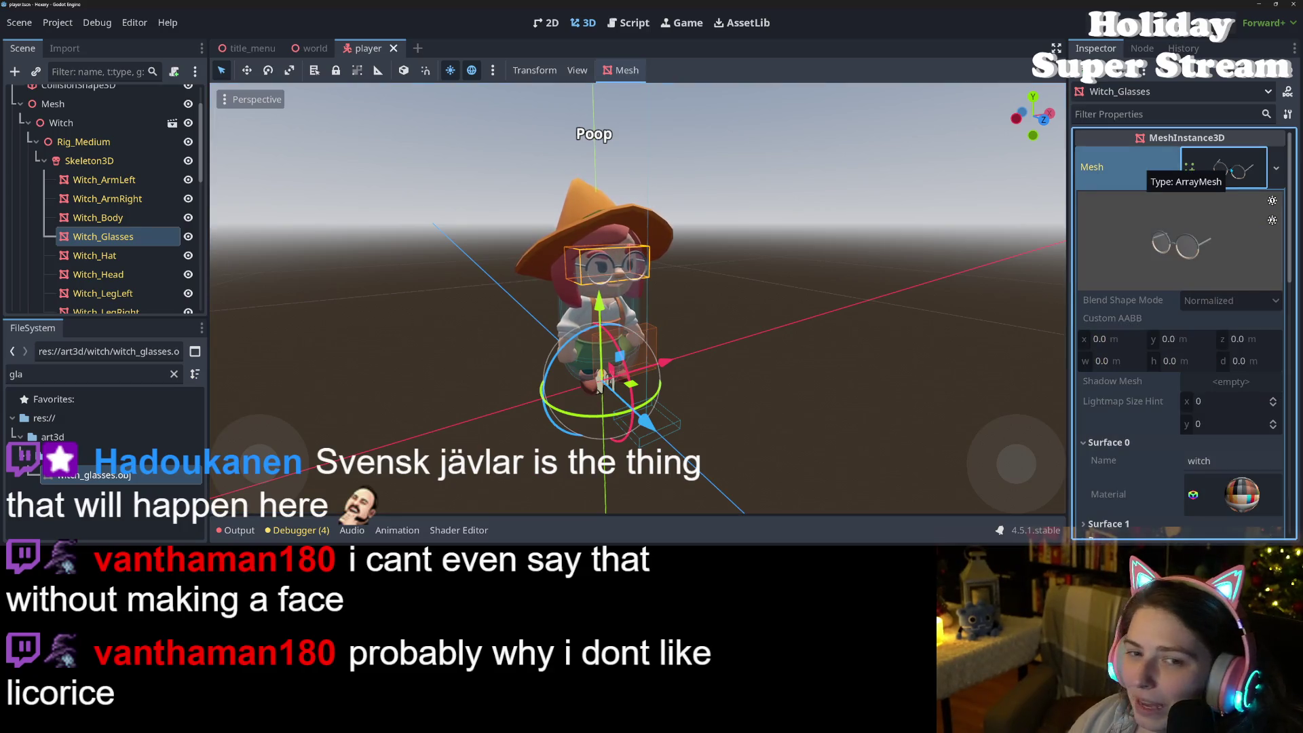
pyautogui.scroll(-5, 1177, 409)
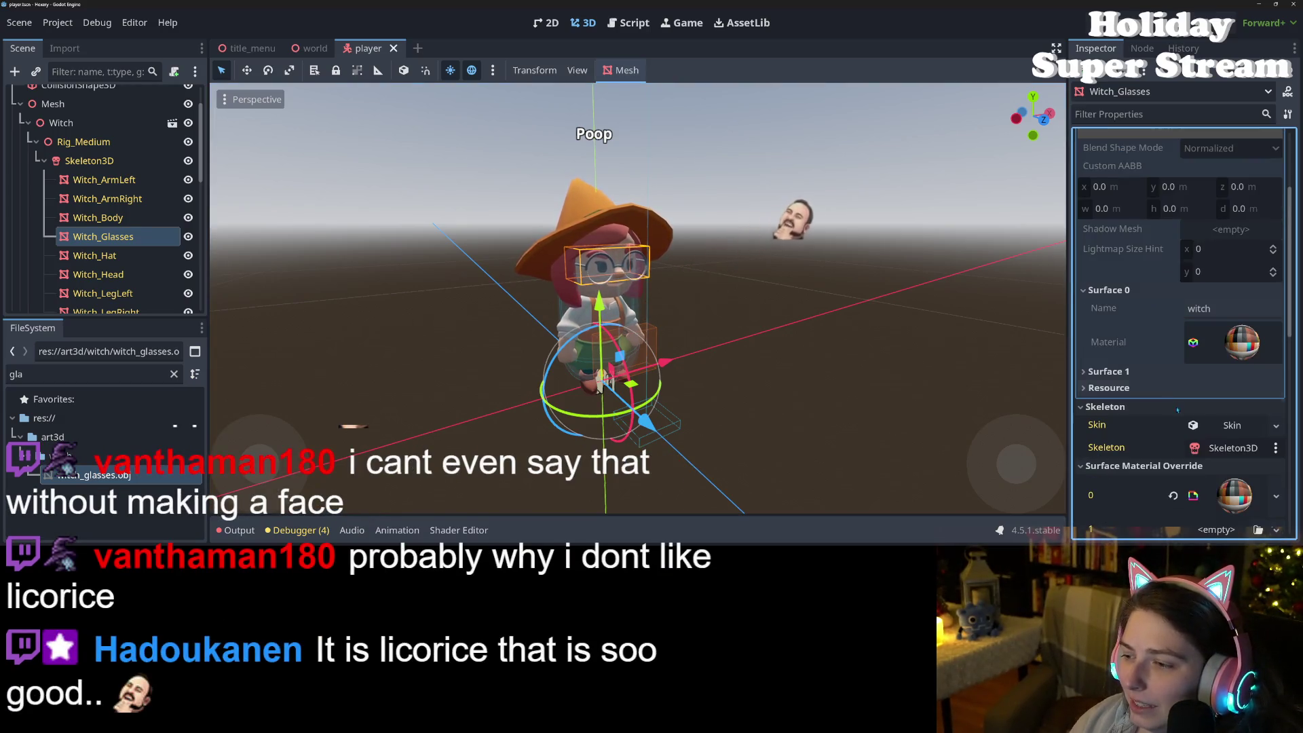
pyautogui.scroll(5, 1177, 409)
pyautogui.click(1276, 167)
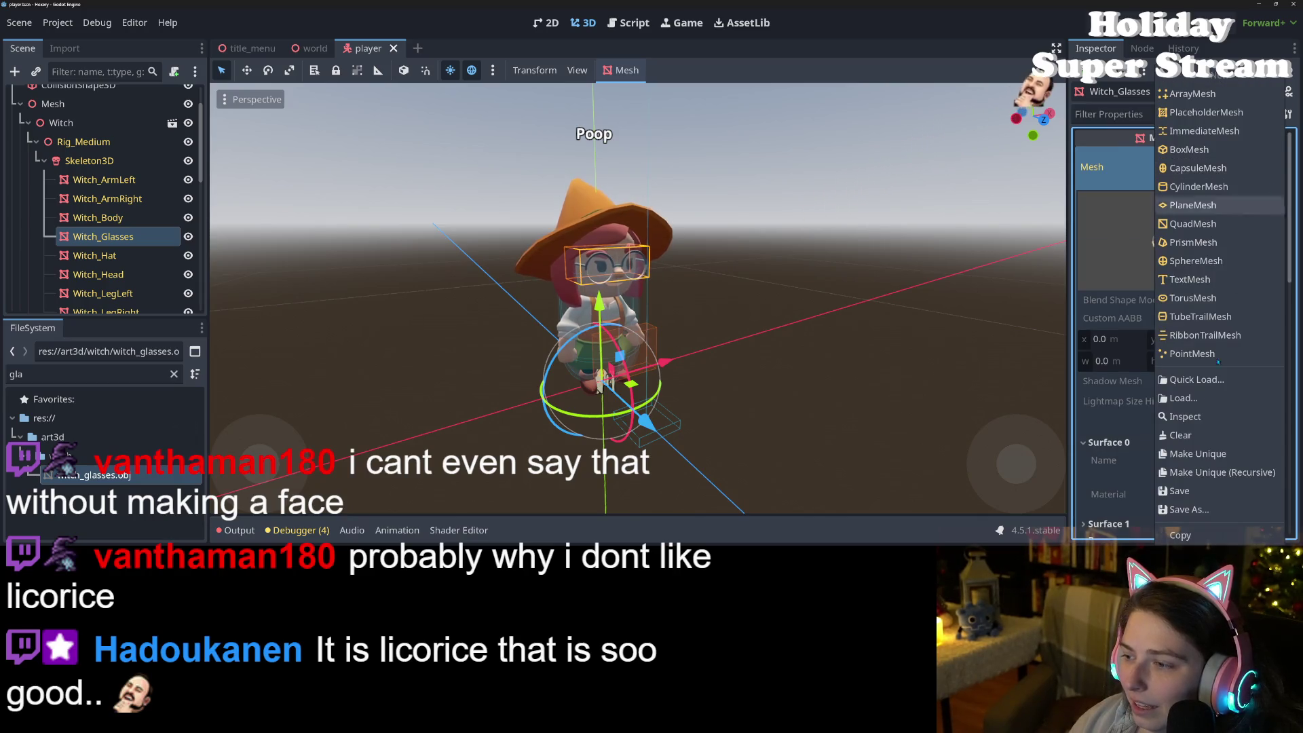
pyautogui.click(1196, 453)
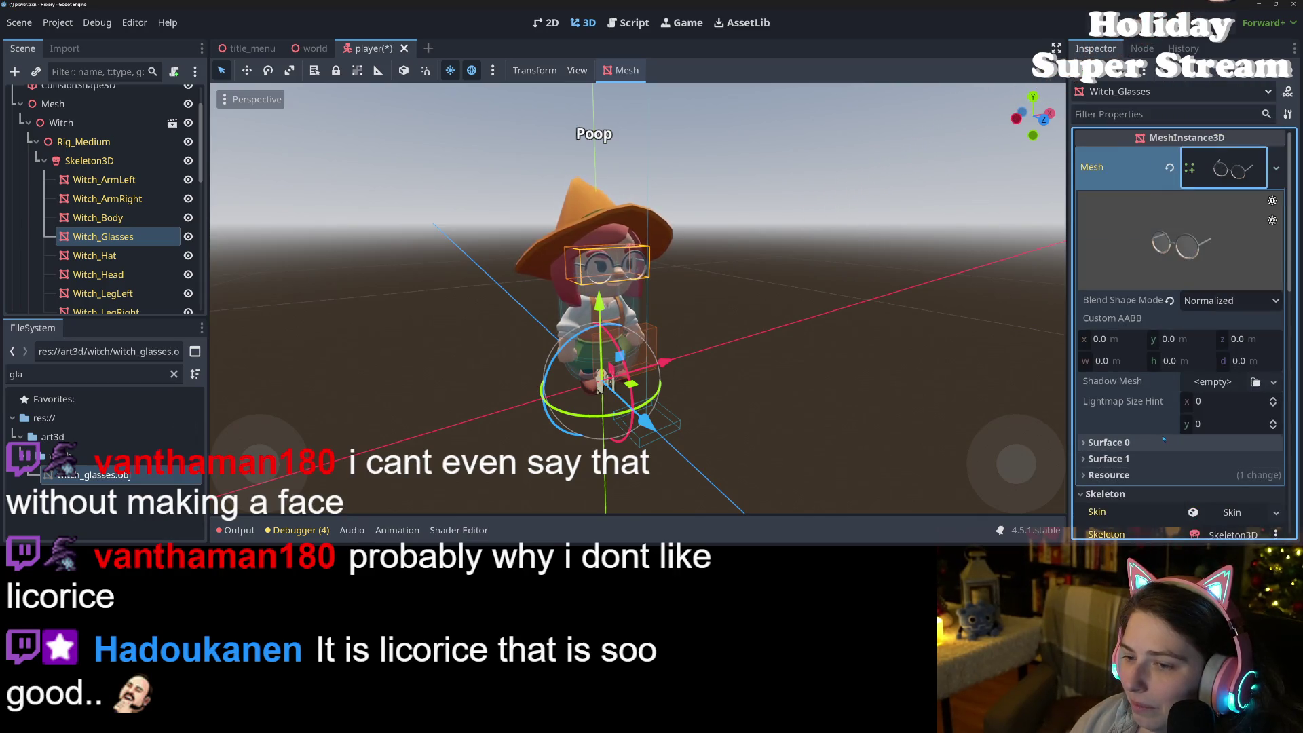
# Step: Expand Surface 0 and Surface 1, then orbit the viewport to a side view of the witch
pyautogui.scroll(-2, 1168, 431)
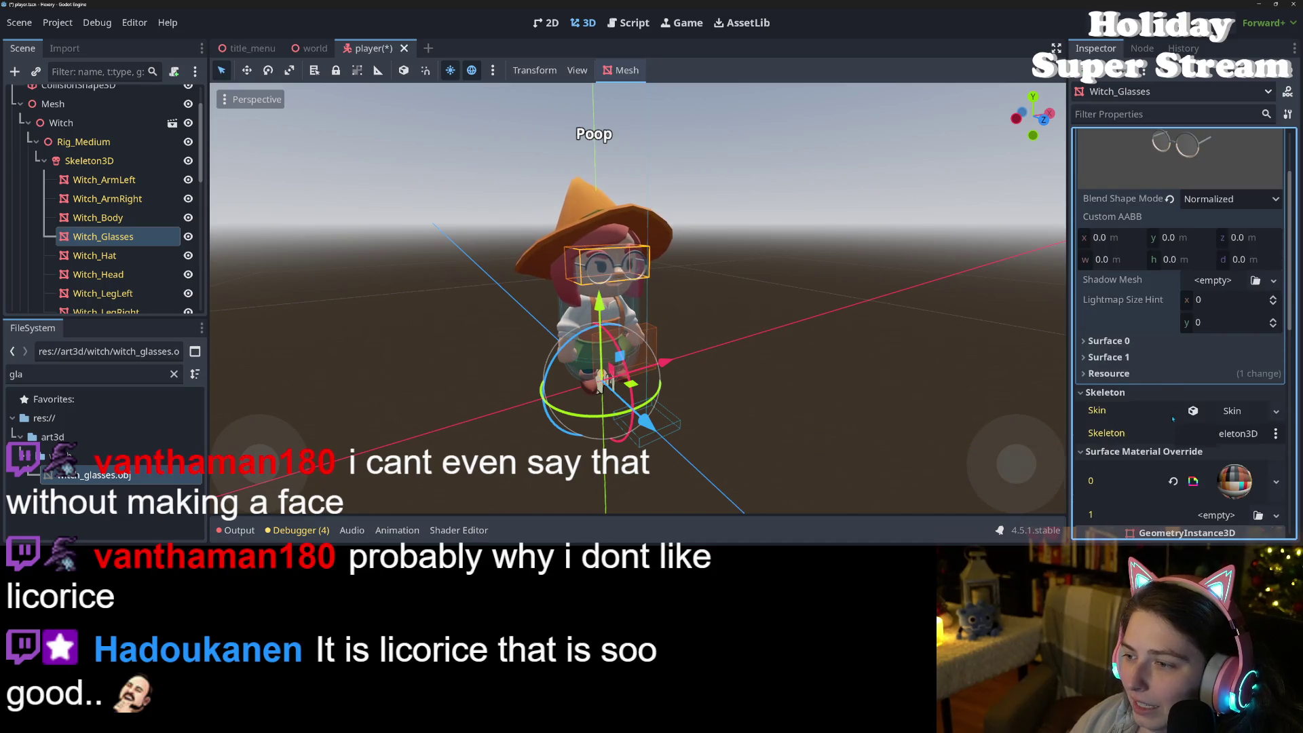
pyautogui.click(1151, 343)
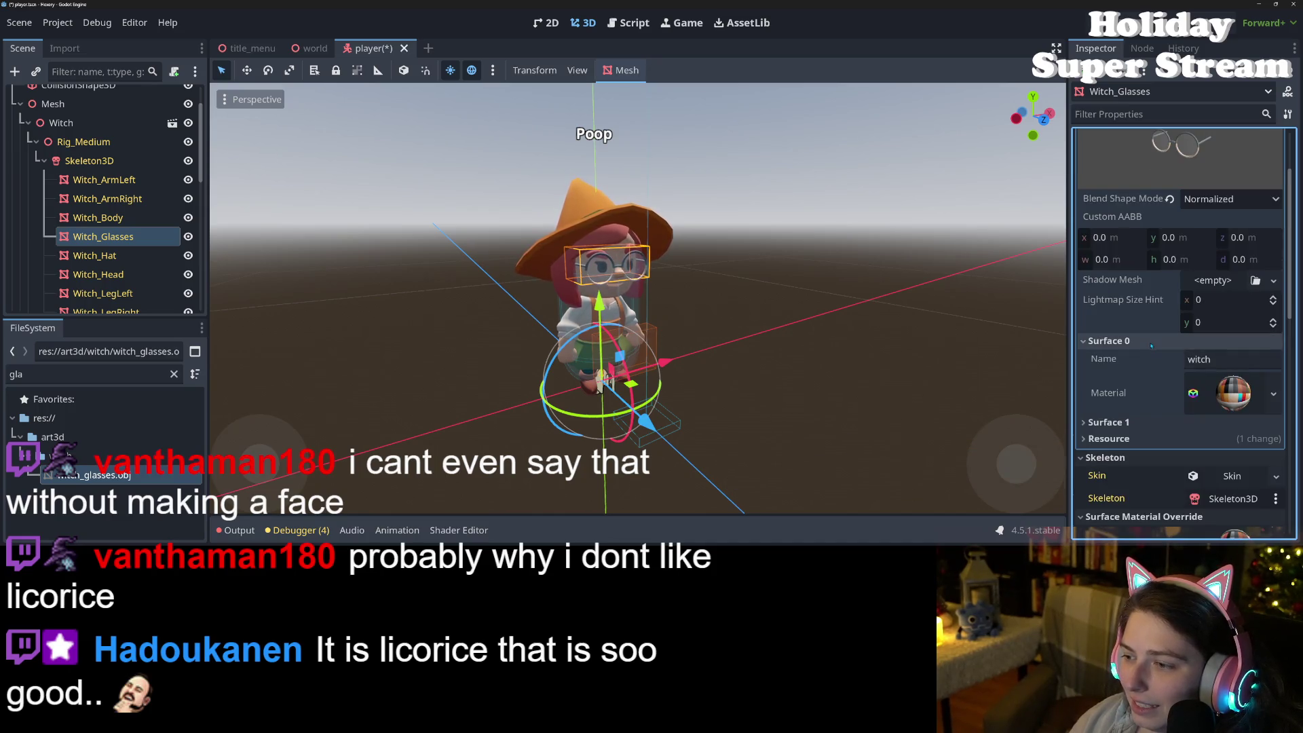
pyautogui.click(1151, 424)
pyautogui.scroll(2, 1153, 418)
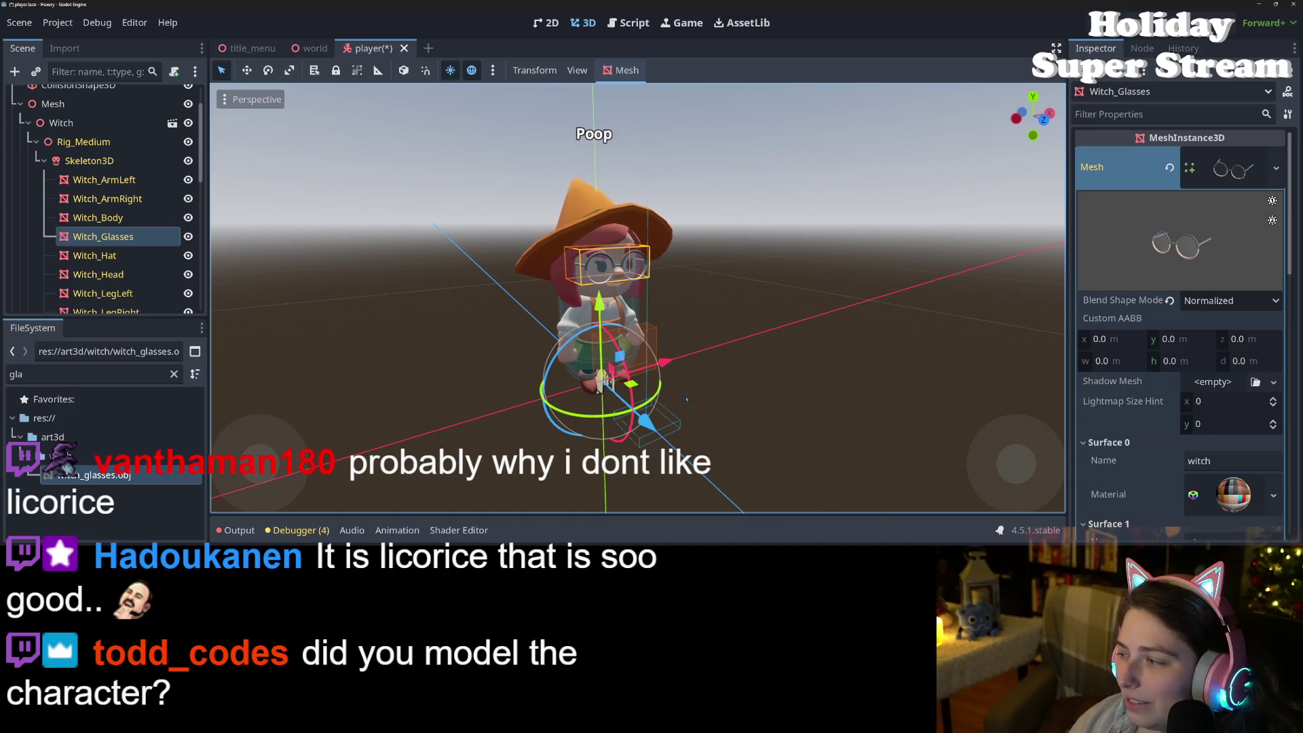
pyautogui.scroll(3, 686, 400)
pyautogui.moveTo(641, 404)
pyautogui.mouseDown()
pyautogui.moveTo(614, 406)
pyautogui.moveTo(714, 426)
pyautogui.moveTo(702, 429)
pyautogui.mouseUp()
pyautogui.scroll(-2, 699, 432)
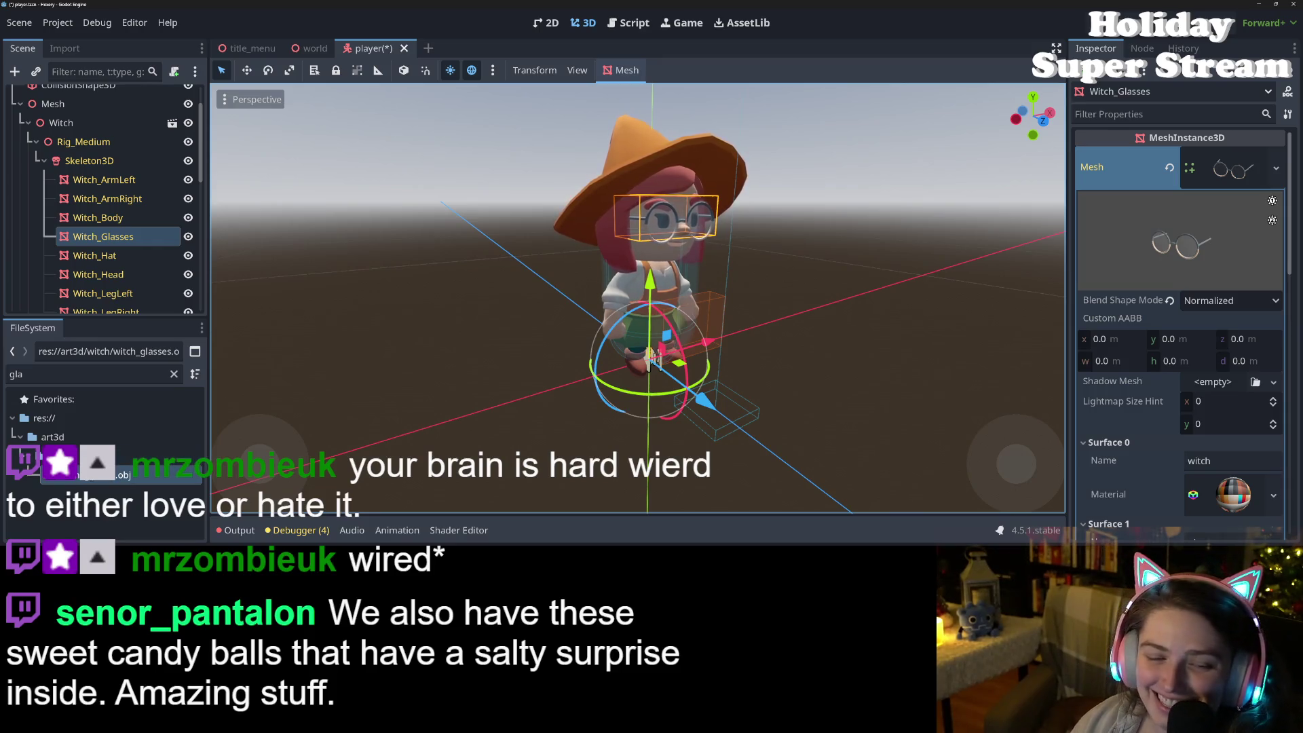
# Step: Confirm witch_glasses.obj's Import As setting stays 'OBJ as Mesh'
pyautogui.rightClick(91, 475)
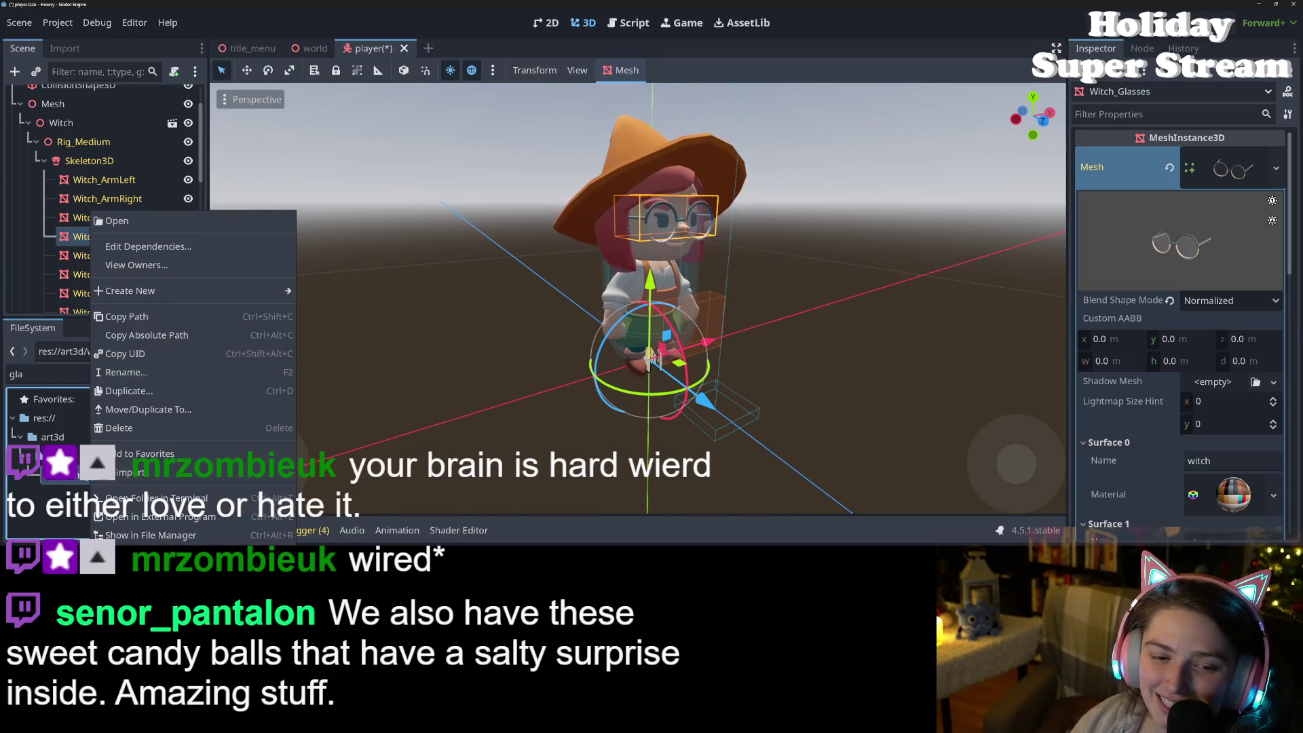
pyautogui.press('Escape')
pyautogui.click(65, 49)
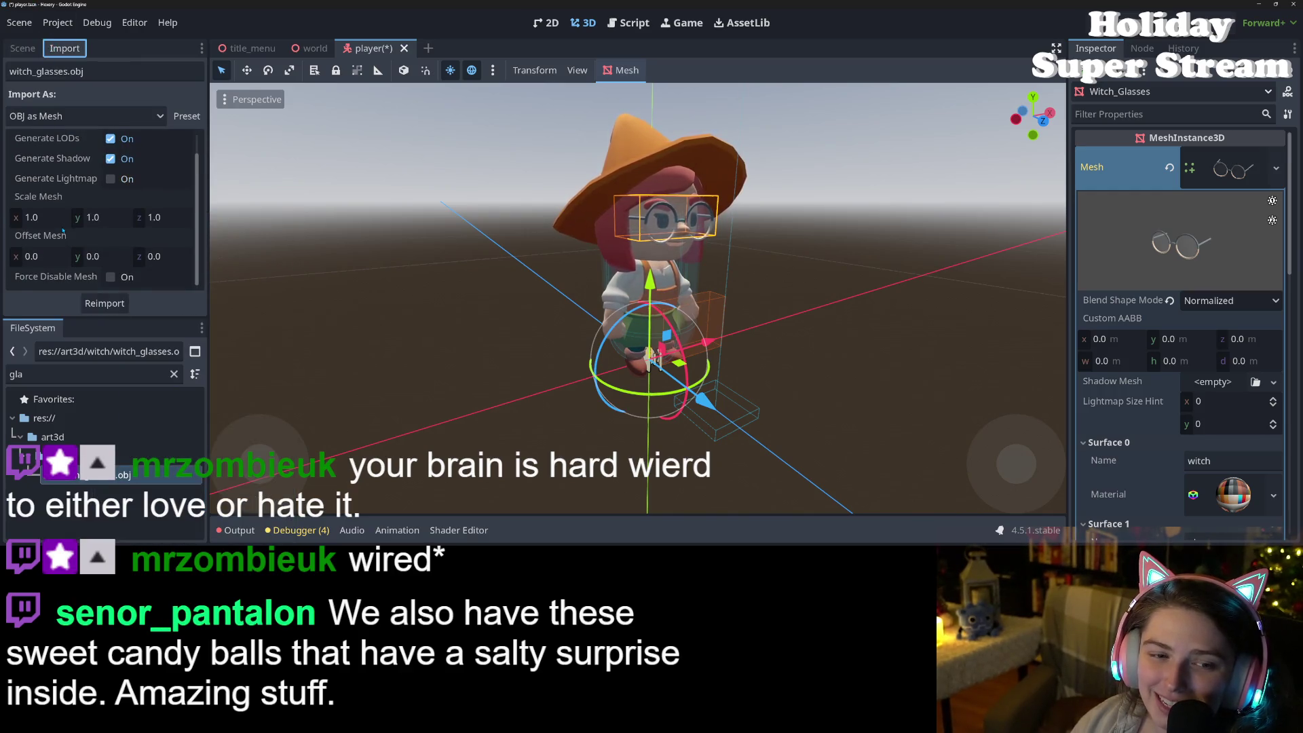
pyautogui.click(116, 116)
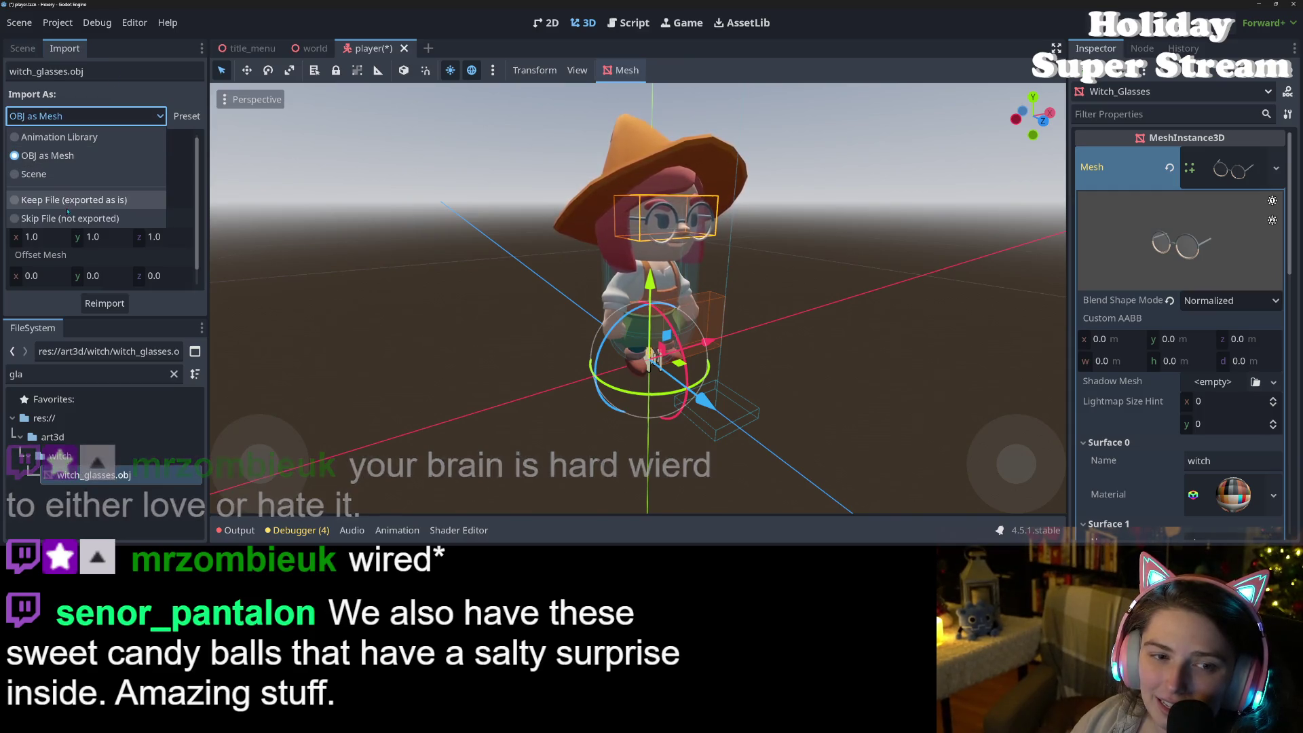
pyautogui.click(54, 57)
# Step: Drag witch_glasses.obj into Witch_Glasses' Mesh slot and expand its first surface
pyautogui.click(22, 48)
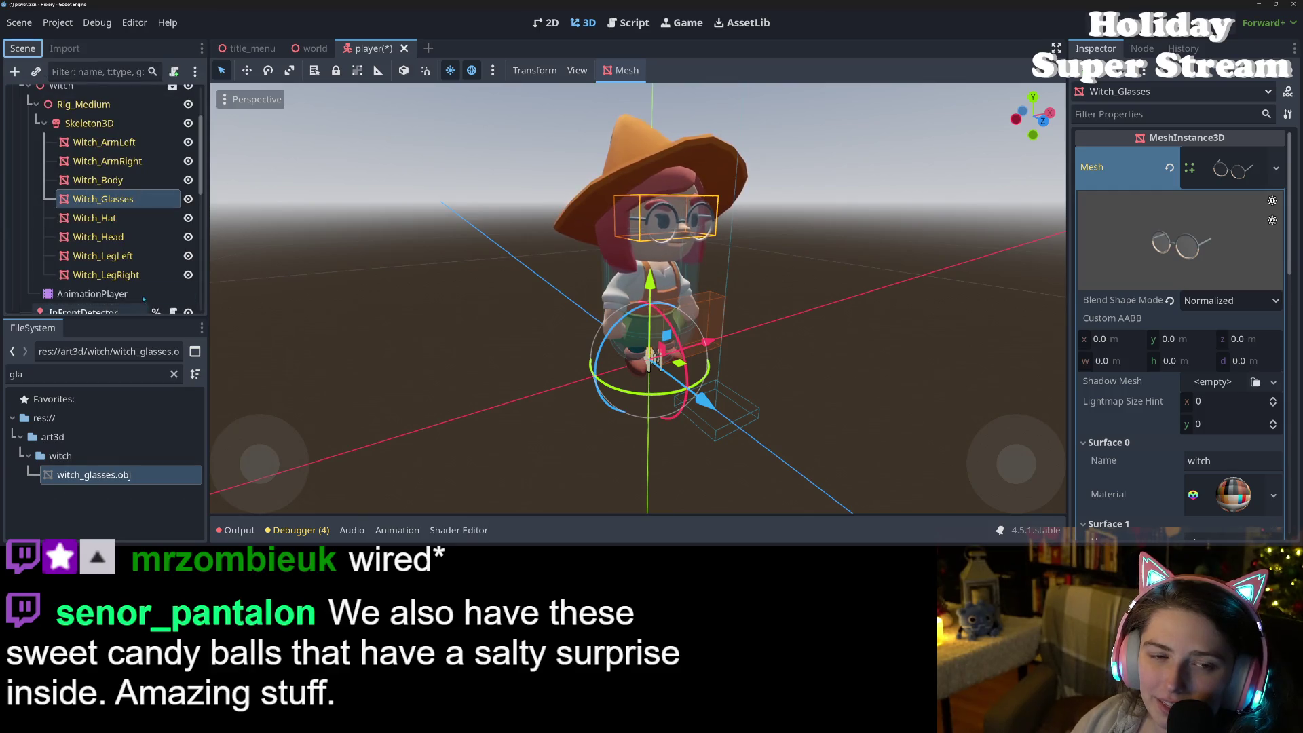
pyautogui.moveTo(94, 474)
pyautogui.mouseDown()
pyautogui.moveTo(860, 326)
pyautogui.moveTo(1214, 178)
pyautogui.mouseUp()
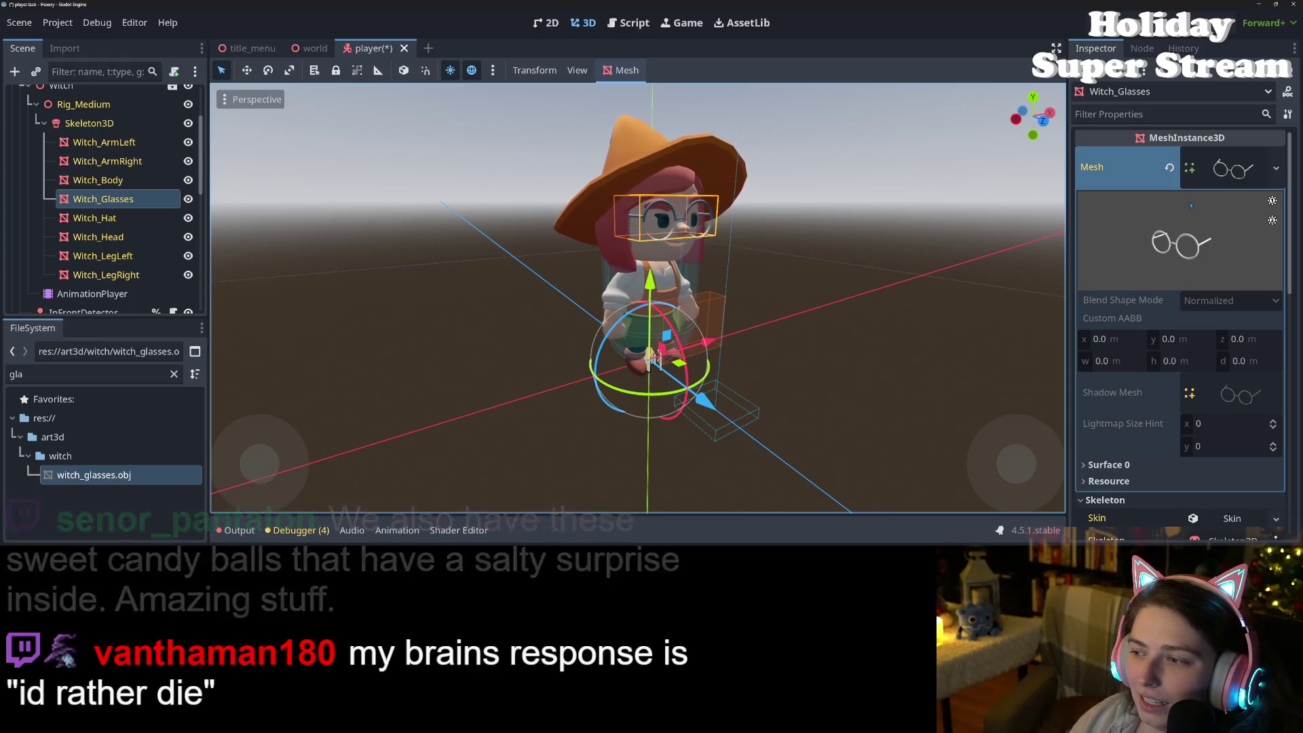
pyautogui.click(1112, 464)
pyautogui.scroll(-3, 1112, 468)
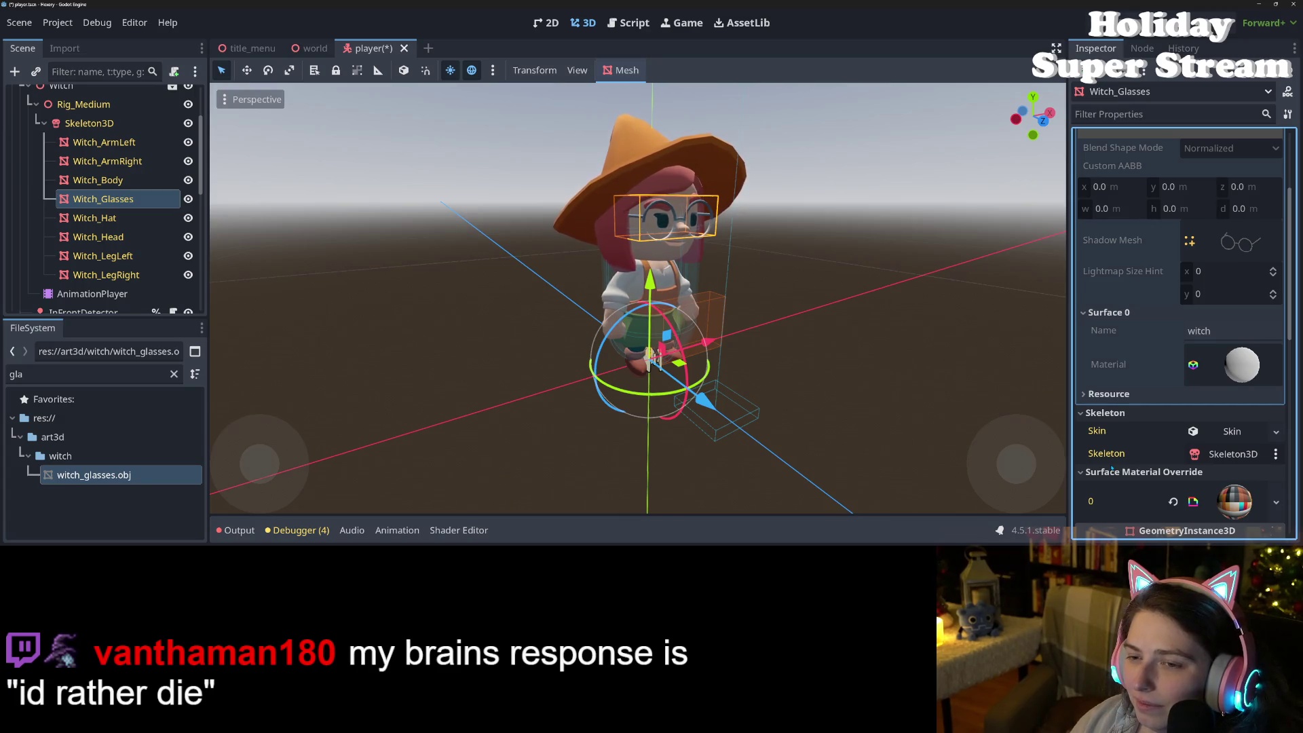
pyautogui.scroll(3, 1180, 305)
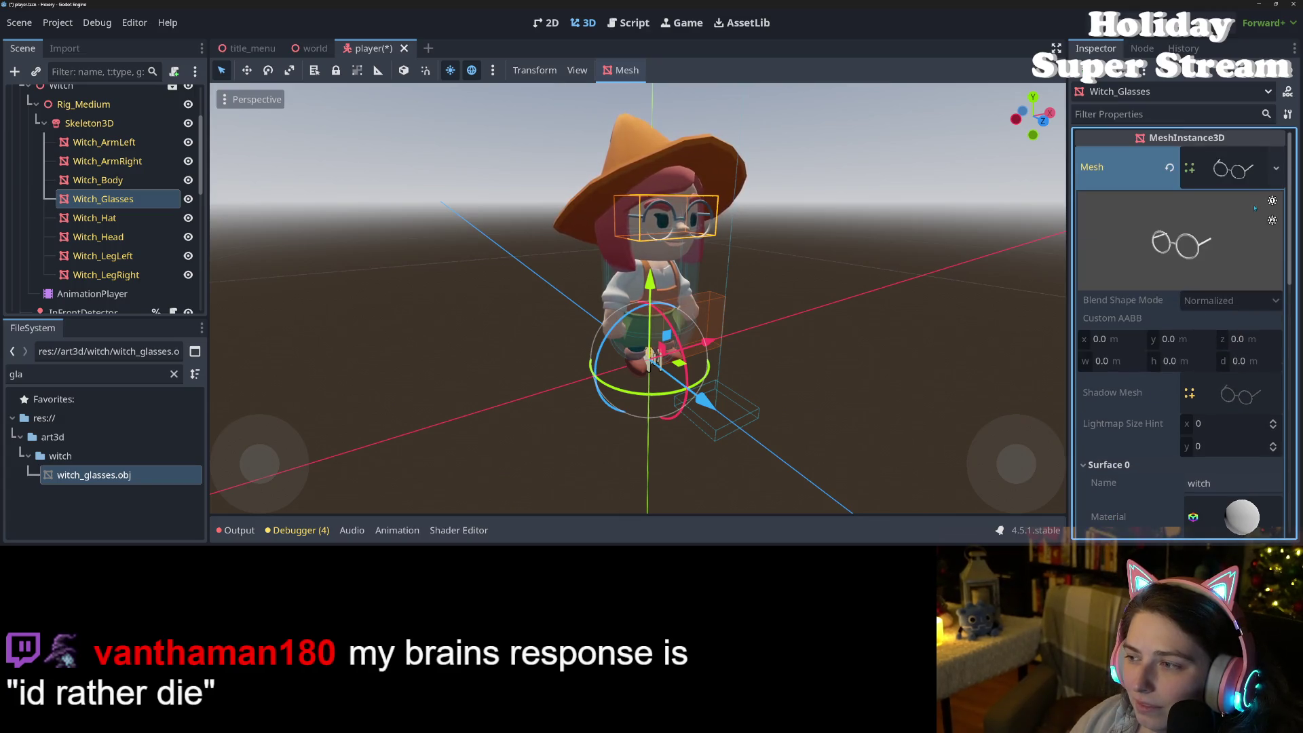
# Step: Replace the glasses mesh with a new TextMesh and expand its Text settings
pyautogui.rightClick(1232, 269)
pyautogui.click(1210, 255)
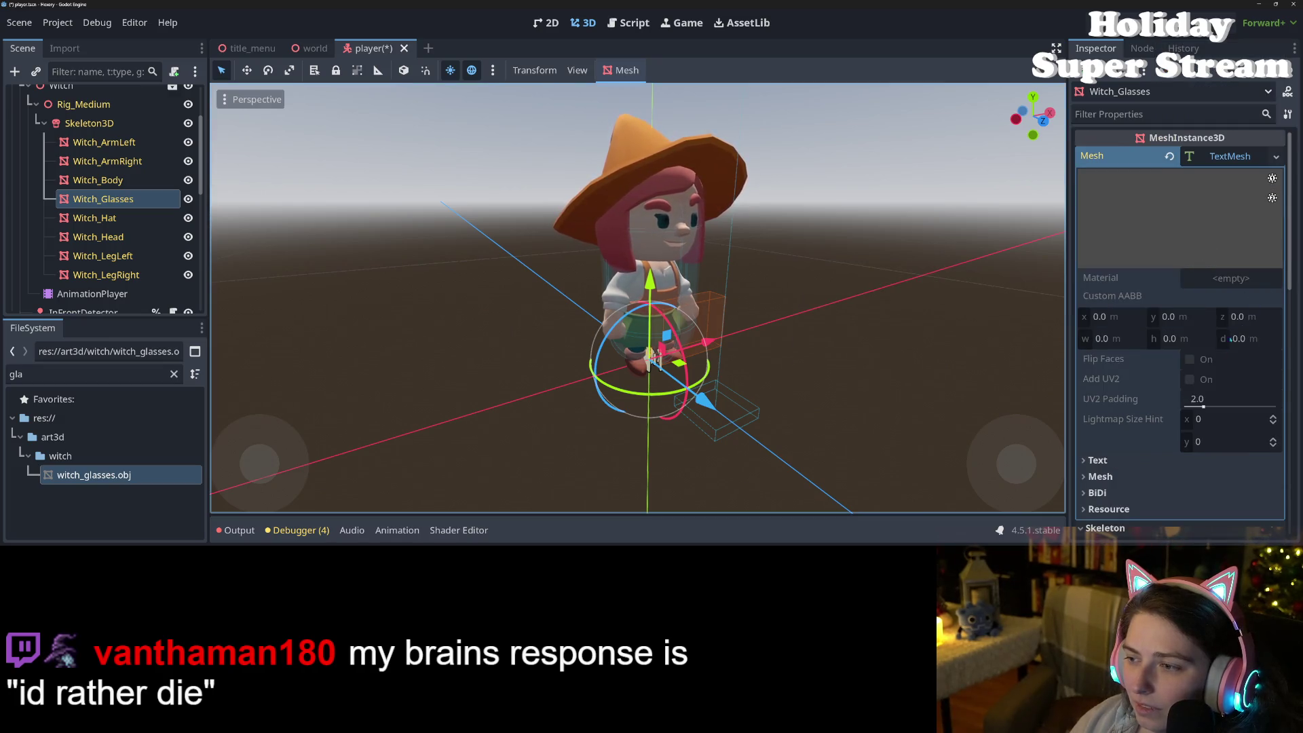
pyautogui.scroll(-2, 1158, 366)
pyautogui.click(1158, 362)
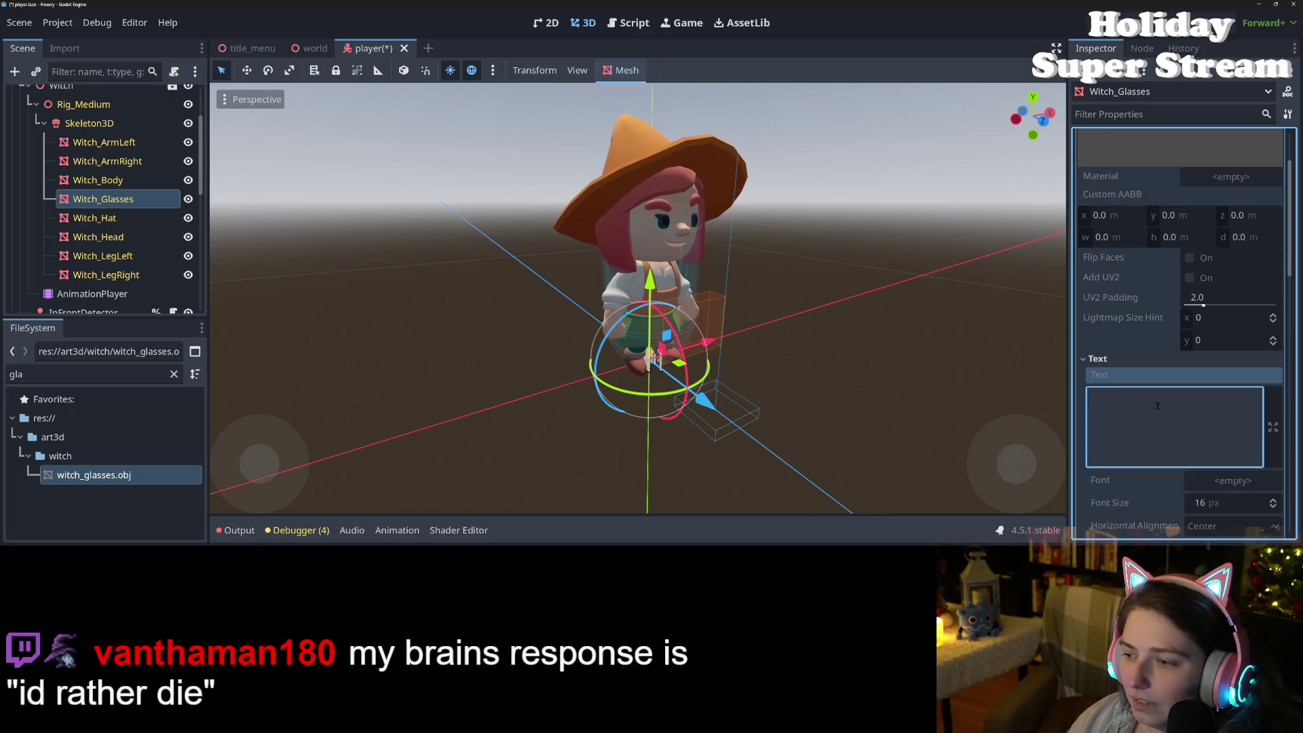
pyautogui.scroll(2, 1181, 436)
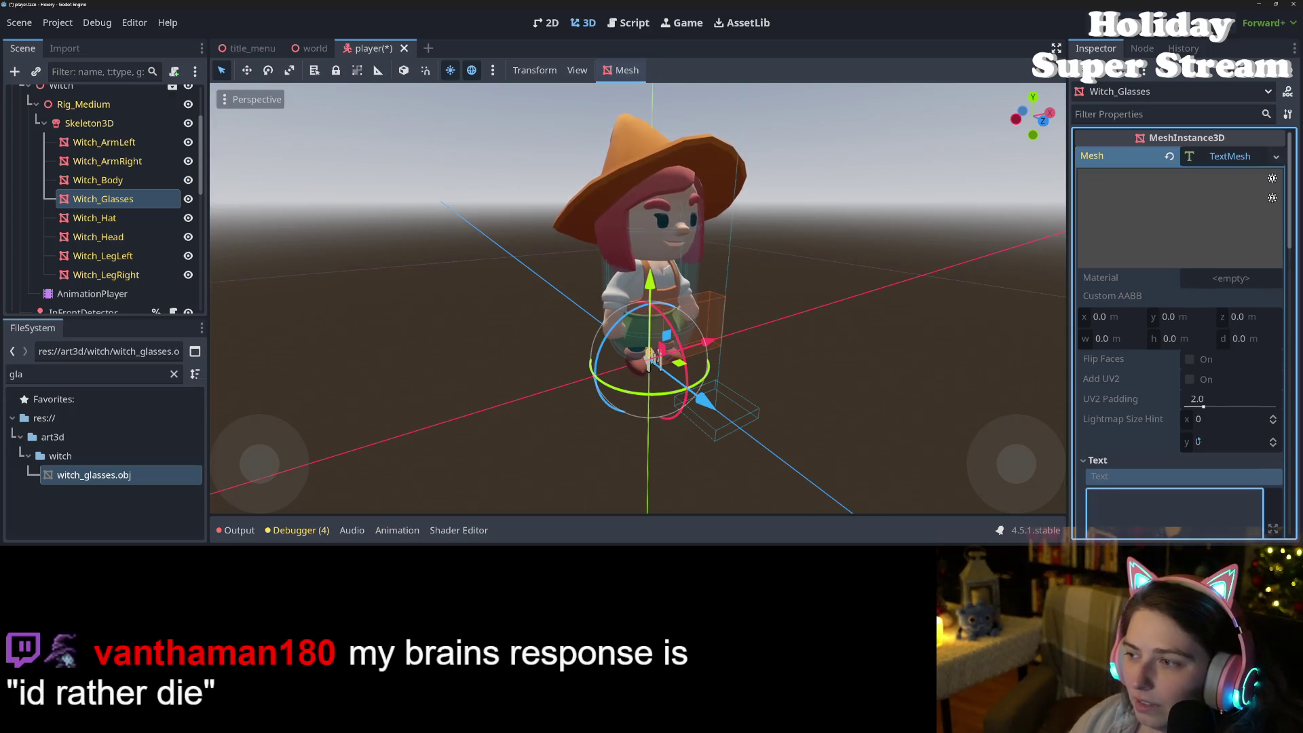
# Step: Make the TextMesh unique and set its text to 'test'
pyautogui.click(1275, 156)
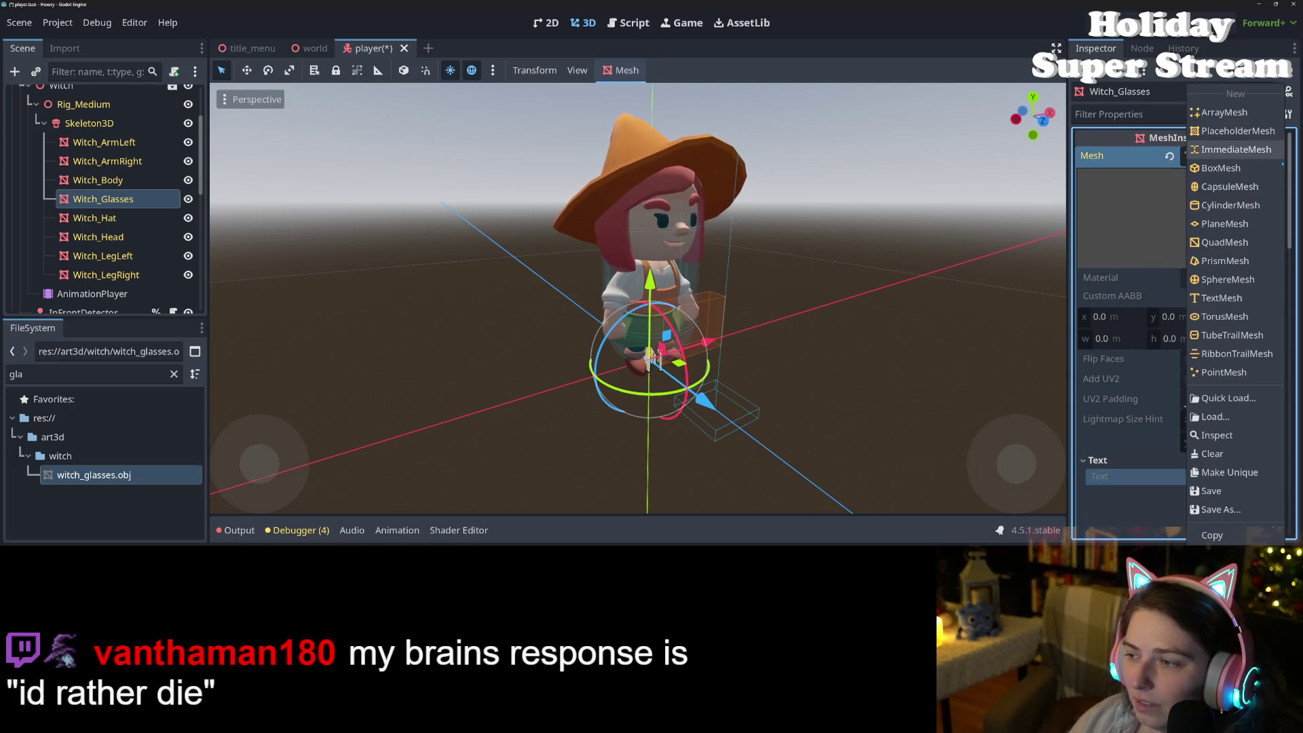
pyautogui.click(1228, 472)
pyautogui.scroll(-1, 1167, 505)
pyautogui.write('test')
pyautogui.scroll(-3, 932, 376)
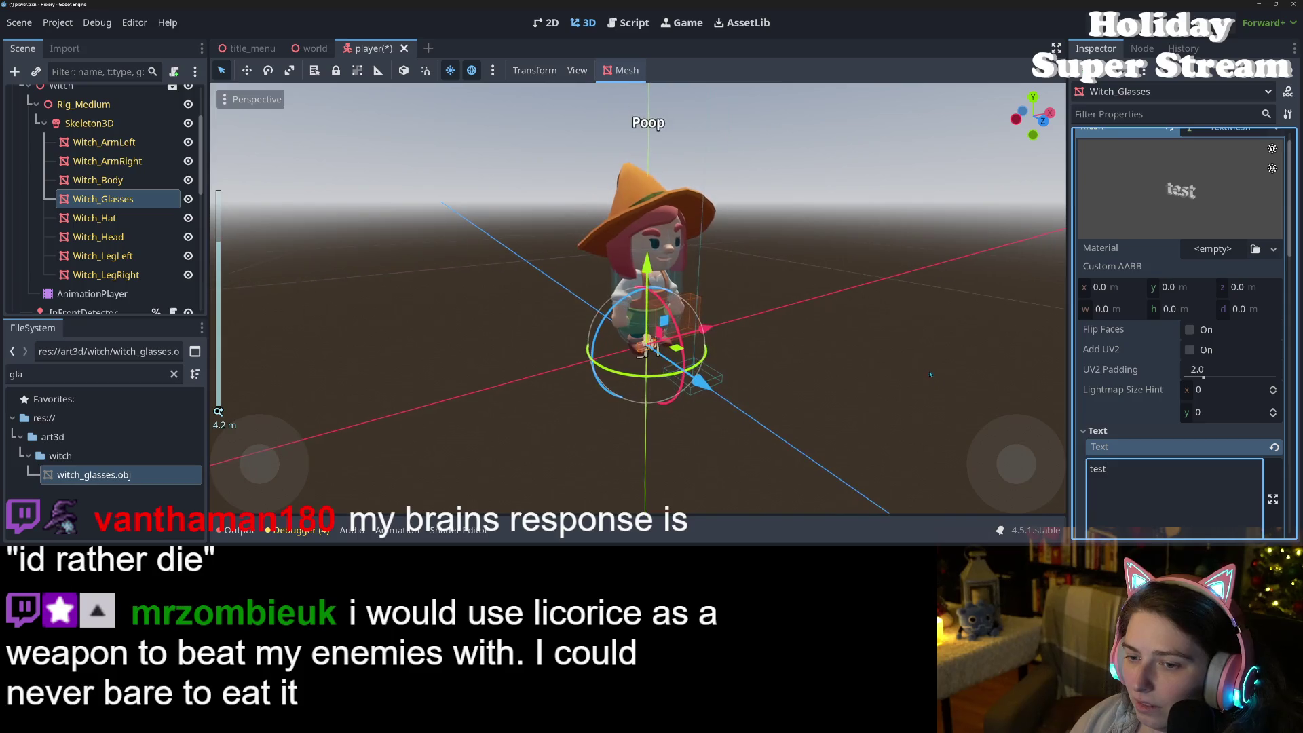
# Step: Snap to front view, then orbit to look down at the witch
pyautogui.press('KP_1')
pyautogui.scroll(-3, 896, 395)
pyautogui.press('KP_8')
pyautogui.press('KP_4')
pyautogui.scroll(6, 902, 397)
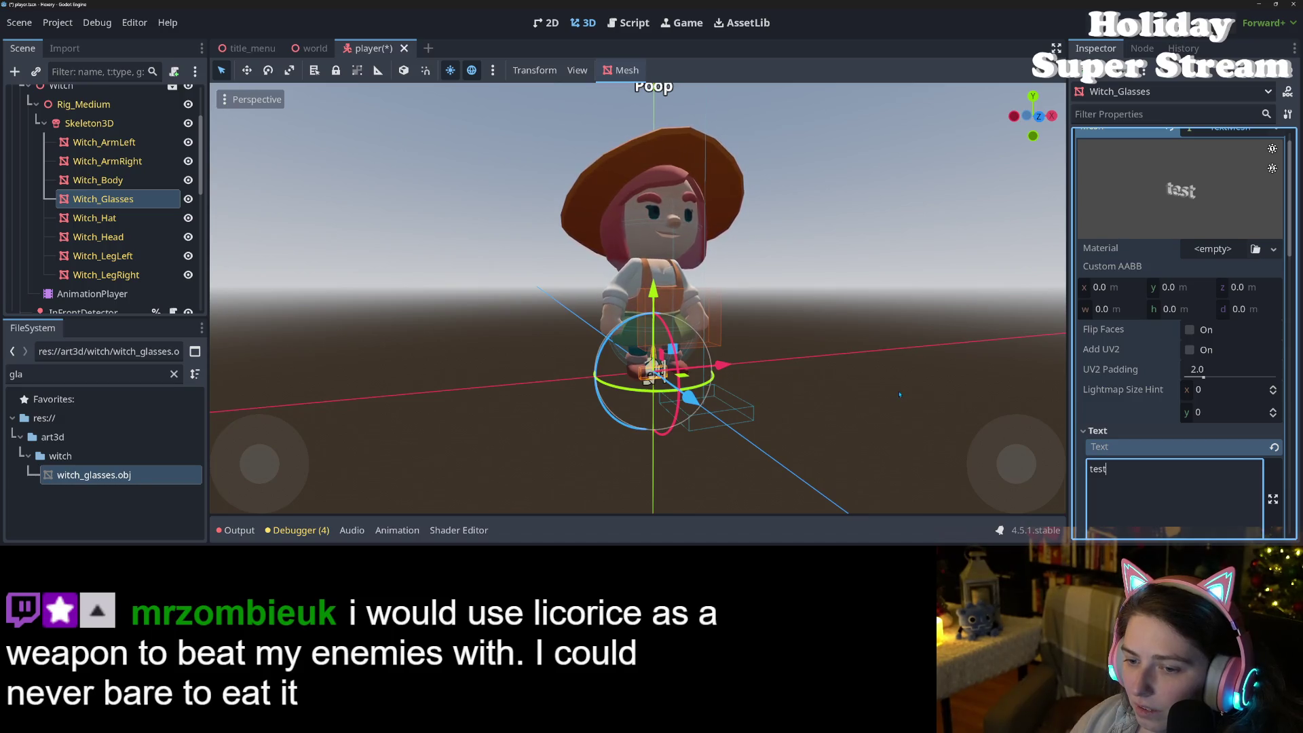
pyautogui.press('KP_2')
pyautogui.press('KP_2')
pyautogui.press('KP_2')
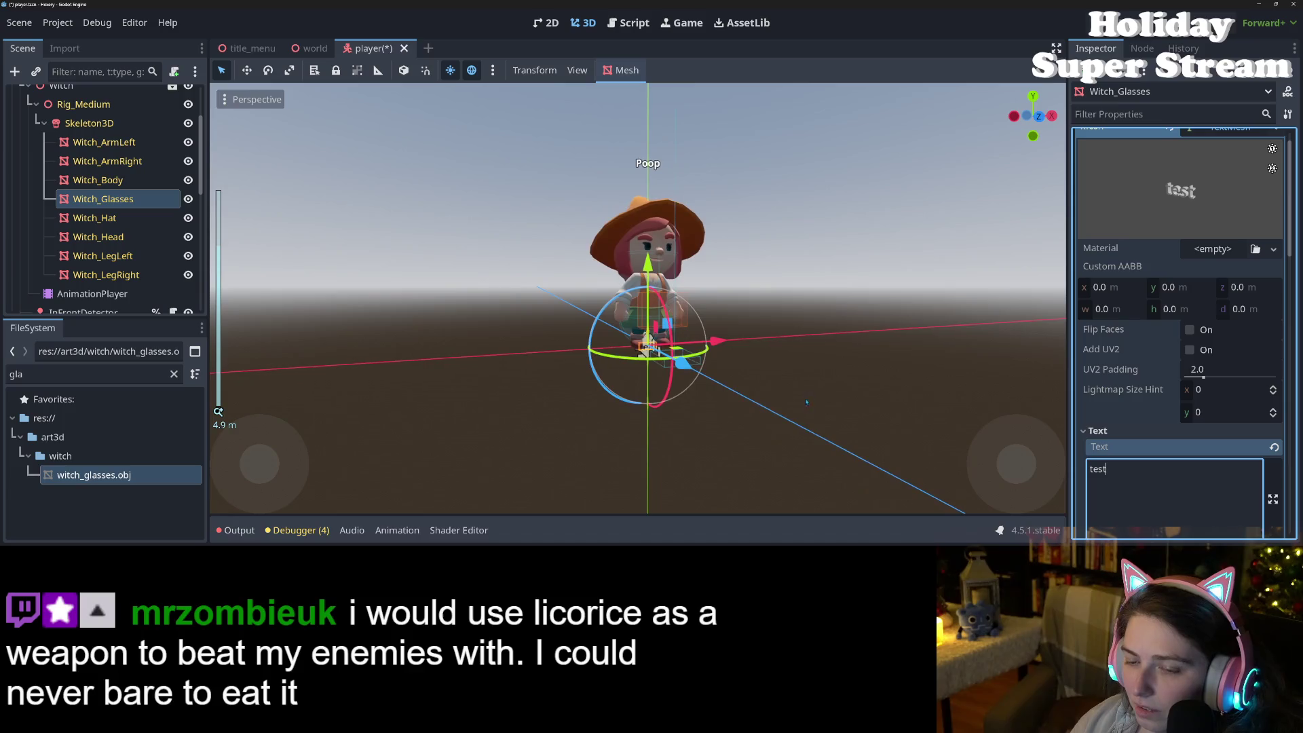
pyautogui.scroll(-5, 882, 359)
pyautogui.press('KP_8')
pyautogui.press('KP_8')
pyautogui.press('KP_8')
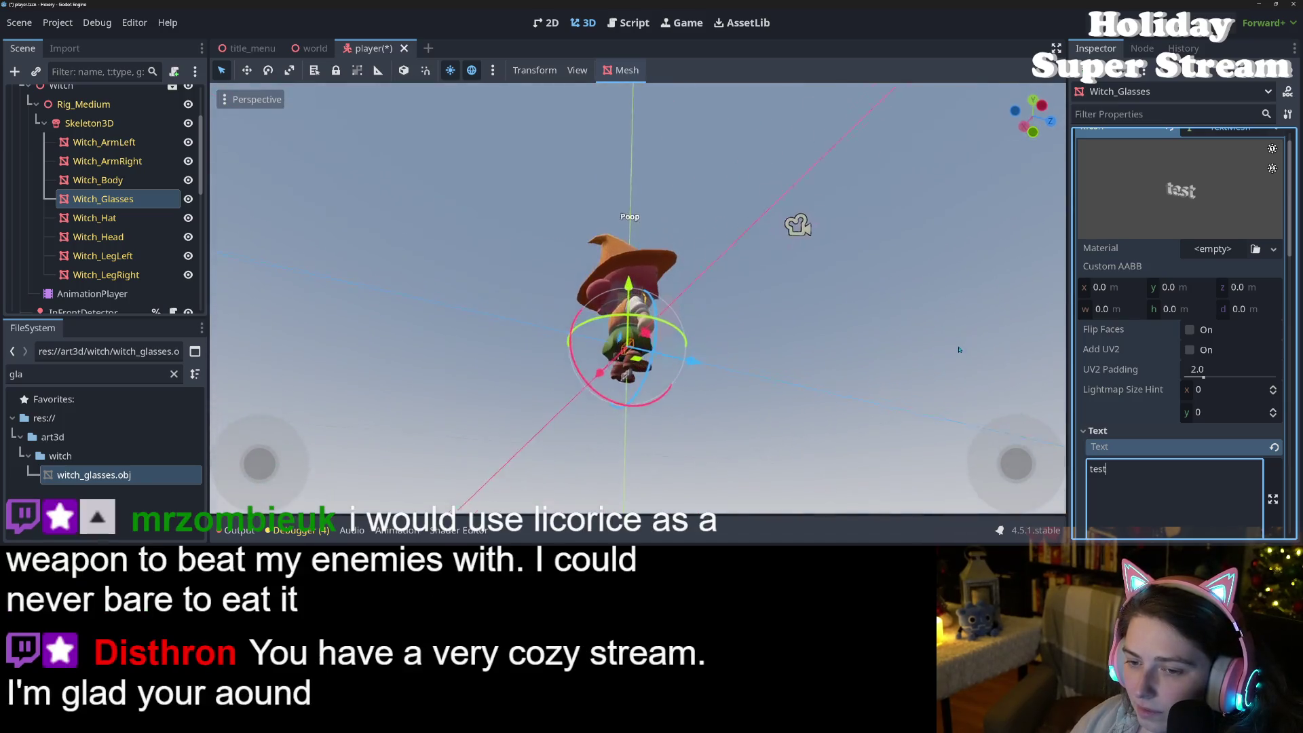
pyautogui.press('KP_8')
pyautogui.press('KP_8')
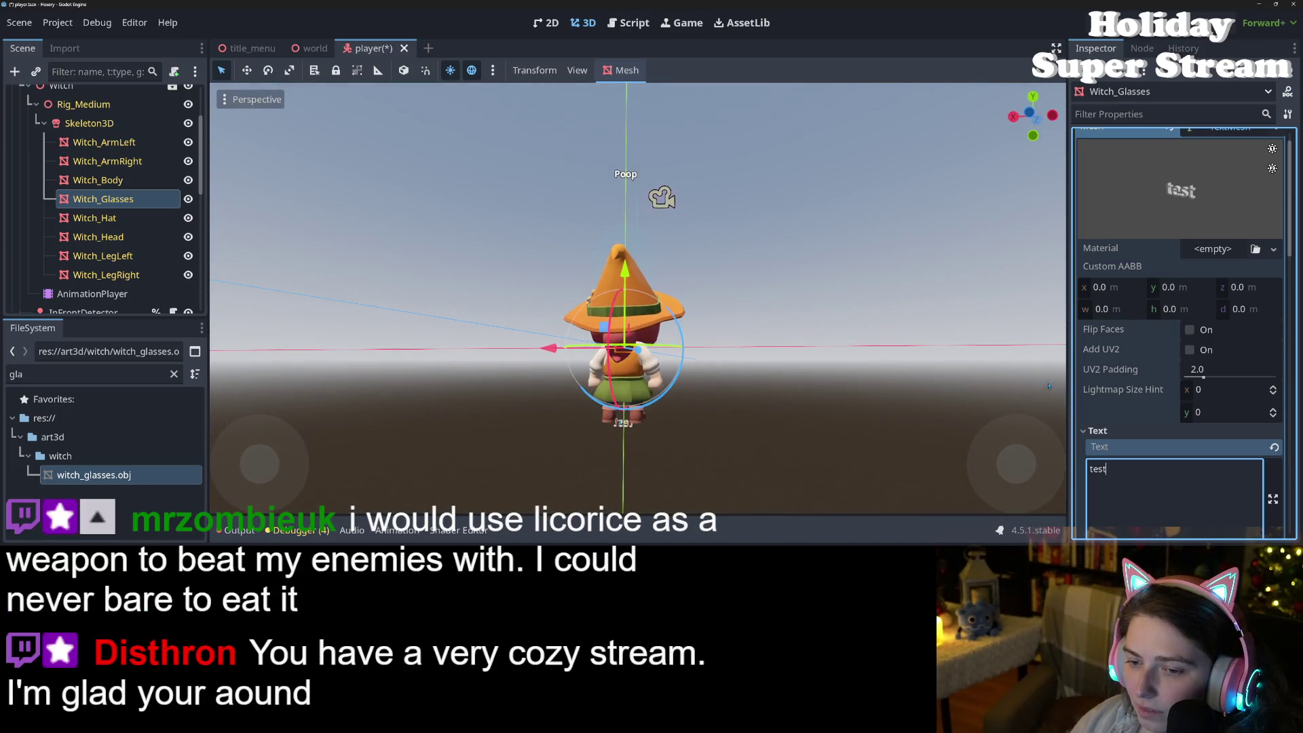
pyautogui.press('KP_4')
pyautogui.press('KP_4')
pyautogui.press('KP_4')
pyautogui.press('KP_8')
pyautogui.press('KP_8')
pyautogui.press('KP_8')
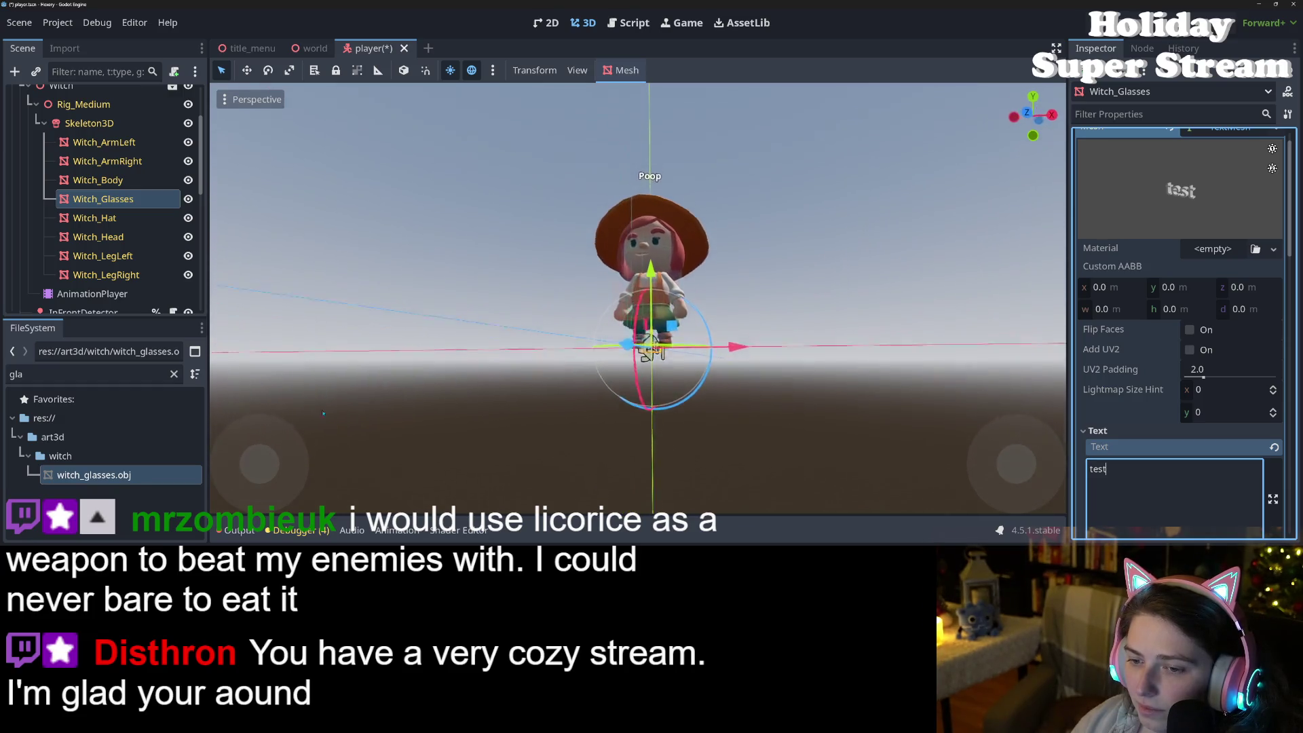
pyautogui.press('KP_4')
pyautogui.press('KP_4')
pyautogui.press('KP_4')
pyautogui.press('KP_4')
pyautogui.press('KP_4')
pyautogui.press('KP_2')
pyautogui.press('KP_2')
pyautogui.press('KP_2')
pyautogui.scroll(5, 775, 374)
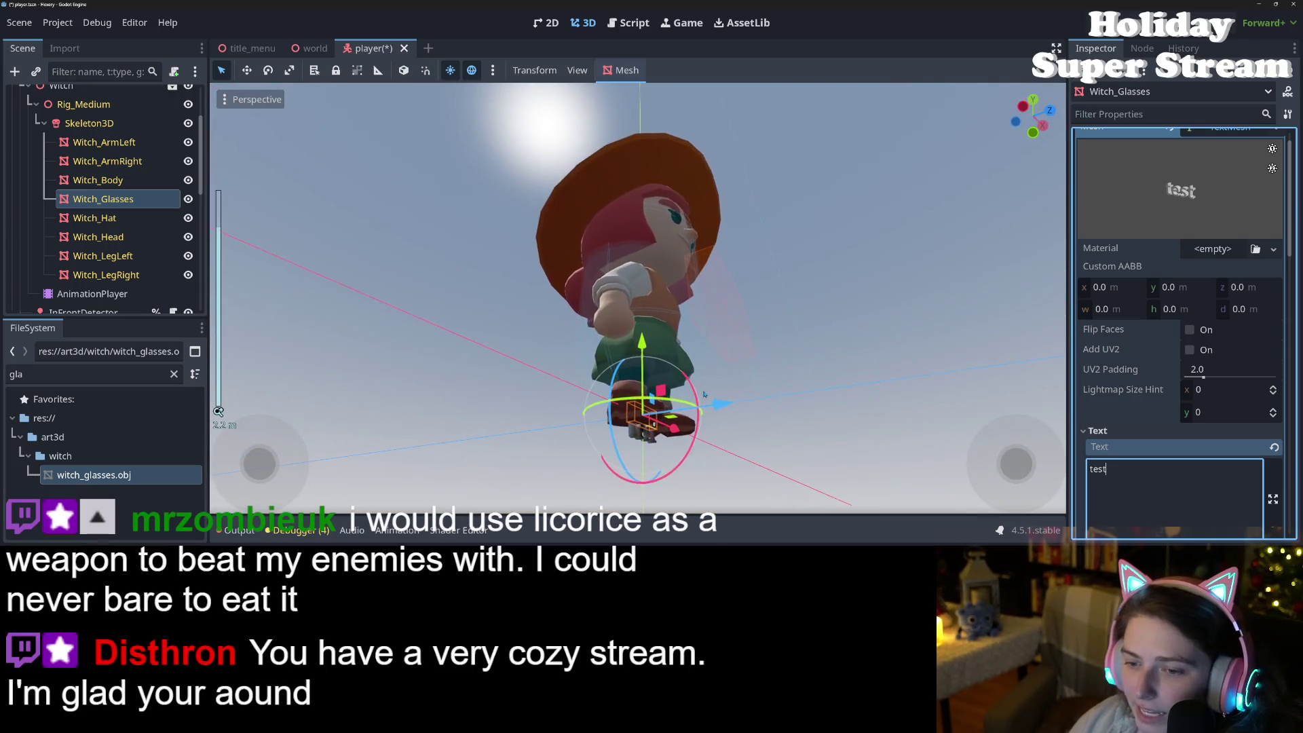
pyautogui.press('KP_2')
pyautogui.press('KP_2')
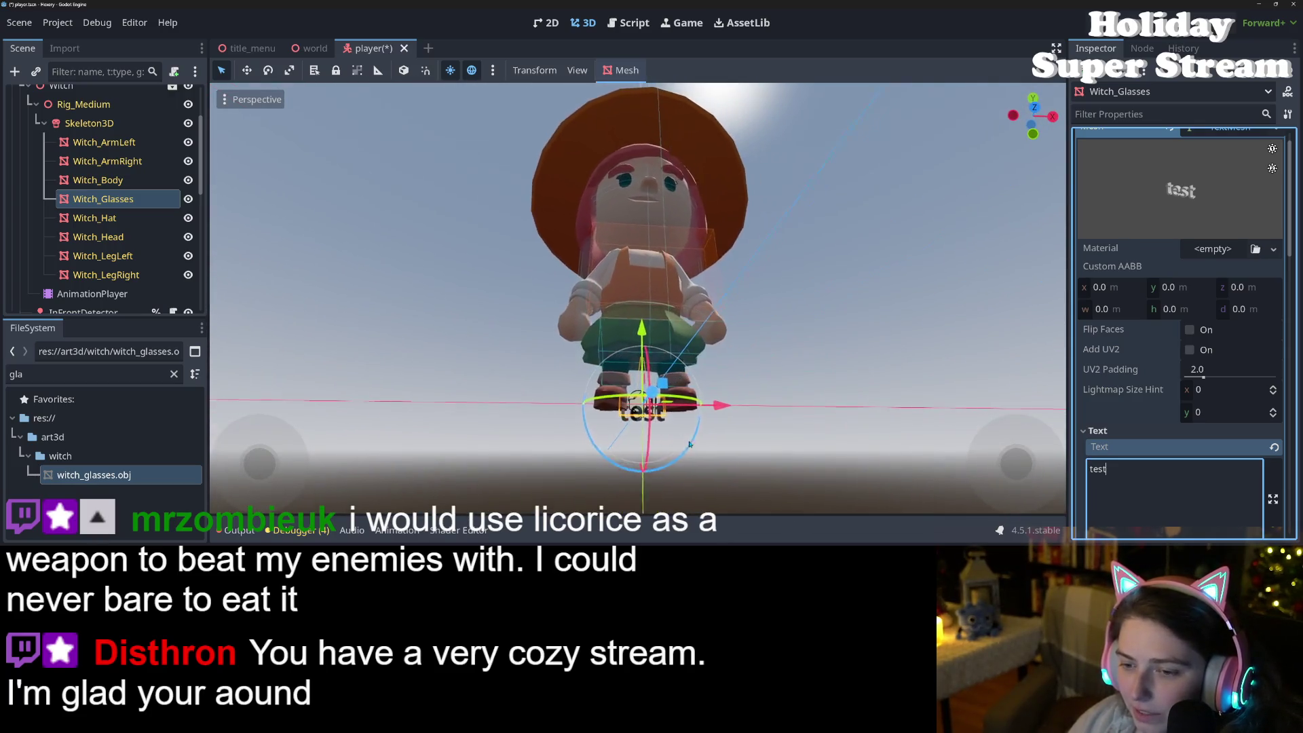
pyautogui.scroll(2, 710, 396)
pyautogui.scroll(2, 710, 396)
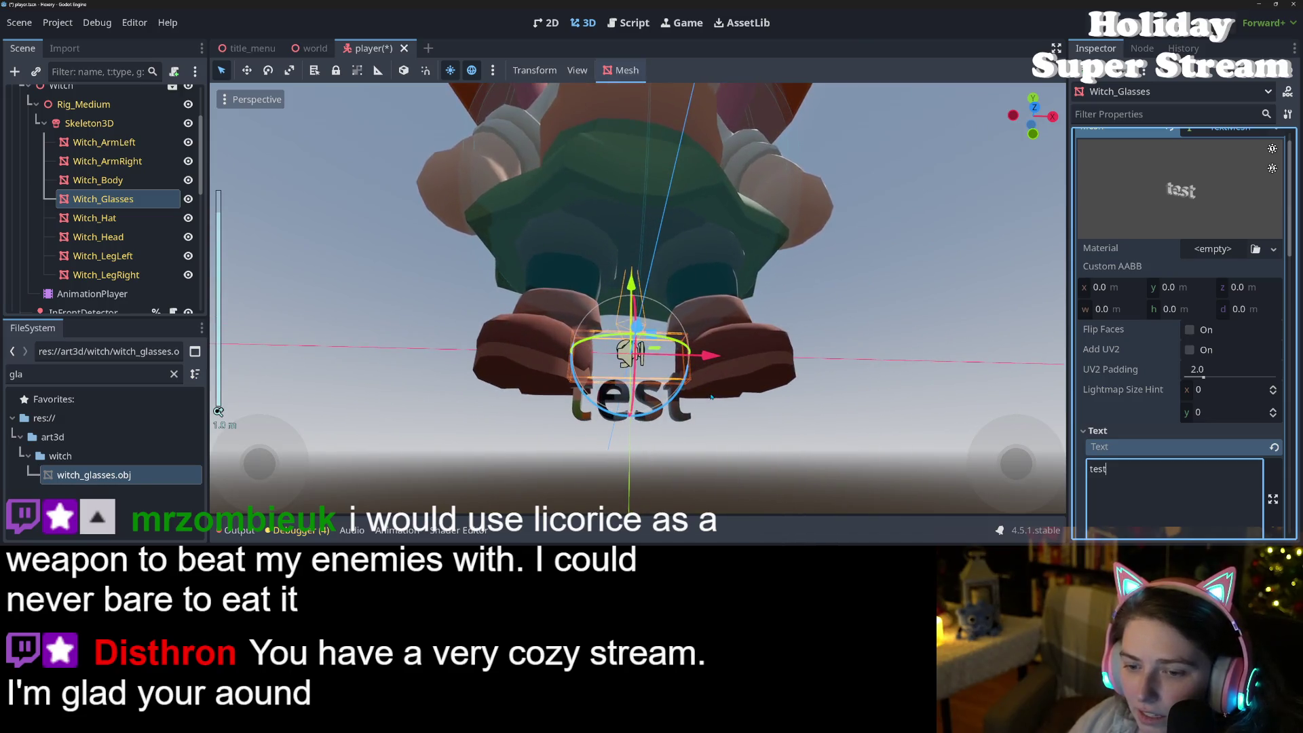
pyautogui.press('KP_8')
pyautogui.press('KP_8')
pyautogui.scroll(1, 707, 422)
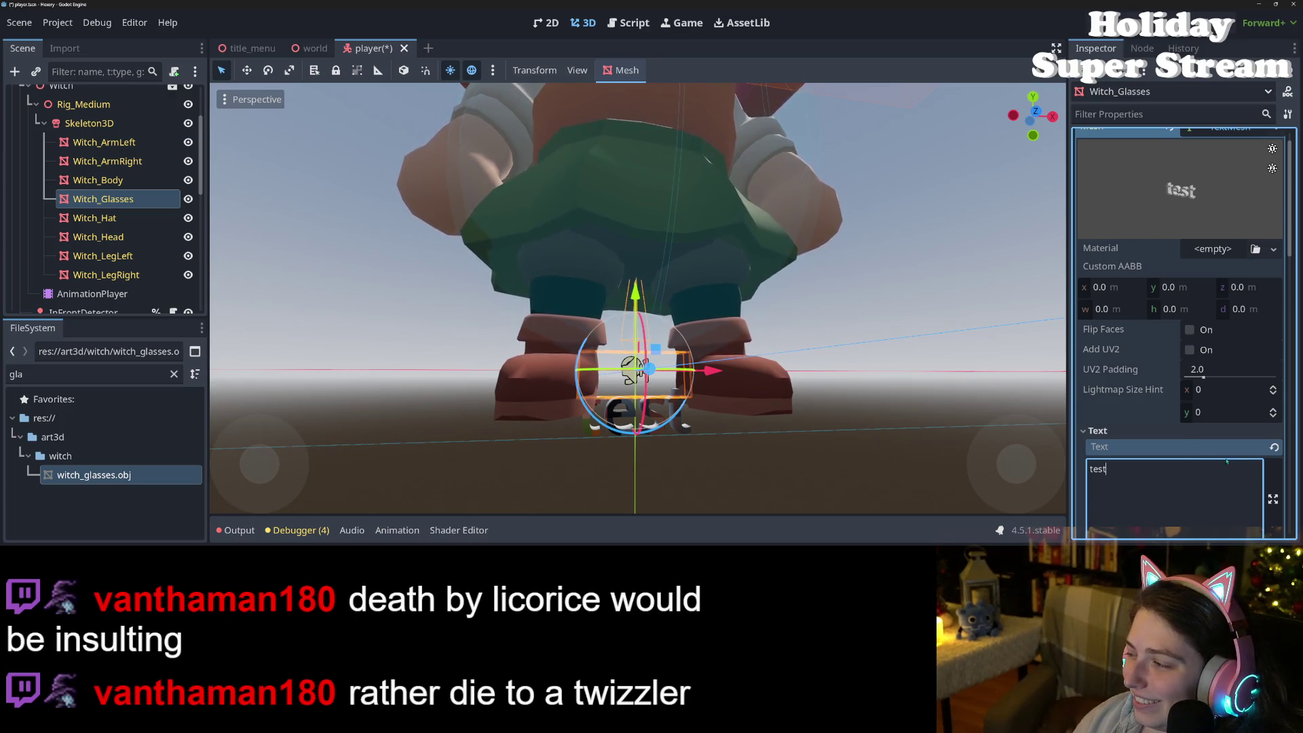
# Step: Clear the 'test' text from the TextMesh and collapse its Text settings
pyautogui.click(1273, 447)
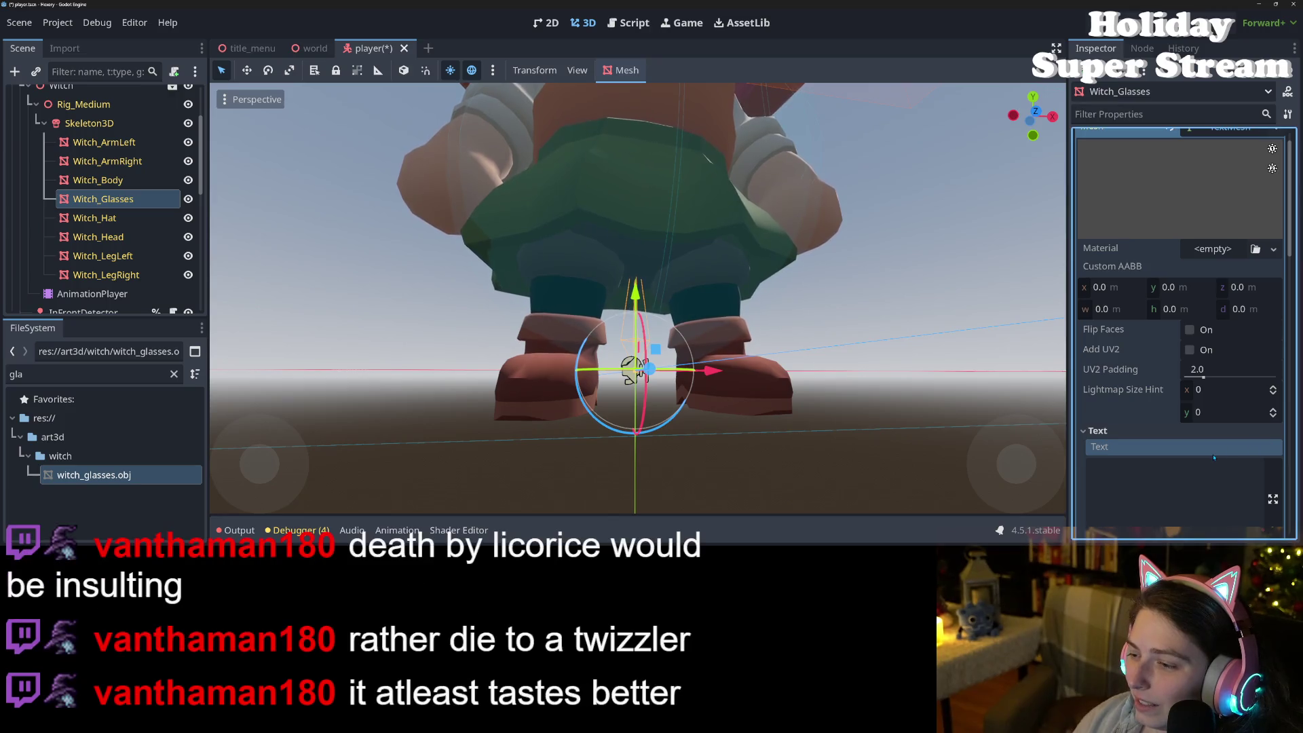
pyautogui.click(1153, 432)
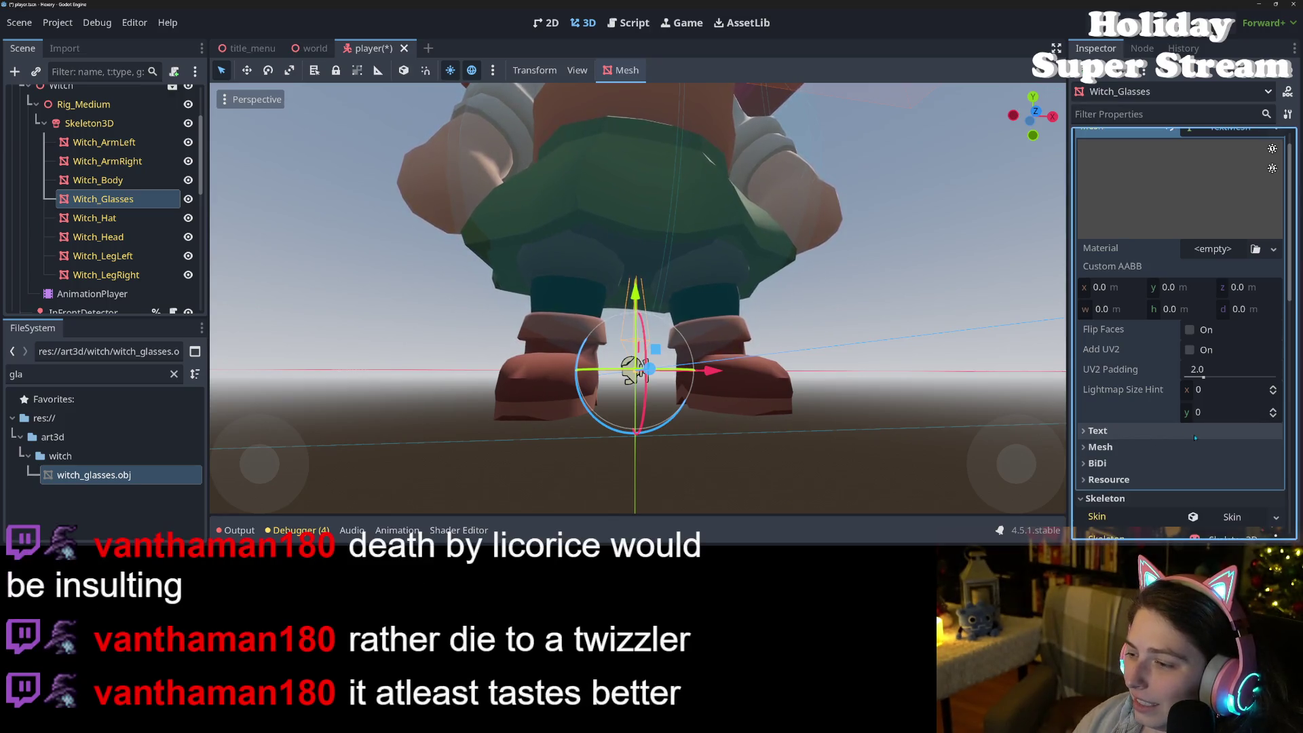
pyautogui.scroll(1, 1174, 367)
# Step: Review the TextMesh size, depth and text settings, then scroll up to the Mesh property
pyautogui.click(1180, 477)
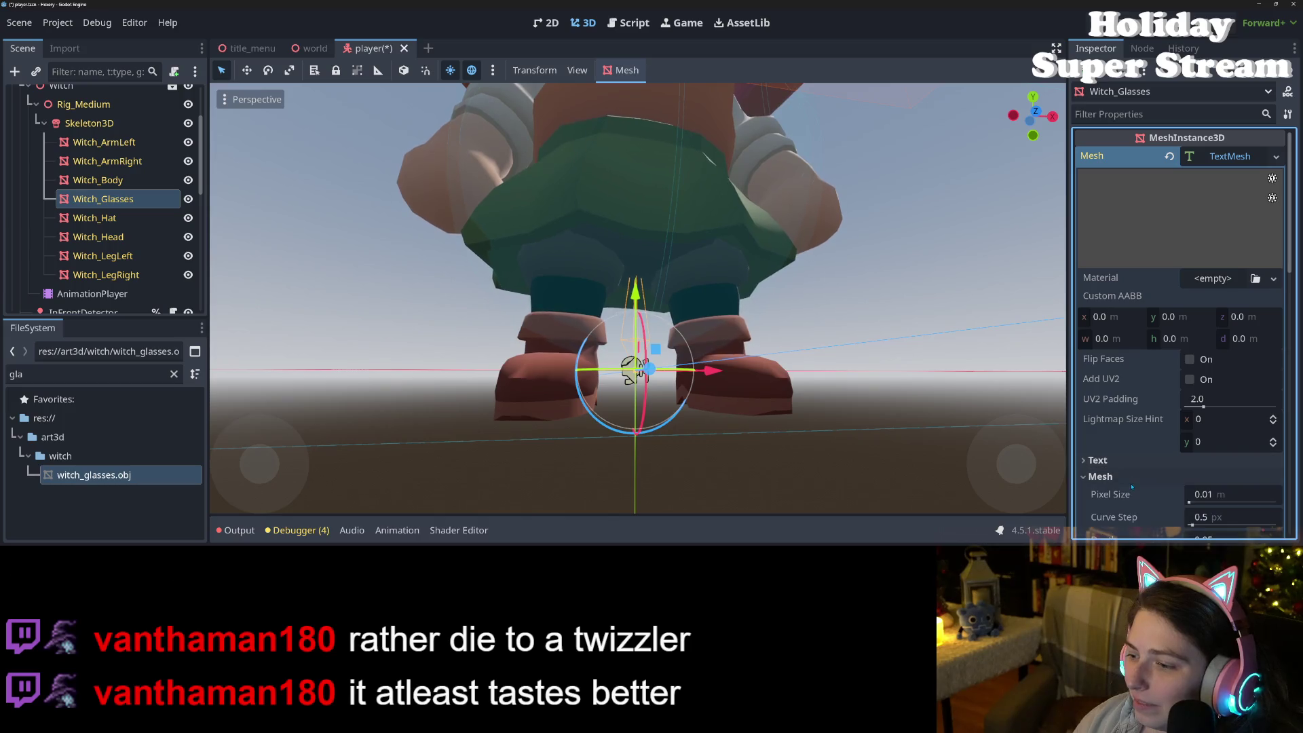
pyautogui.scroll(-2, 1180, 468)
pyautogui.scroll(-2, 1172, 459)
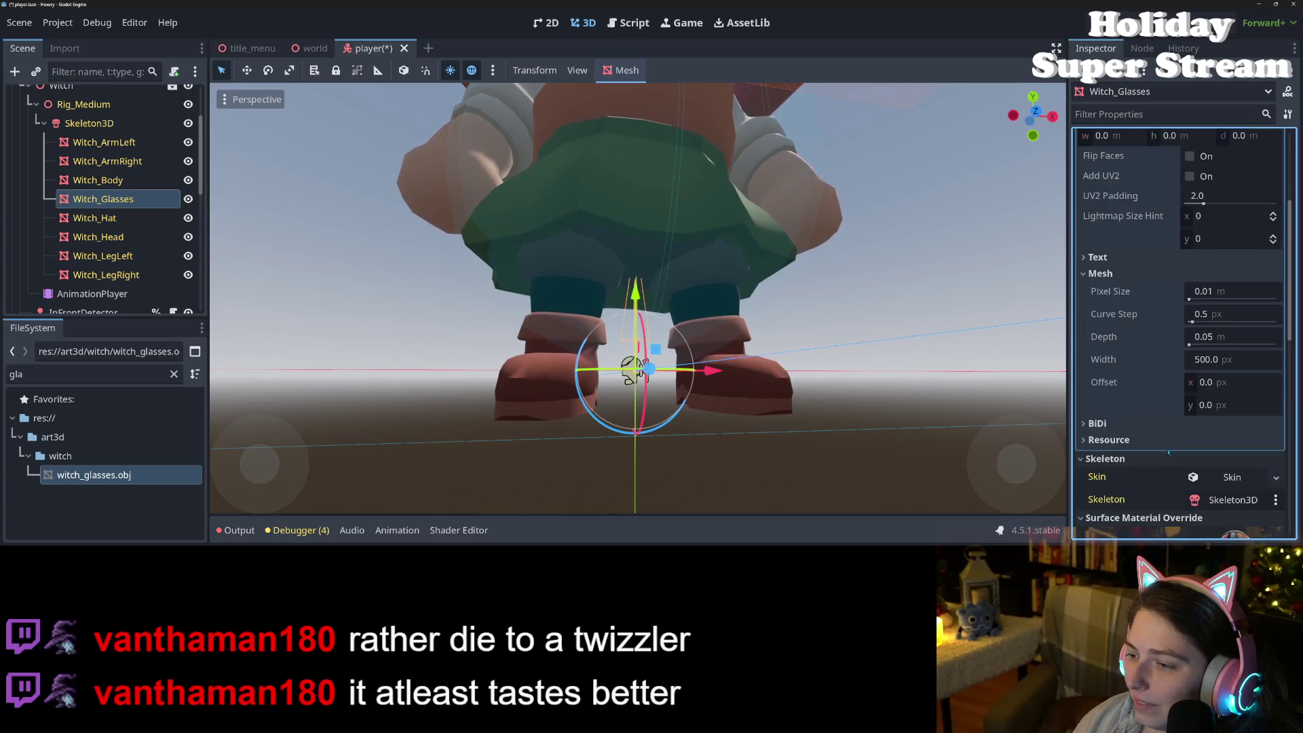
pyautogui.scroll(3, 1154, 445)
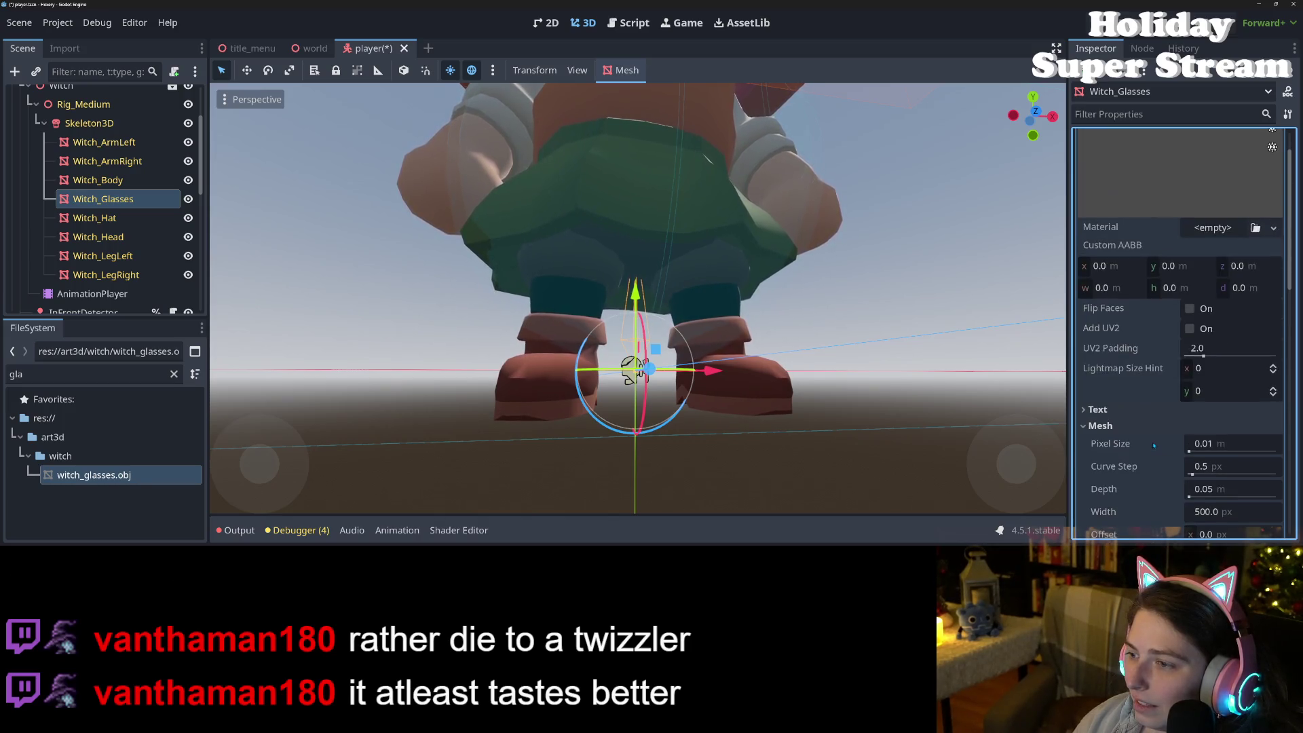
pyautogui.click(1102, 409)
pyautogui.scroll(-2, 1107, 412)
pyautogui.scroll(-4, 1107, 412)
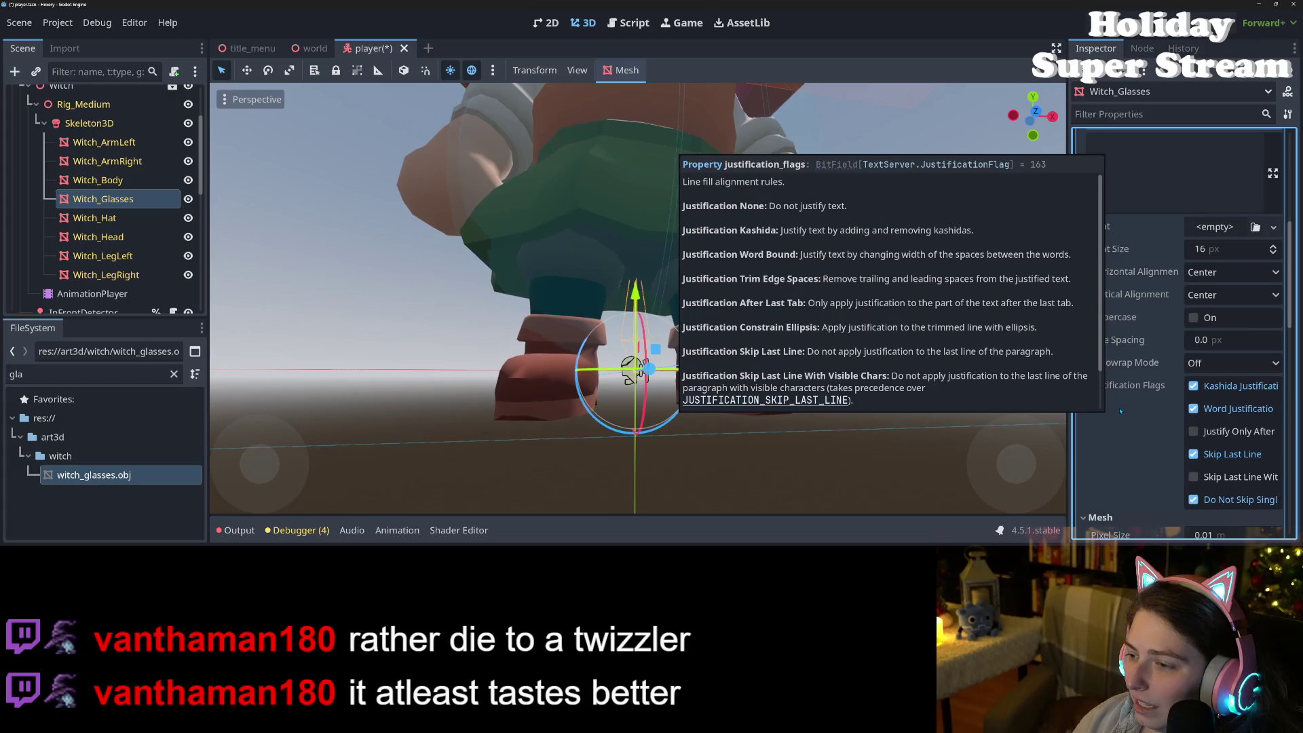
pyautogui.scroll(-2, 1120, 412)
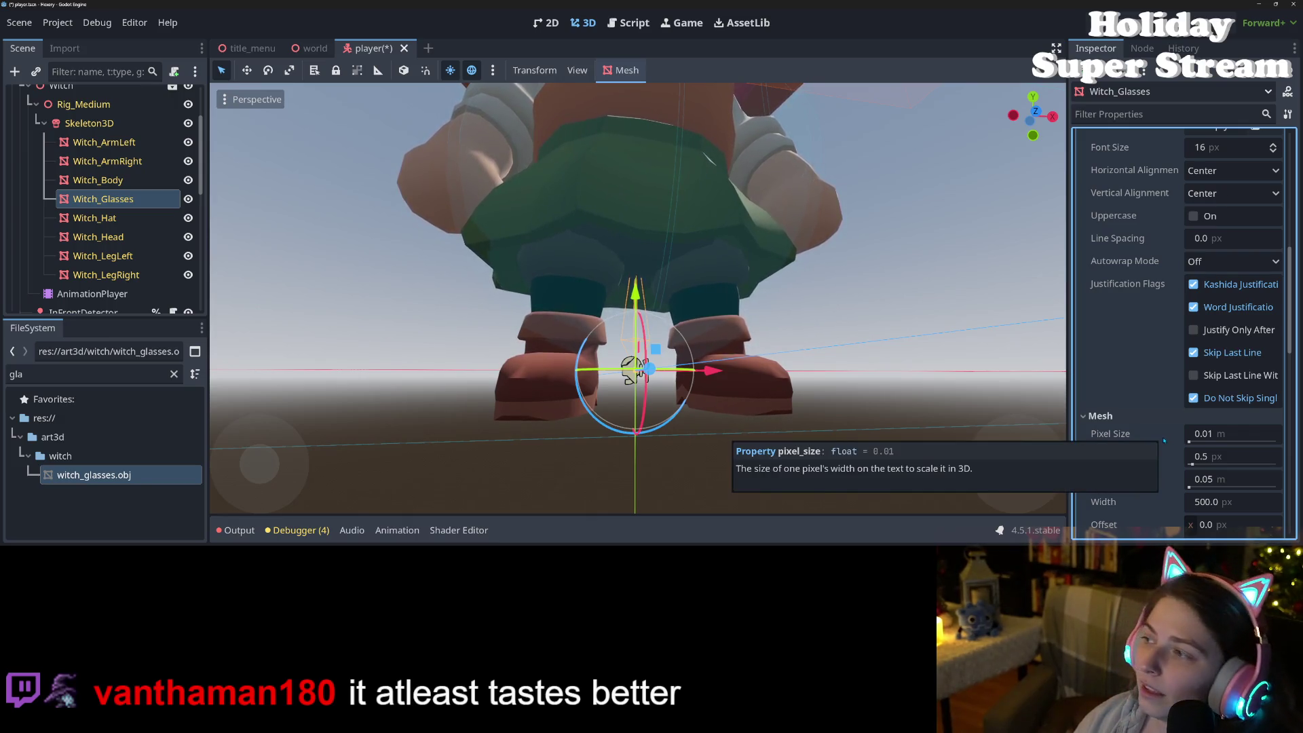
pyautogui.scroll(2, 1146, 370)
pyautogui.scroll(5, 1146, 370)
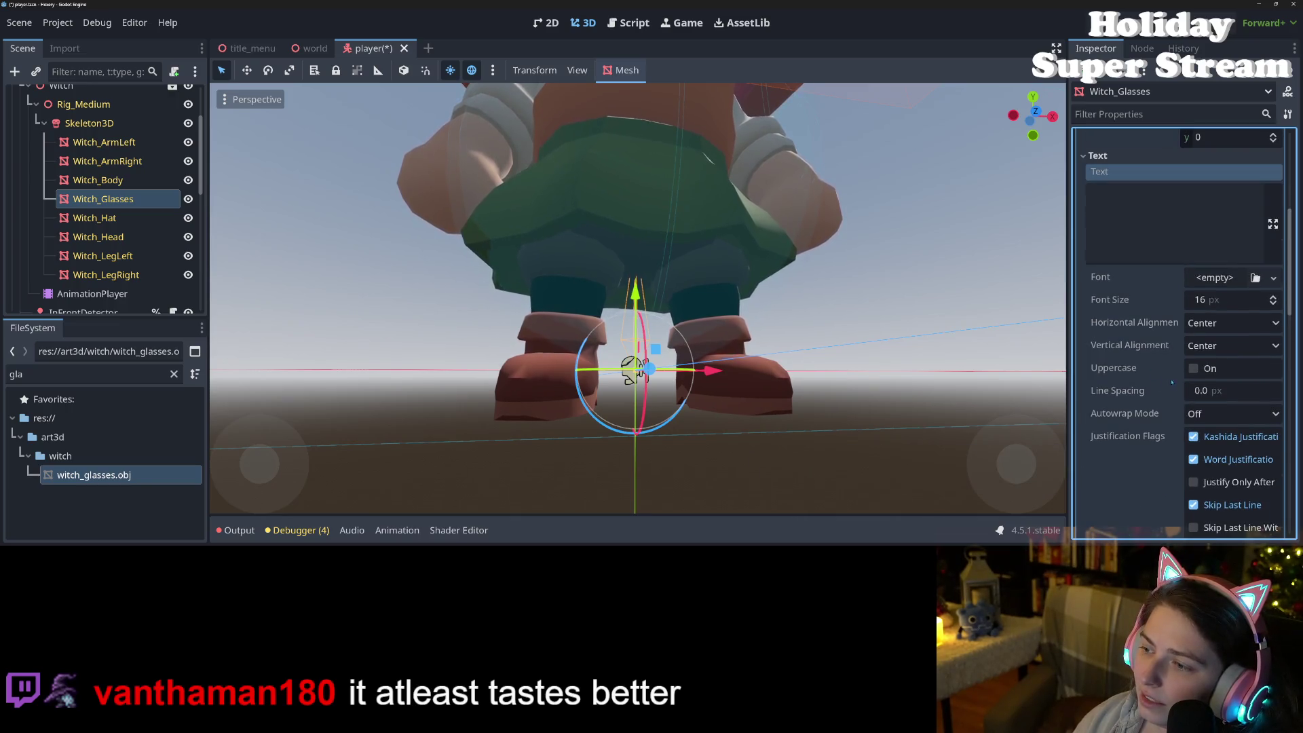
pyautogui.scroll(3, 1171, 417)
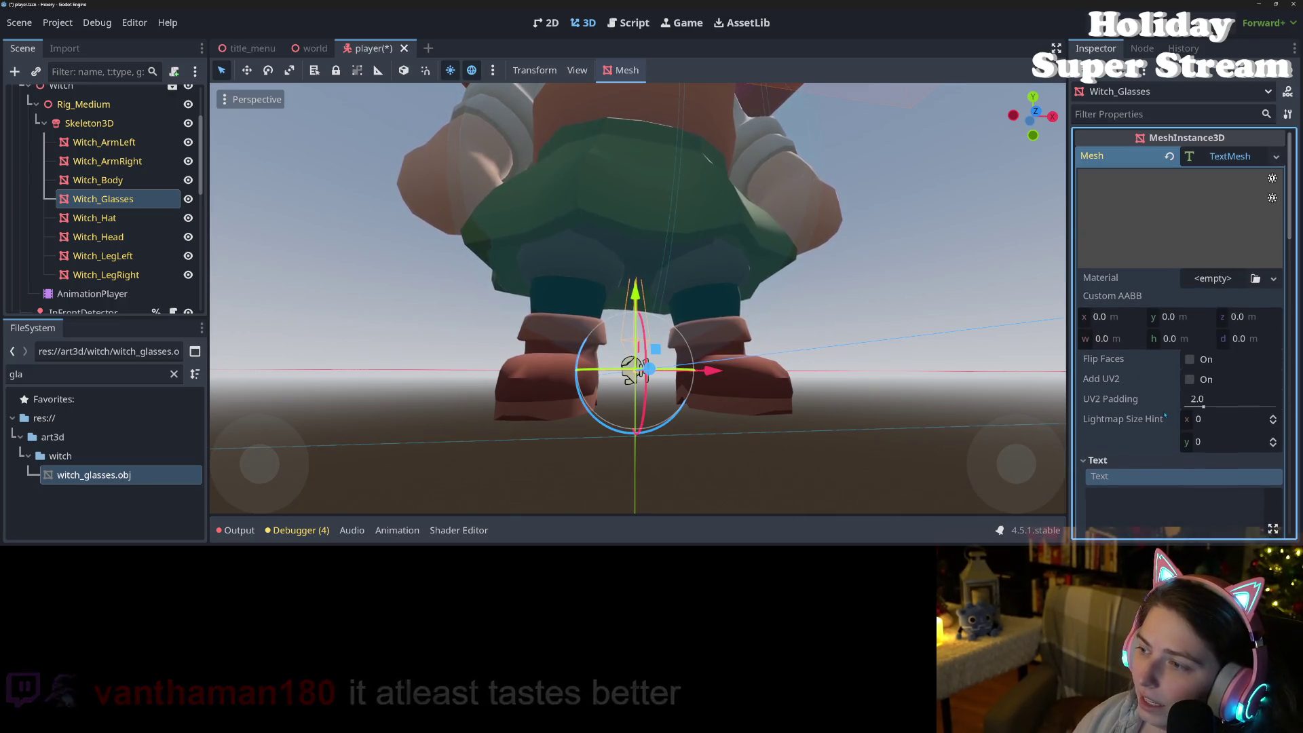
# Step: Undo the TextMesh to restore the glasses mesh, then orbit to check them on the witch's face
pyautogui.hotkey('ctrl', 'z')
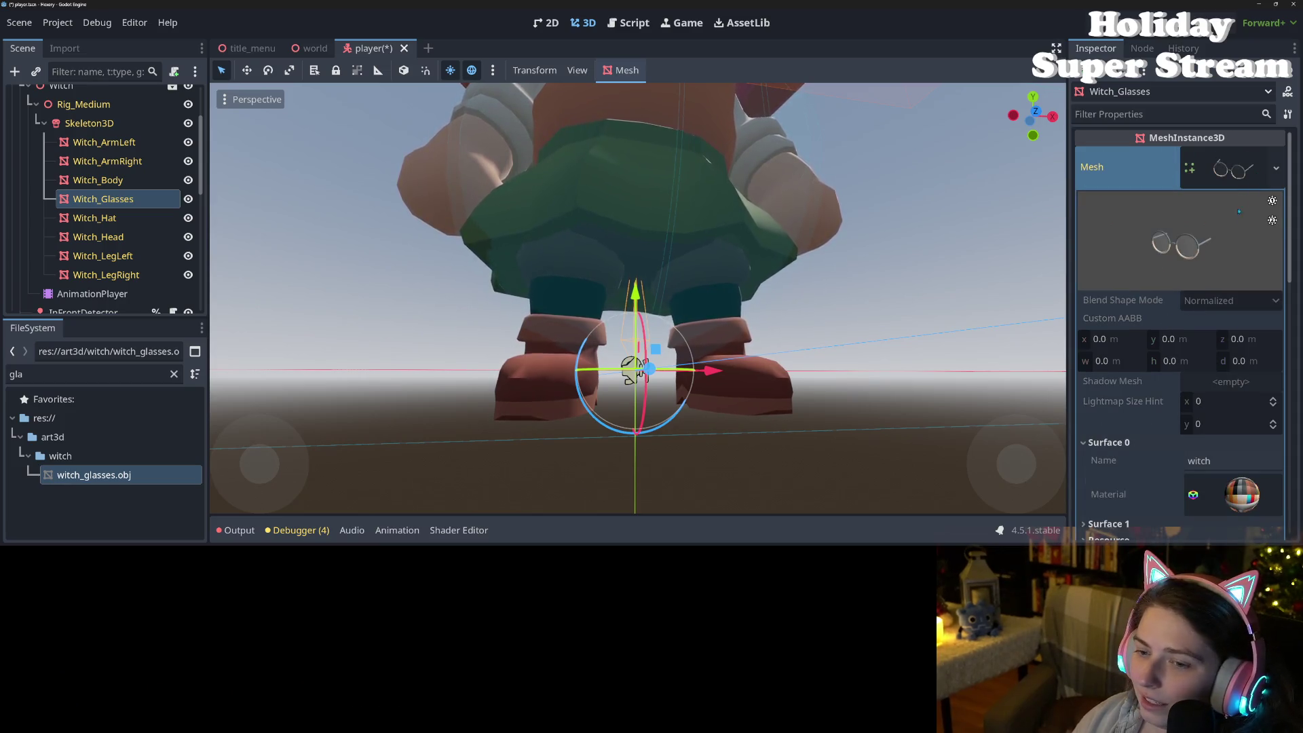
pyautogui.scroll(-5, 882, 380)
pyautogui.moveTo(848, 380)
pyautogui.mouseDown()
pyautogui.moveTo(915, 397)
pyautogui.moveTo(833, 400)
pyautogui.moveTo(939, 378)
pyautogui.moveTo(841, 384)
pyautogui.mouseUp()
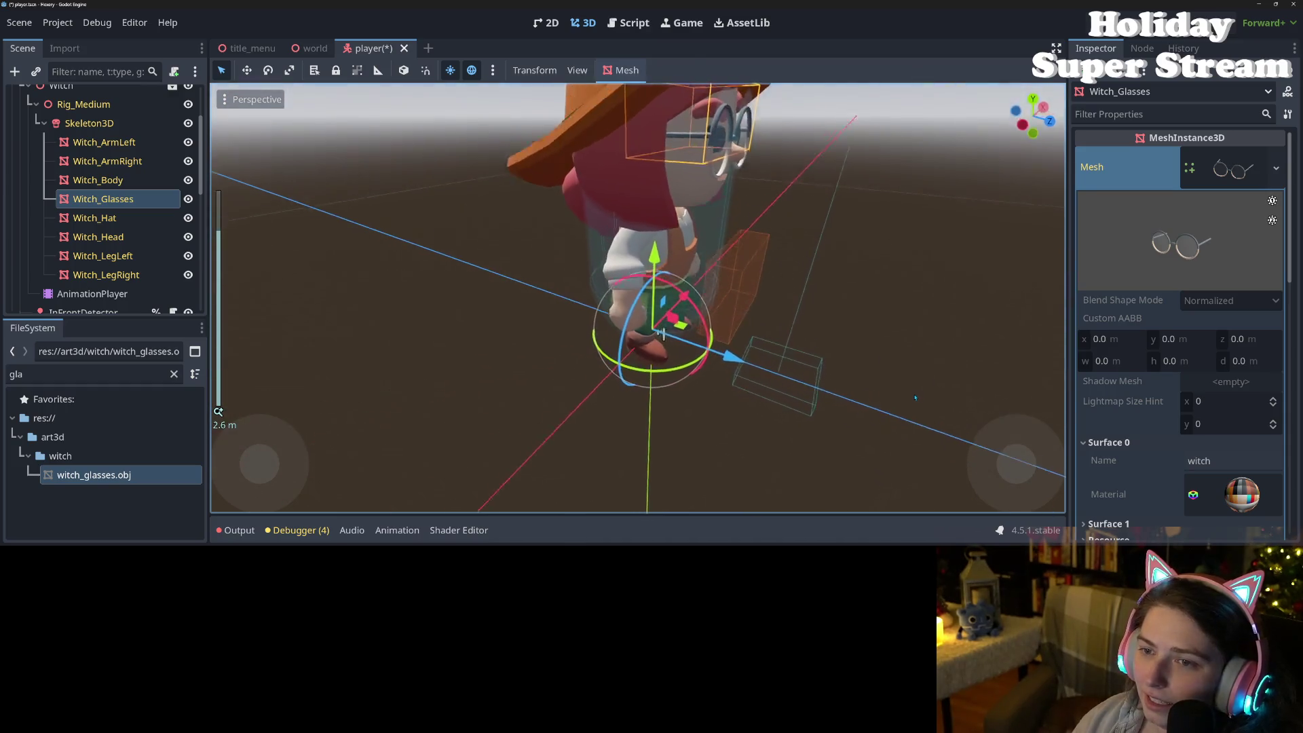
pyautogui.scroll(-2, 841, 384)
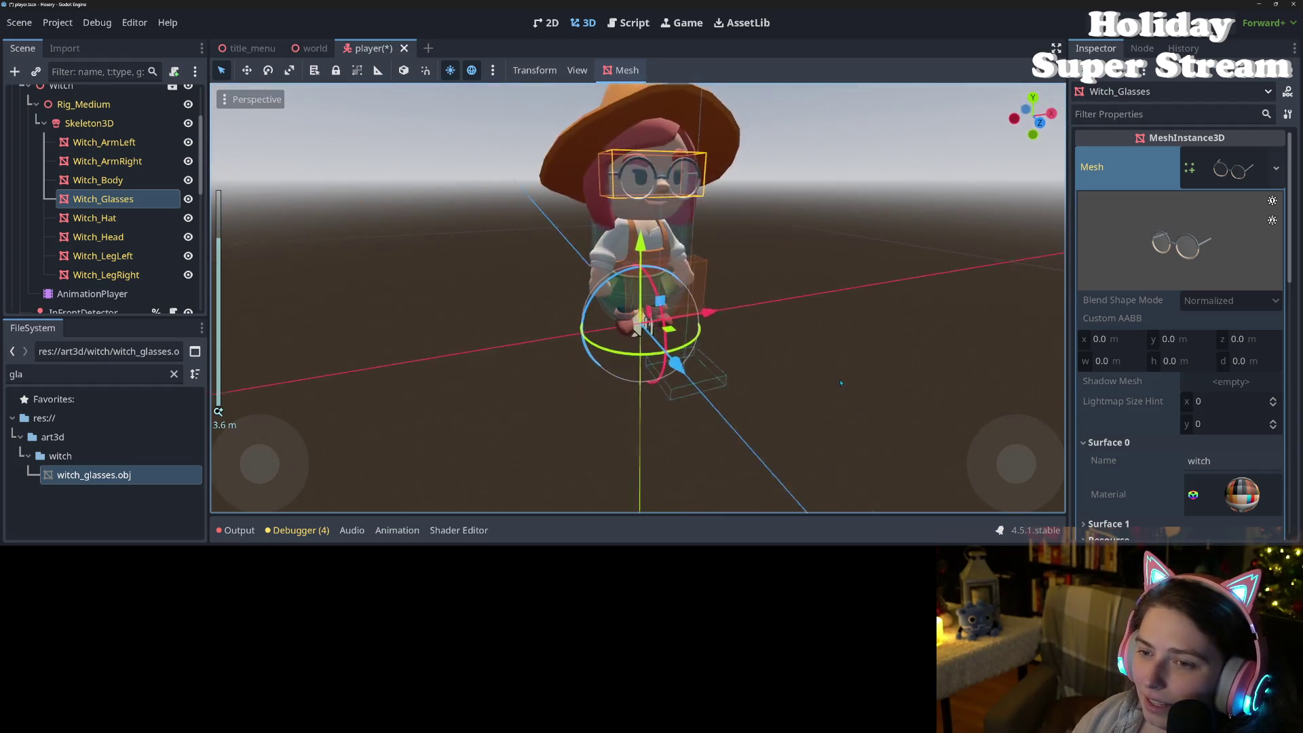
pyautogui.scroll(3, 842, 384)
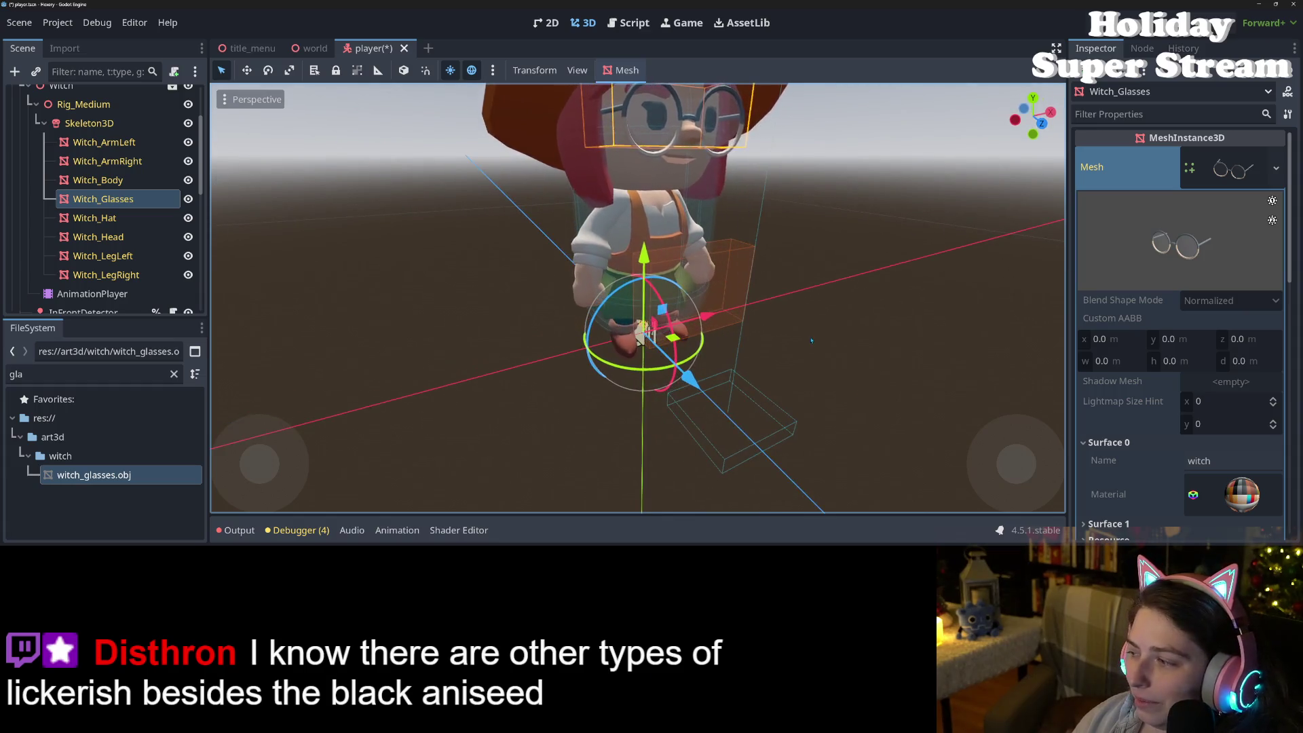
pyautogui.scroll(1, 812, 340)
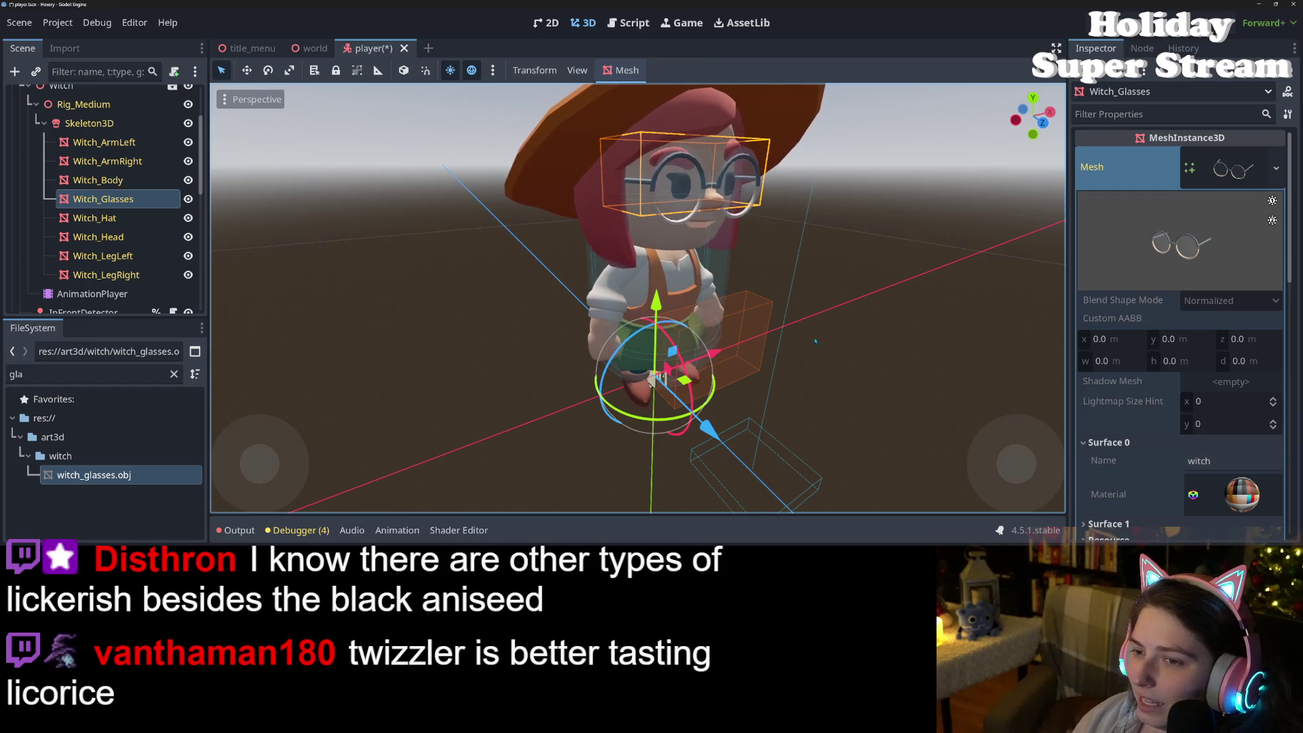
pyautogui.moveTo(819, 342); pyautogui.dragTo(778, 342)
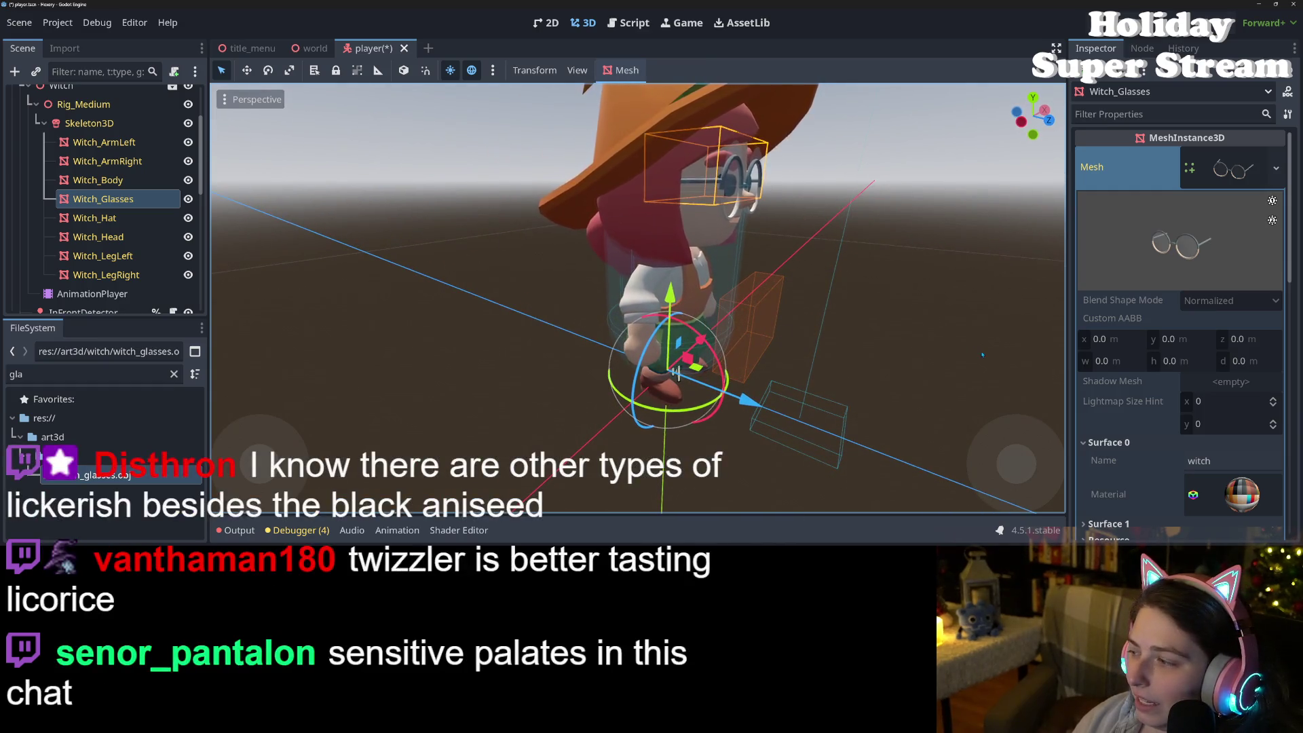
pyautogui.moveTo(943, 347)
pyautogui.mouseDown()
pyautogui.moveTo(860, 348)
pyautogui.moveTo(844, 369)
pyautogui.mouseUp()
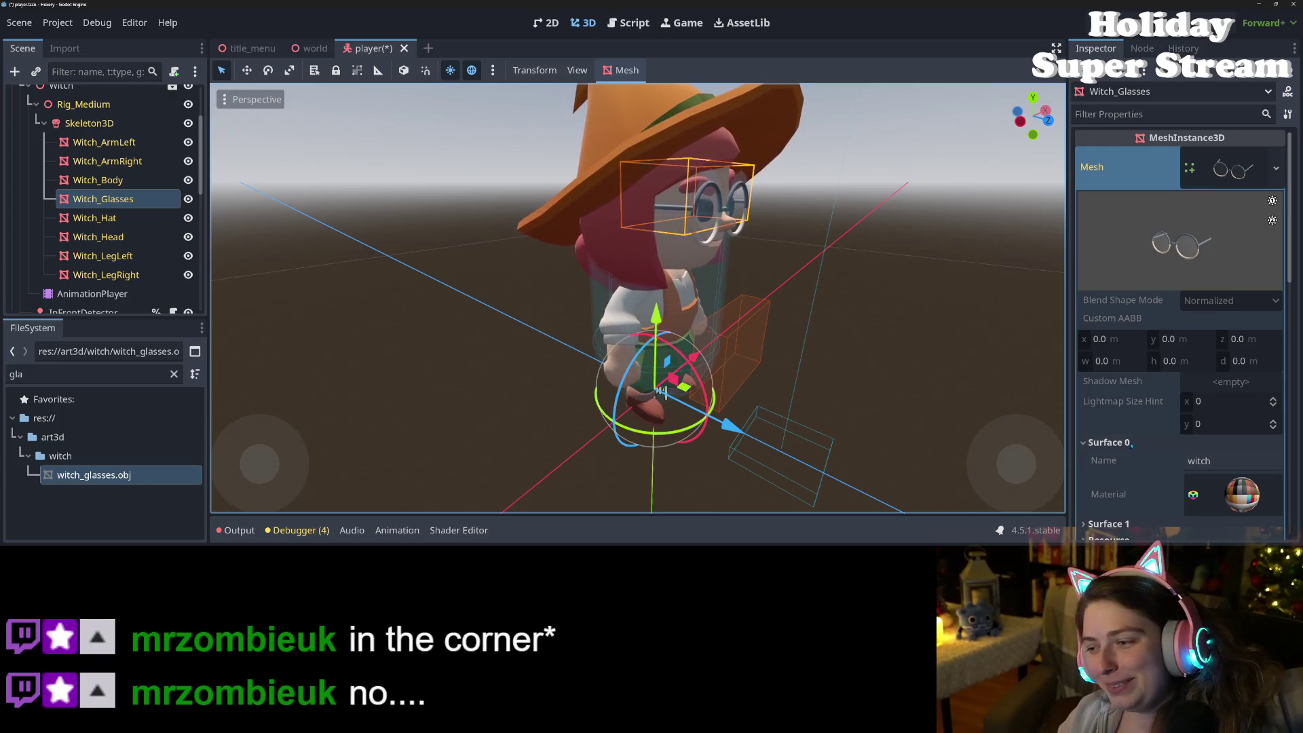
# Step: Collapse Surface 0, save the player scene with Ctrl+S, then switch to the browser
pyautogui.scroll(-3, 1130, 450)
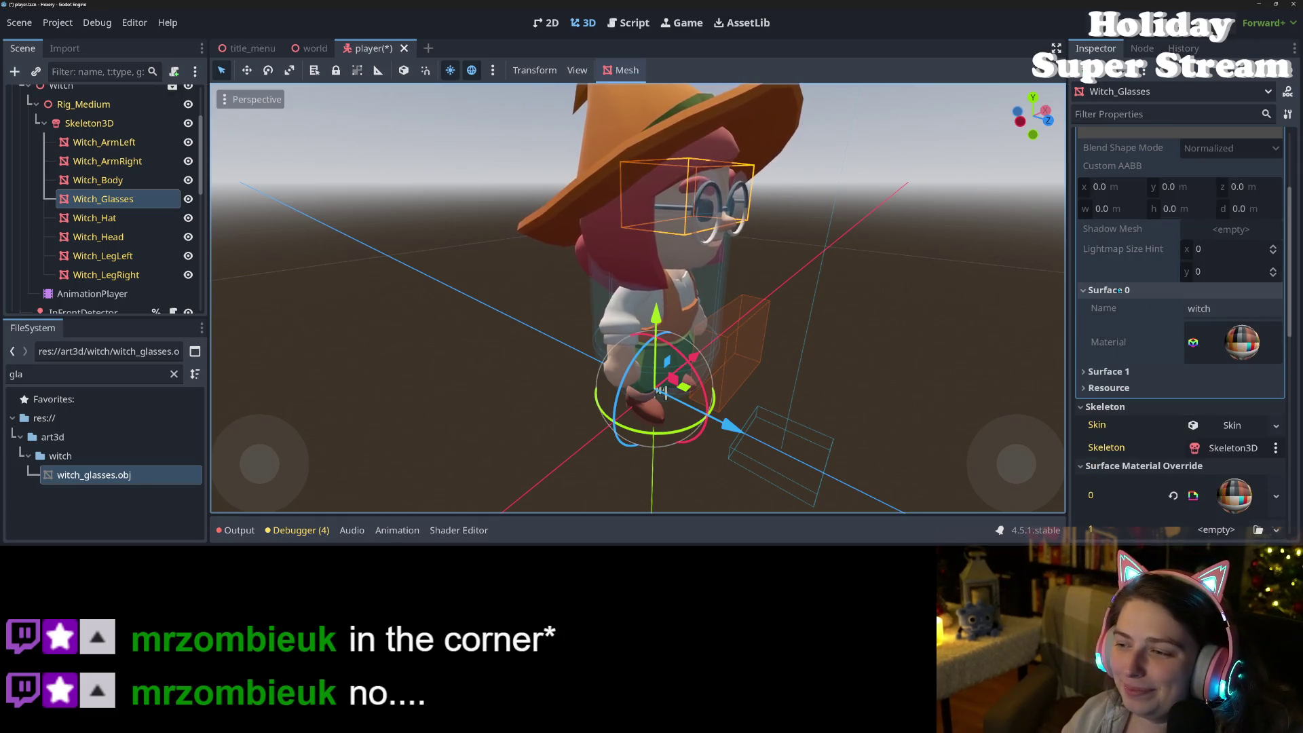
pyautogui.click(1106, 290)
pyautogui.scroll(3, 1190, 505)
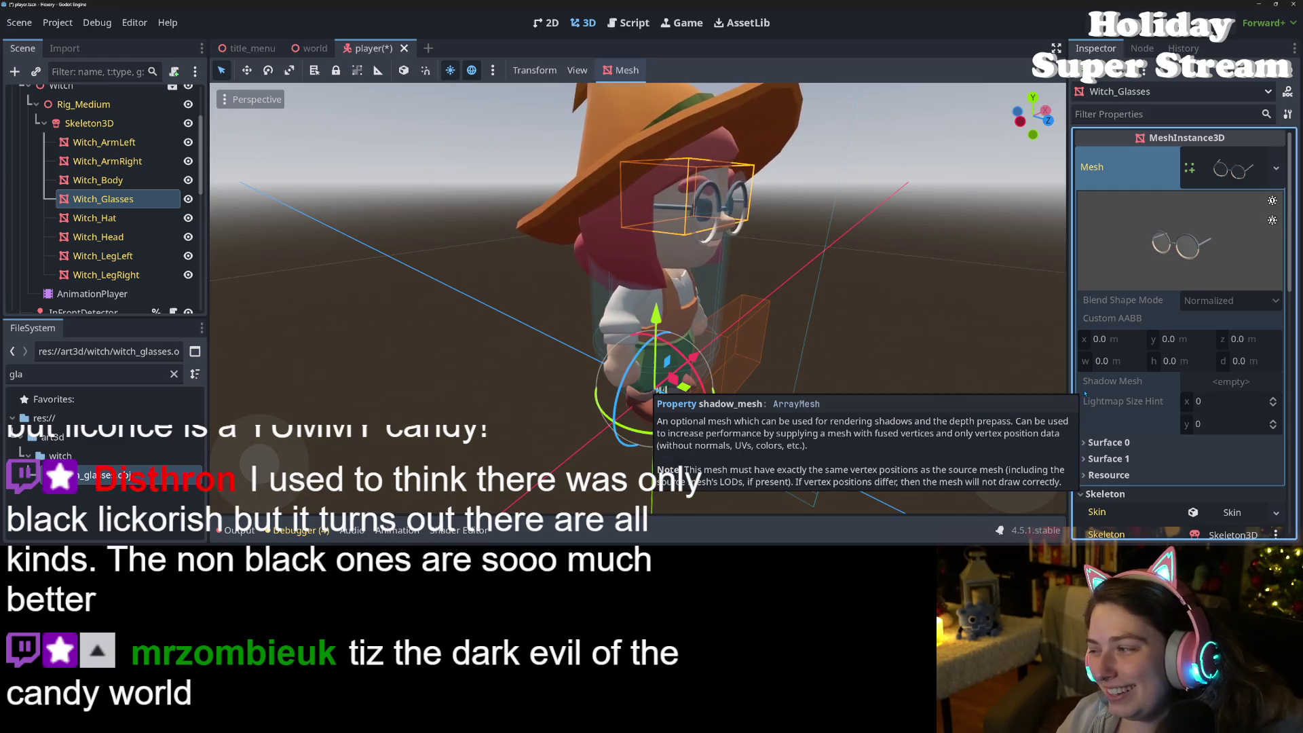
pyautogui.hotkey('ctrl', 's')
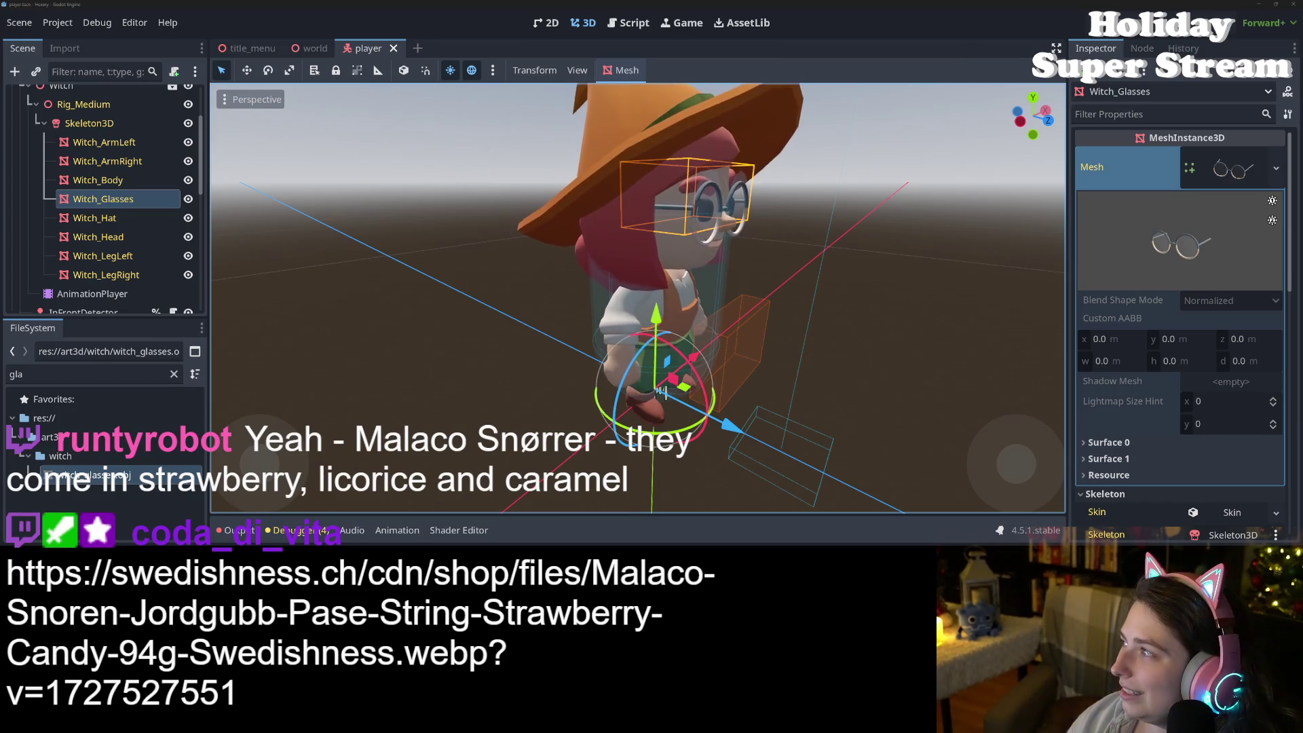
pyautogui.hotkey('alt', 'Tab')
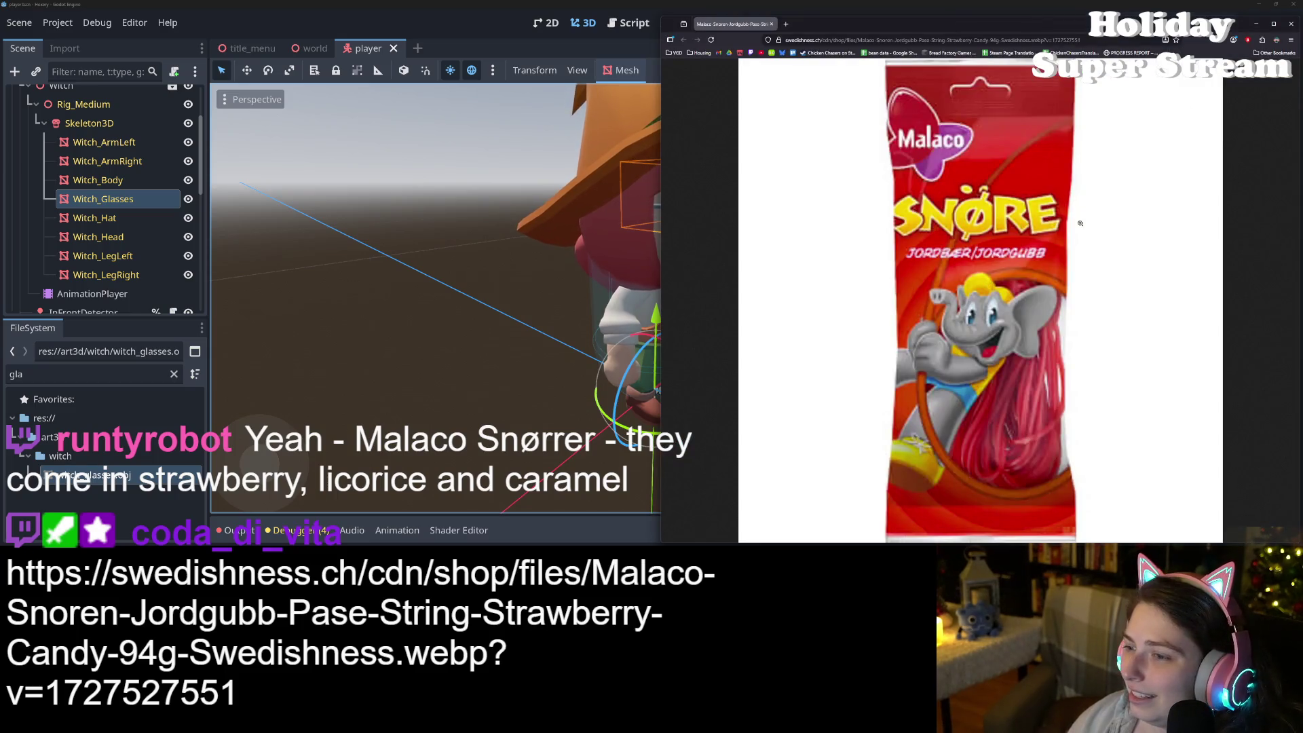
pyautogui.doubleClick(1030, 18)
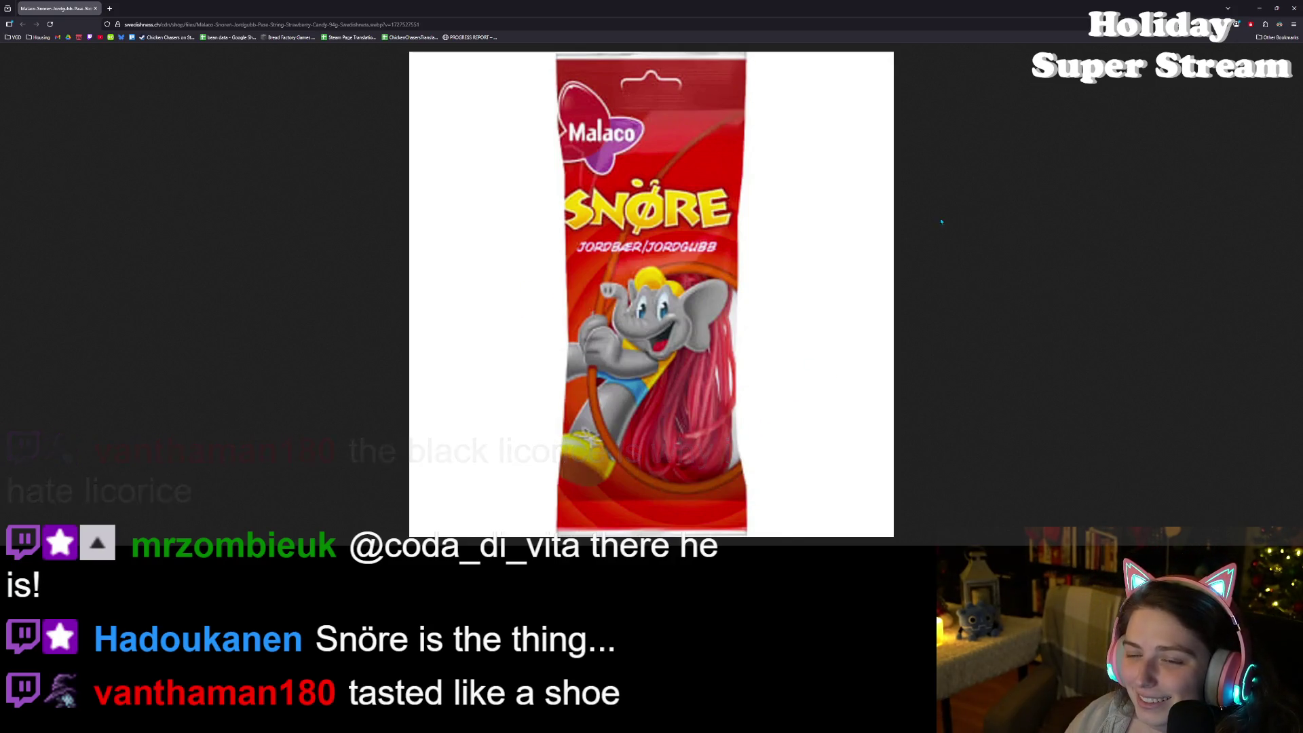
pyautogui.click(1260, 6)
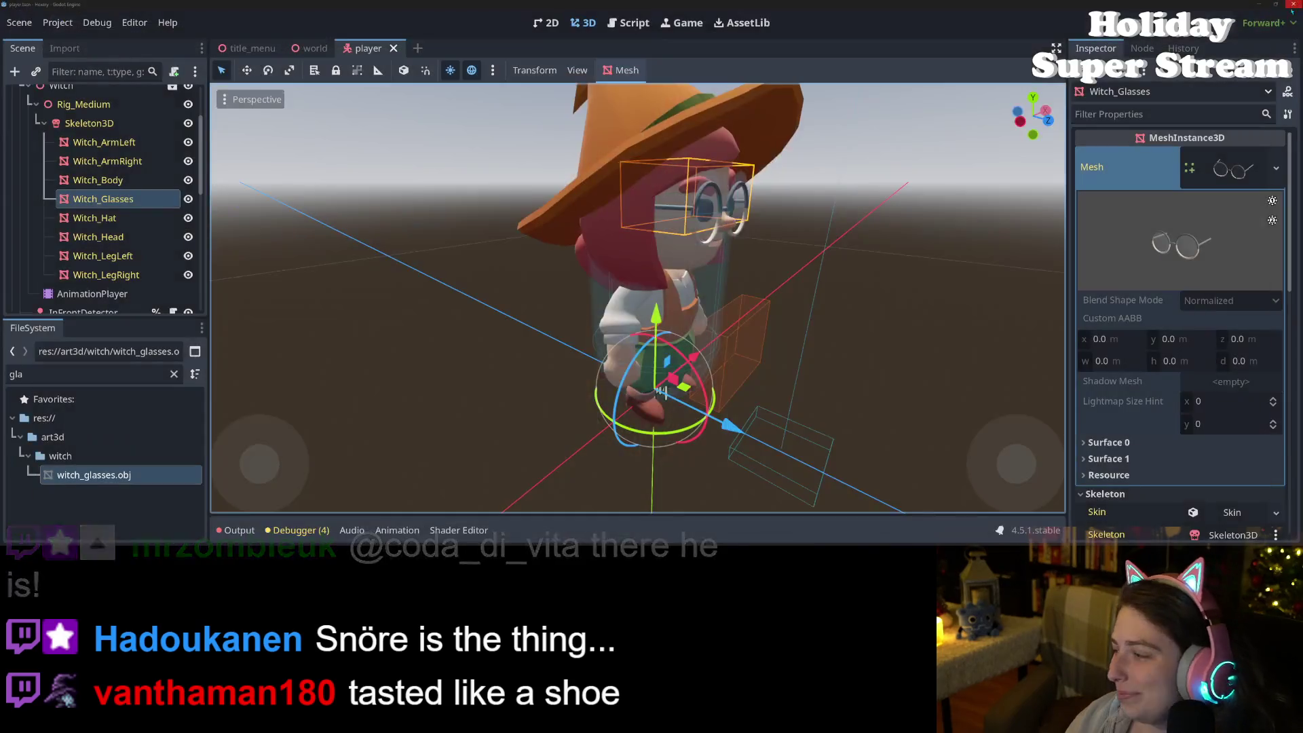
pyautogui.moveTo(883, 380)
pyautogui.mouseDown()
pyautogui.moveTo(872, 400)
pyautogui.moveTo(785, 399)
pyautogui.moveTo(795, 412)
pyautogui.mouseUp()
pyautogui.scroll(2, 873, 400)
pyautogui.scroll(2, 809, 389)
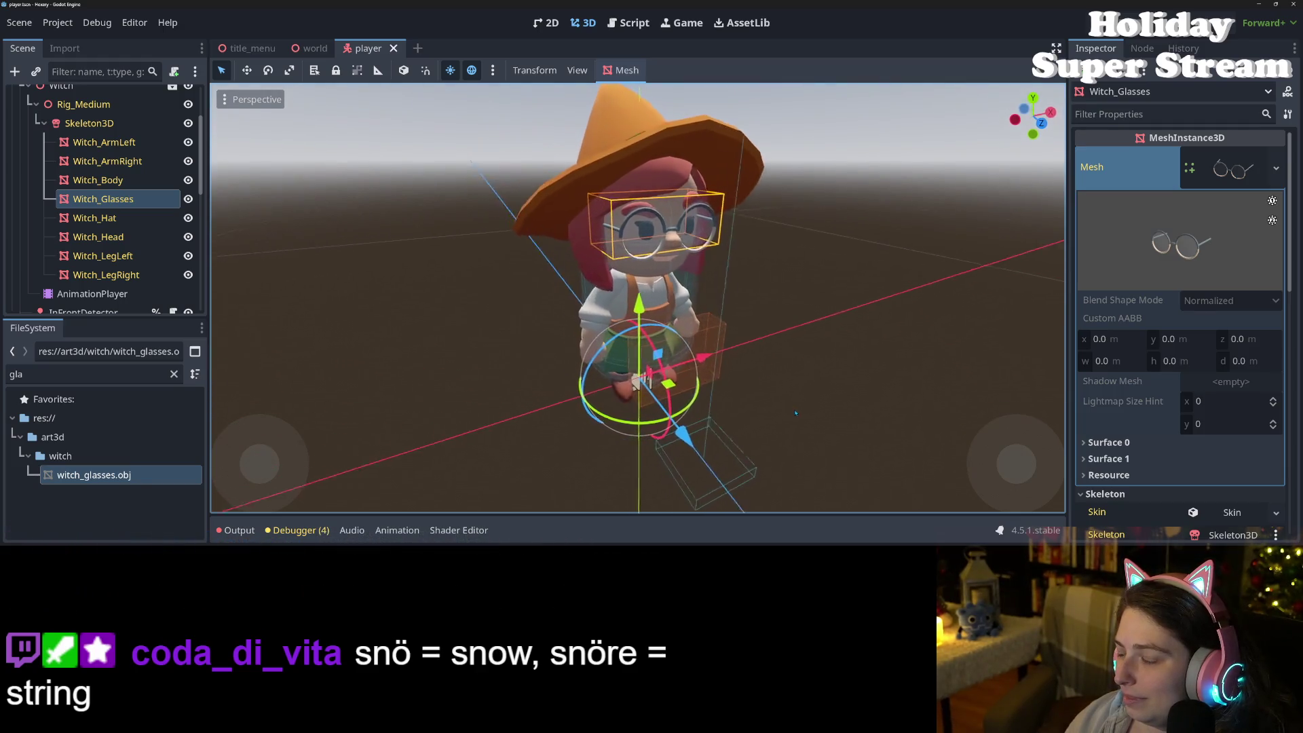
pyautogui.scroll(2, 795, 413)
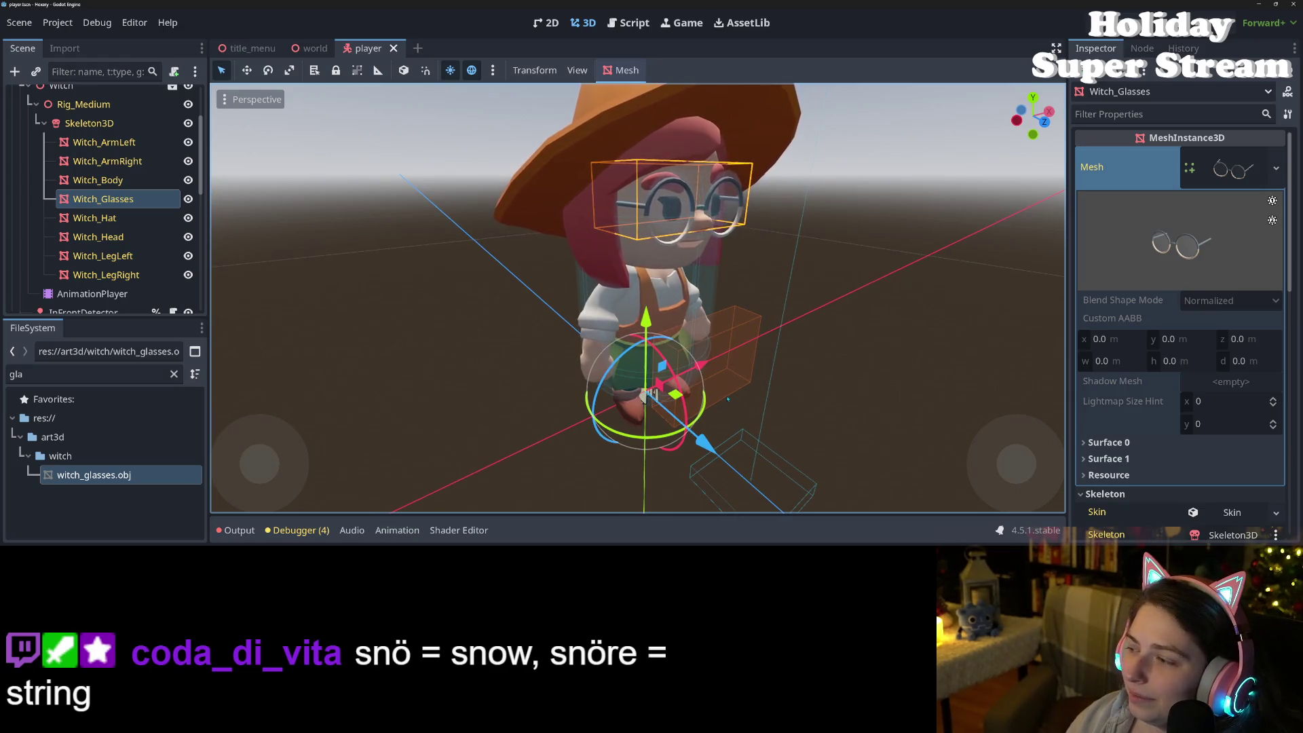
pyautogui.scroll(-5, 749, 440)
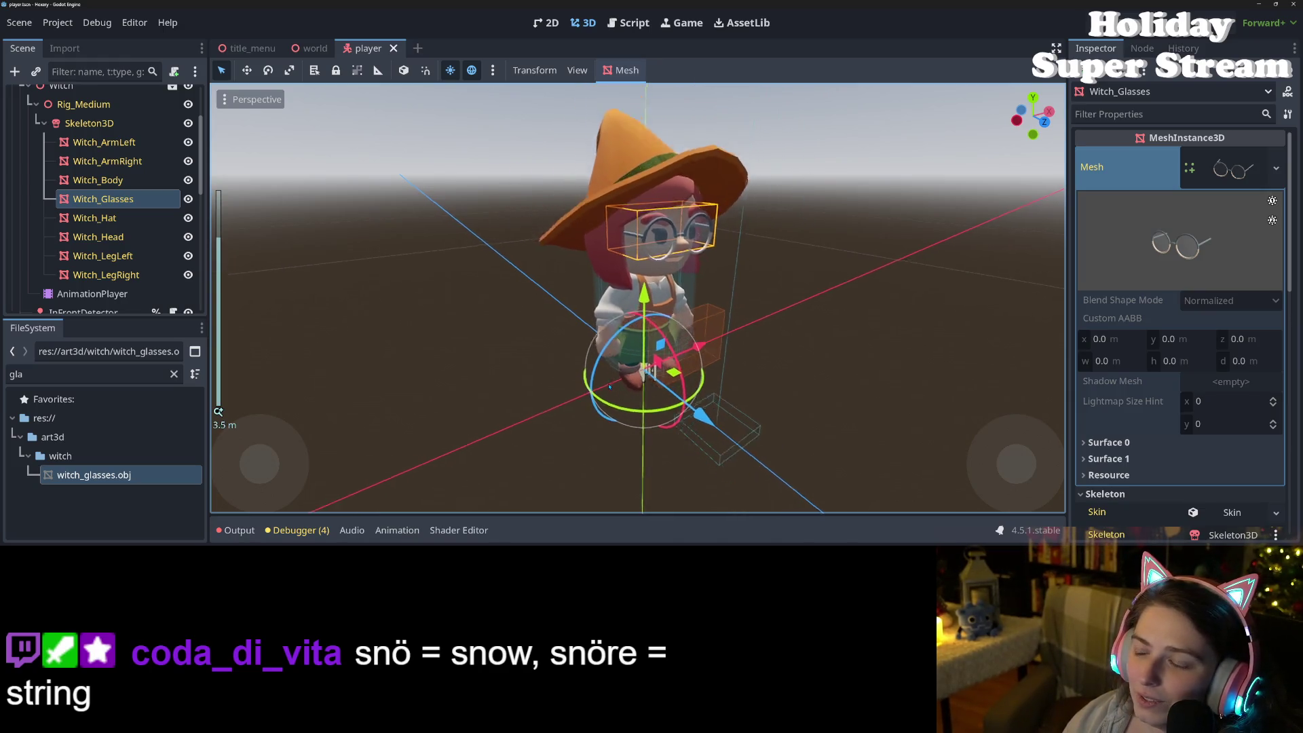
pyautogui.moveTo(920, 393); pyautogui.dragTo(807, 418)
pyautogui.scroll(-2, 810, 398)
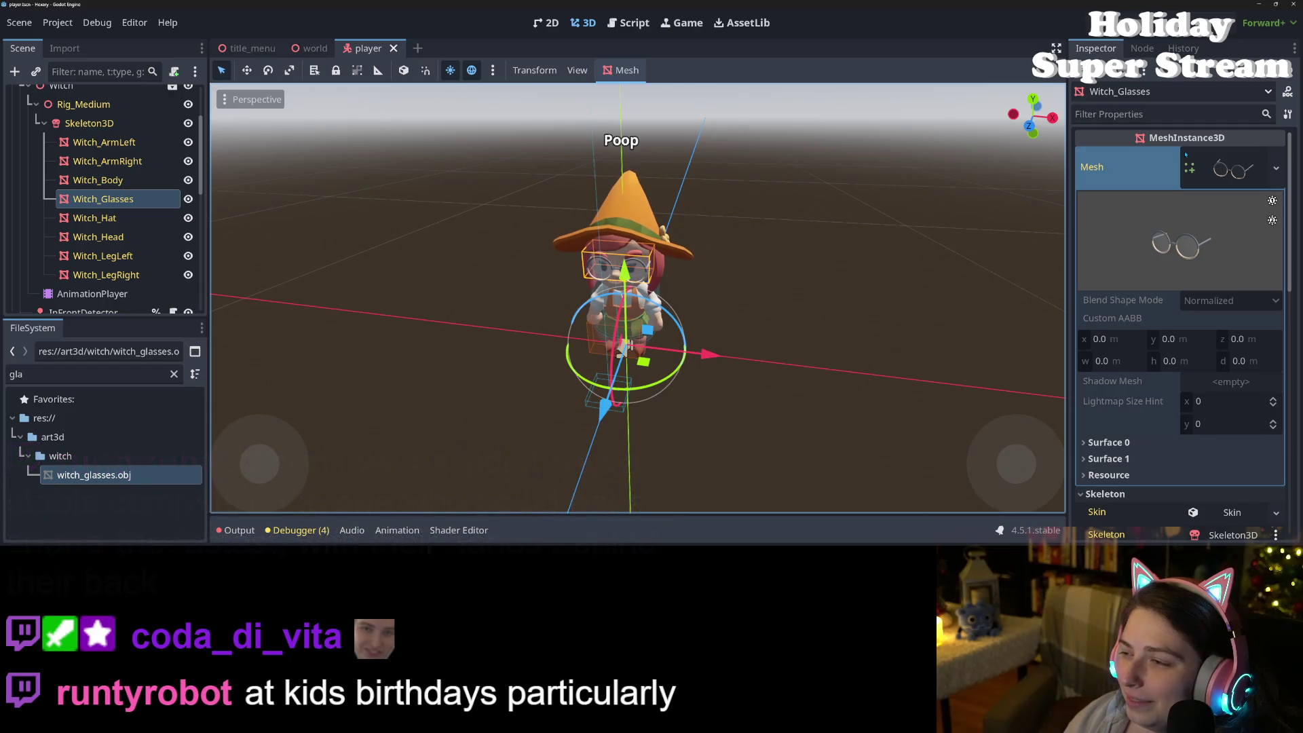
pyautogui.scroll(-5, 1179, 314)
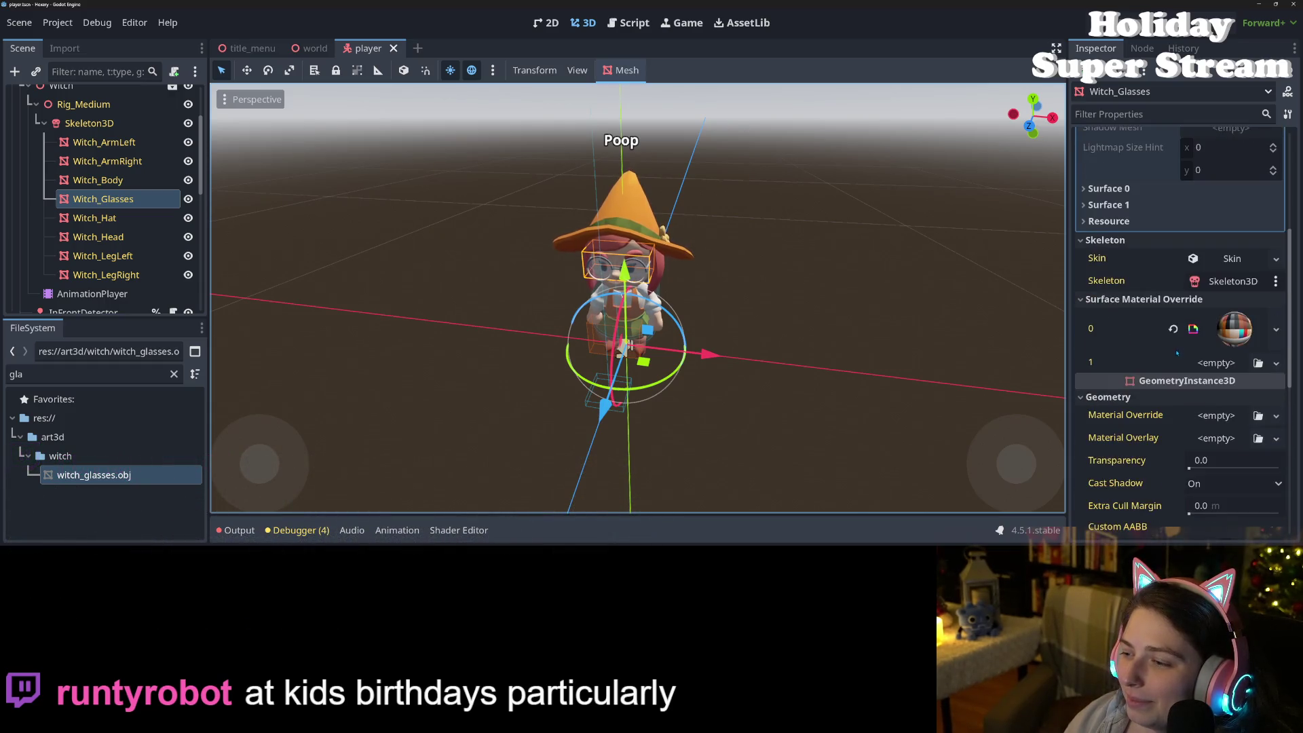
pyautogui.scroll(-3, 1164, 348)
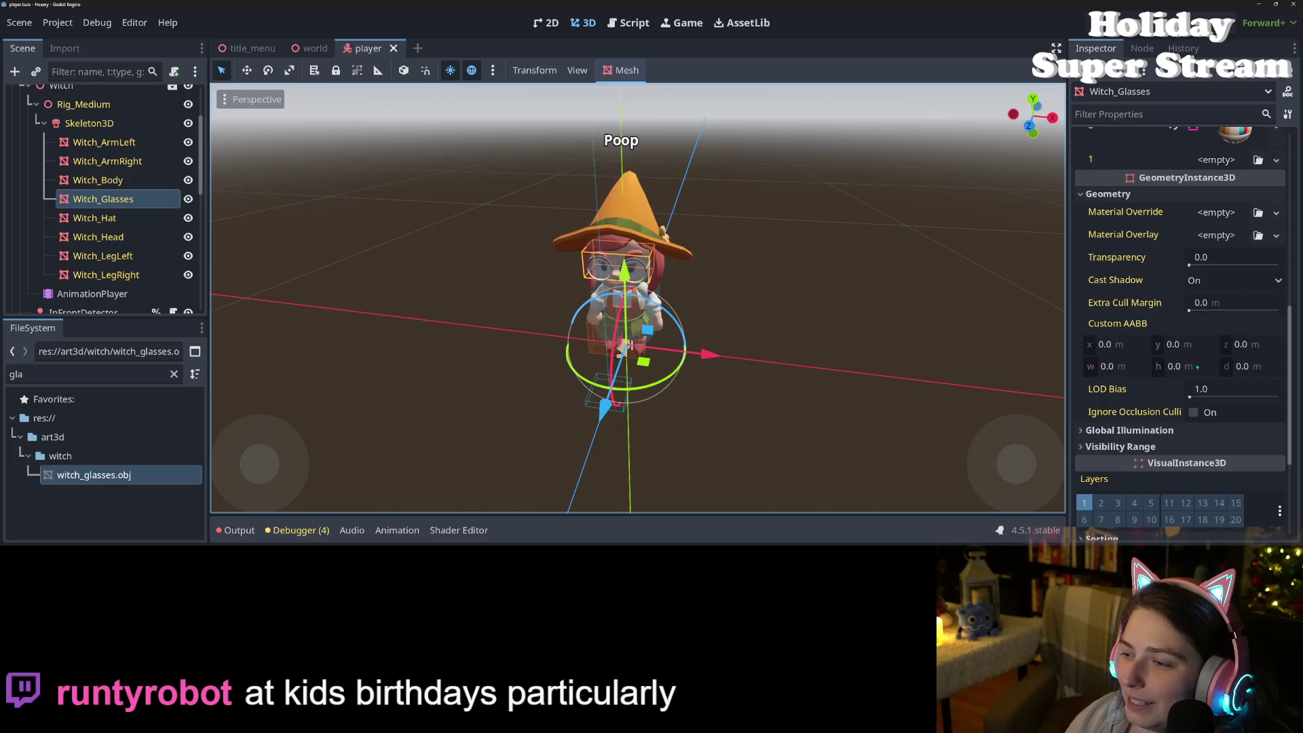
pyautogui.click(153, 200)
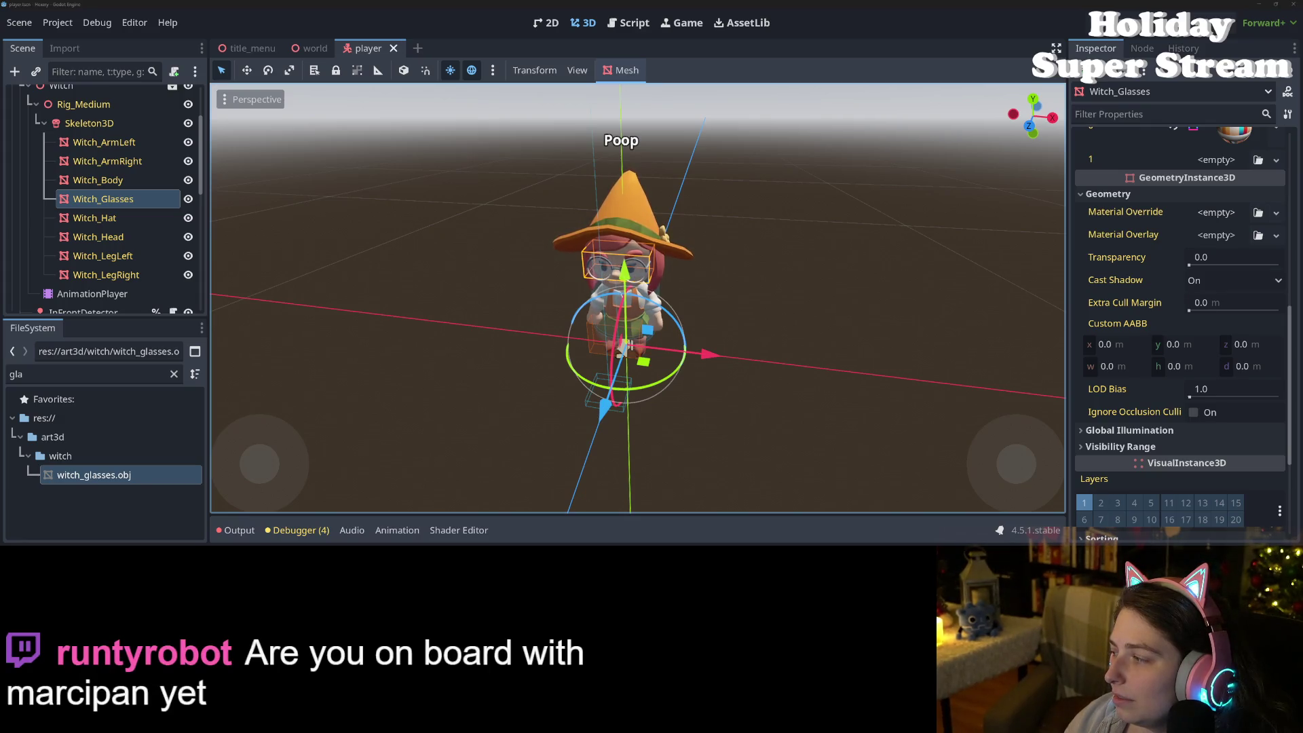
pyautogui.hotkey('alt', 'Tab')
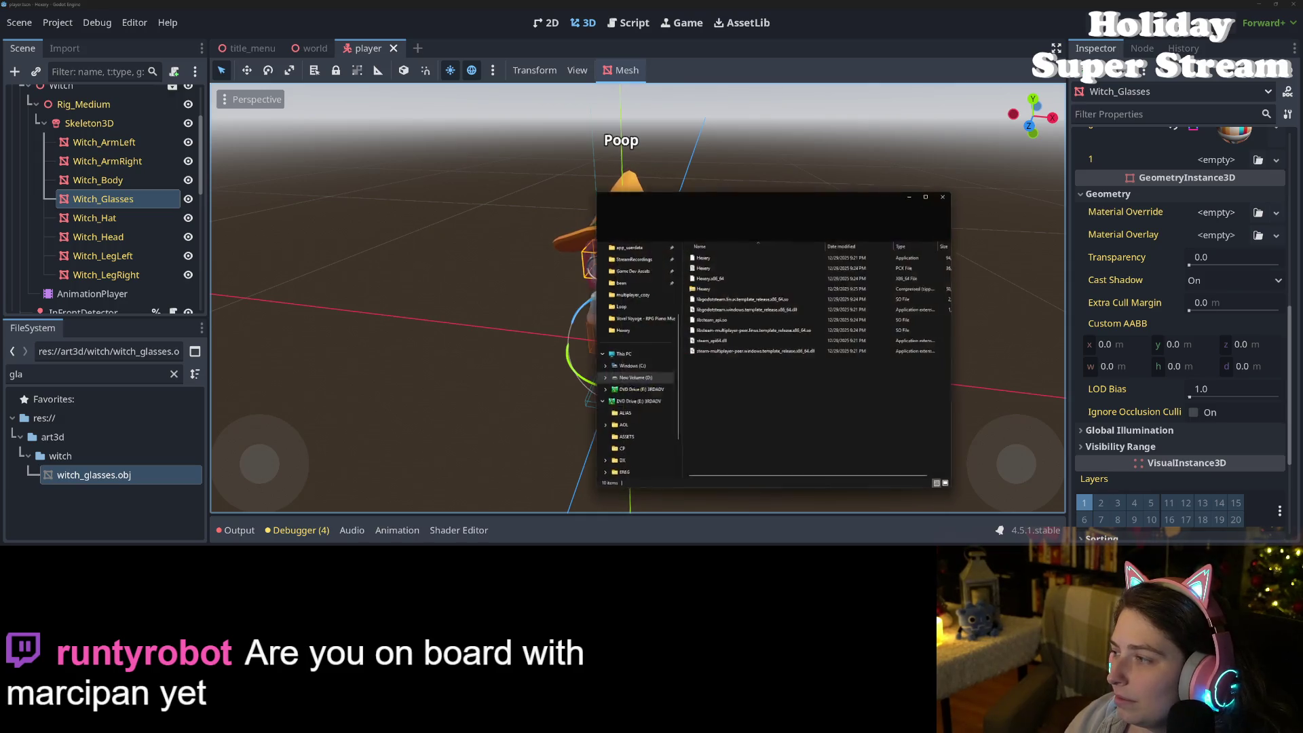
# Step: Browse to steam-multiplayer/art3d/witch, select the Witch model, then switch to Blender
pyautogui.click(728, 212)
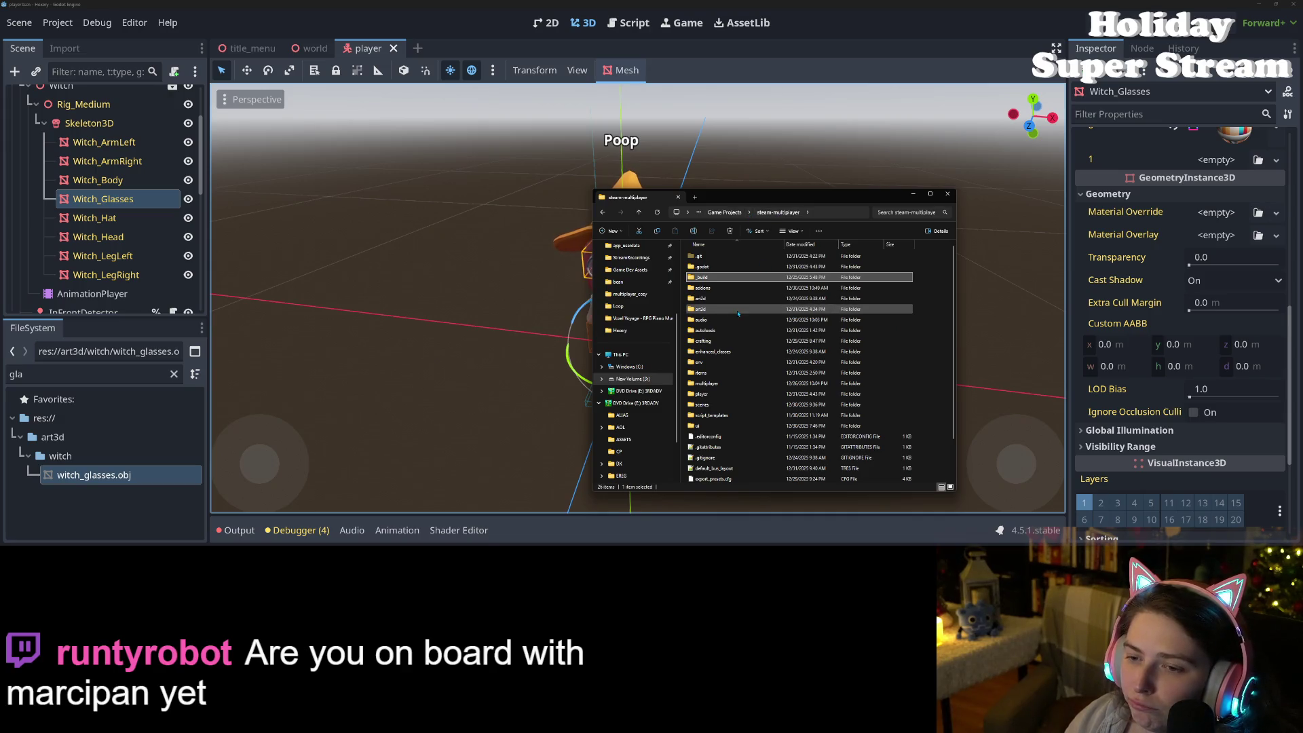
pyautogui.doubleClick(736, 309)
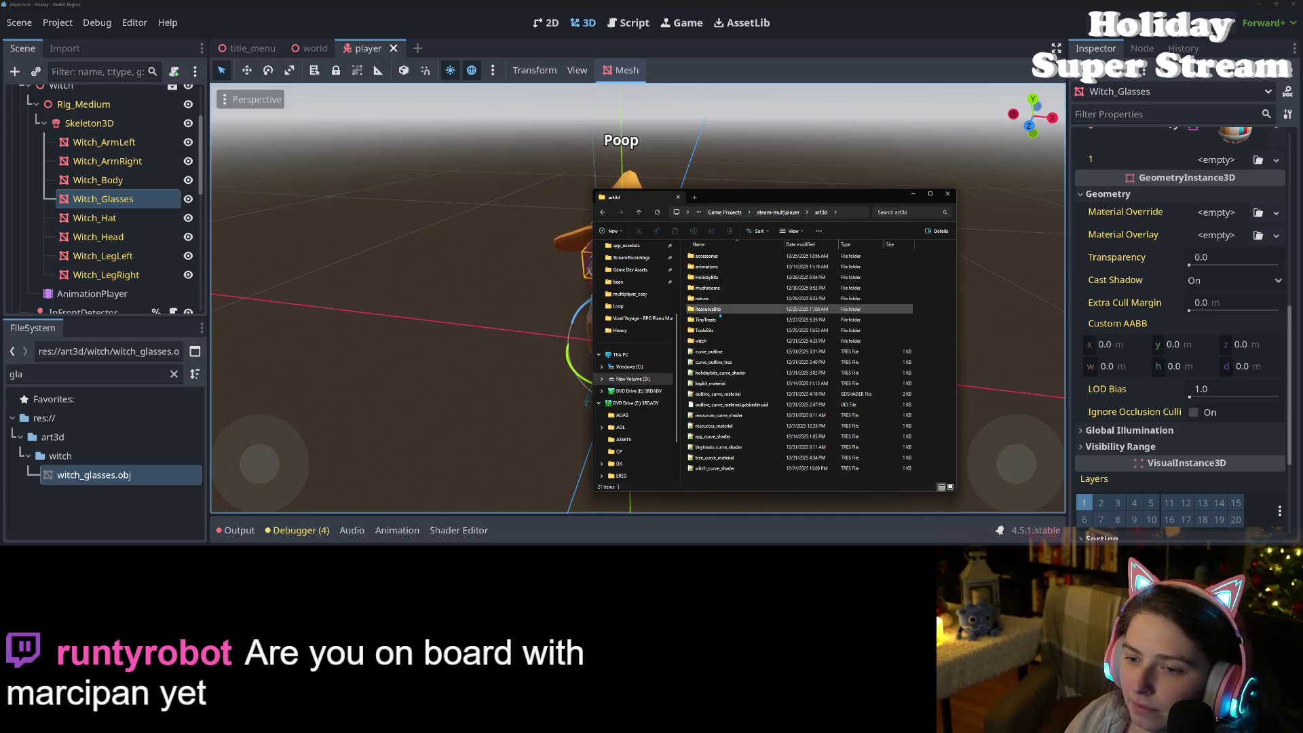
pyautogui.doubleClick(721, 341)
pyautogui.scroll(-5, 822, 394)
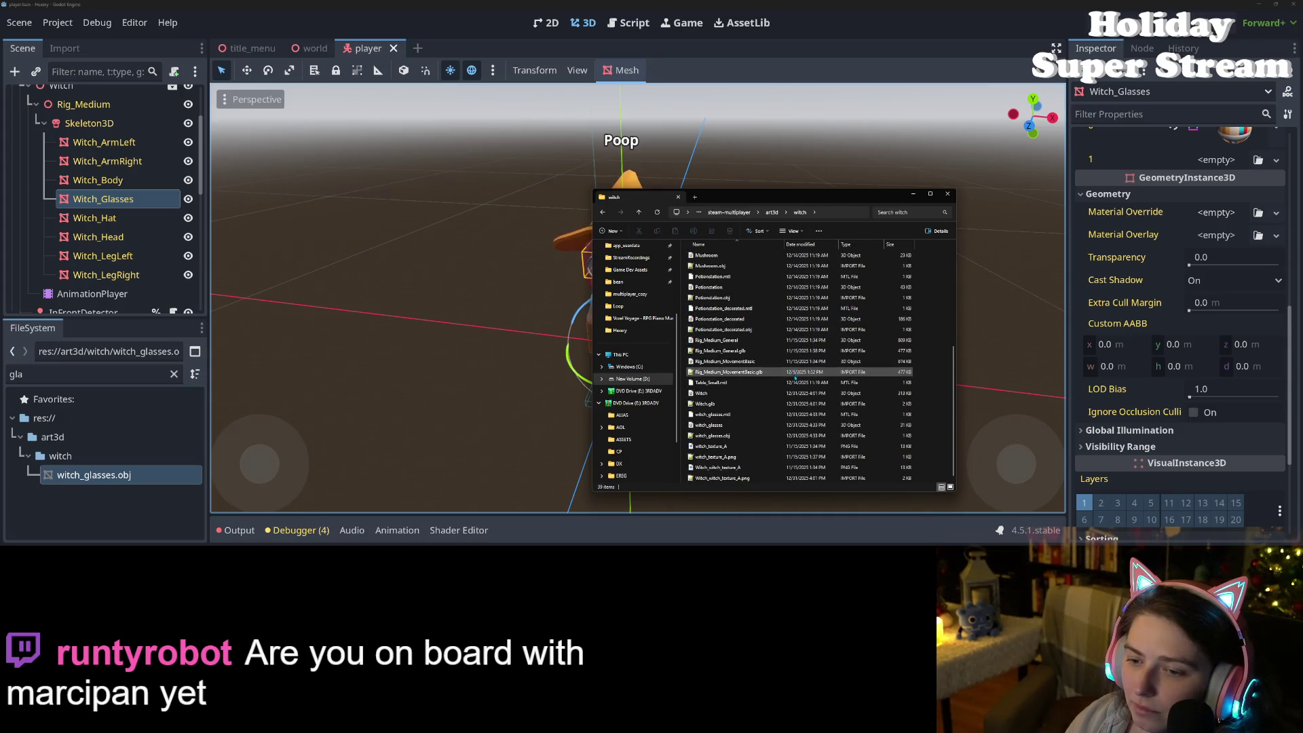
pyautogui.click(774, 394)
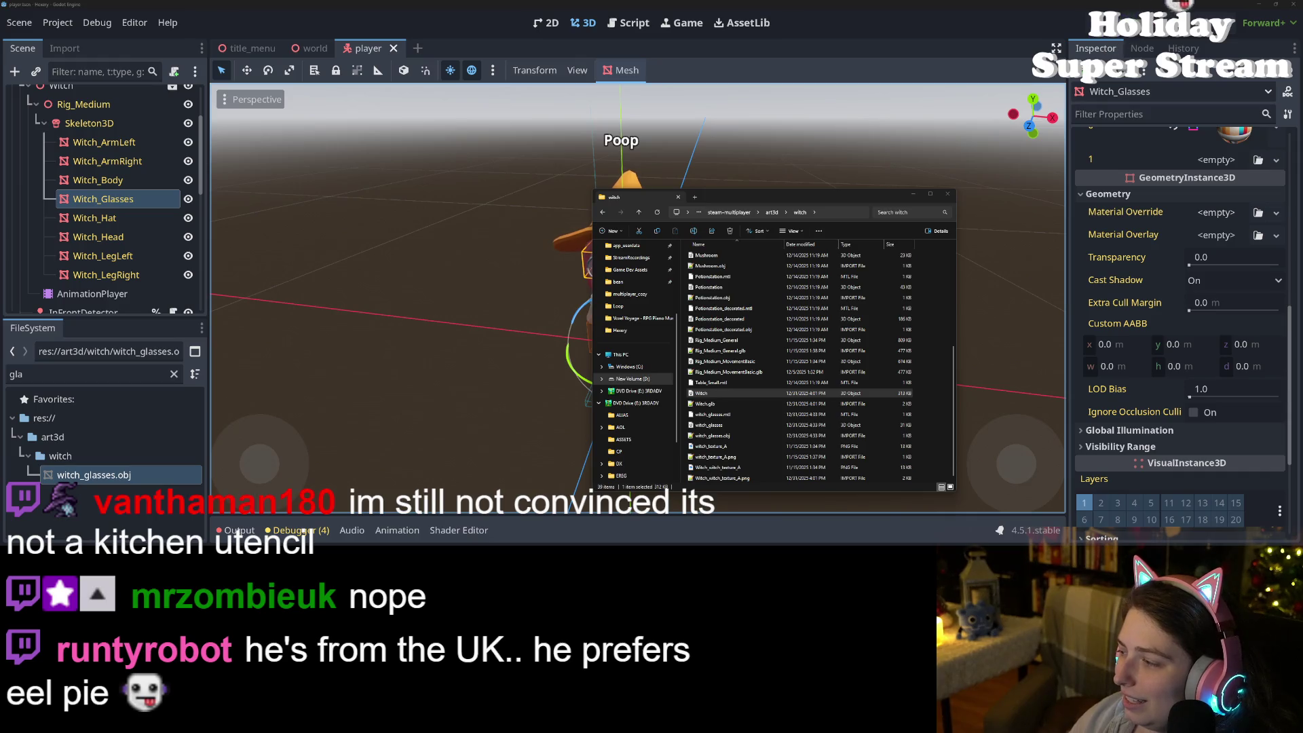
pyautogui.hotkey('alt', 'Tab')
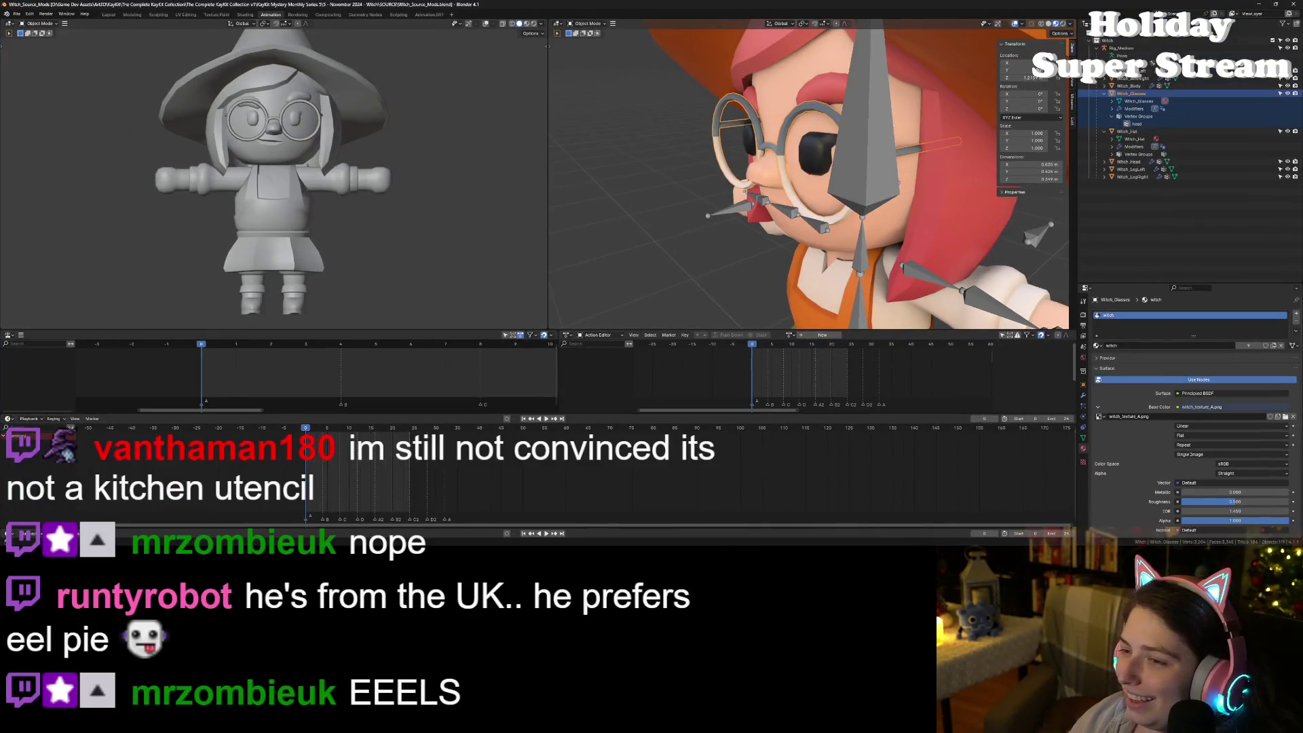
# Step: Deselect the glasses object and look through Blender's File menu
pyautogui.scroll(-5, 428, 110)
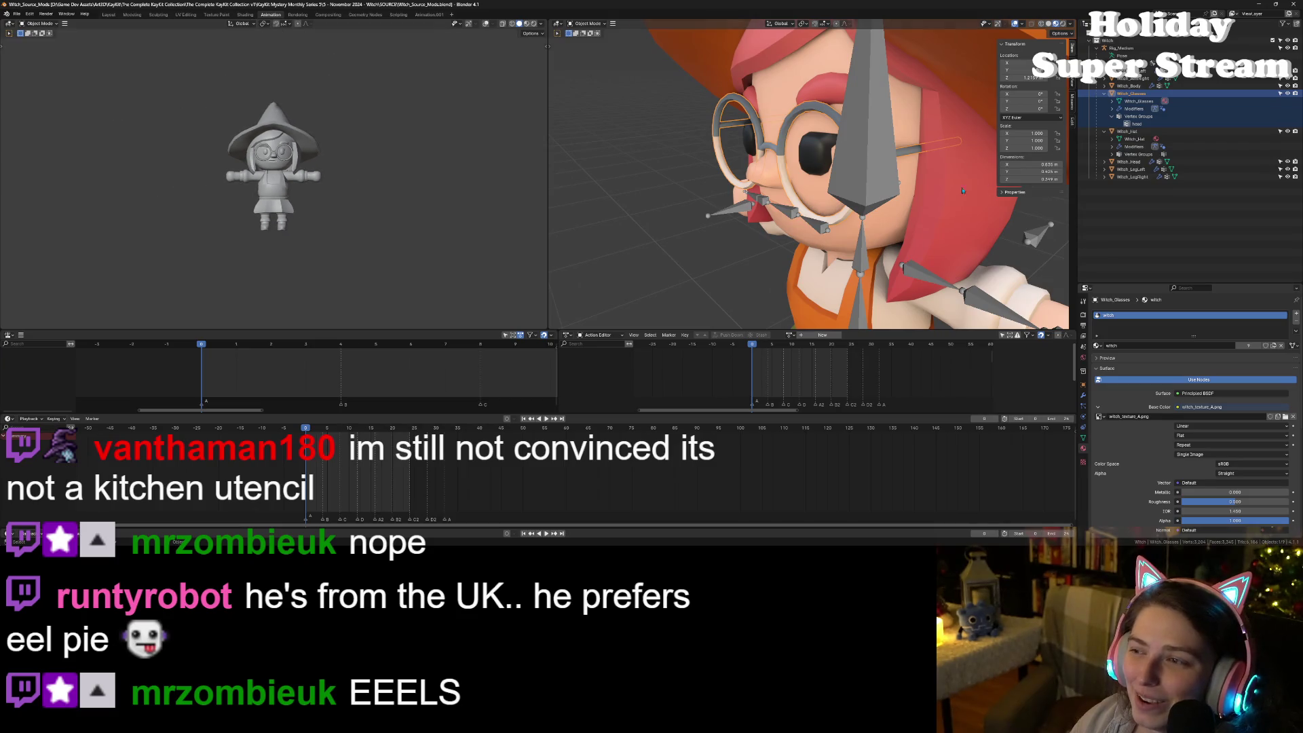
pyautogui.click(1186, 260)
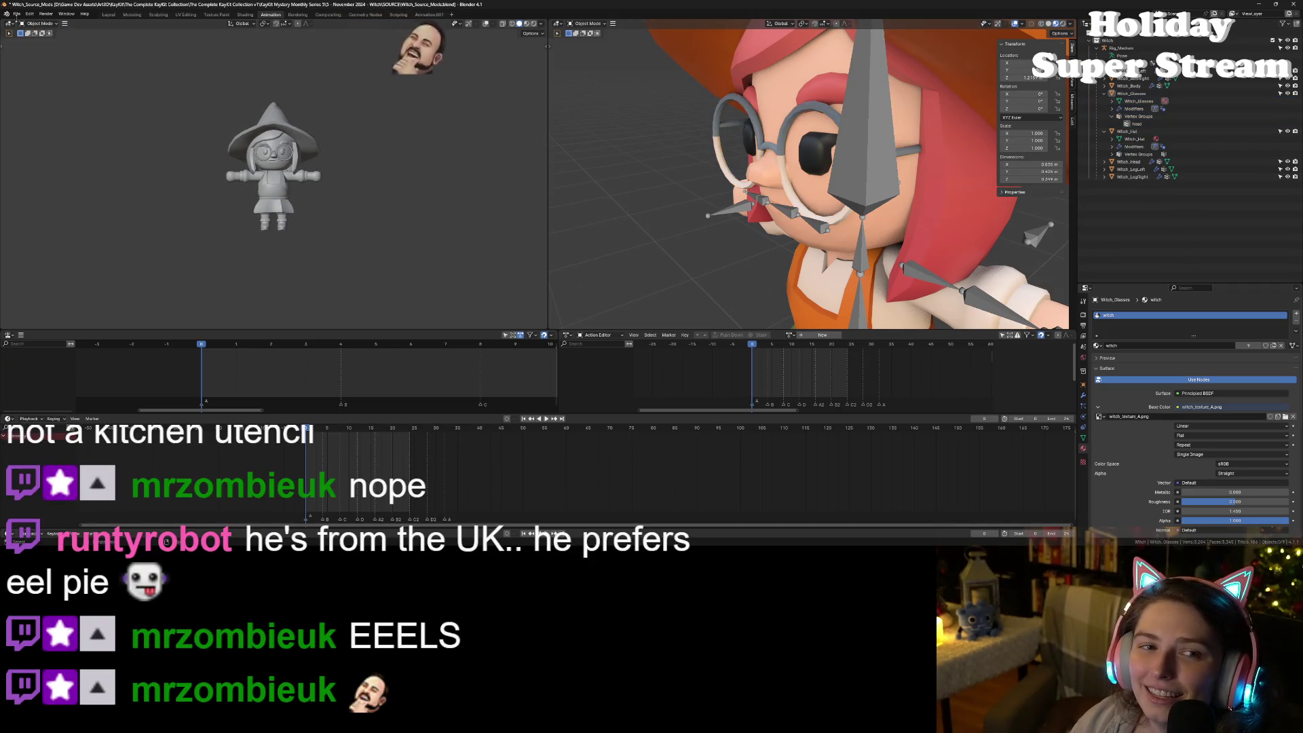
pyautogui.click(17, 14)
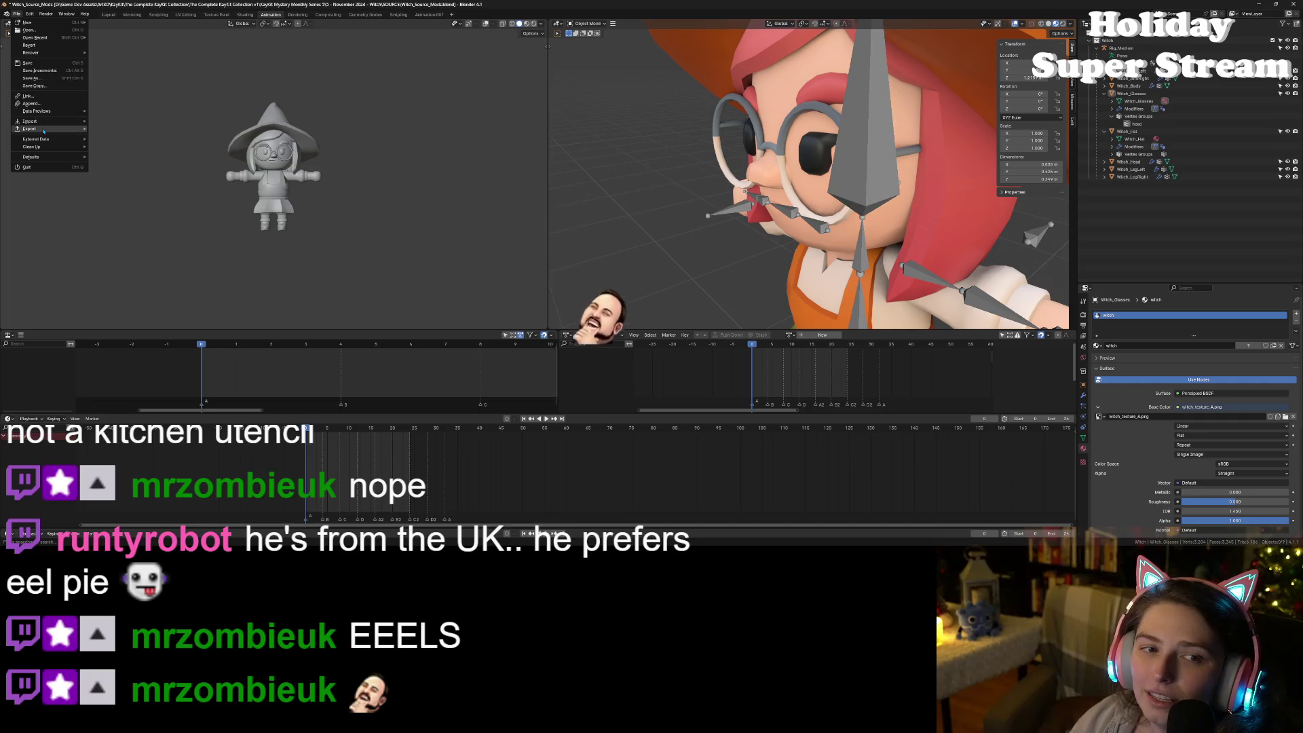
pyautogui.moveTo(61, 128)
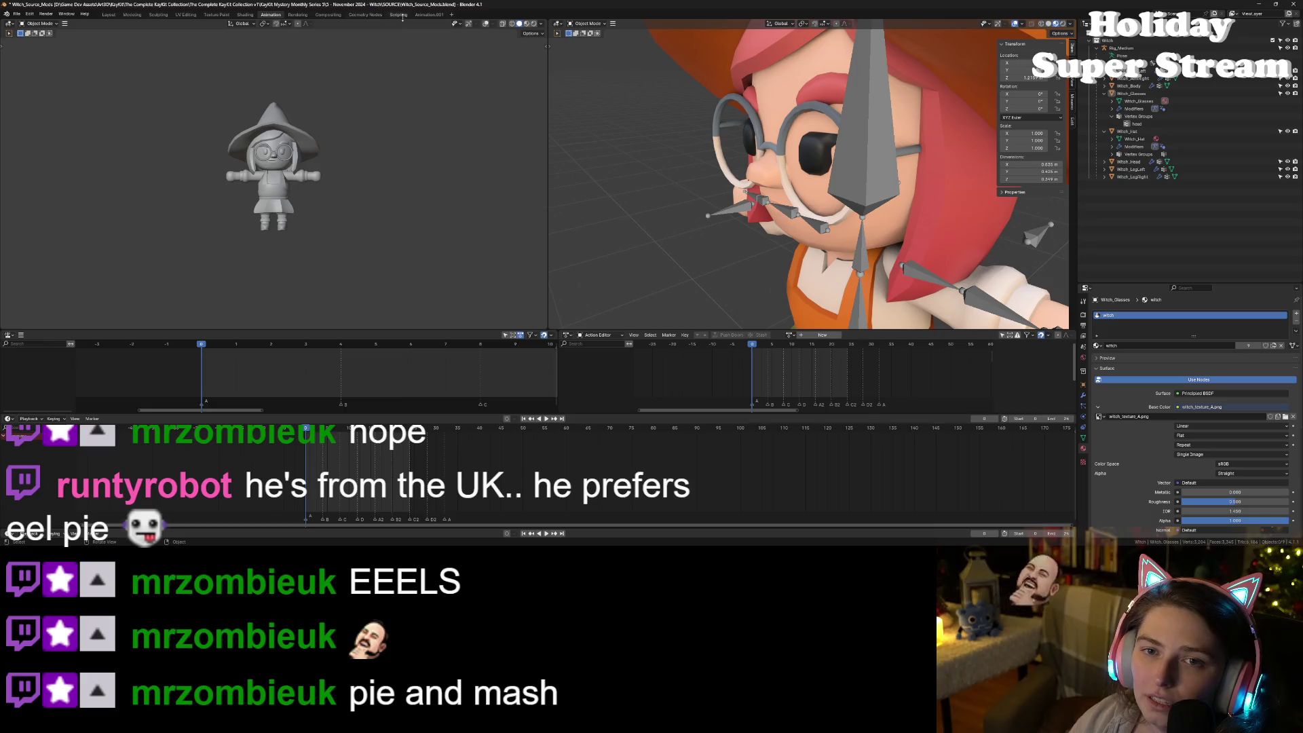
# Step: Cancel a text-file open in the Scripting workspace, then switch to the Animation workspace
pyautogui.click(398, 14)
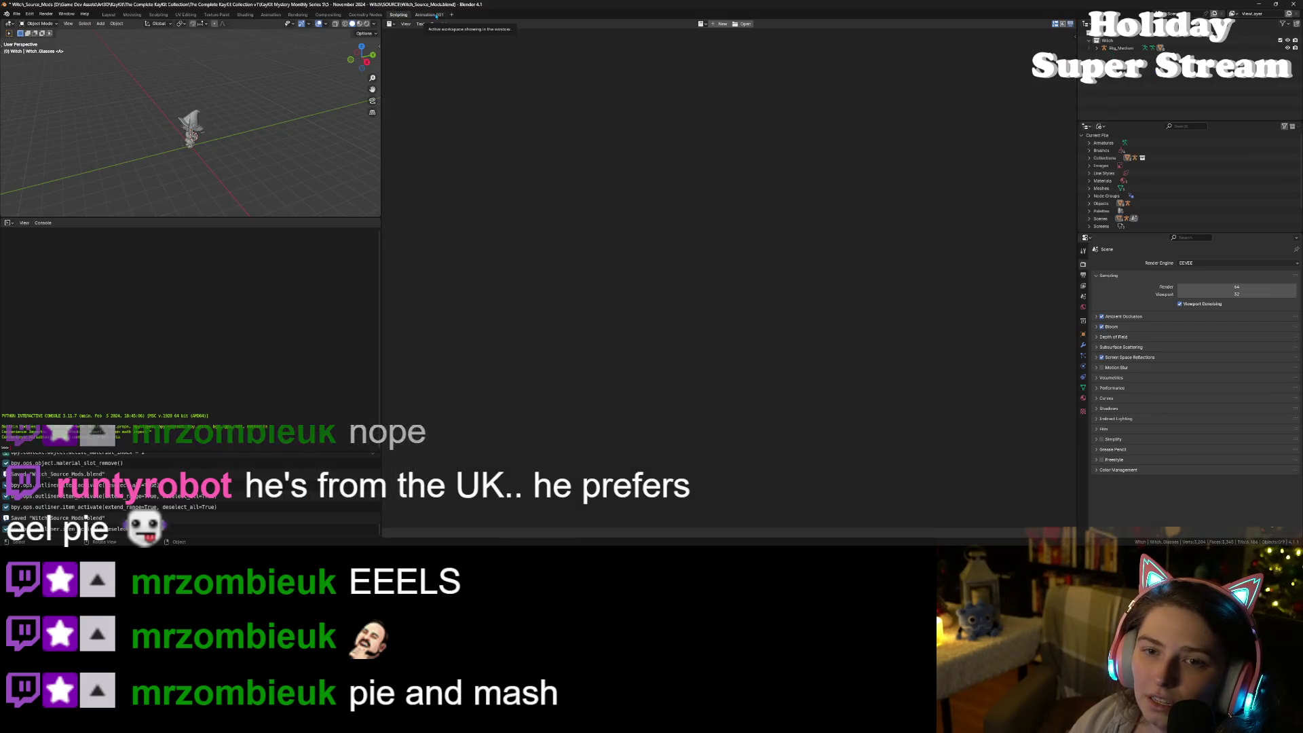
pyautogui.click(744, 24)
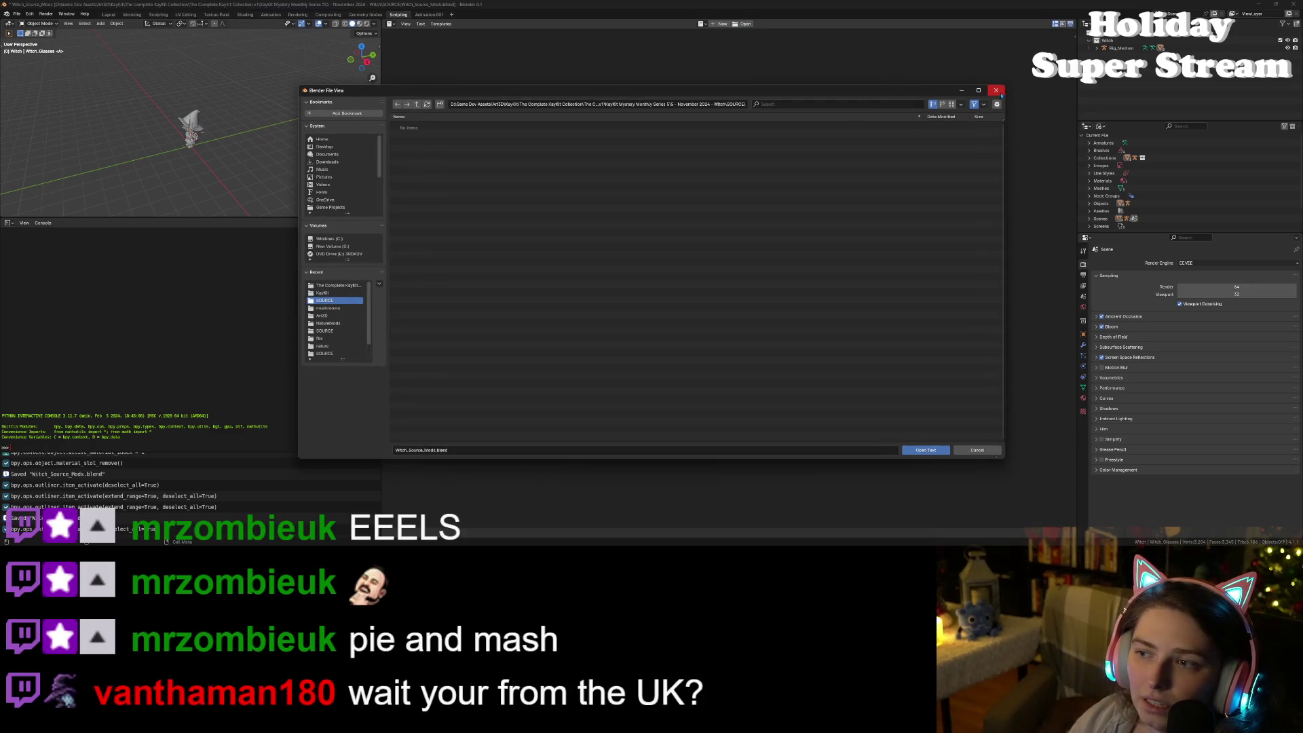
pyautogui.press('Escape')
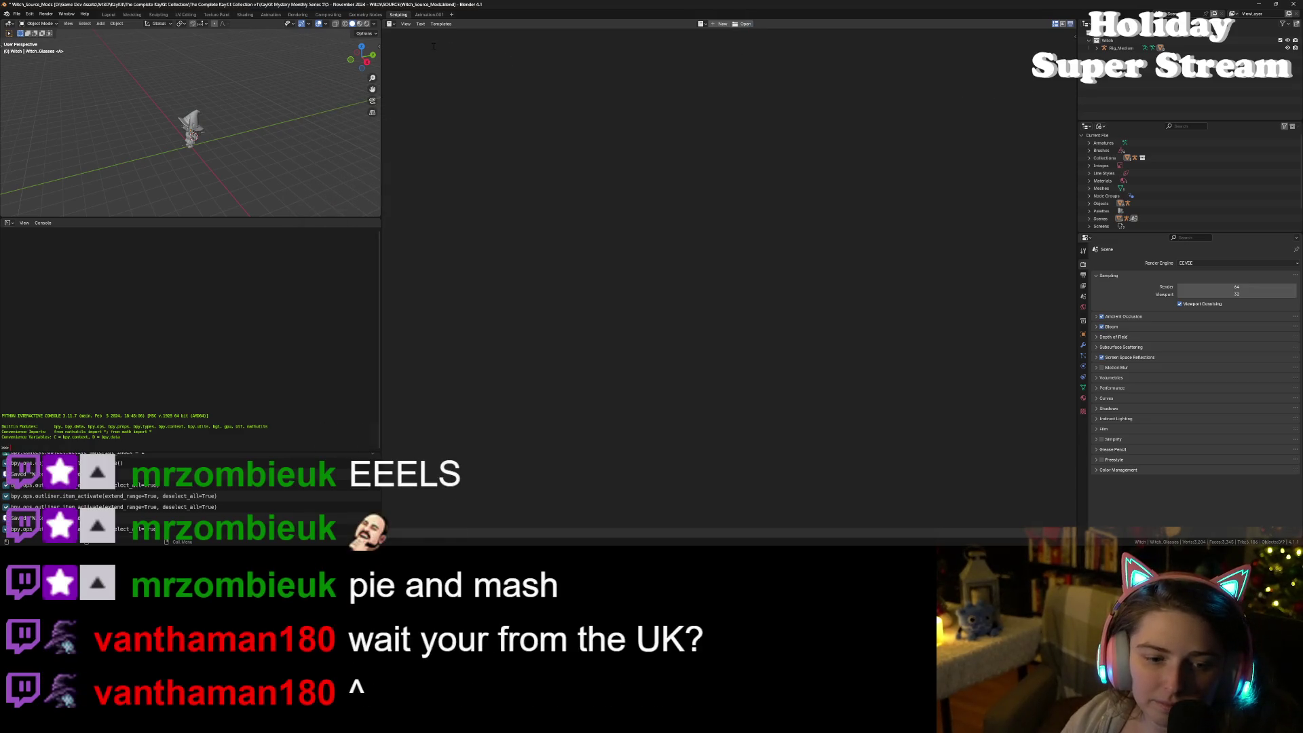
pyautogui.click(434, 15)
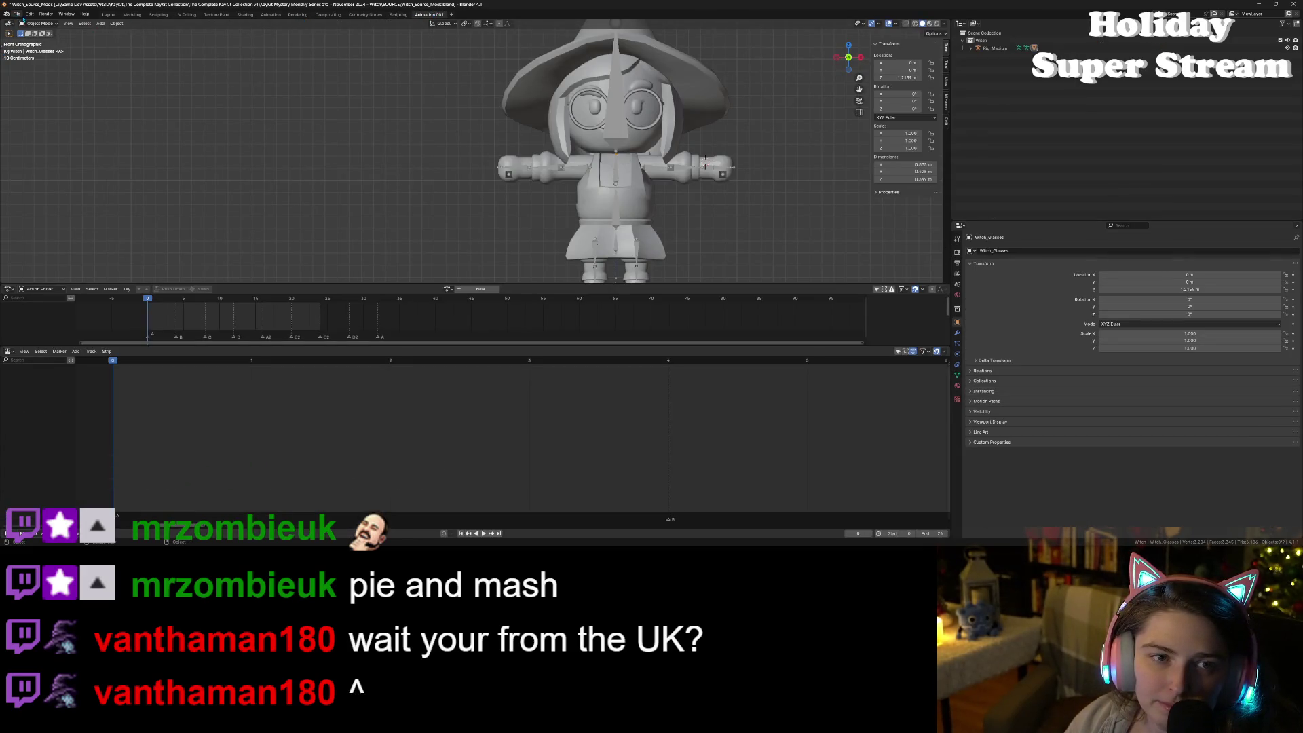
# Step: Inspect the witch model in the Layout workspace, orbiting and zooming the view
pyautogui.click(109, 14)
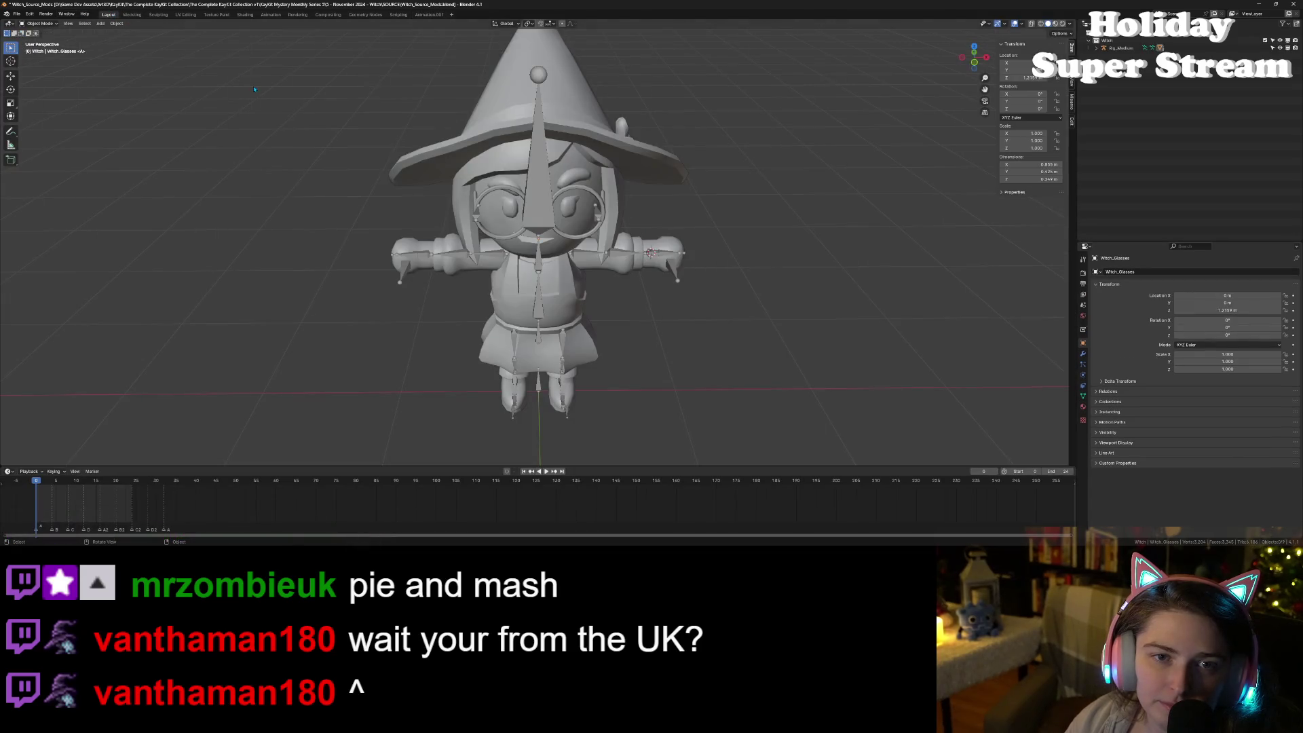
pyautogui.moveTo(434, 314)
pyautogui.mouseDown()
pyautogui.moveTo(506, 312)
pyautogui.moveTo(475, 311)
pyautogui.mouseUp()
pyautogui.scroll(3, 461, 314)
# Step: Back in Animation.001 with Action Editor mode kept, start a File > Export > glTF 2.0 export
pyautogui.click(424, 14)
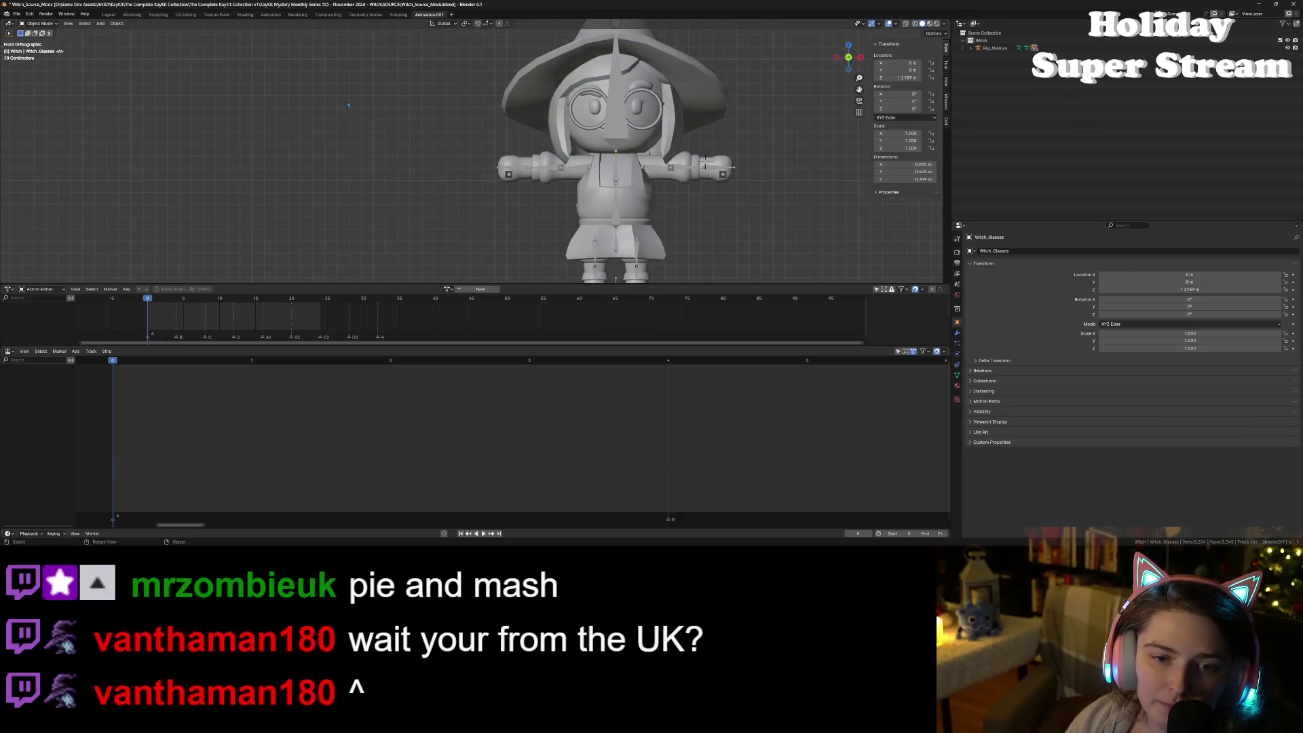
pyautogui.click(62, 289)
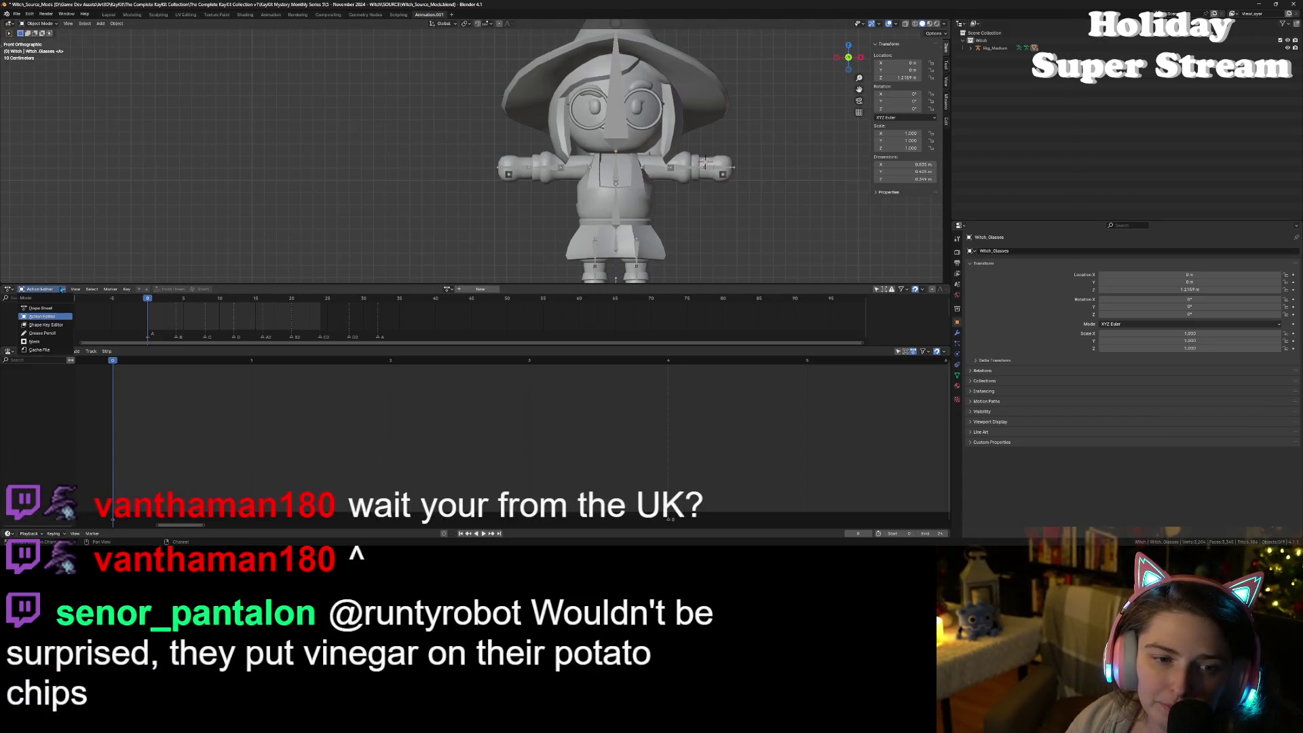
pyautogui.click(42, 316)
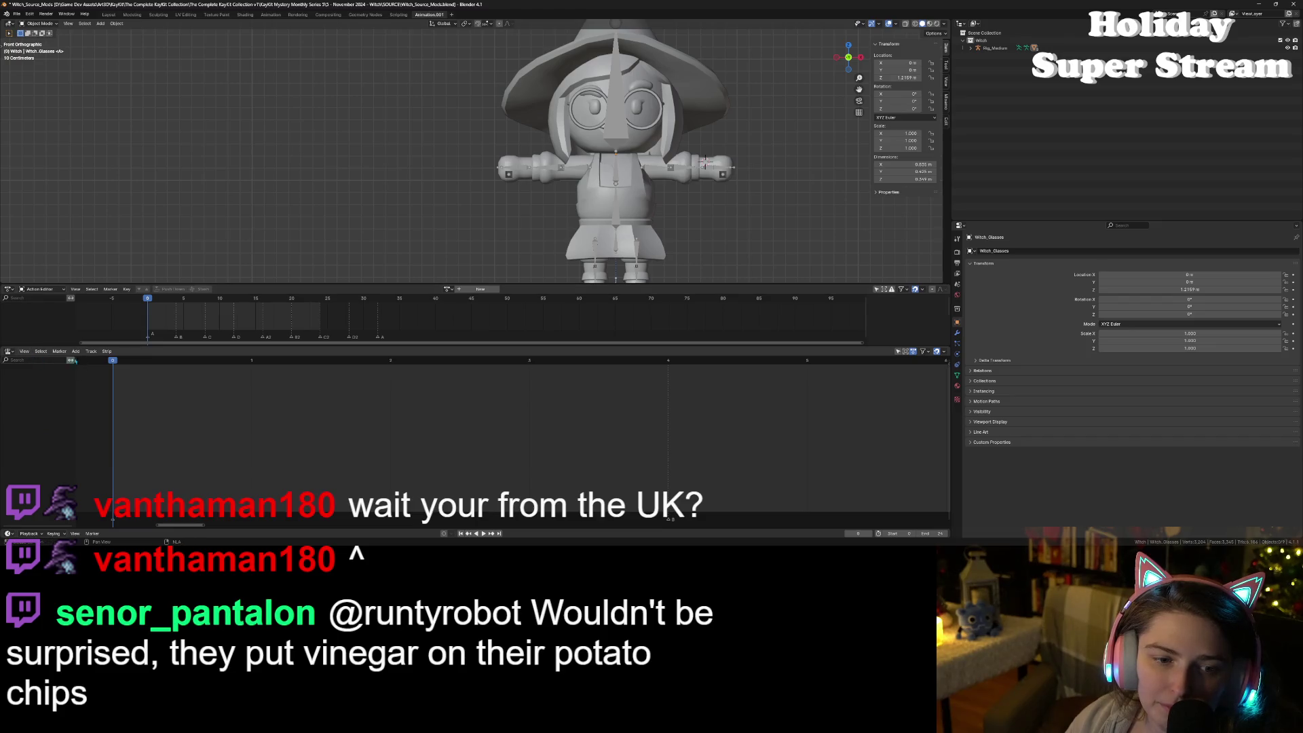
pyautogui.click(42, 352)
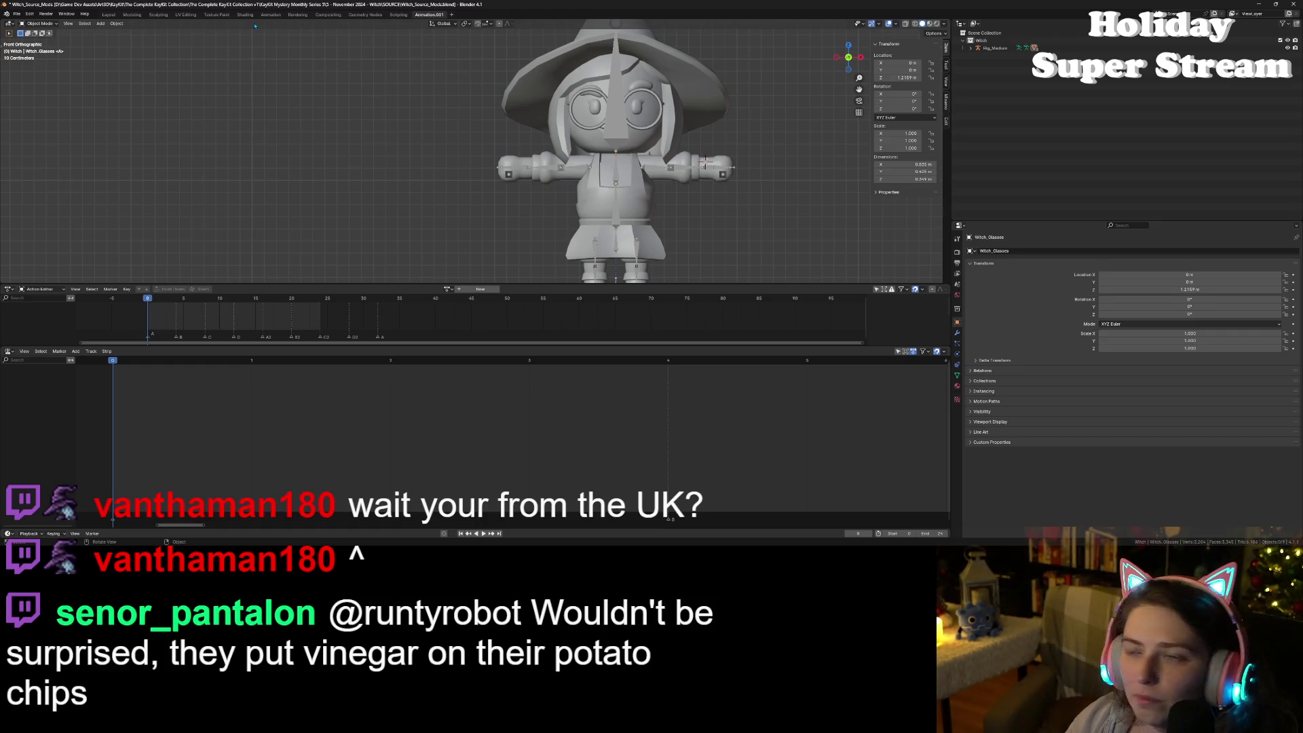
pyautogui.click(16, 14)
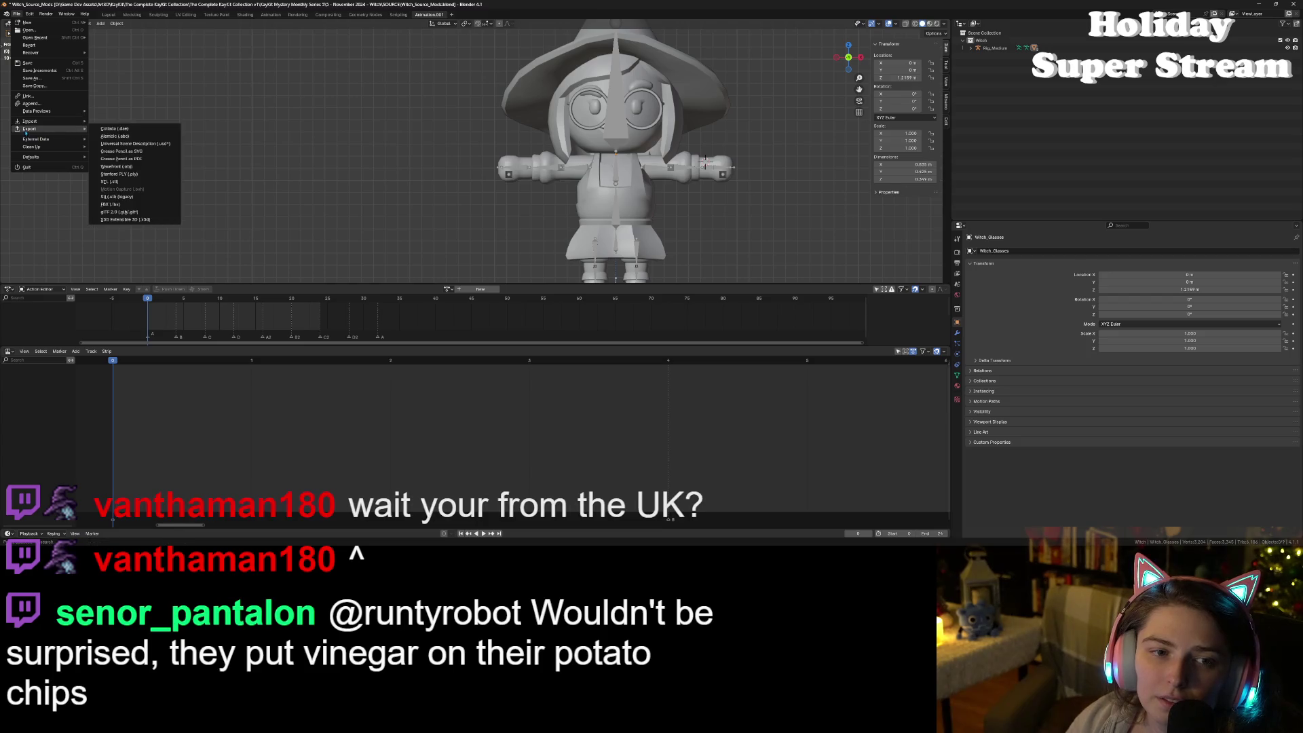
pyautogui.click(134, 213)
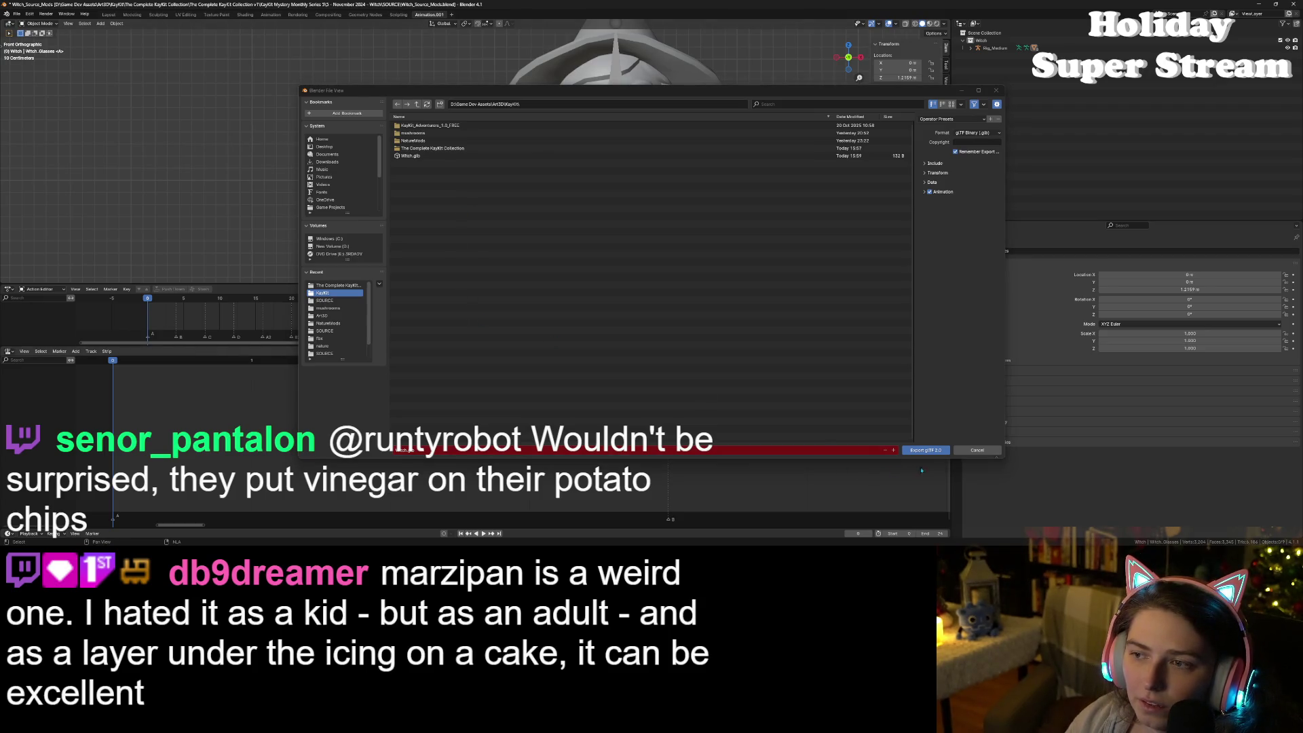
# Step: Review the Include, Transform, Data, Mesh and Armature options, export Witch.glb, and minimize Blender
pyautogui.click(952, 164)
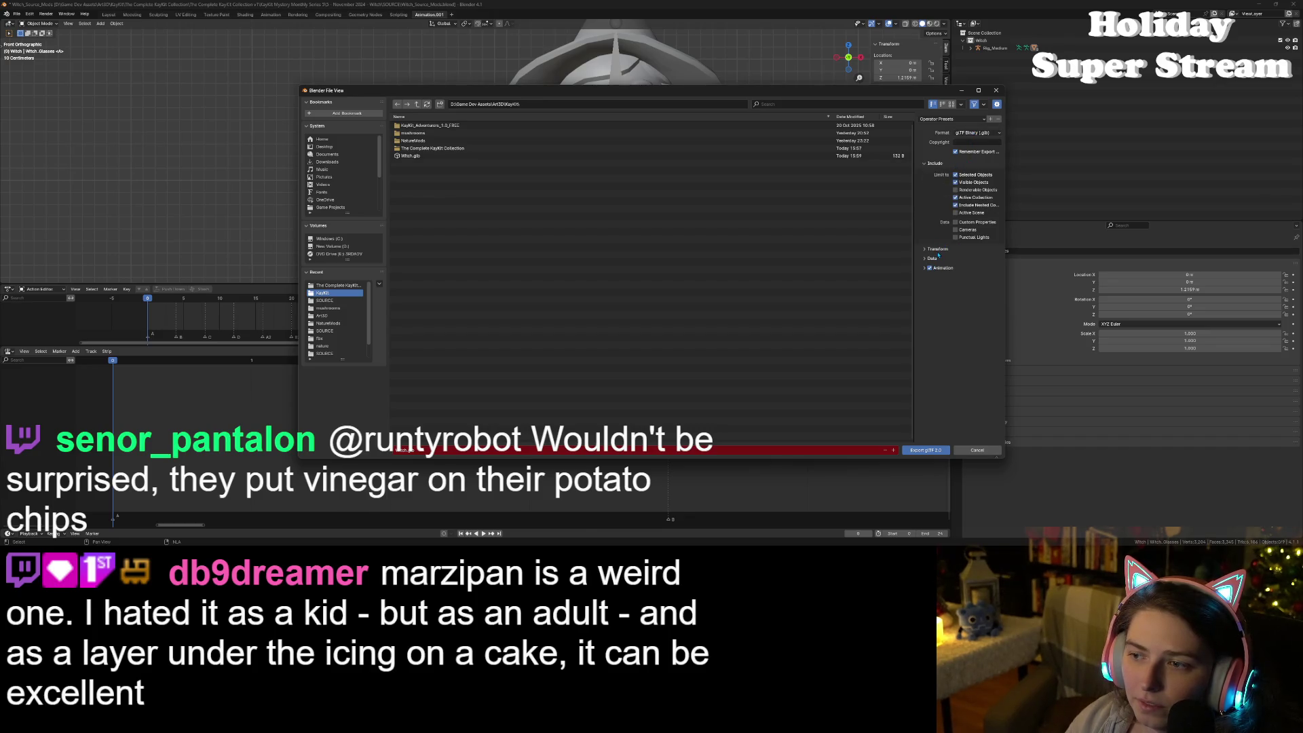
pyautogui.click(937, 249)
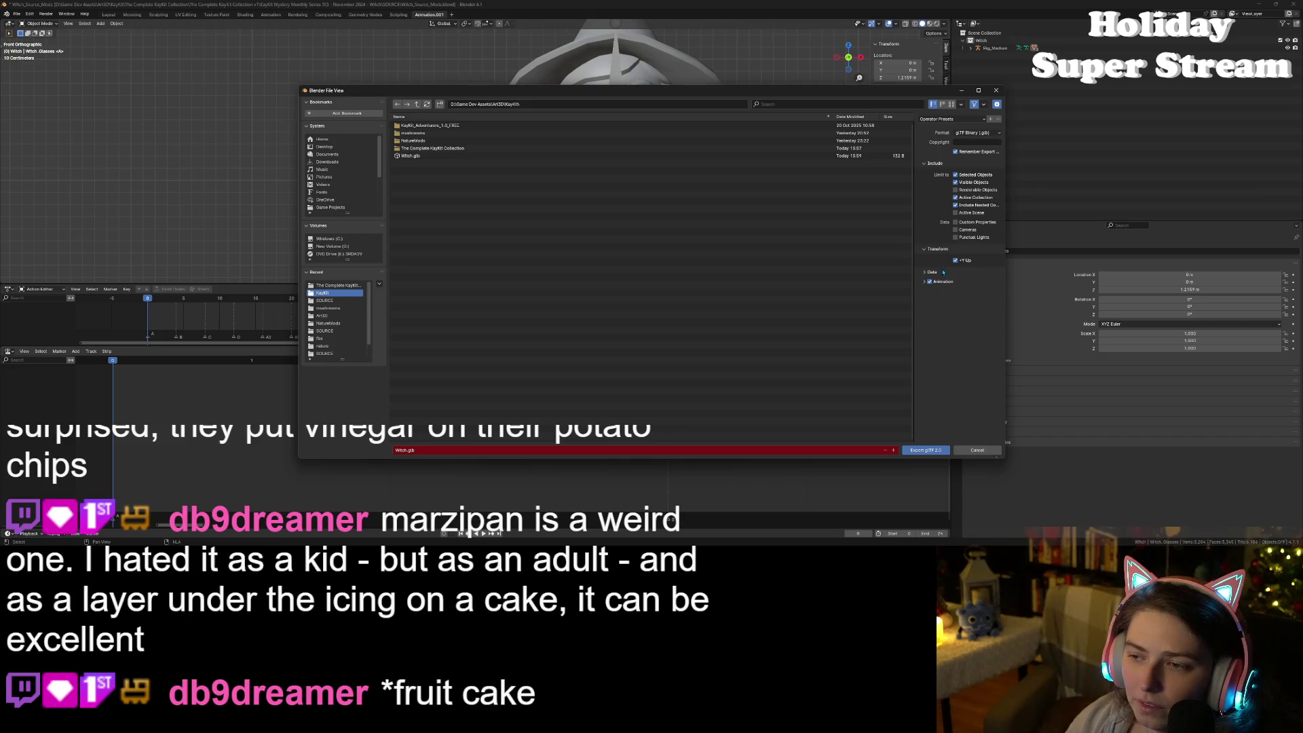
pyautogui.click(941, 273)
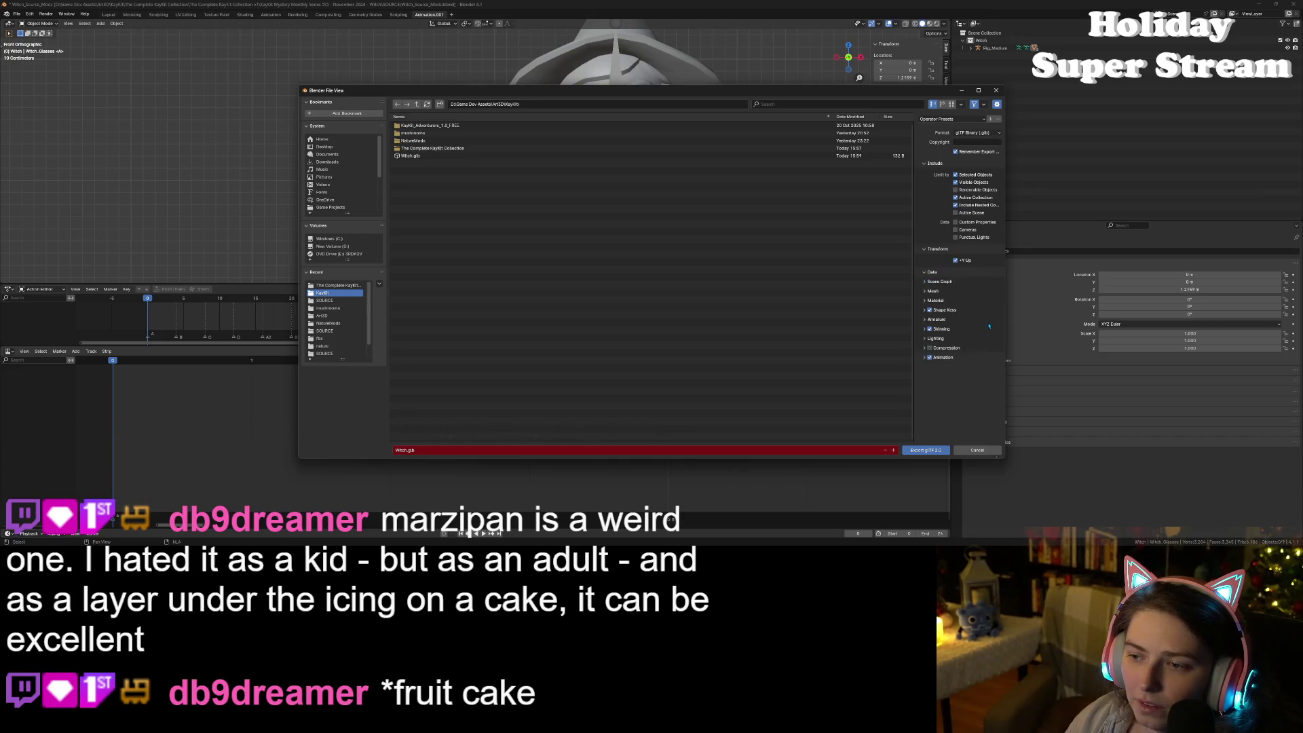
pyautogui.click(929, 321)
pyautogui.click(942, 293)
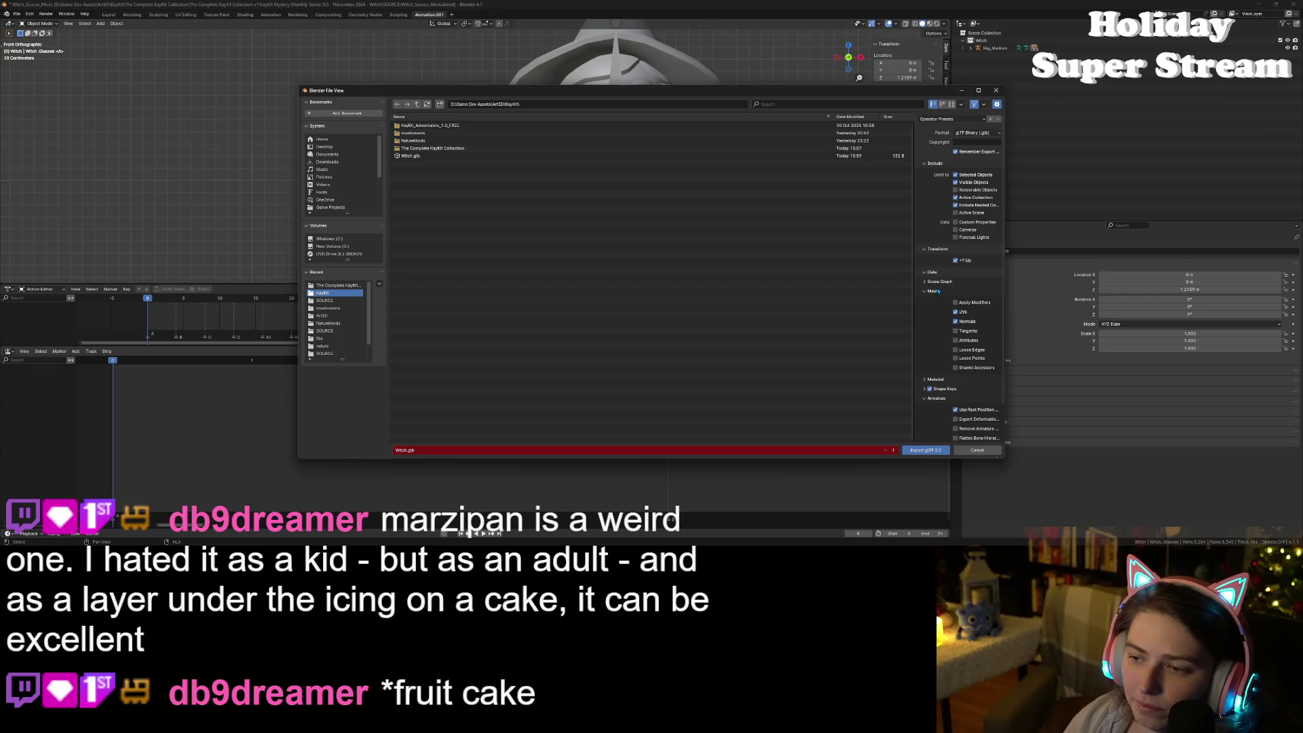
pyautogui.click(935, 281)
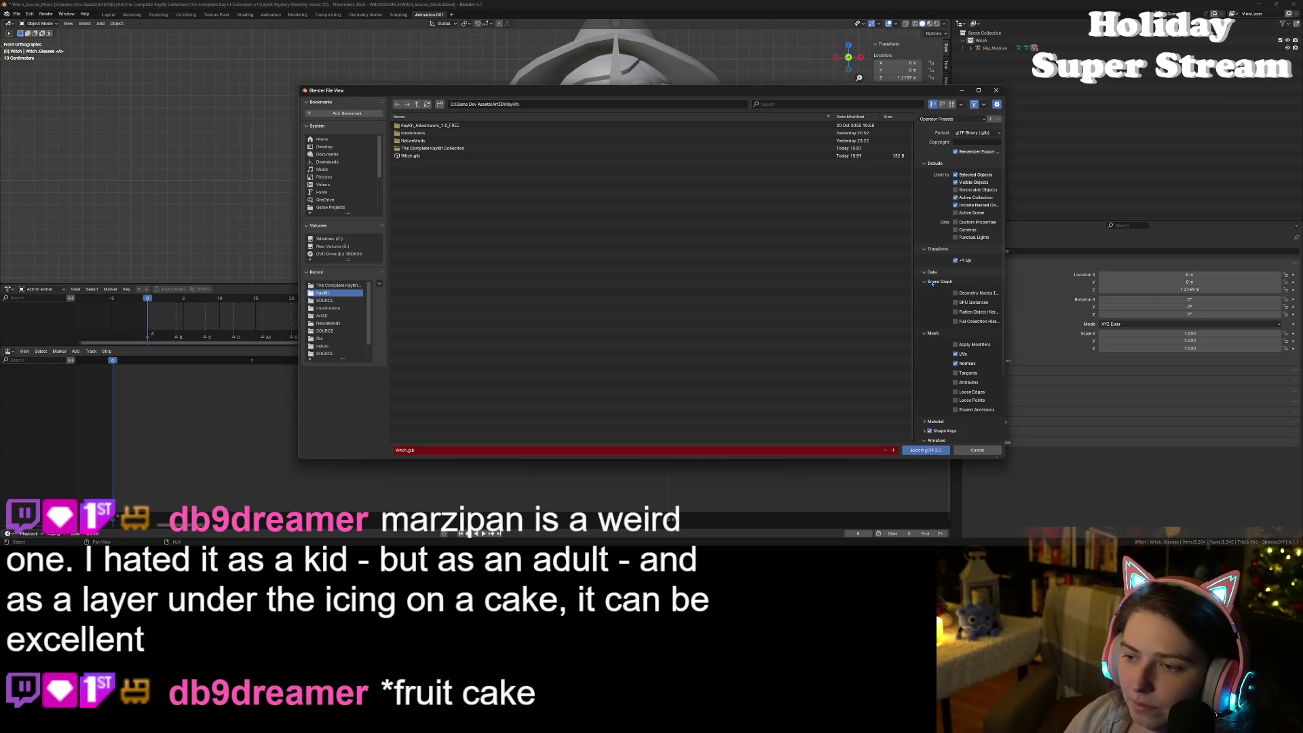
pyautogui.click(932, 283)
pyautogui.click(937, 398)
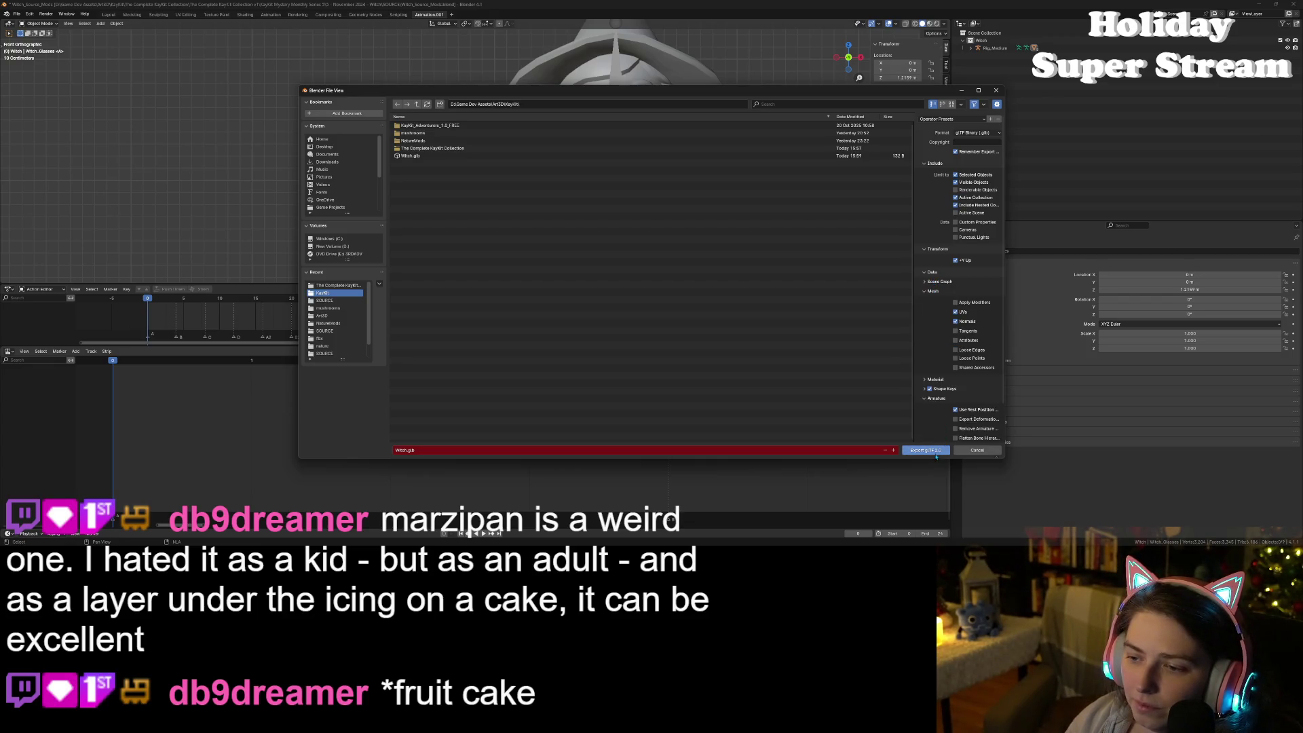
pyautogui.click(933, 451)
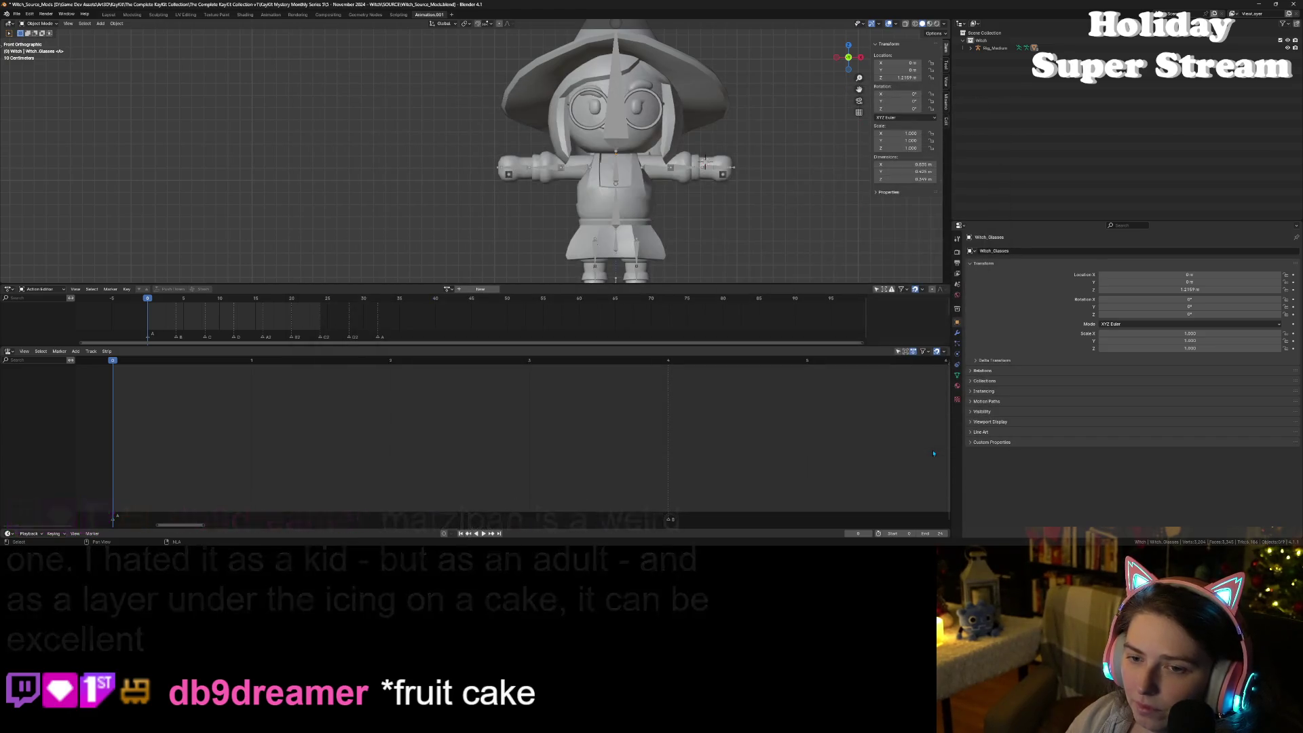
pyautogui.click(1258, 4)
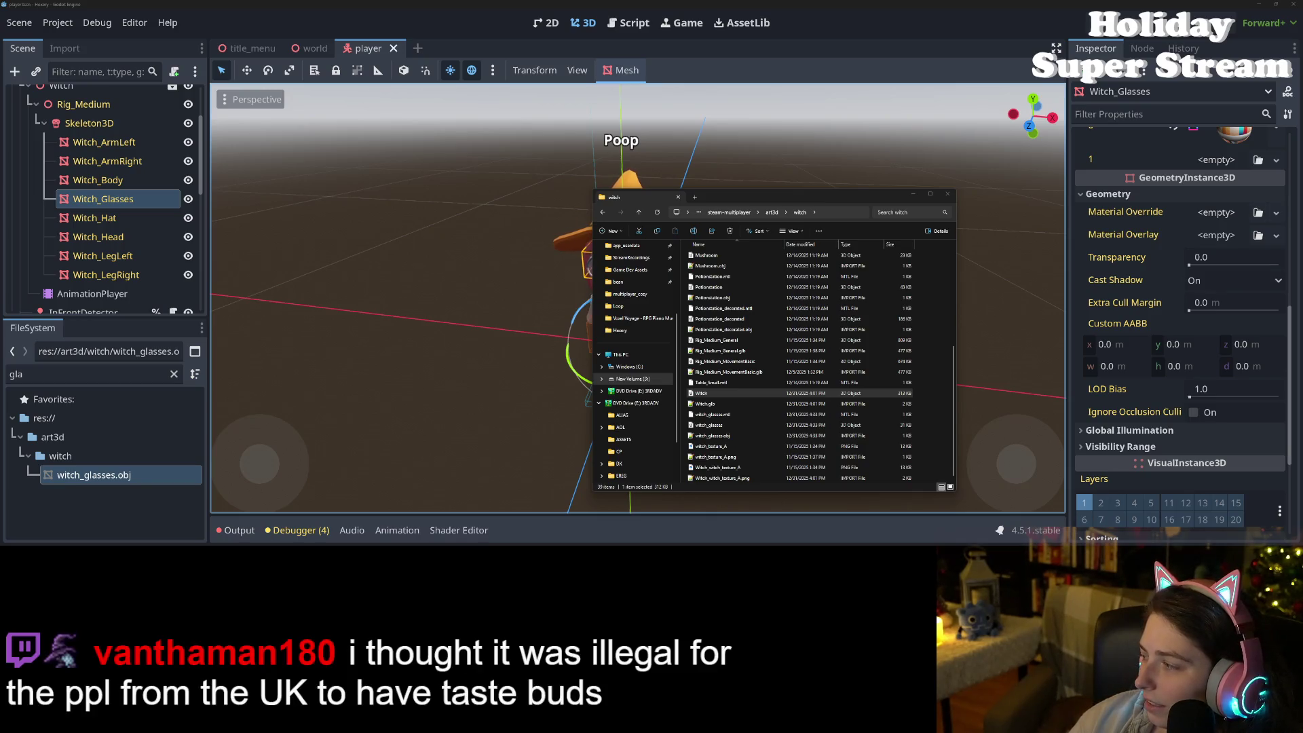
# Step: Bring the KayKit collection folder window to the front with Alt+Tab
pyautogui.hotkey('alt', 'Tab')
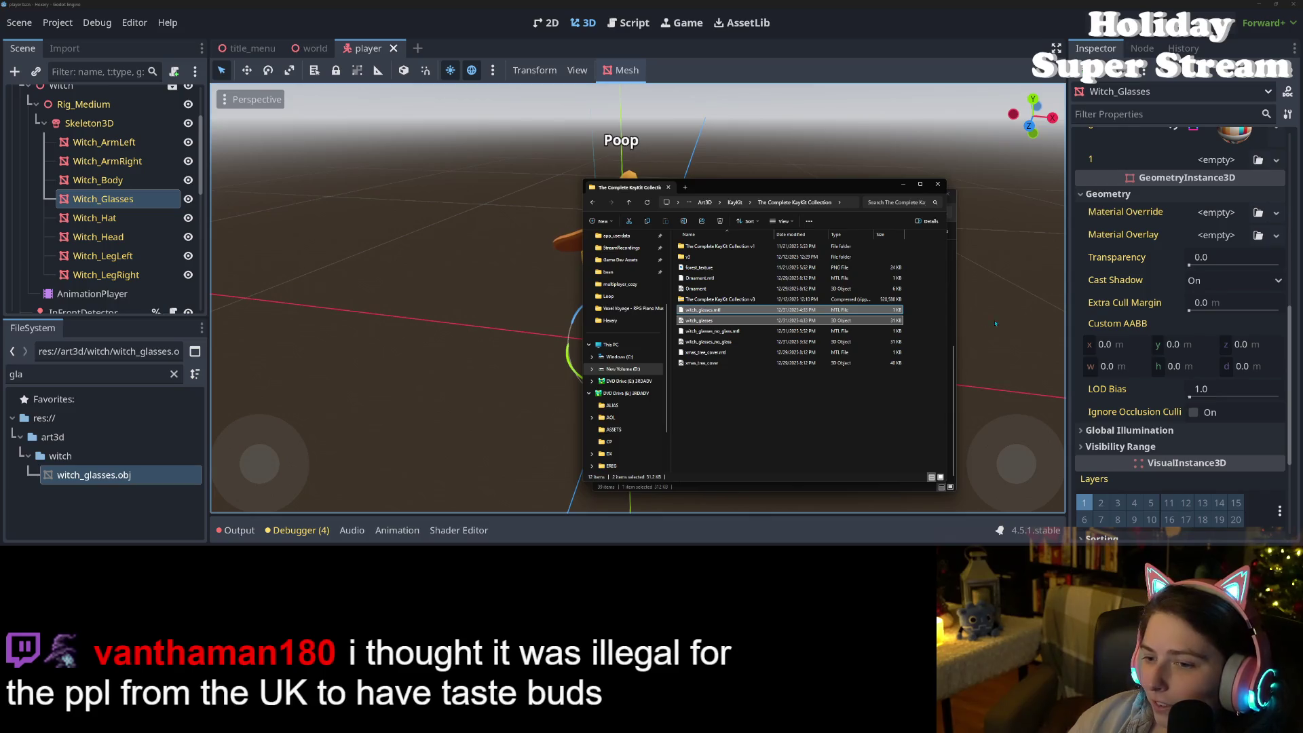
# Step: Move the KayKit window left and browse to Mystery Monthly Series 5's Witch SOURCE folder and back
pyautogui.moveTo(818, 188); pyautogui.dragTo(422, 179)
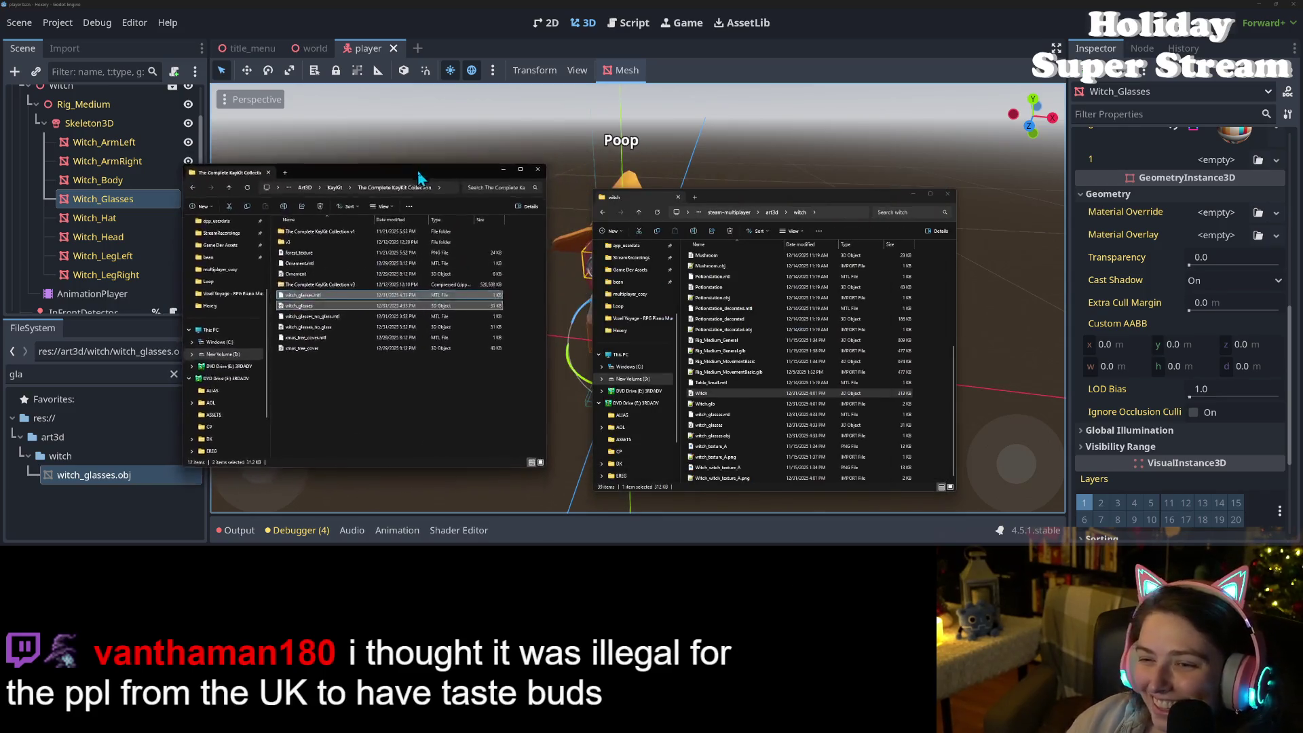
pyautogui.doubleClick(319, 237)
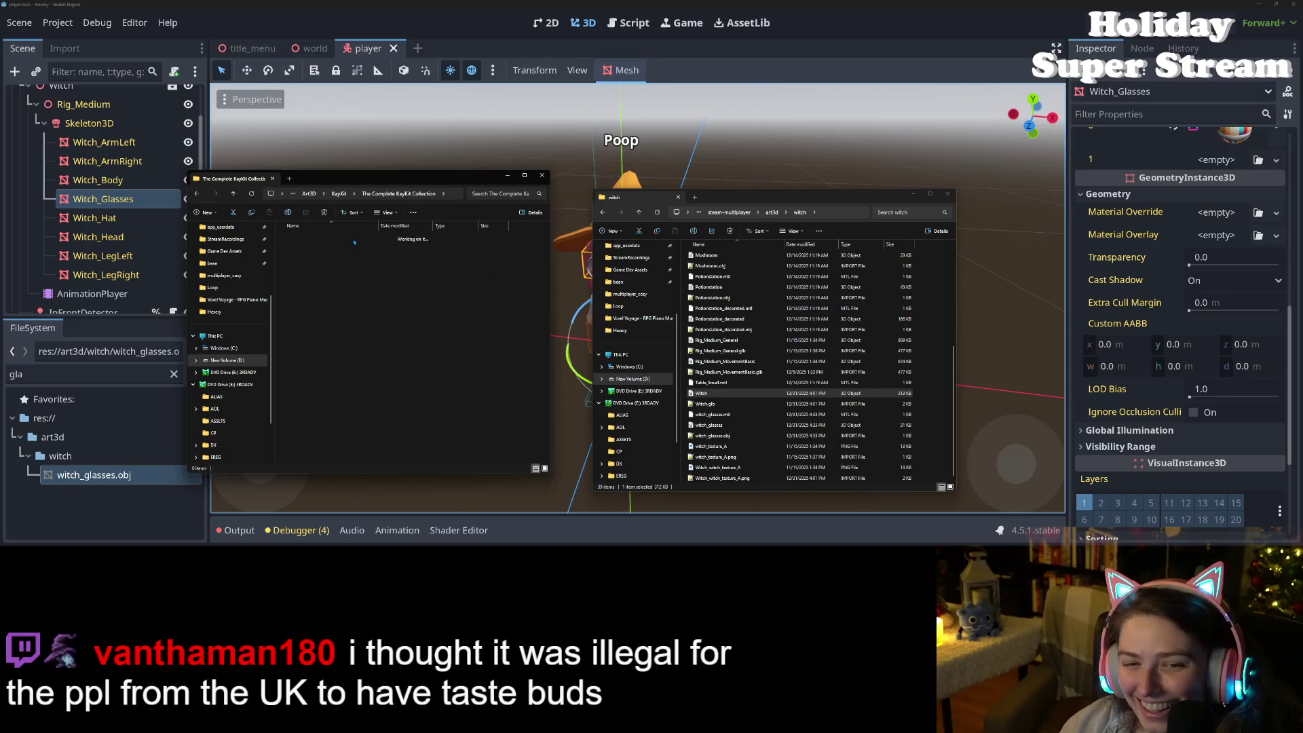
pyautogui.doubleClick(339, 342)
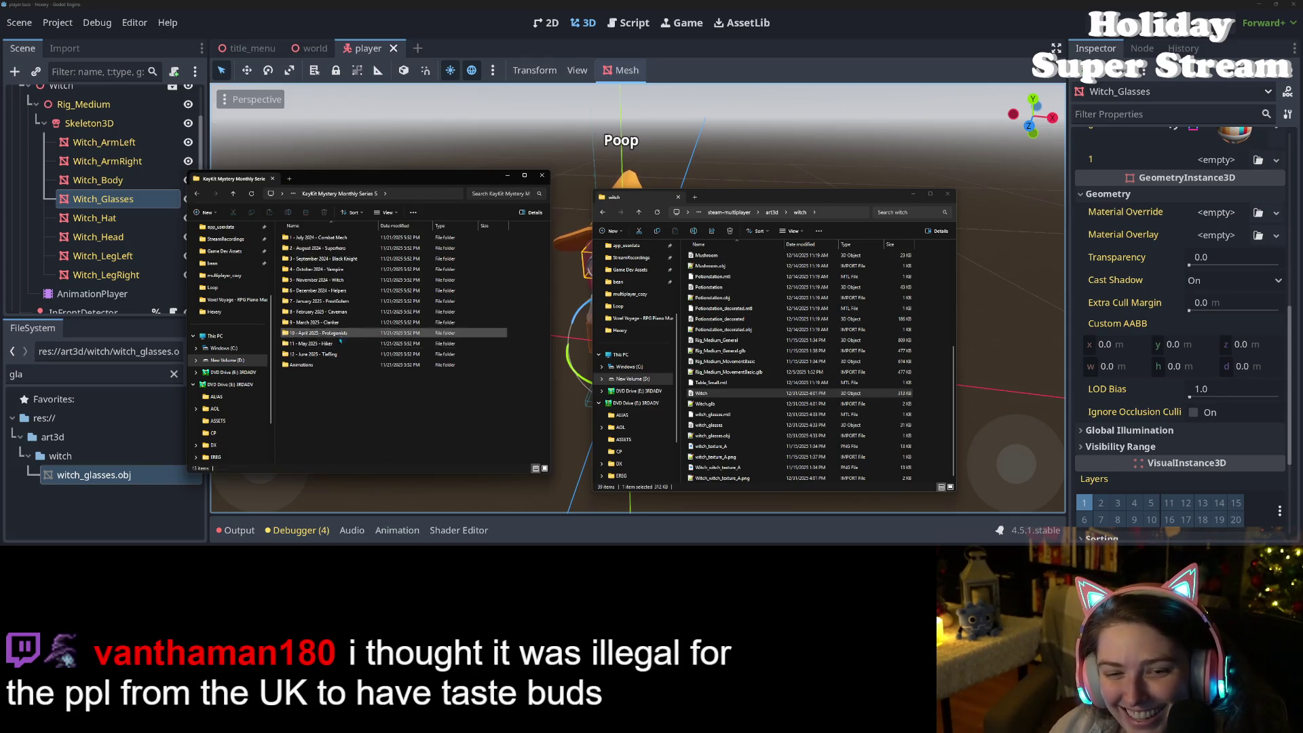
pyautogui.doubleClick(321, 281)
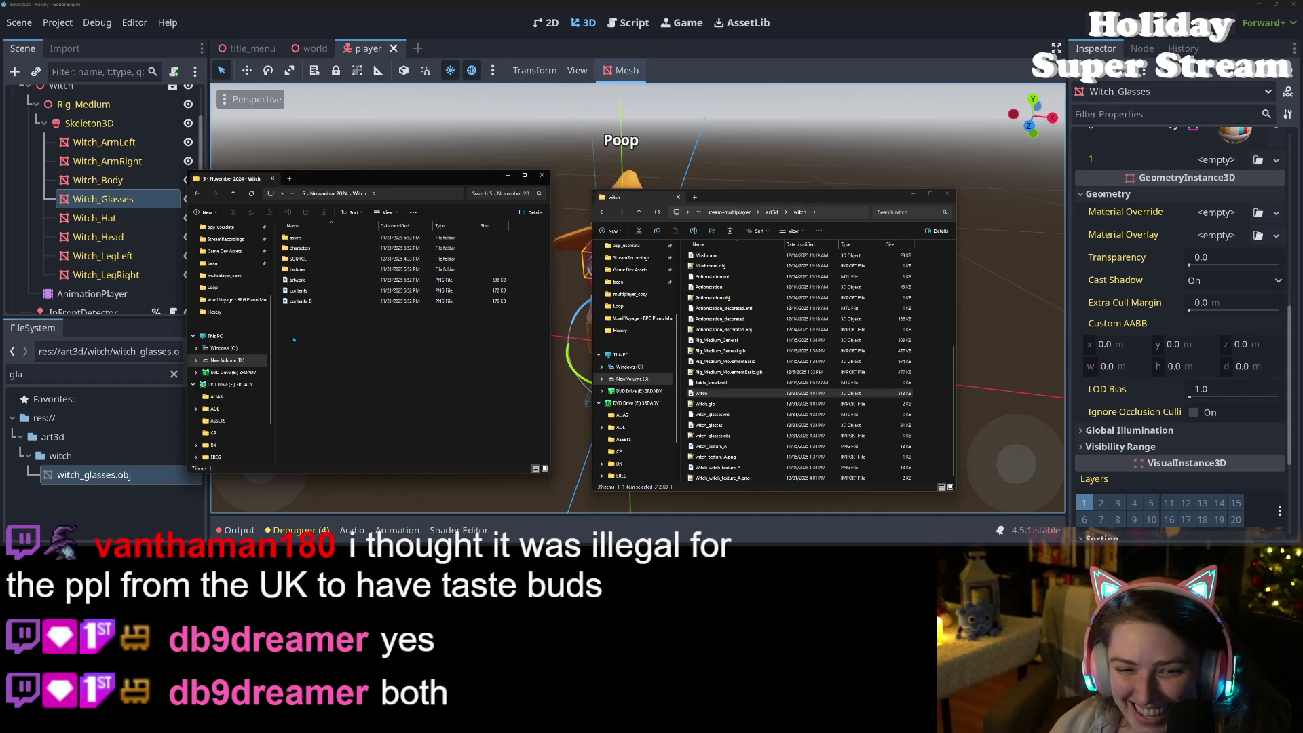
pyautogui.doubleClick(298, 259)
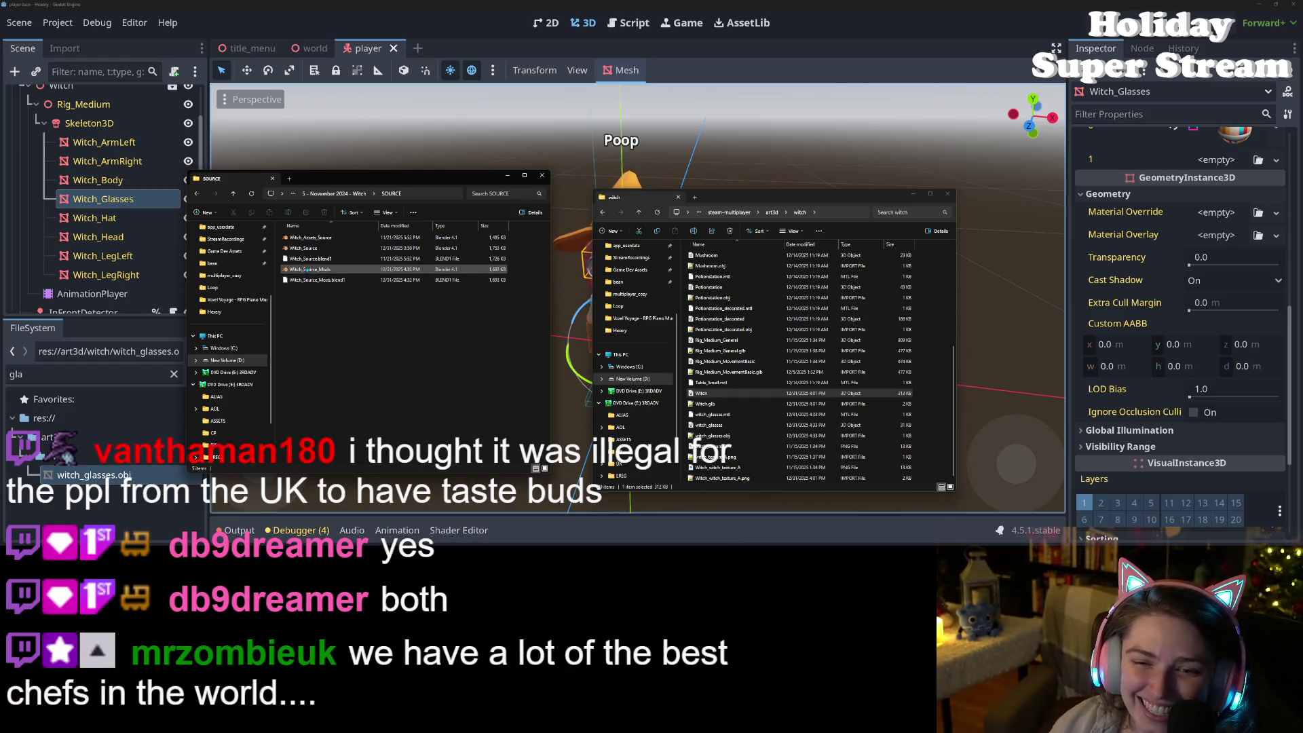
pyautogui.click(358, 193)
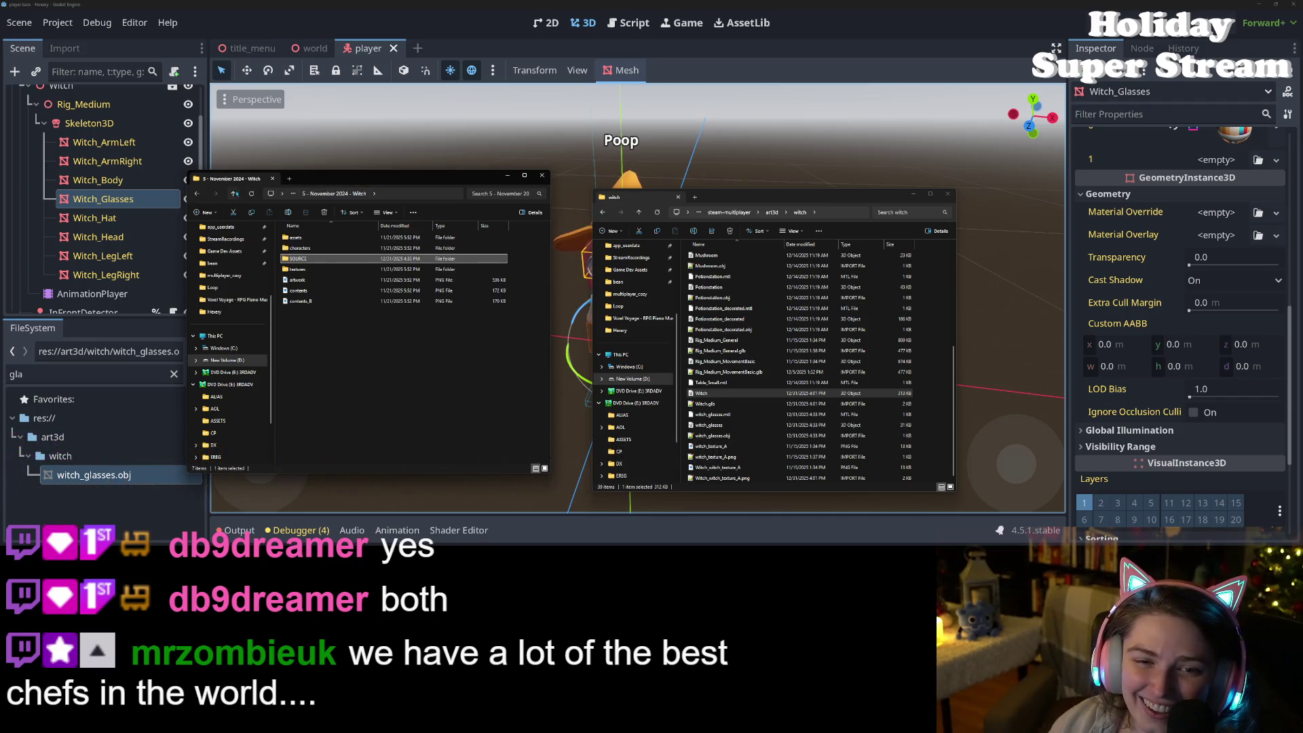
pyautogui.click(234, 194)
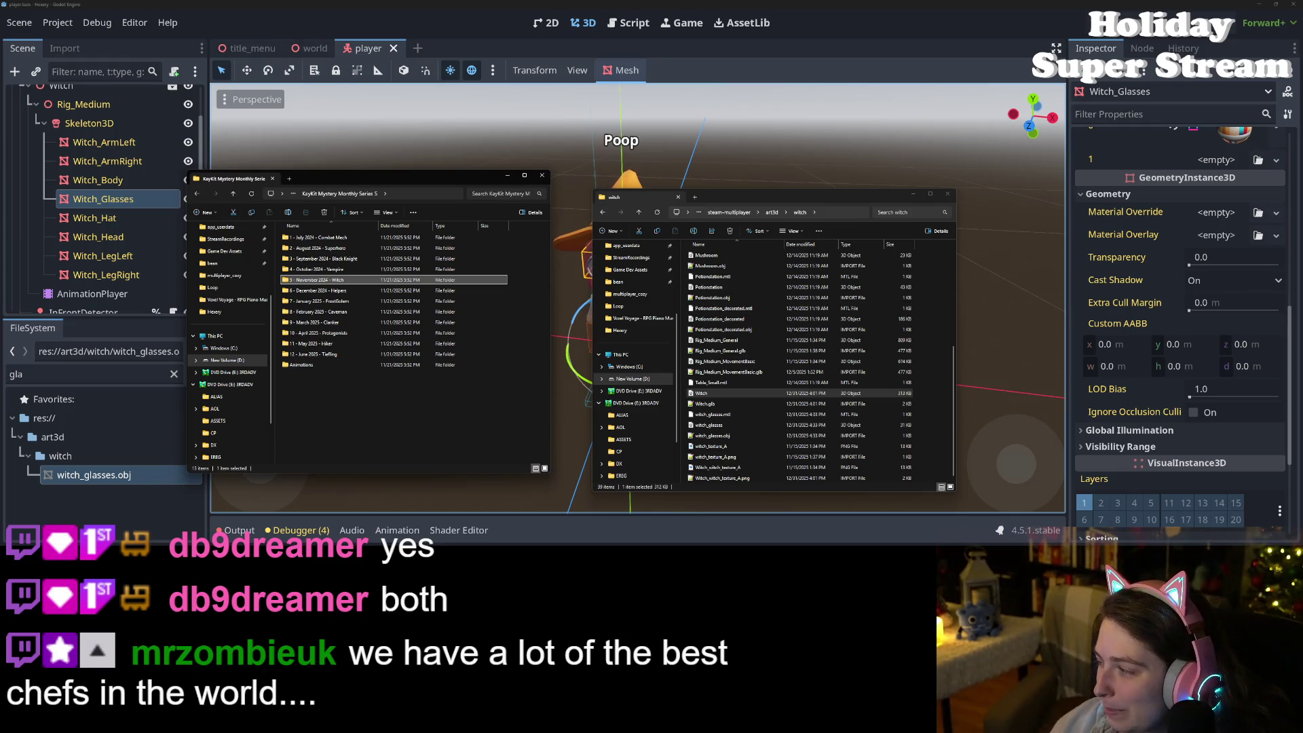
pyautogui.hotkey('alt', 'Tab')
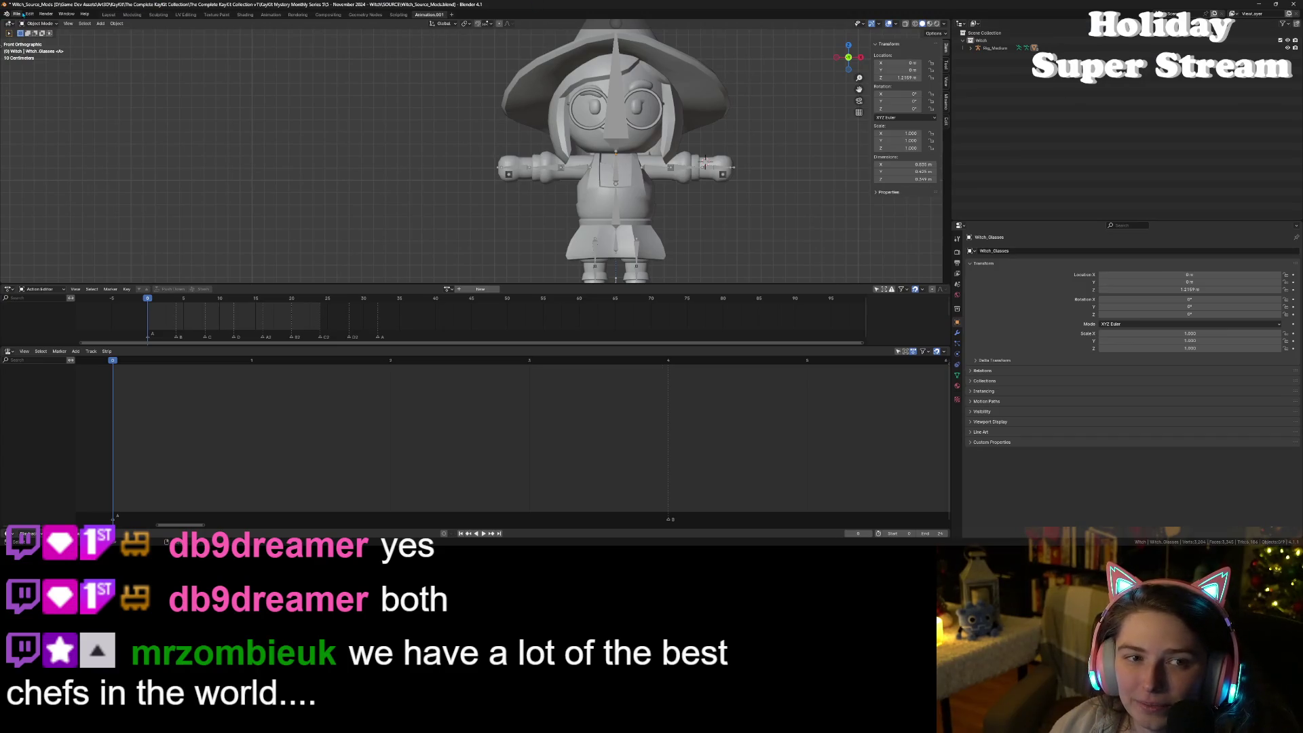
# Step: Start an FBX export of the witch, then cancel it
pyautogui.click(16, 14)
pyautogui.moveTo(87, 128)
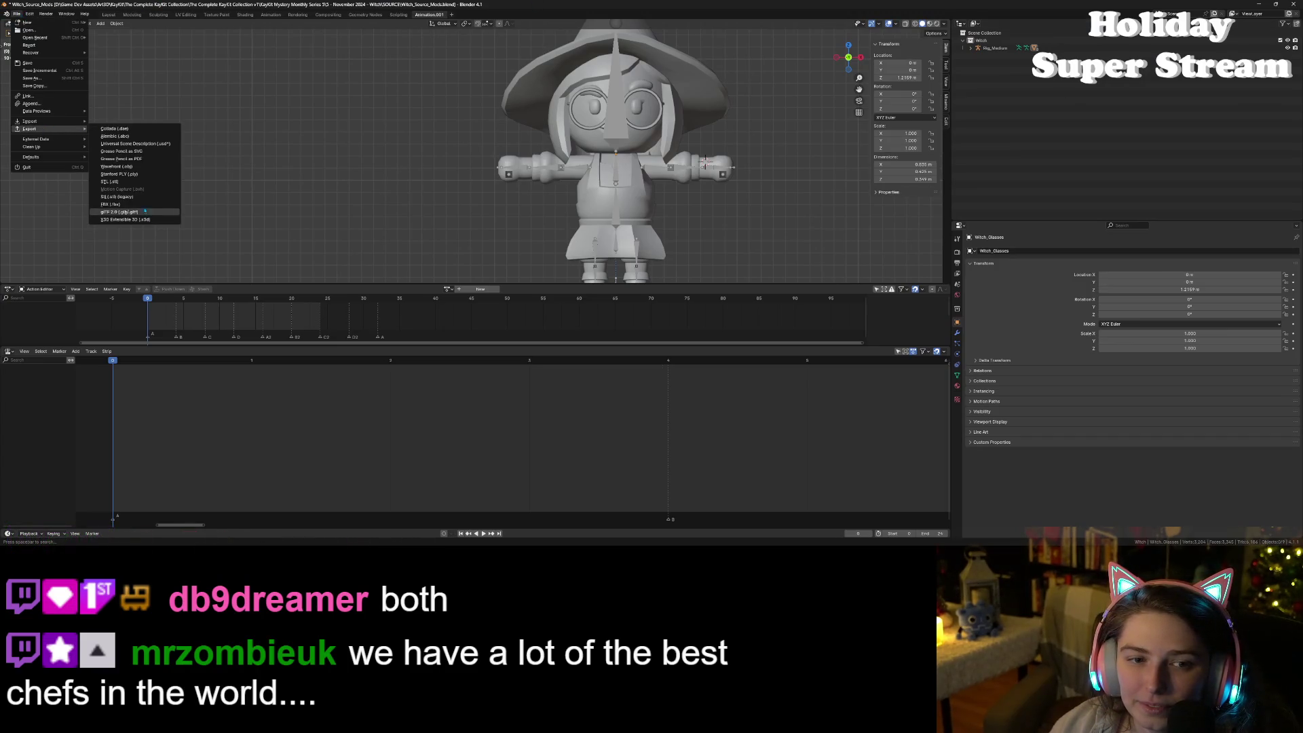
pyautogui.click(110, 203)
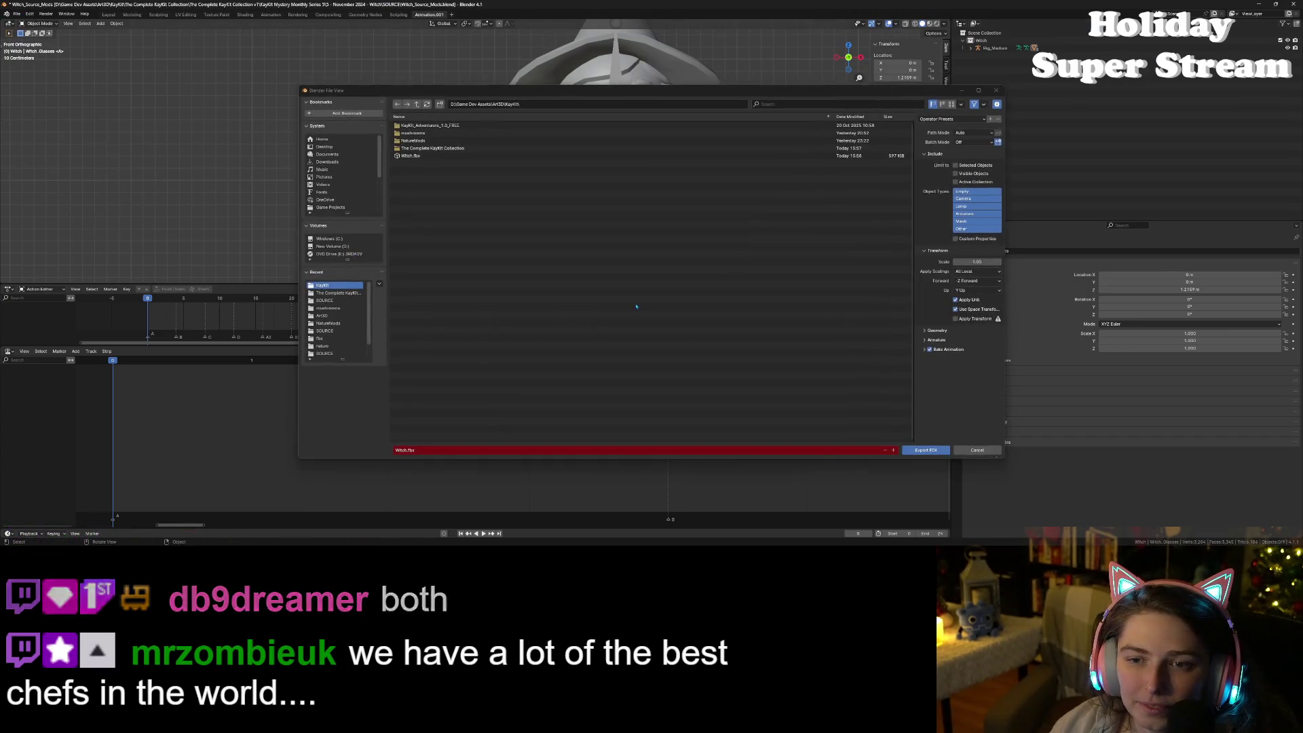
pyautogui.click(995, 90)
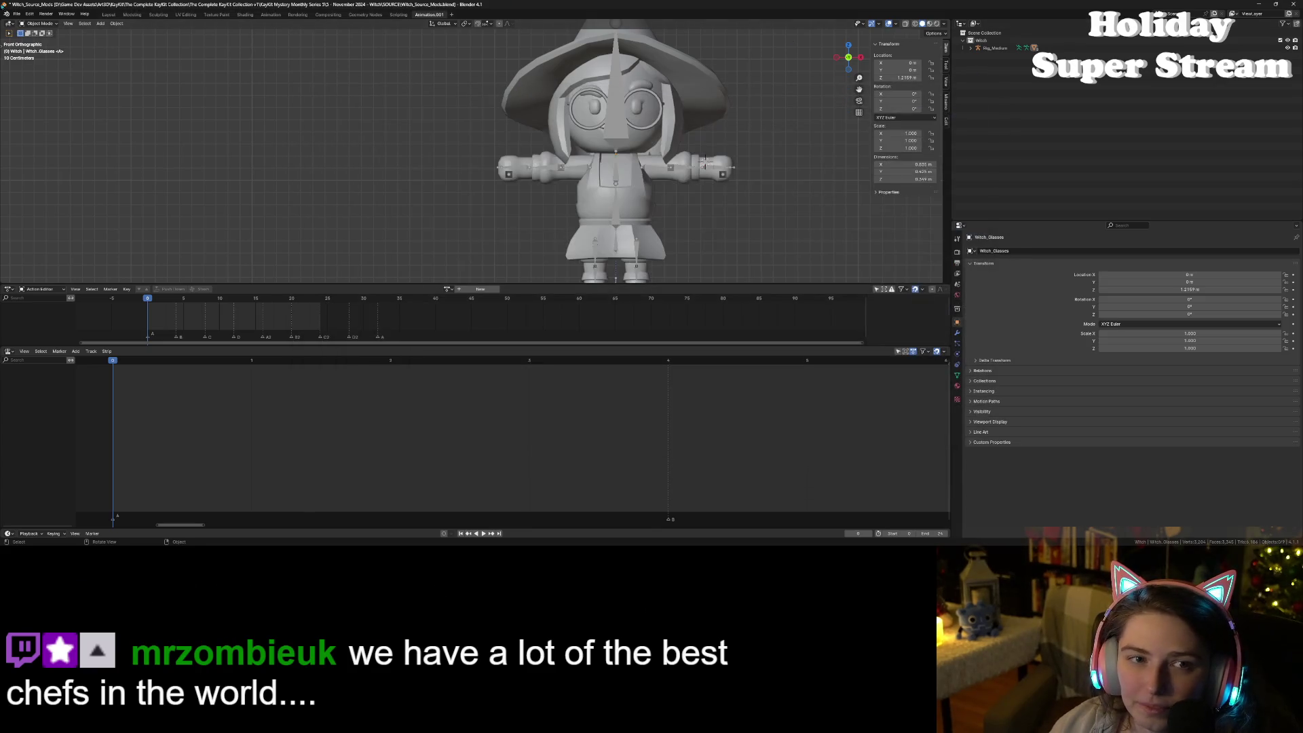
# Step: Export the witch as glTF 2.0 to Witch.glb, then switch to the Godot editor
pyautogui.click(16, 13)
pyautogui.moveTo(41, 129)
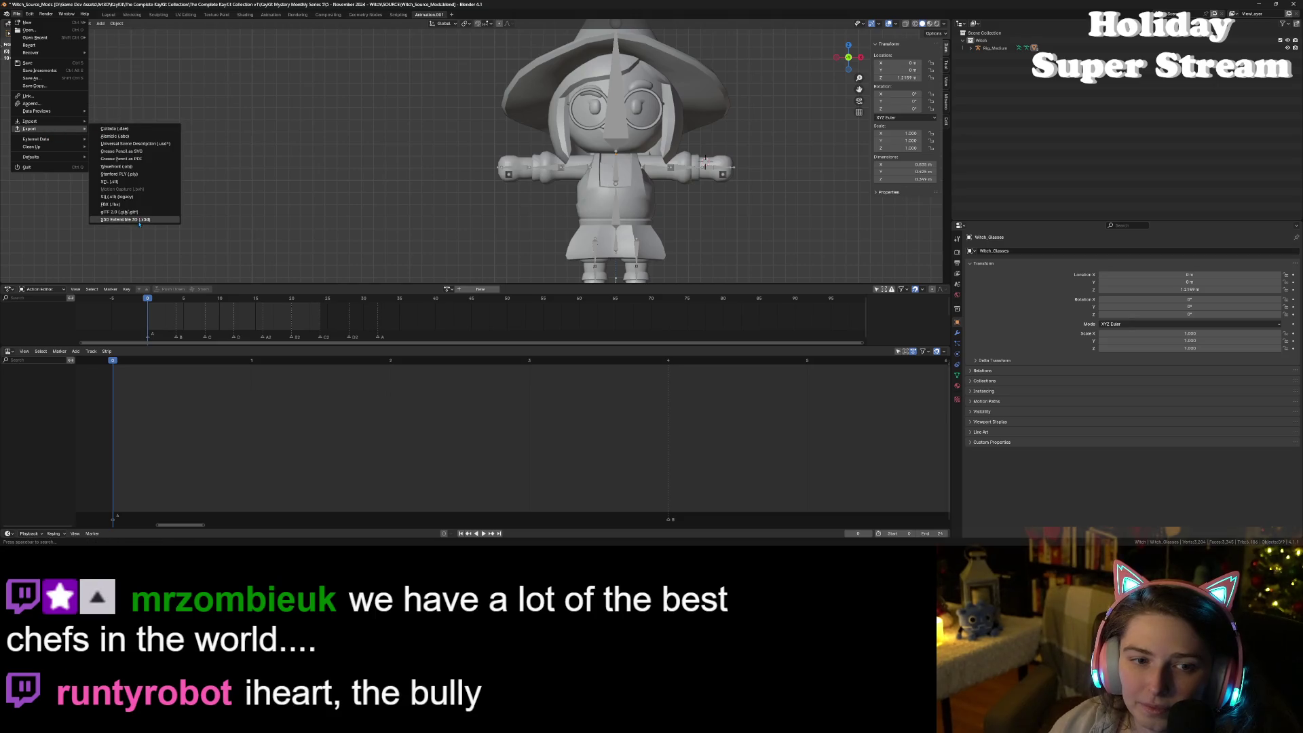
pyautogui.click(110, 211)
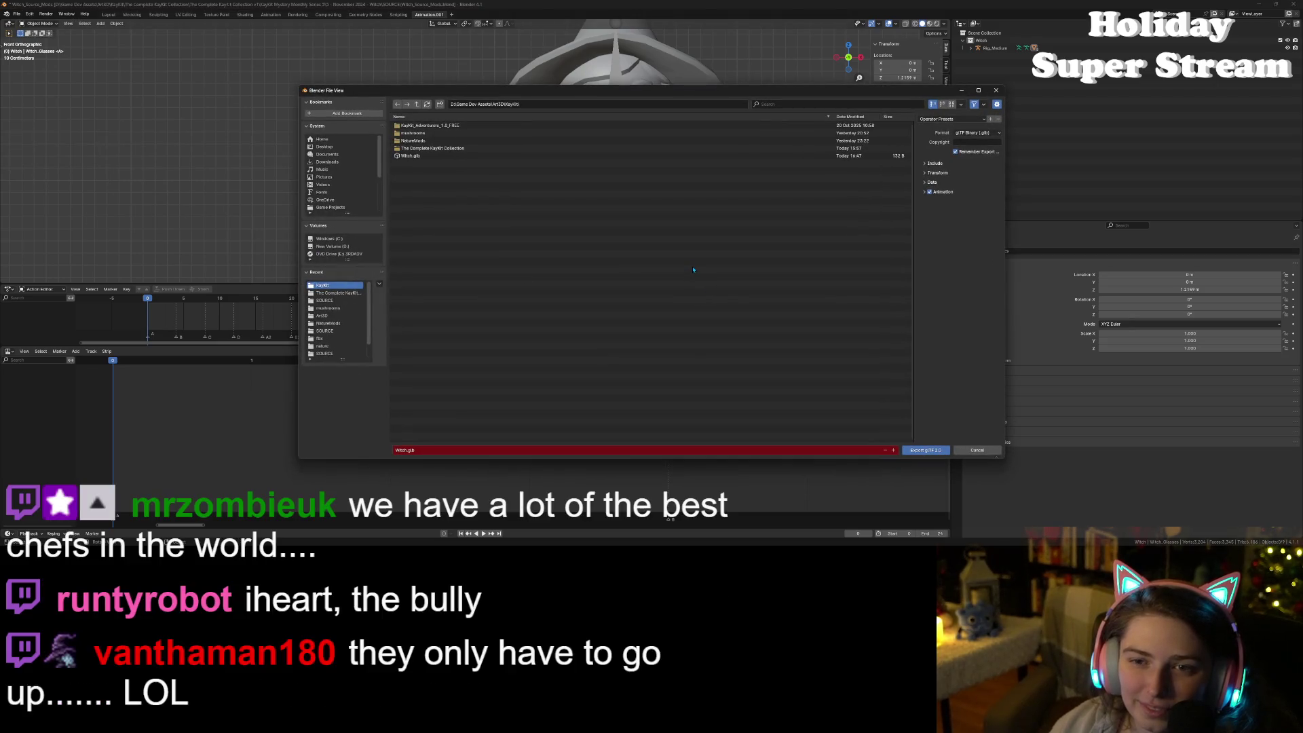
pyautogui.click(915, 451)
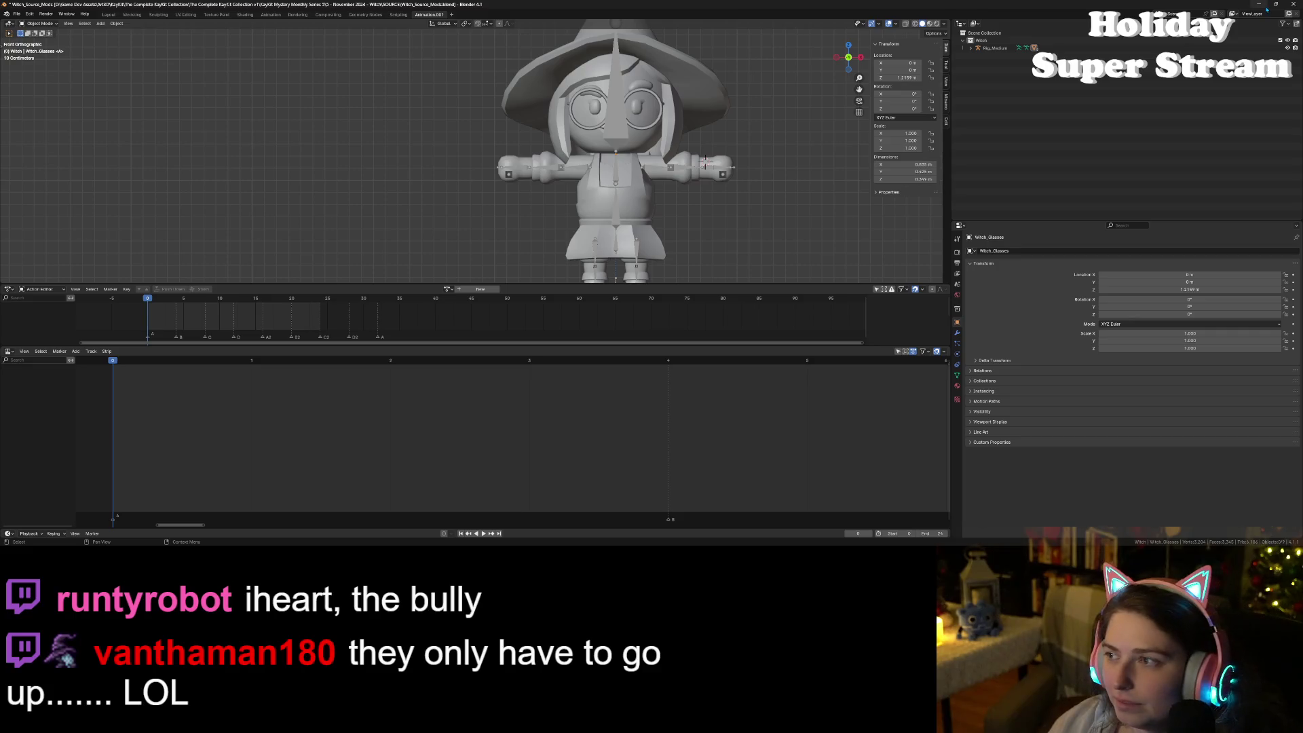
pyautogui.hotkey('alt', 'Tab')
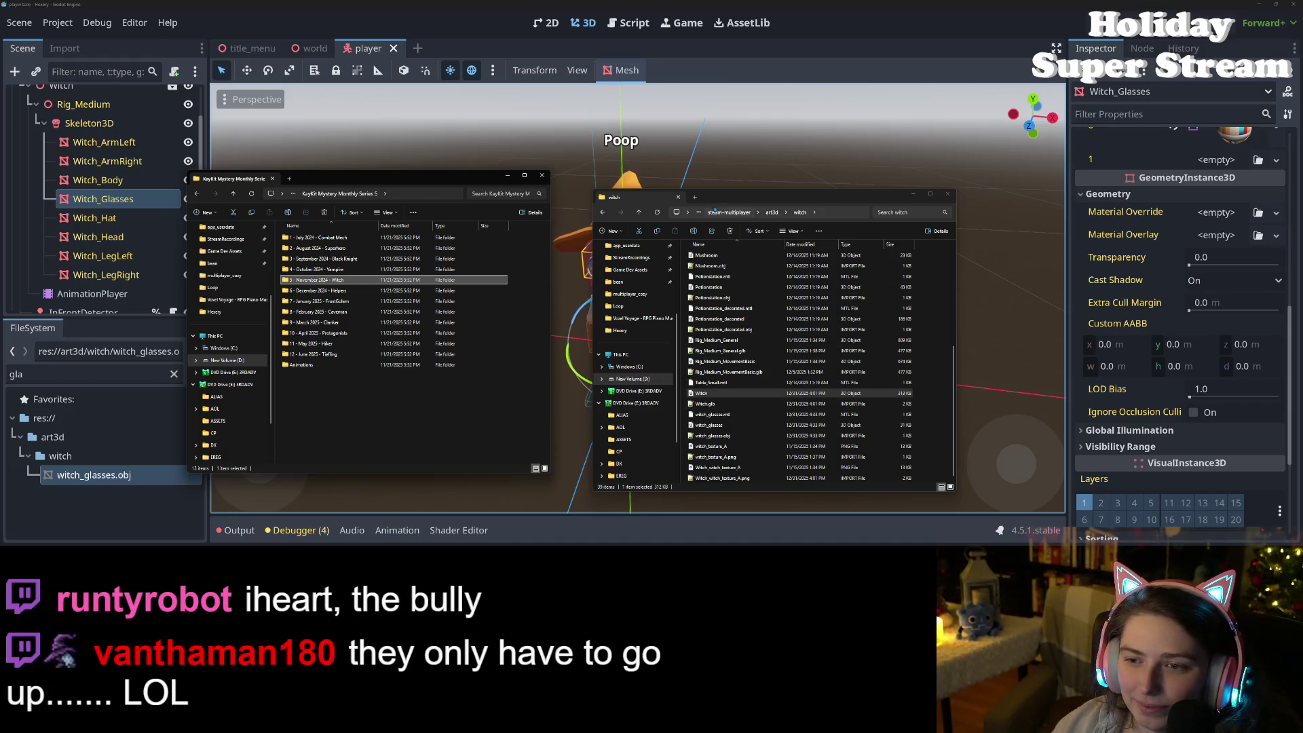
# Step: Go up to the KayKit art folder and delete both old Witch model files
pyautogui.click(234, 194)
pyautogui.click(233, 194)
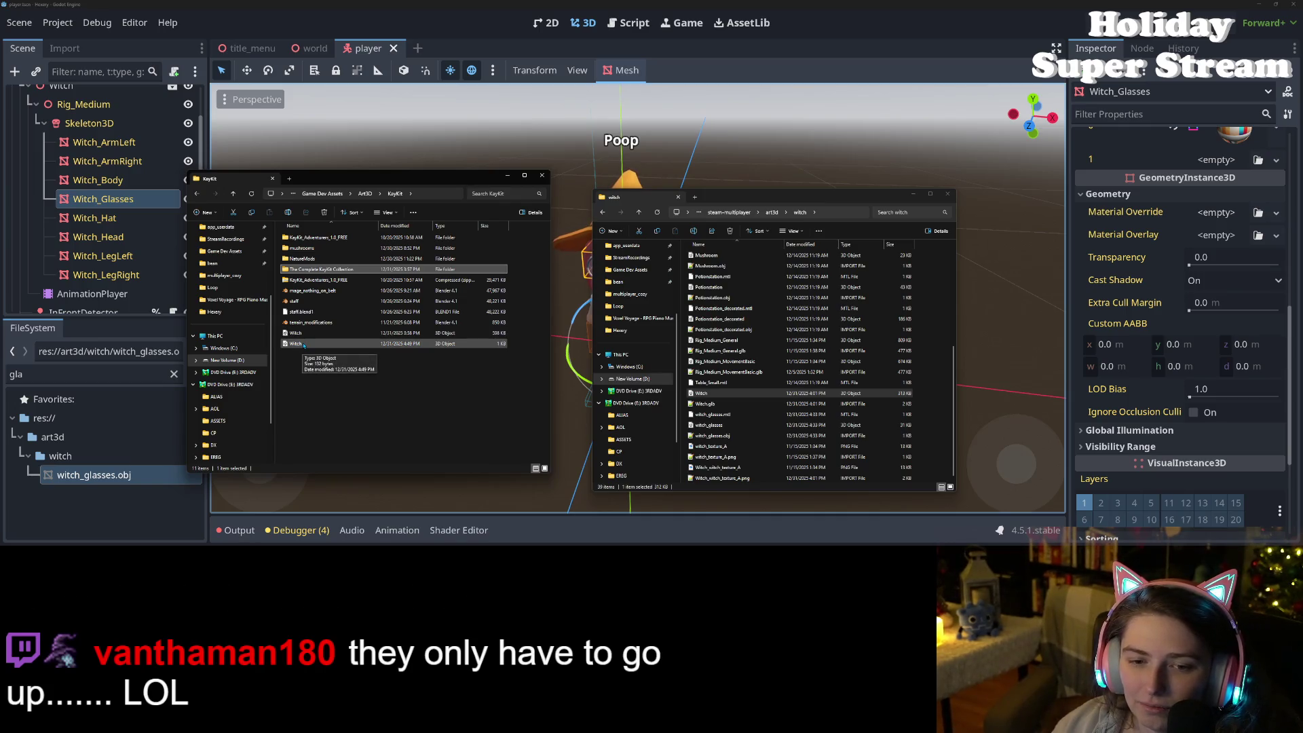
pyautogui.click(303, 343)
pyautogui.keyDown('shift'); pyautogui.click(302, 333); pyautogui.keyUp('shift')
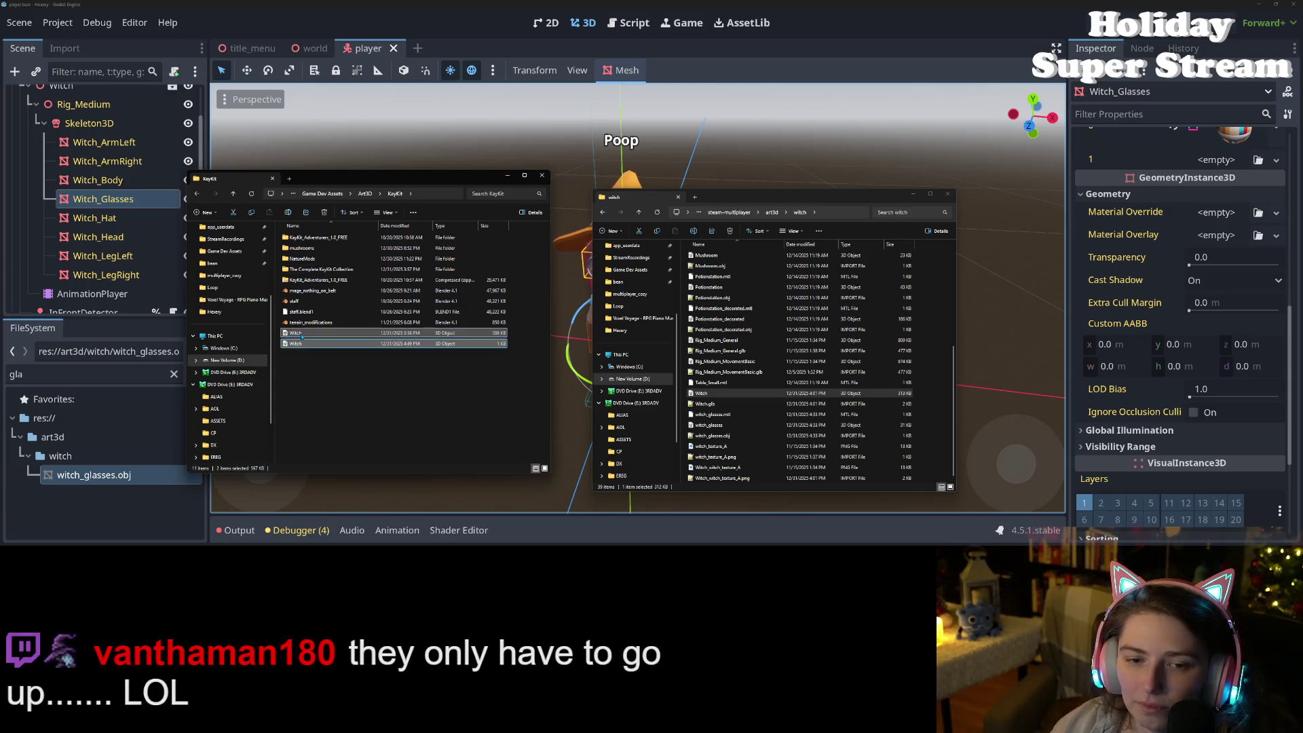
pyautogui.press('Delete')
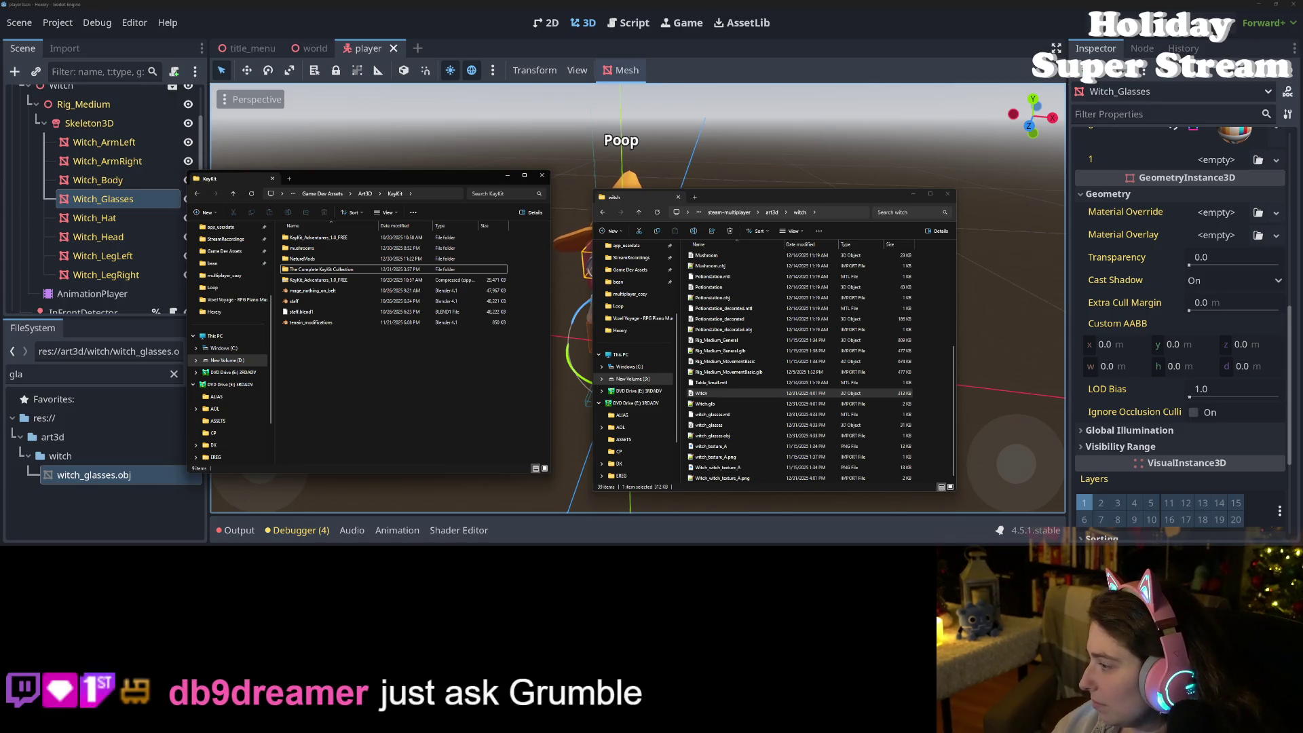
pyautogui.hotkey('alt', 'Tab')
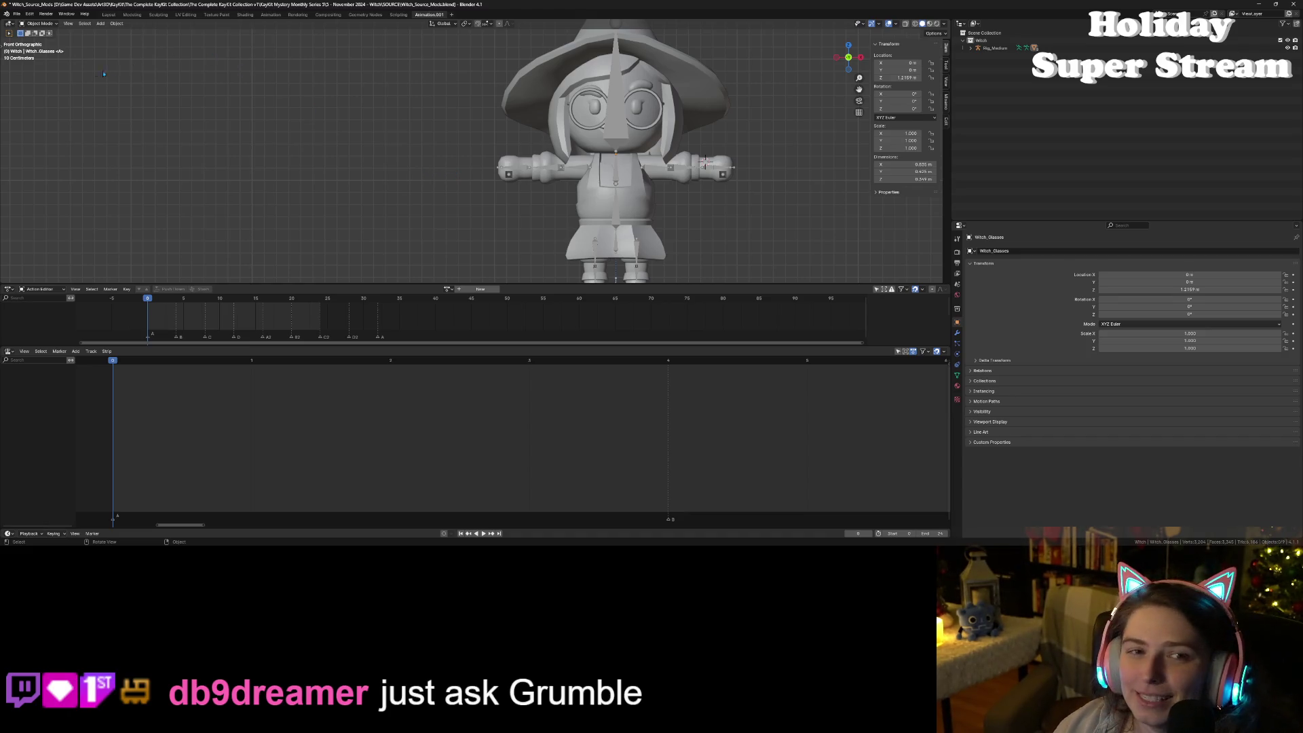
# Step: Export the witch as glTF 2.0 to Witch.glb, save Witch_Source_Mods.blend, and minimize Blender
pyautogui.click(16, 13)
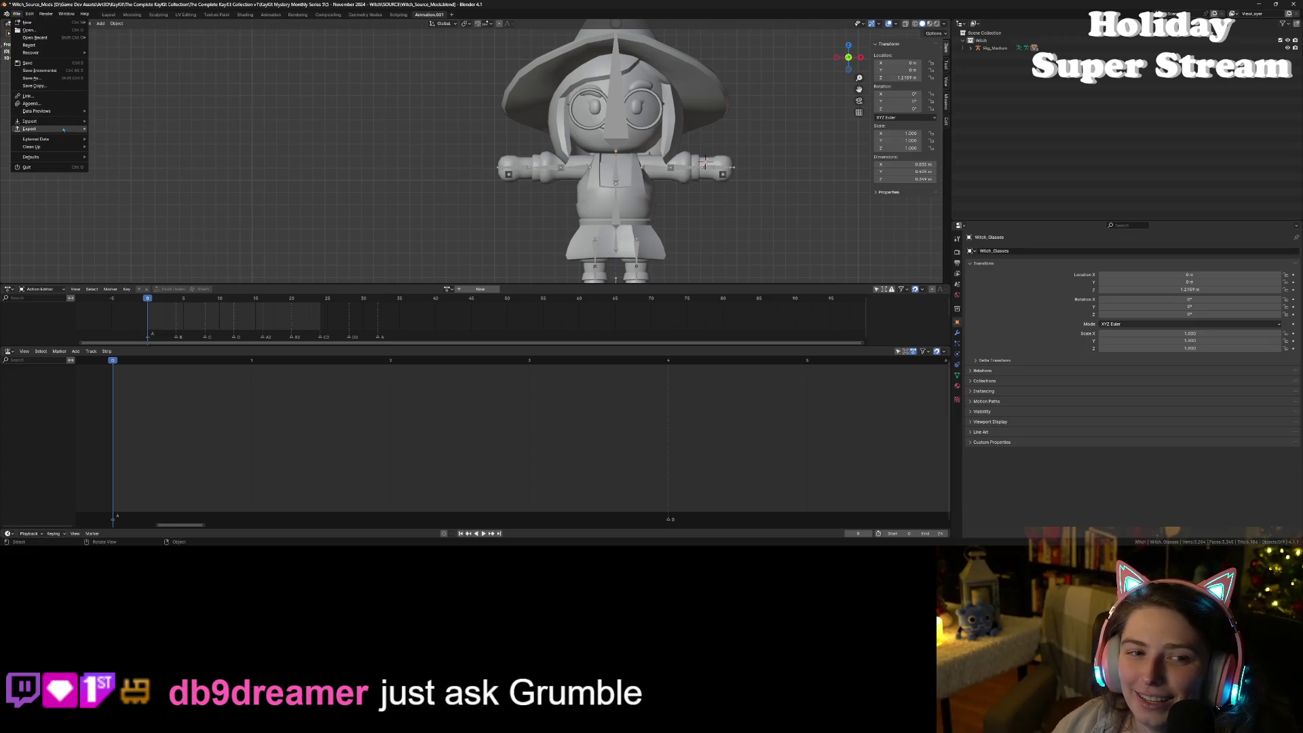
pyautogui.moveTo(65, 129)
pyautogui.click(113, 213)
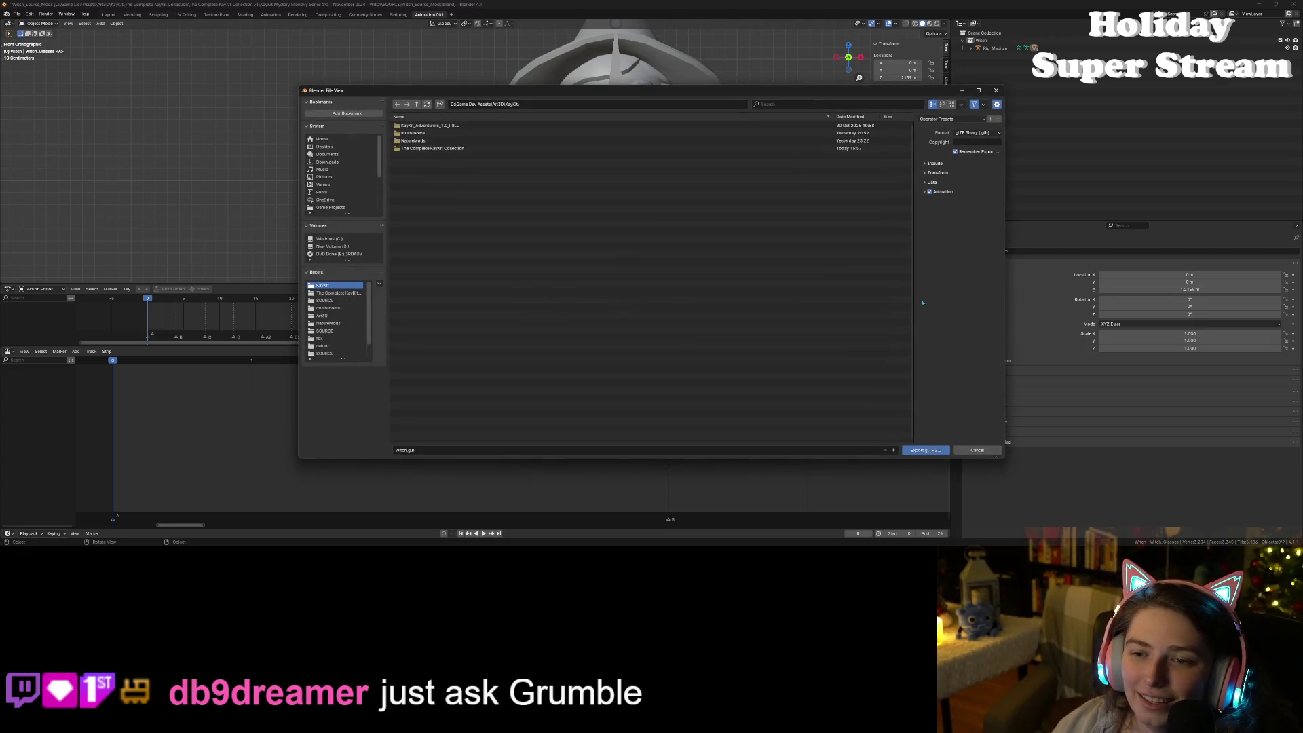
pyautogui.click(927, 451)
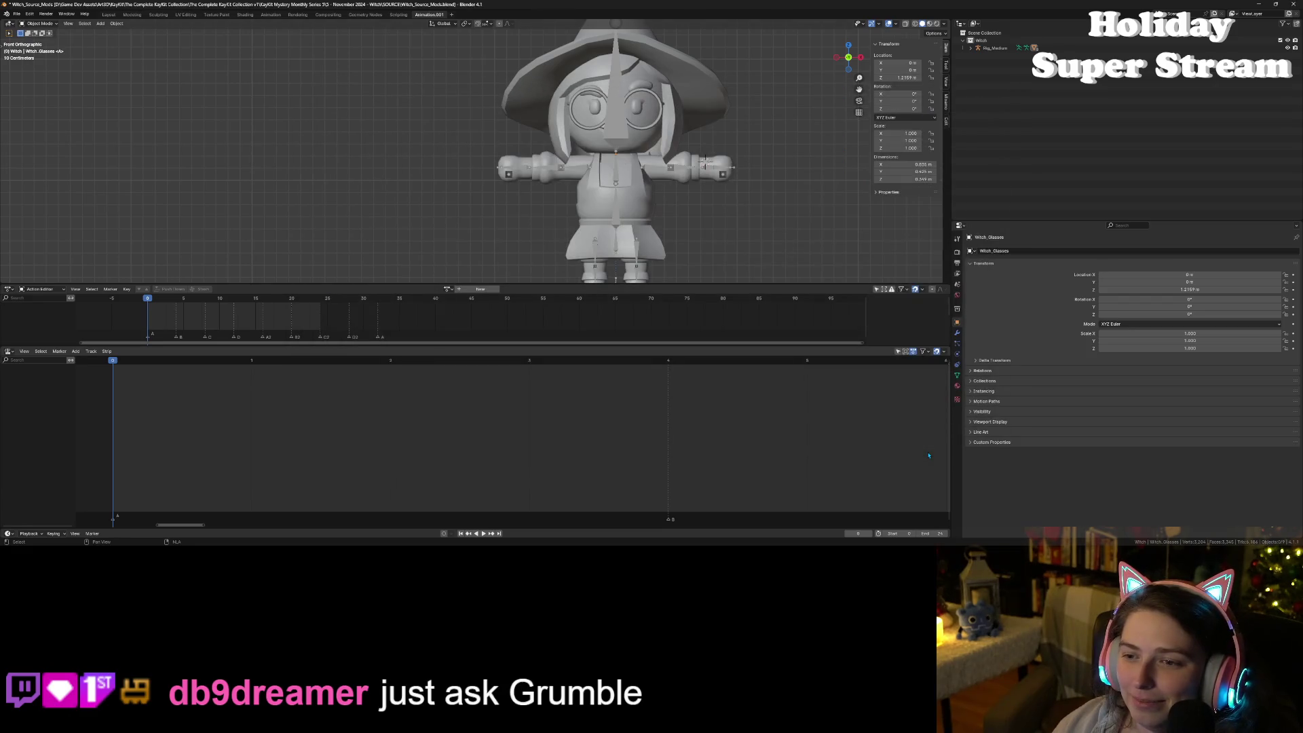
pyautogui.hotkey('ctrl', 's')
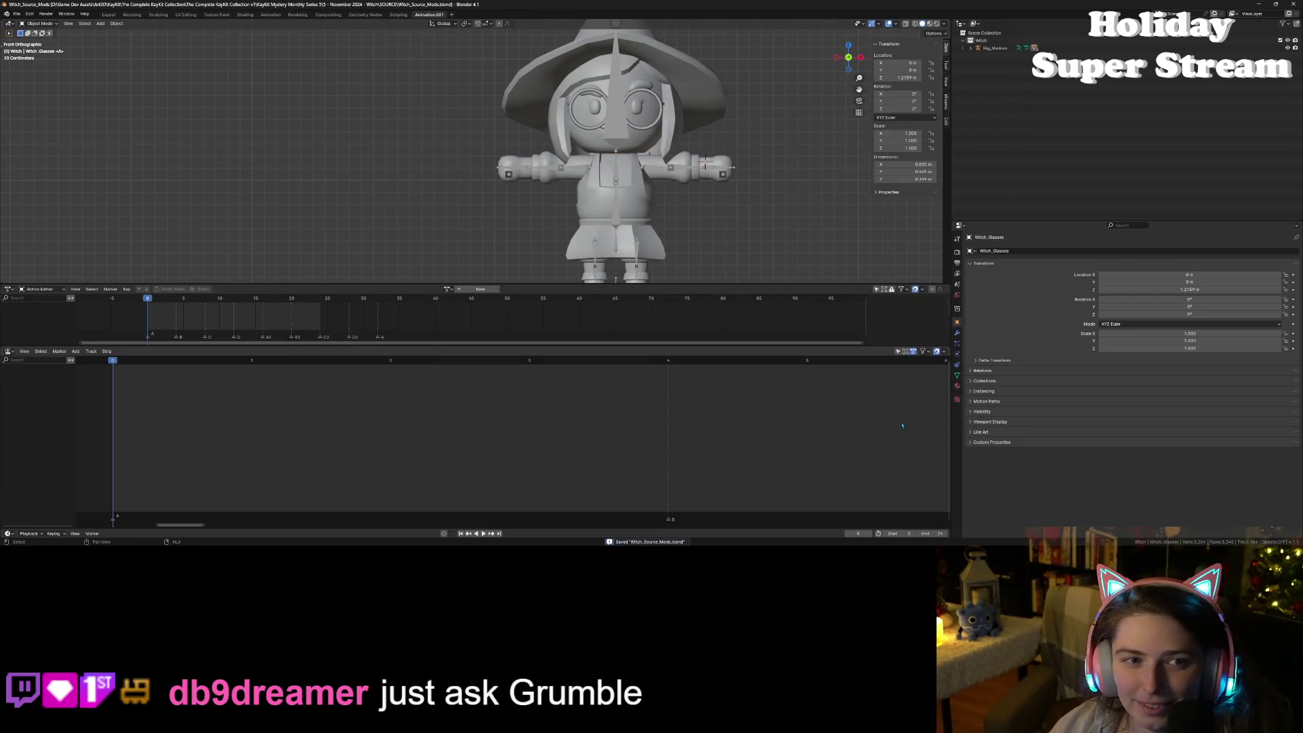
pyautogui.click(1257, 4)
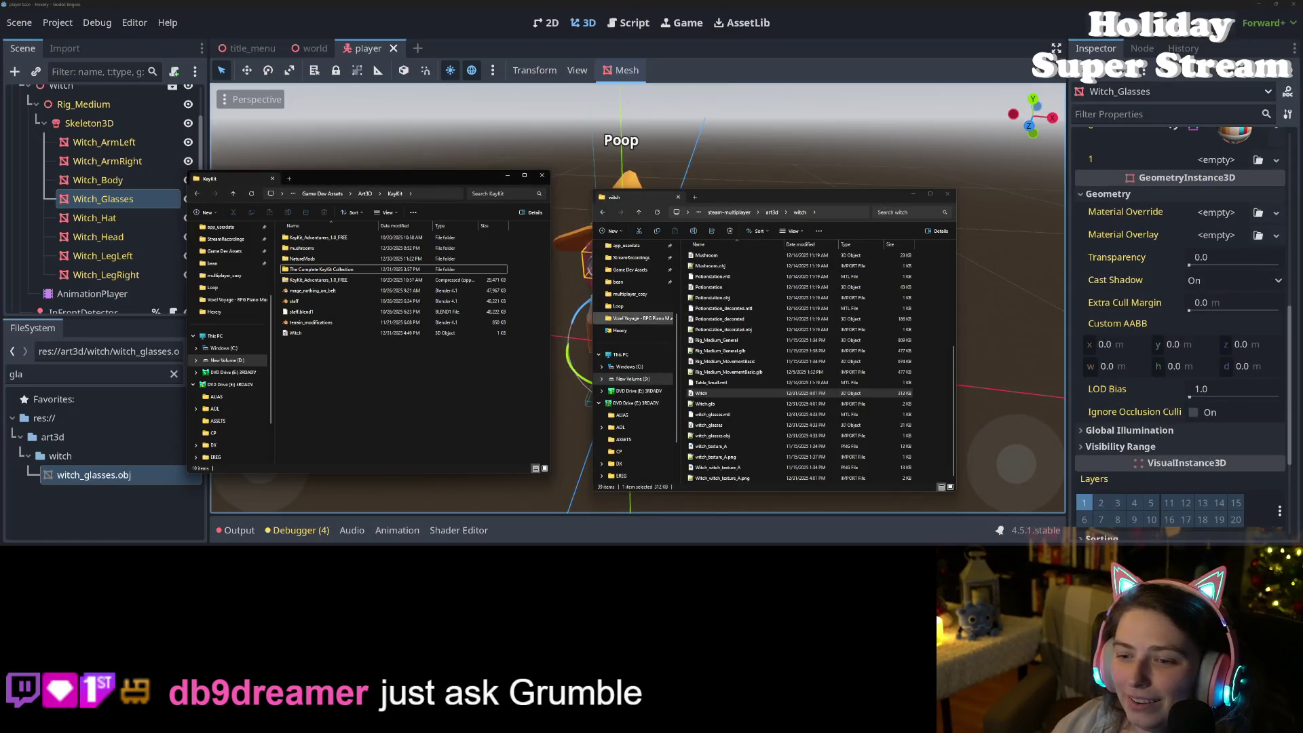
# Step: Move the new Witch.glb into the project's art3d > witch folder, replacing the existing copy
pyautogui.click(343, 333)
pyautogui.moveTo(343, 333); pyautogui.dragTo(837, 384)
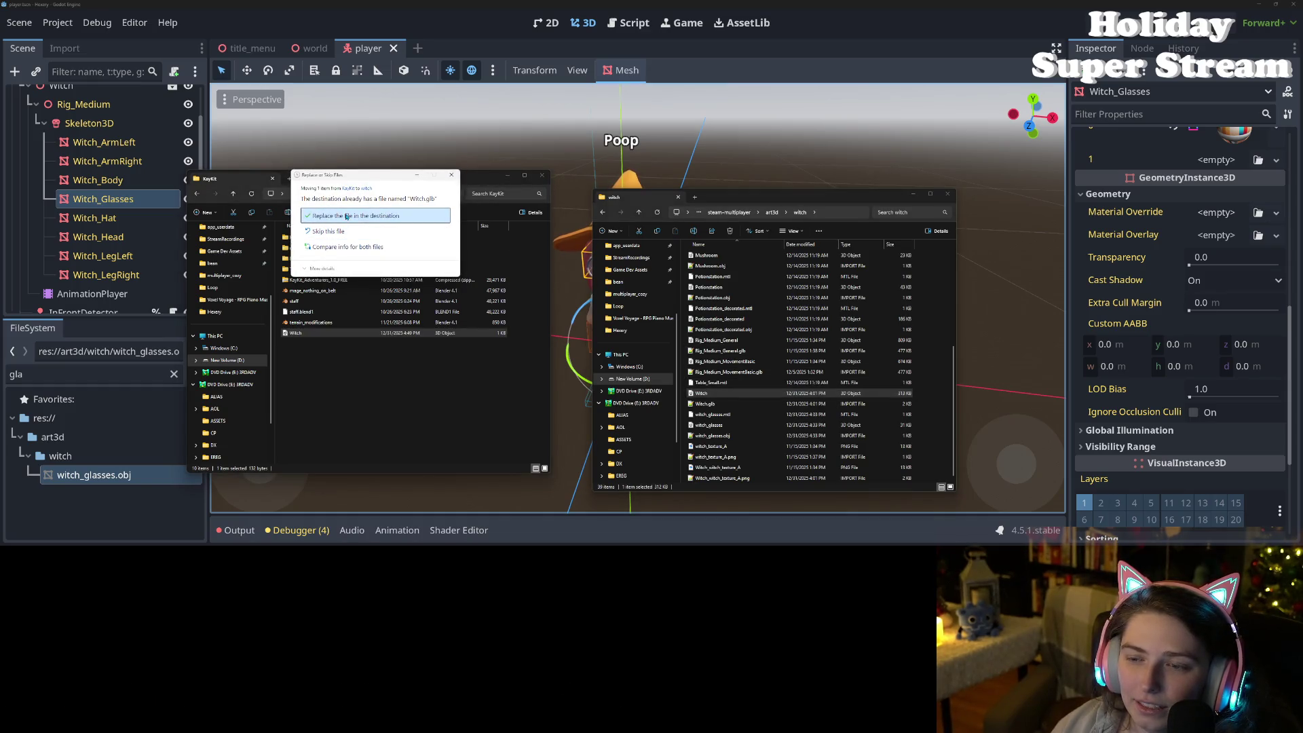
pyautogui.click(375, 216)
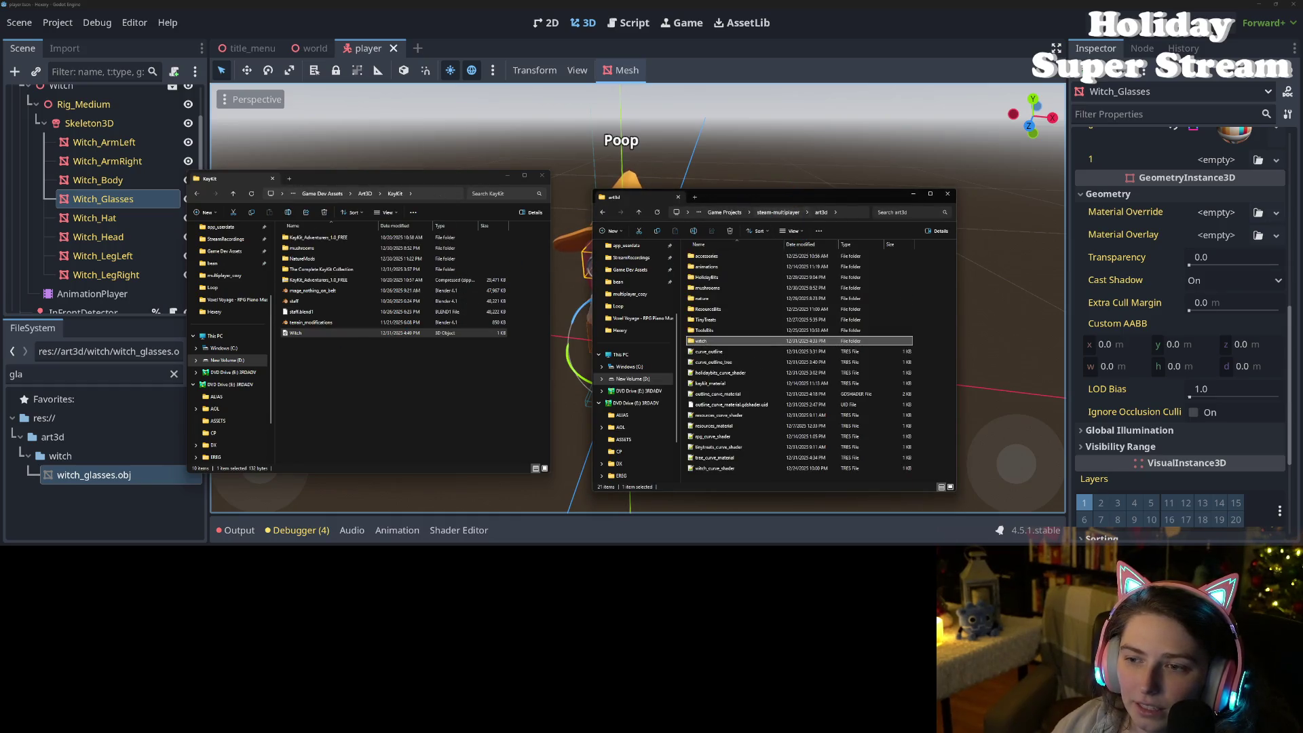
pyautogui.doubleClick(701, 341)
pyautogui.moveTo(295, 332); pyautogui.dragTo(809, 406)
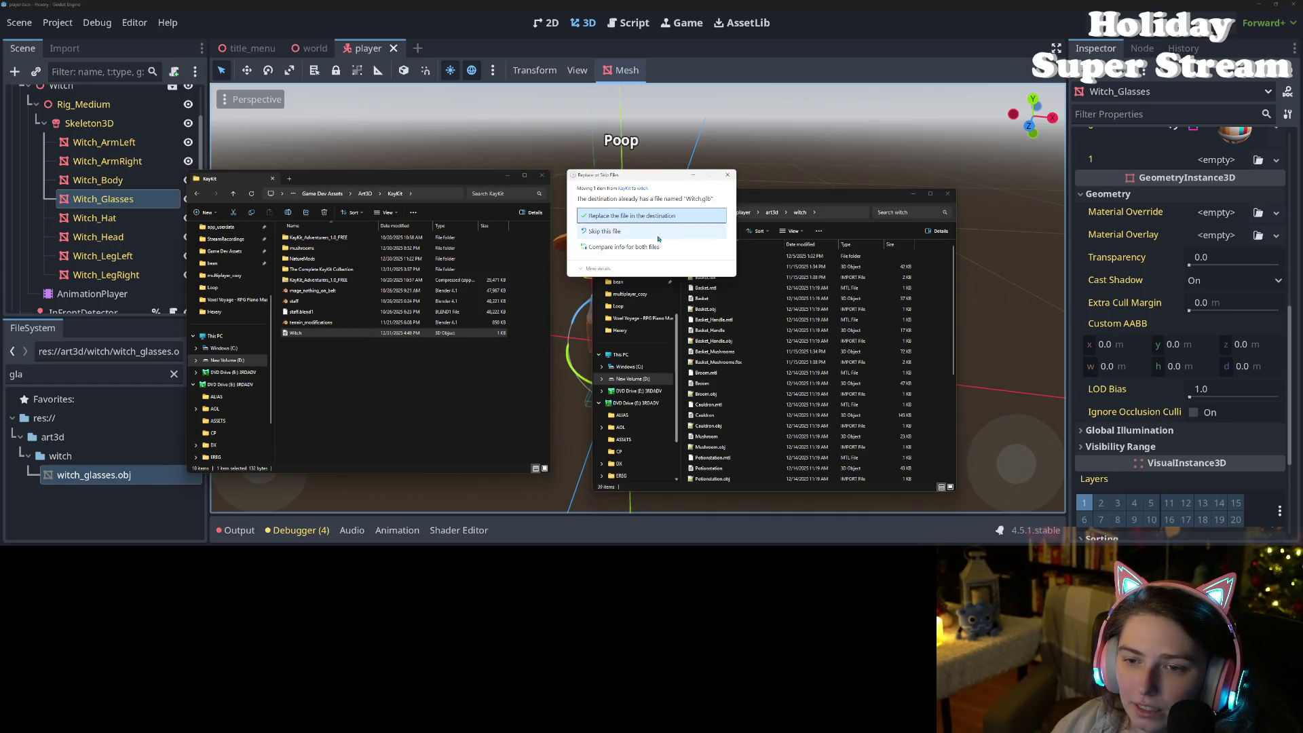
pyautogui.click(645, 215)
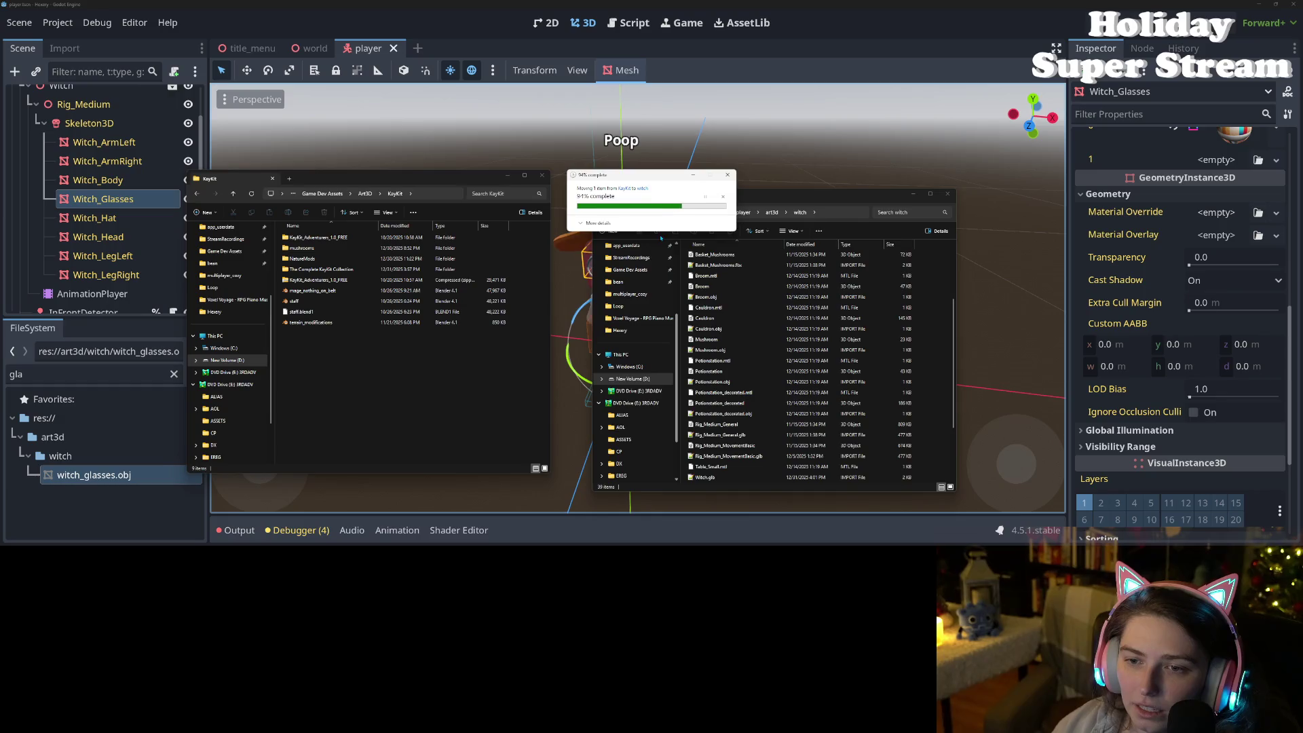
pyautogui.click(821, 4)
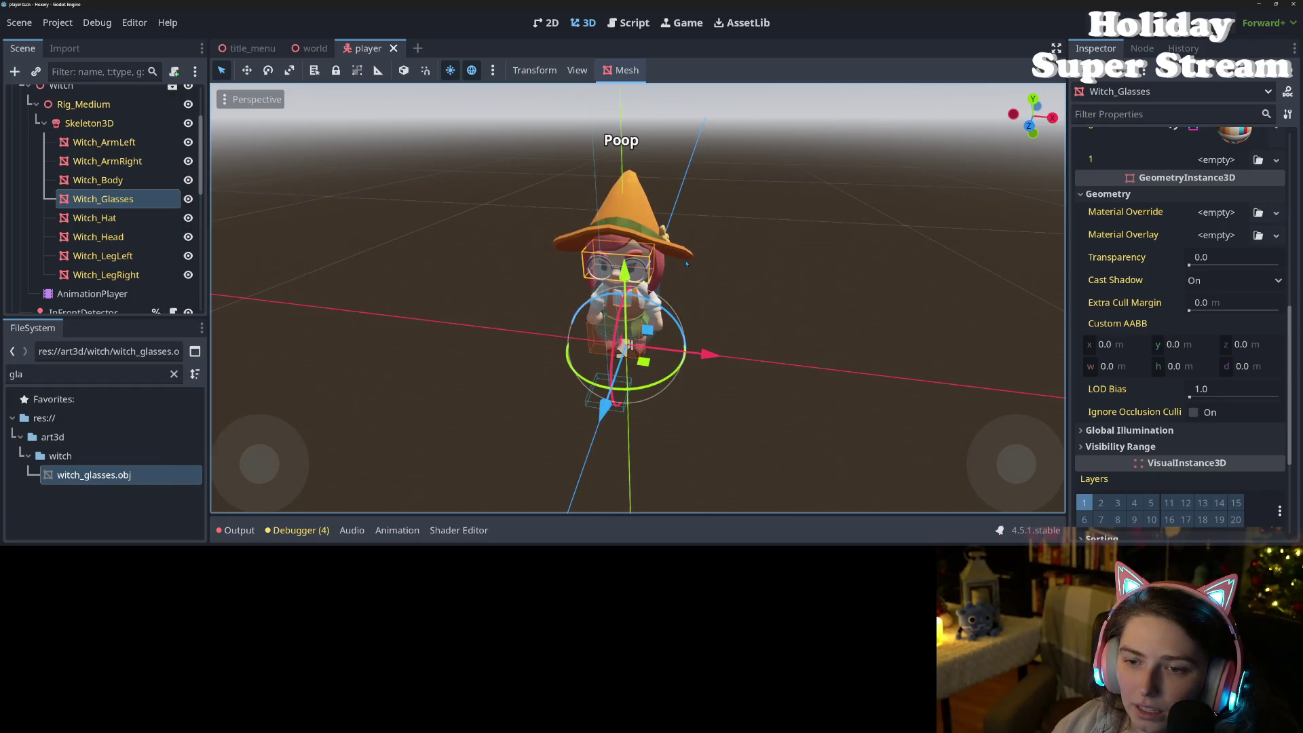
# Step: Try turning off Editable Children on the Witch instance, then cancel the prompt
pyautogui.scroll(8, 703, 299)
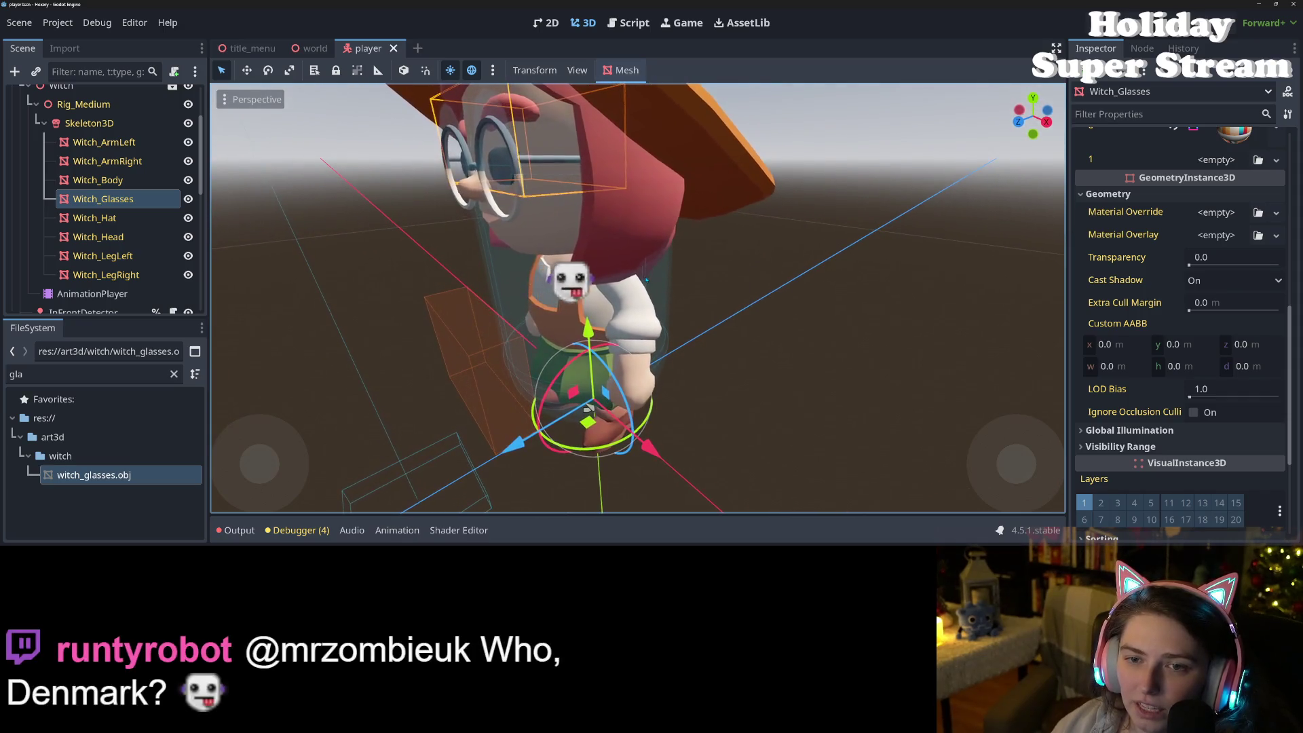
pyautogui.scroll(-5, 652, 274)
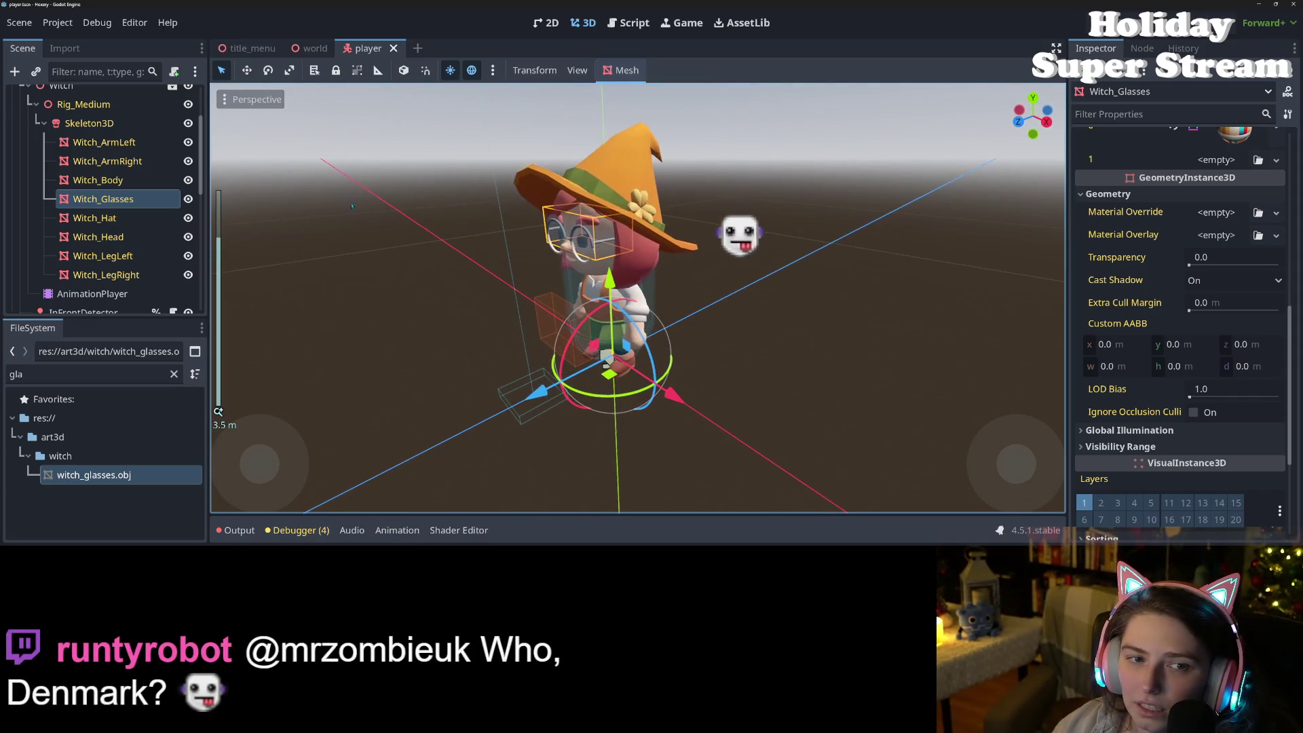
pyautogui.scroll(3, 47, 214)
pyautogui.rightClick(70, 172)
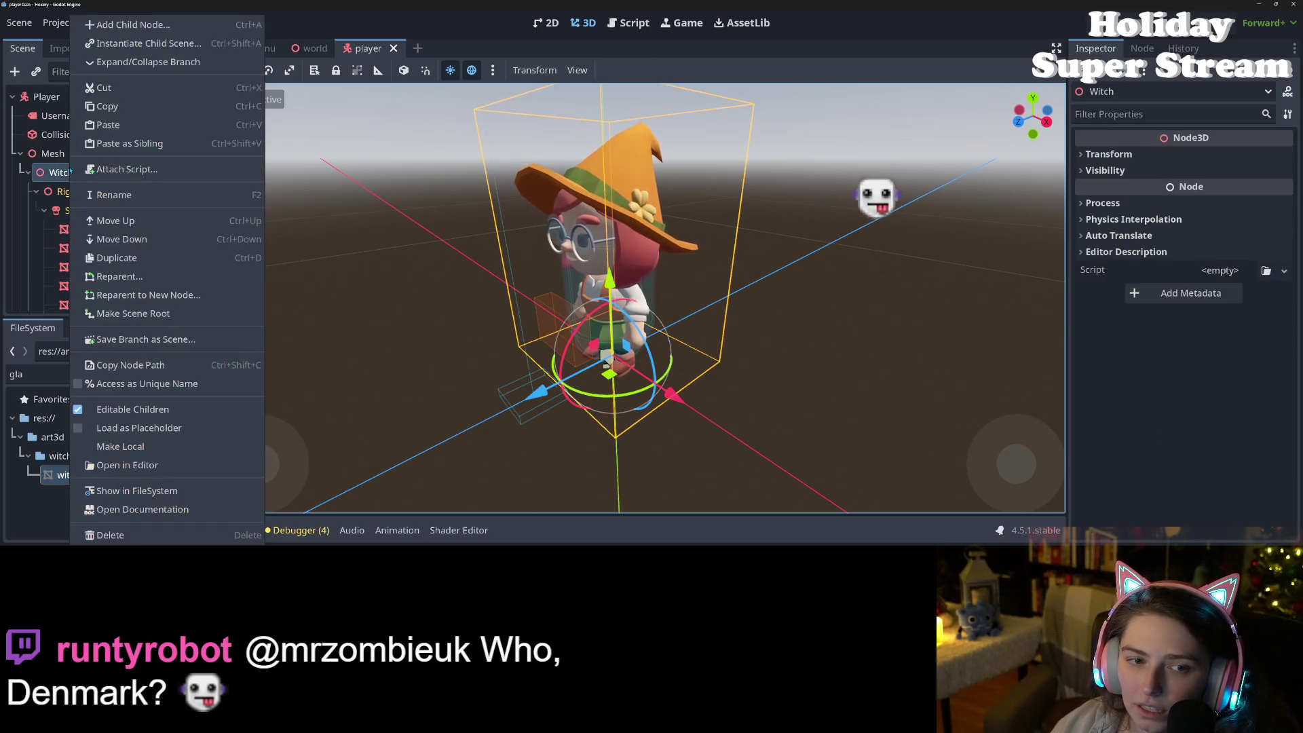
pyautogui.click(133, 409)
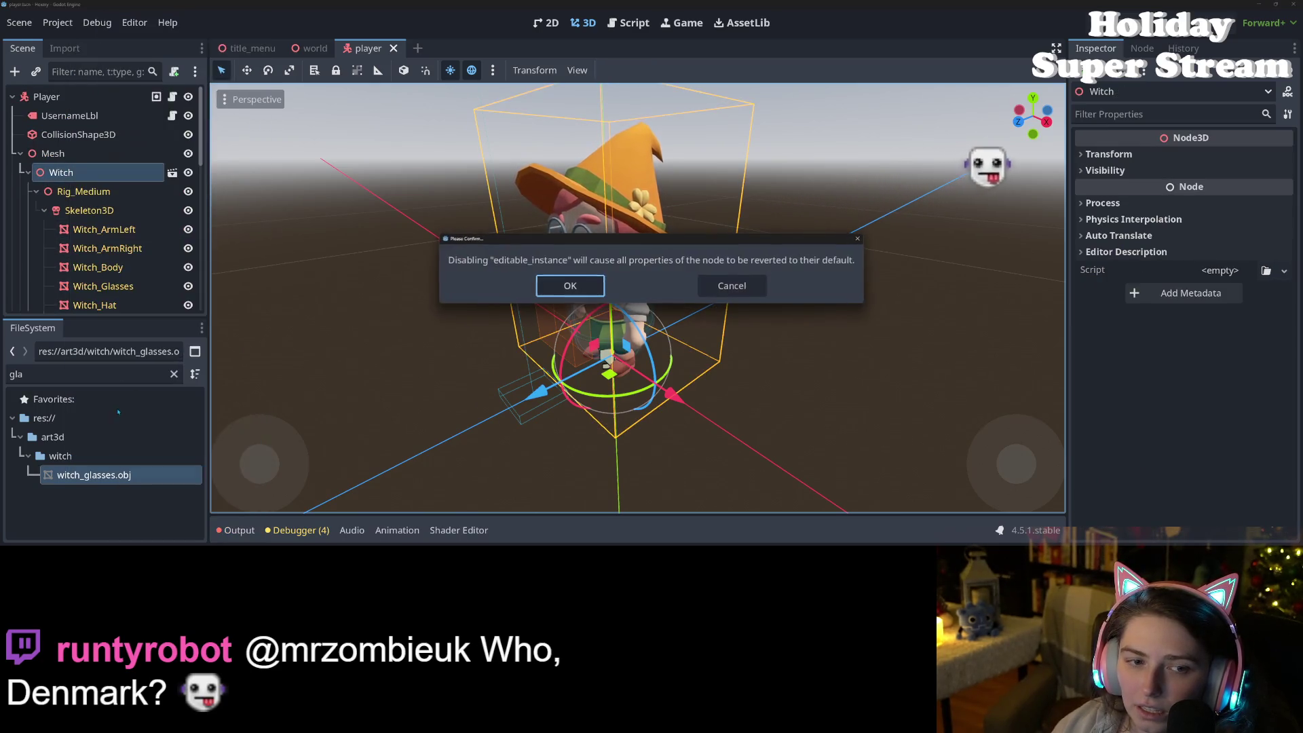
pyautogui.click(744, 293)
pyautogui.click(745, 294)
# Step: Attempt to save the player scene and dismiss the failed-save alert
pyautogui.scroll(-5, 81, 230)
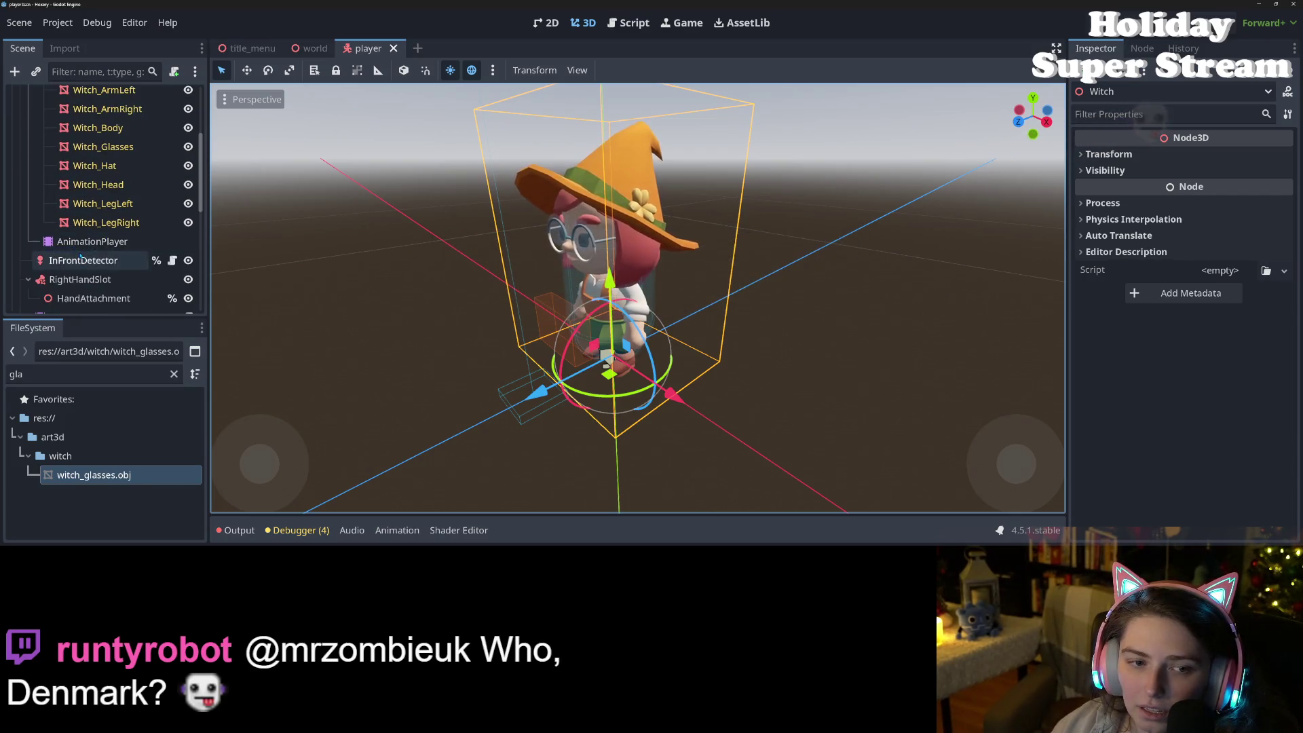
pyautogui.click(80, 245)
pyautogui.scroll(3, 78, 231)
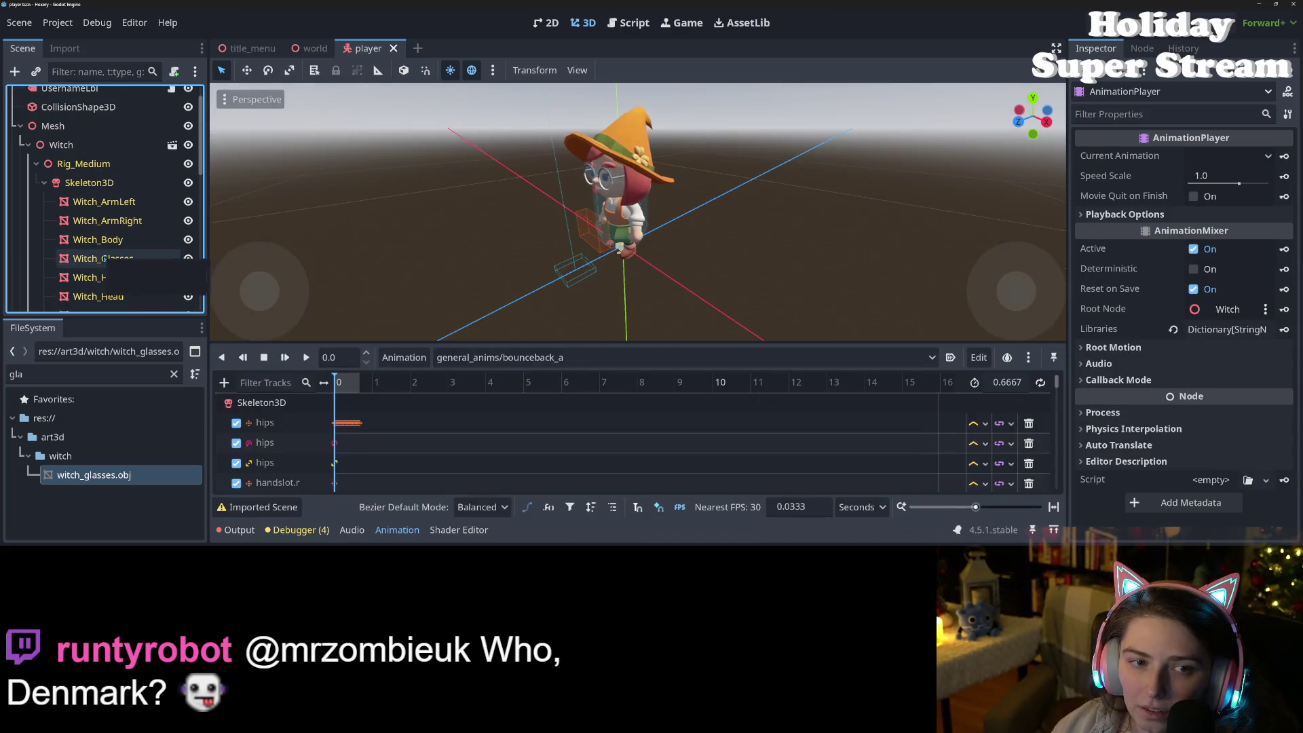
pyautogui.click(61, 117)
pyautogui.hotkey('ctrl', 's')
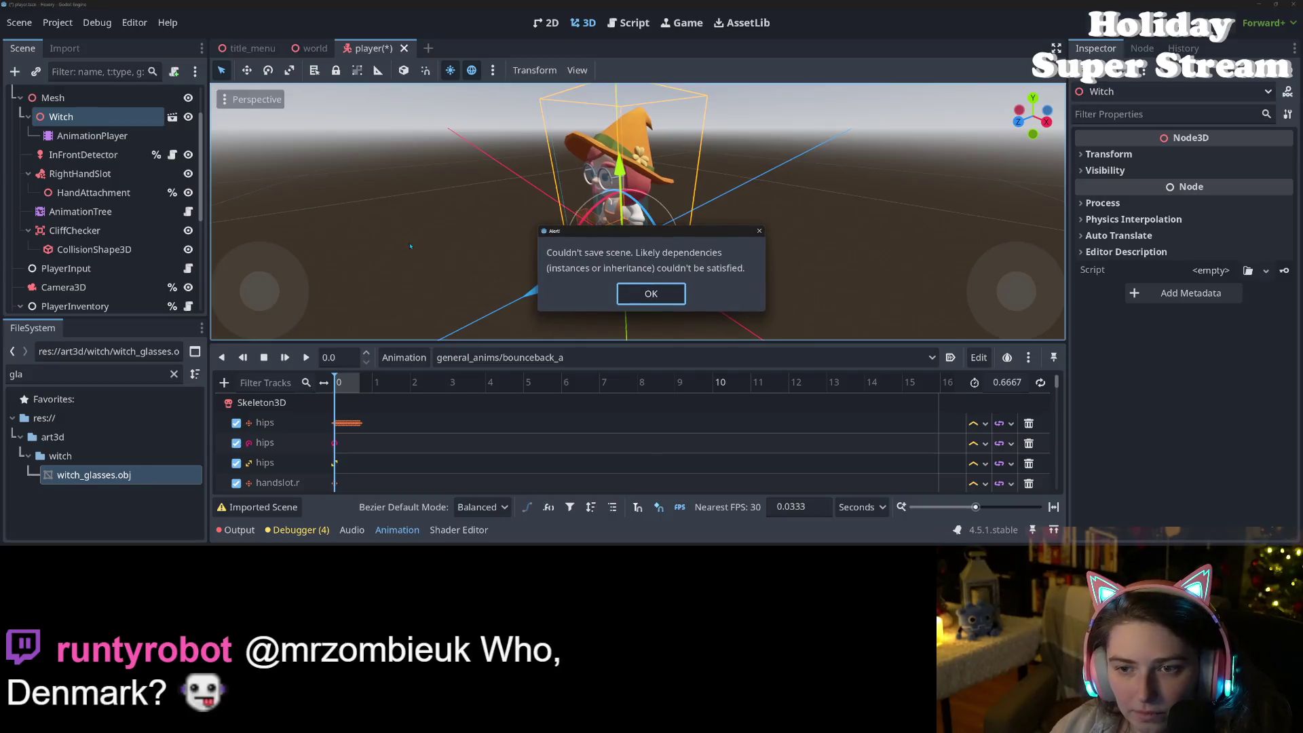
pyautogui.click(637, 296)
# Step: Select the Witch node under Mesh and delete it, confirming the removal
pyautogui.scroll(3, 509, 295)
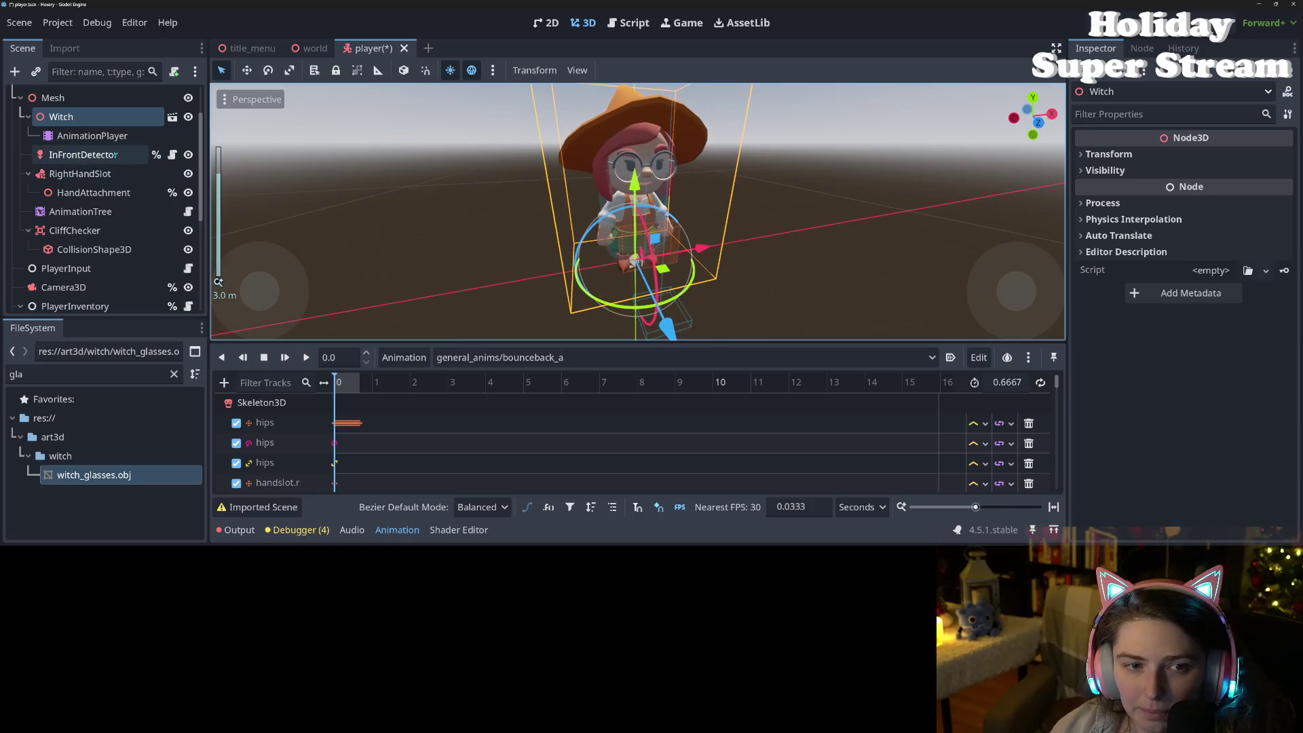
pyautogui.click(93, 138)
pyautogui.click(80, 173)
pyautogui.click(84, 155)
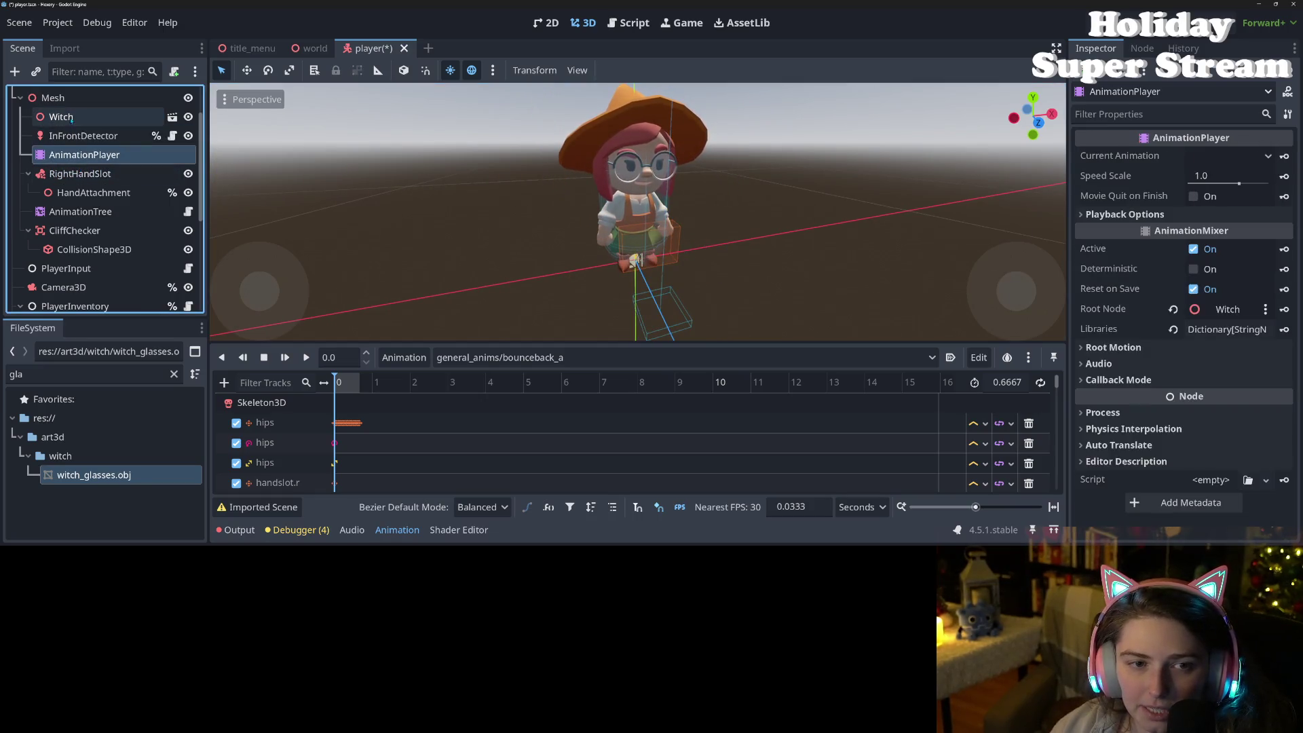
pyautogui.click(78, 122)
pyautogui.press('Delete')
pyautogui.press('Return')
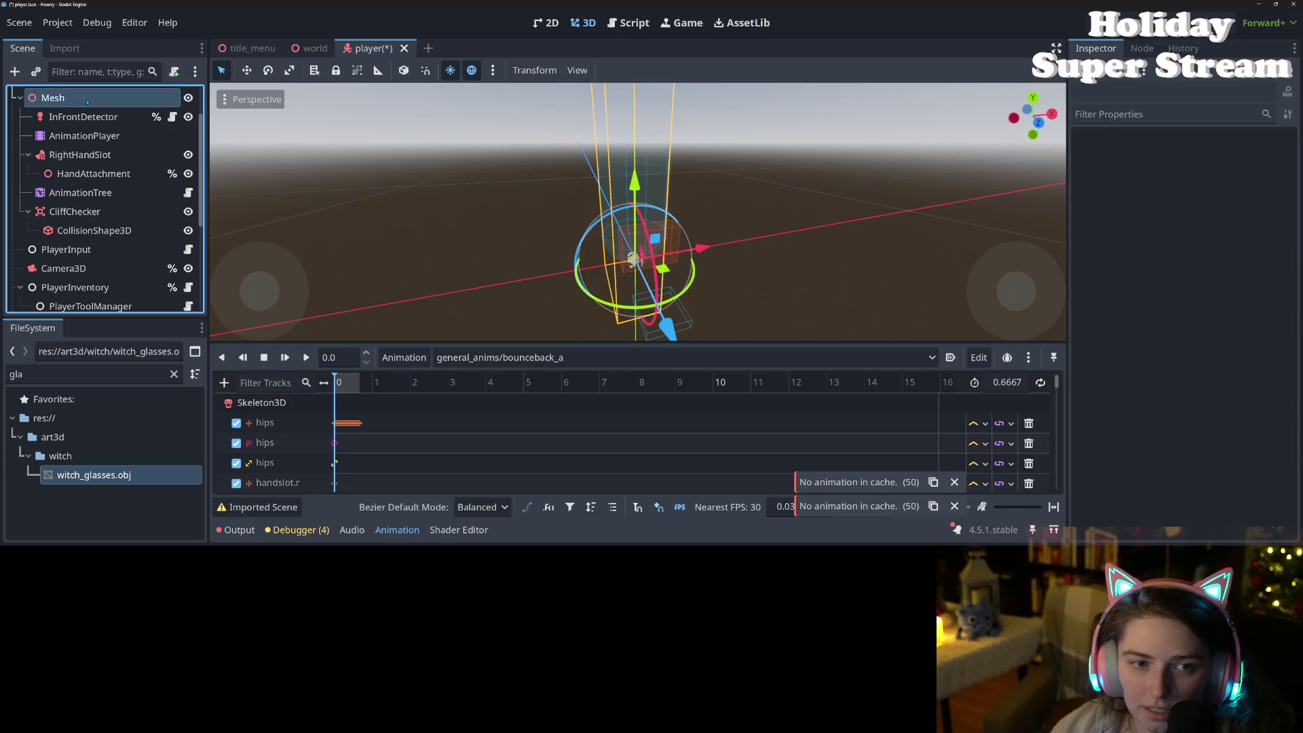
# Step: Filter the FileSystem for 'wit' and instance Witch.glb back under the Mesh node
pyautogui.click(83, 374)
pyautogui.press('BackSpace')
pyautogui.press('BackSpace')
pyautogui.press('BackSpace')
pyautogui.write('wi')
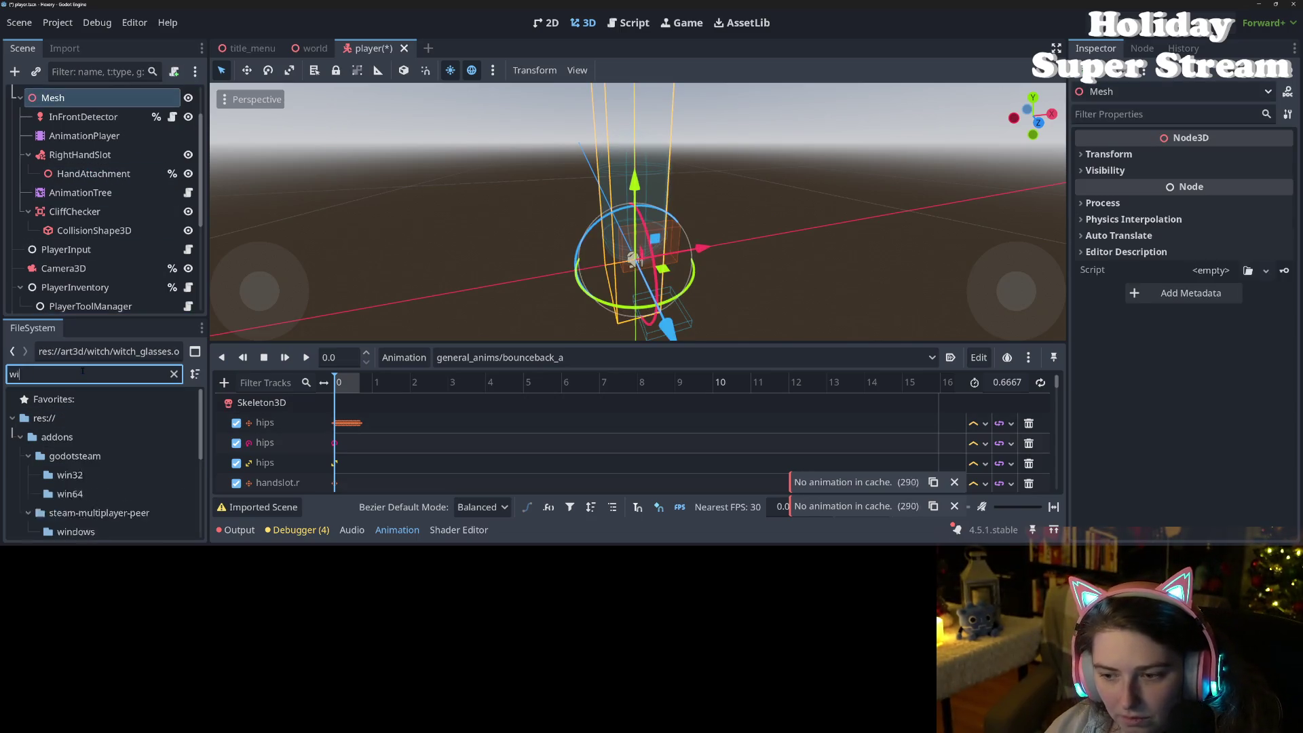
pyautogui.scroll(-2, 103, 488)
pyautogui.scroll(-3, 104, 514)
pyautogui.write('t')
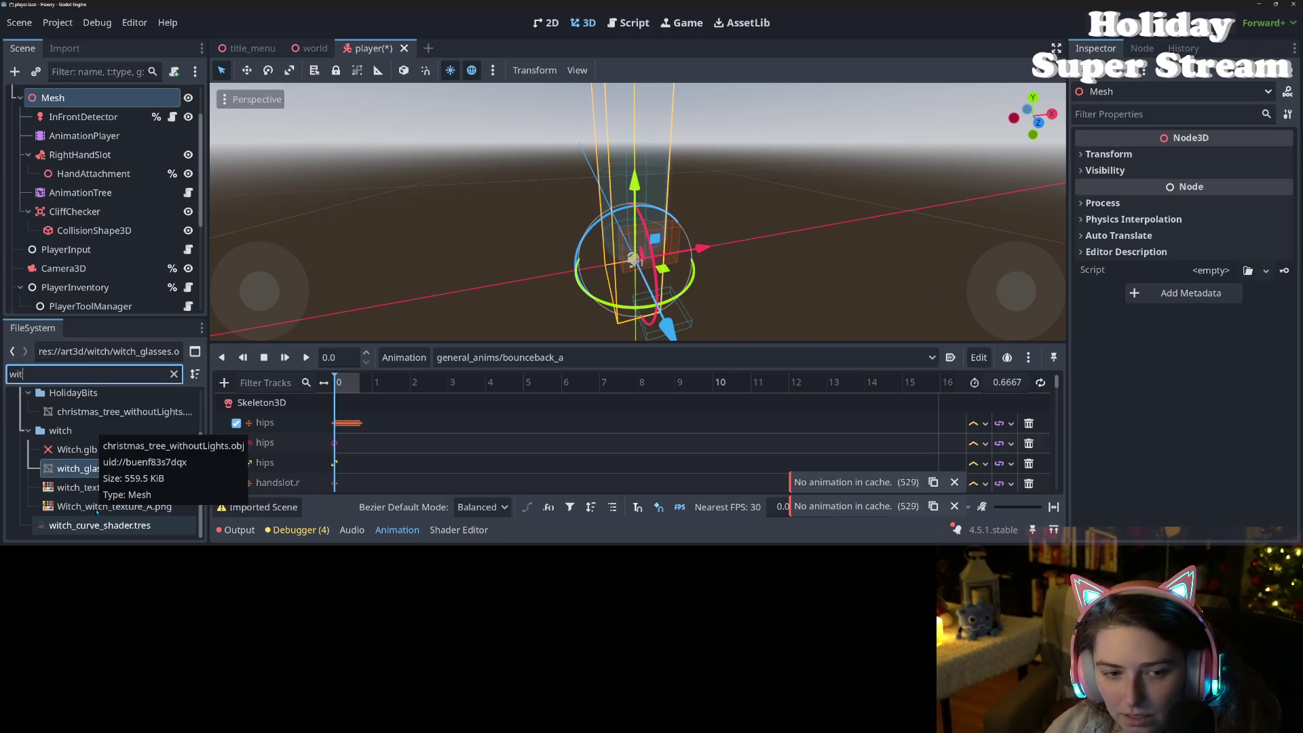
pyautogui.click(106, 450)
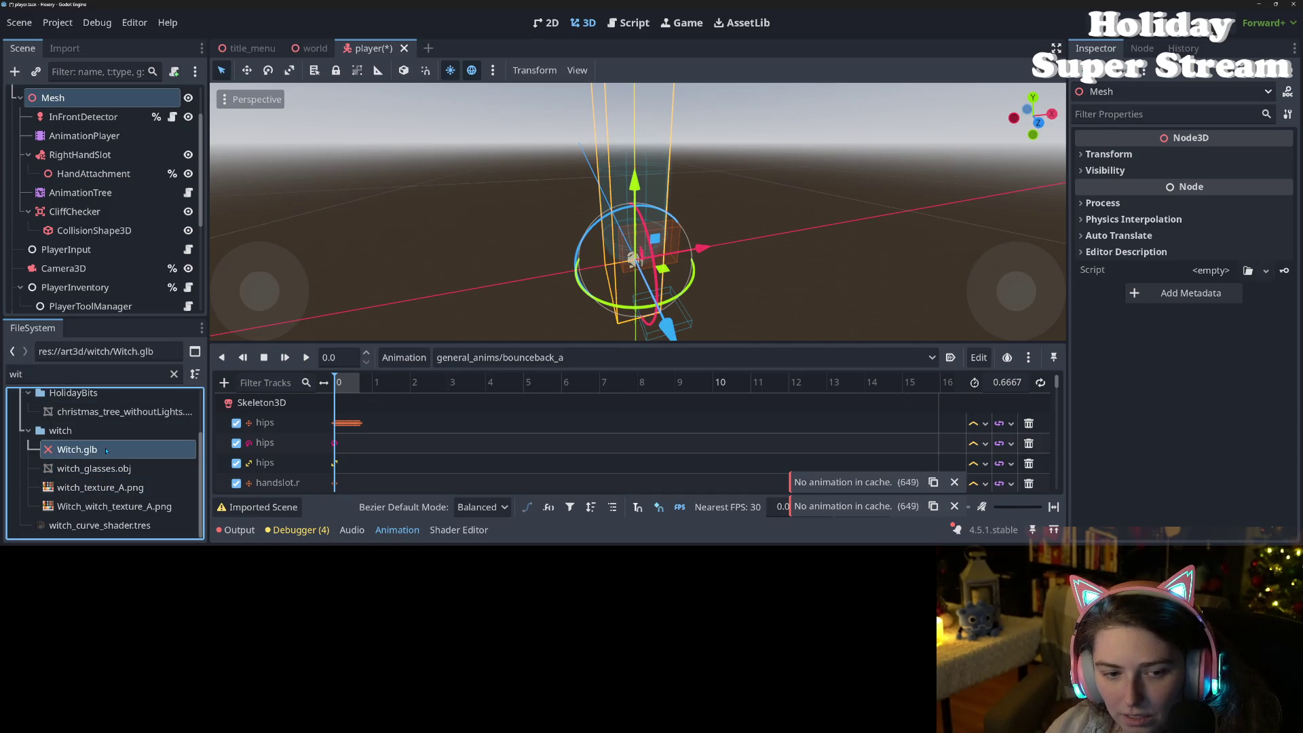
pyautogui.rightClick(107, 450)
pyautogui.click(86, 451)
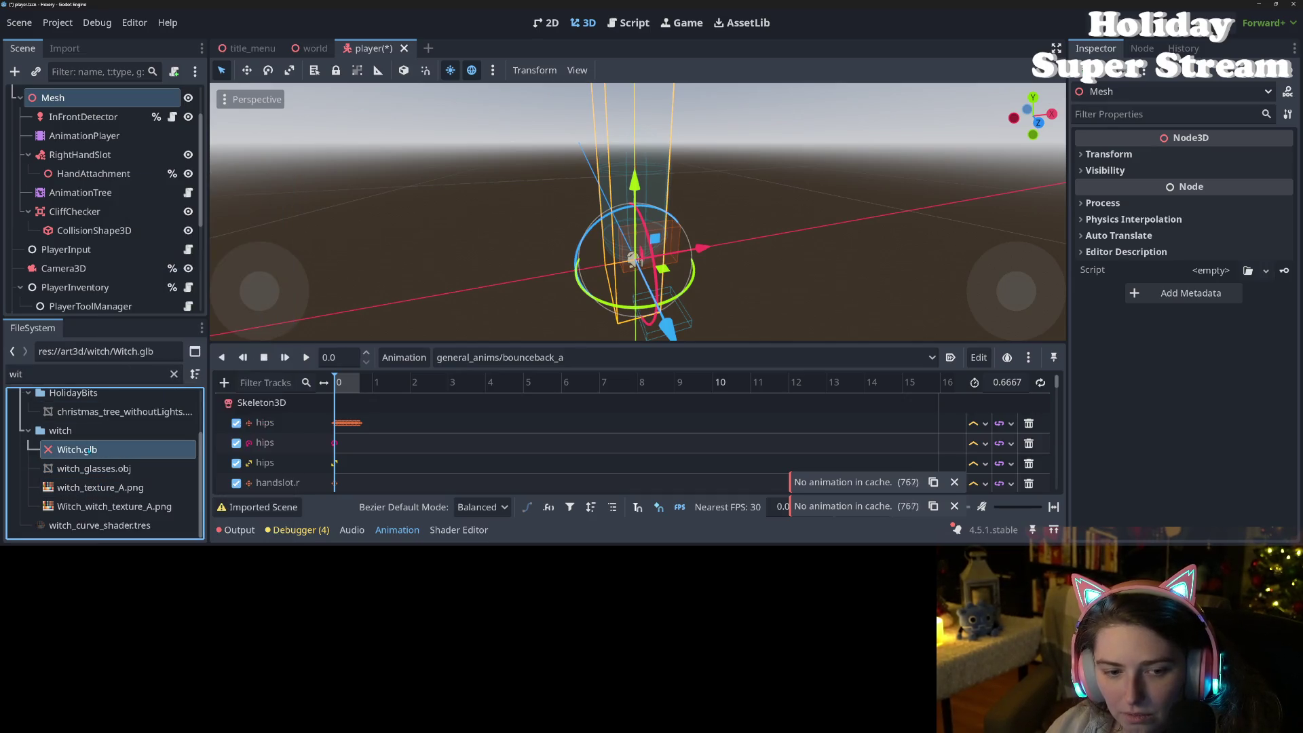
pyautogui.rightClick(87, 452)
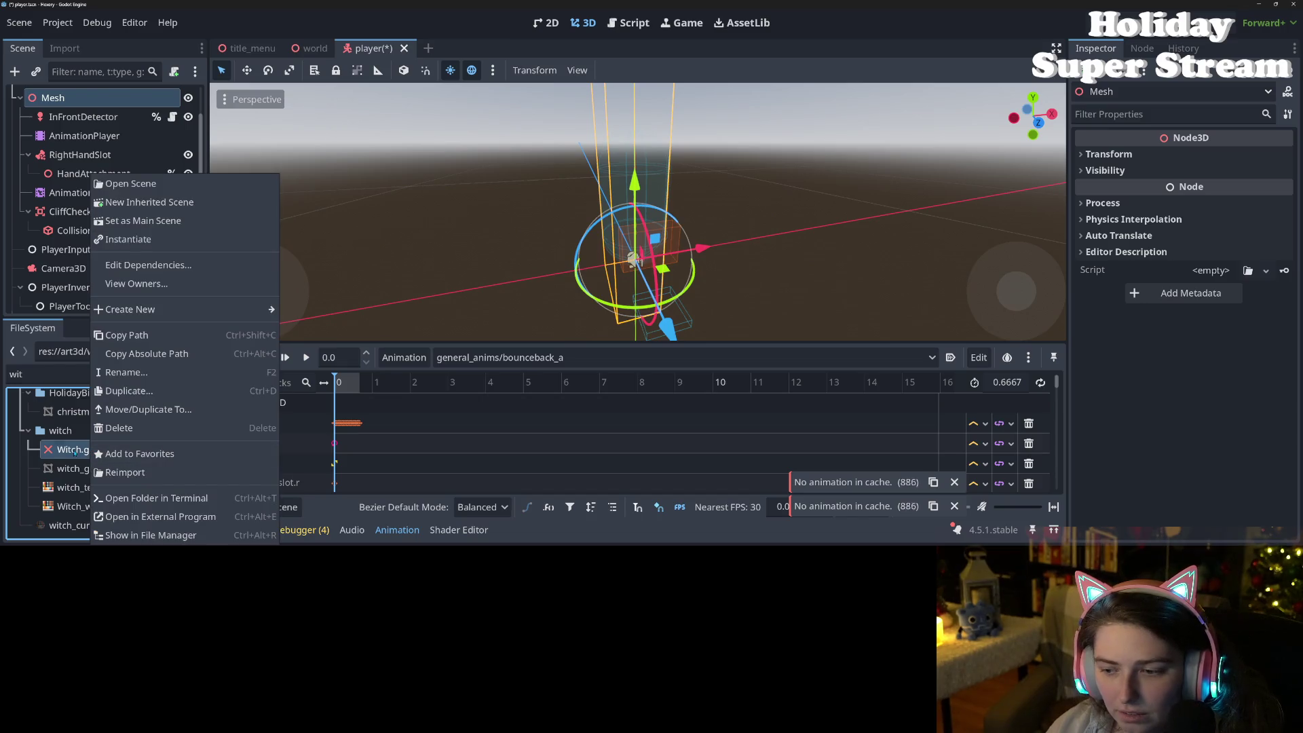
pyautogui.click(122, 454)
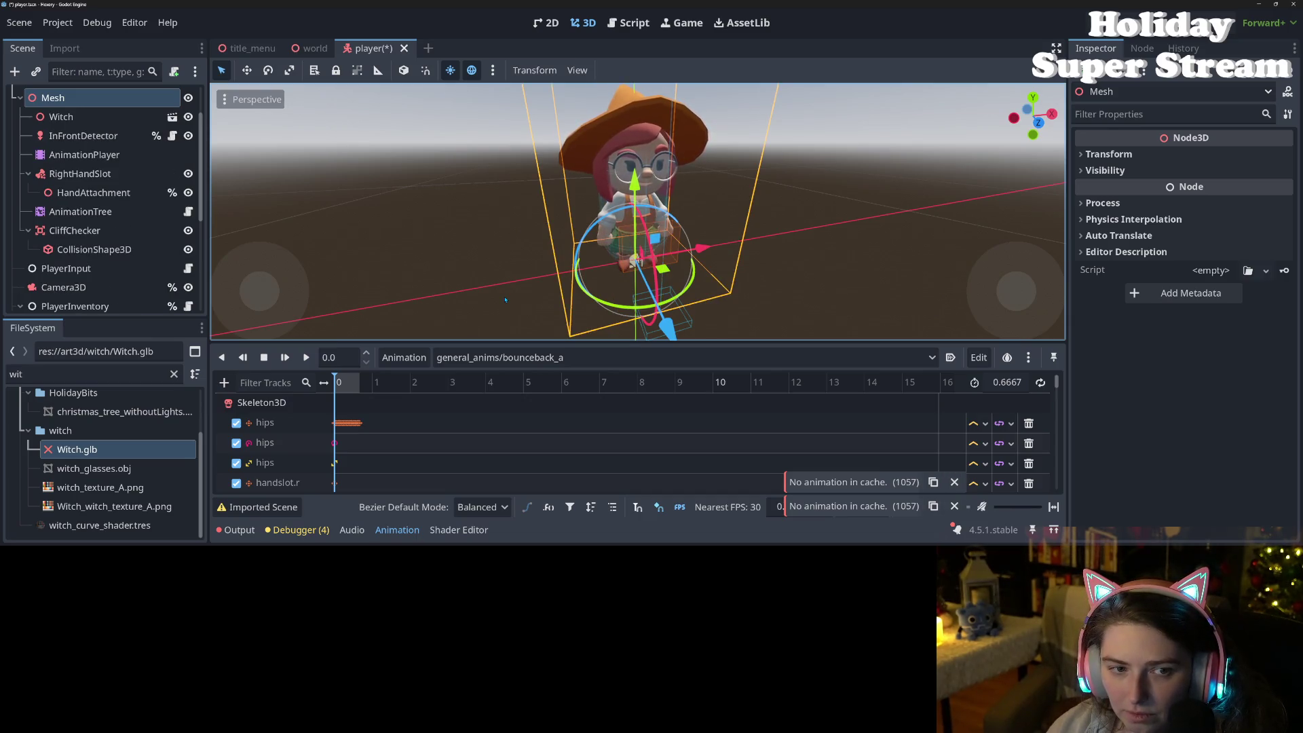
# Step: Save the player scene, dismissing the save error alerts, select Witch, and switch to GitHub Desktop
pyautogui.hotkey('ctrl', 's')
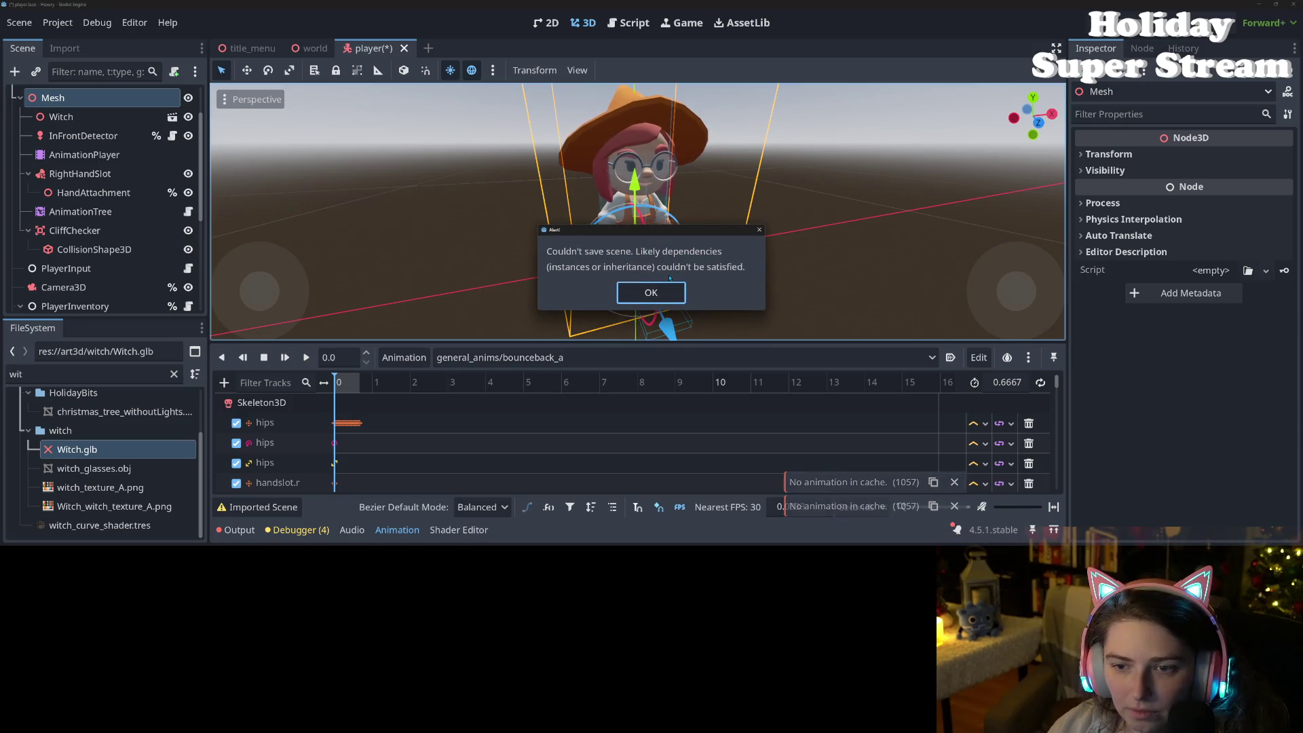
pyautogui.click(650, 293)
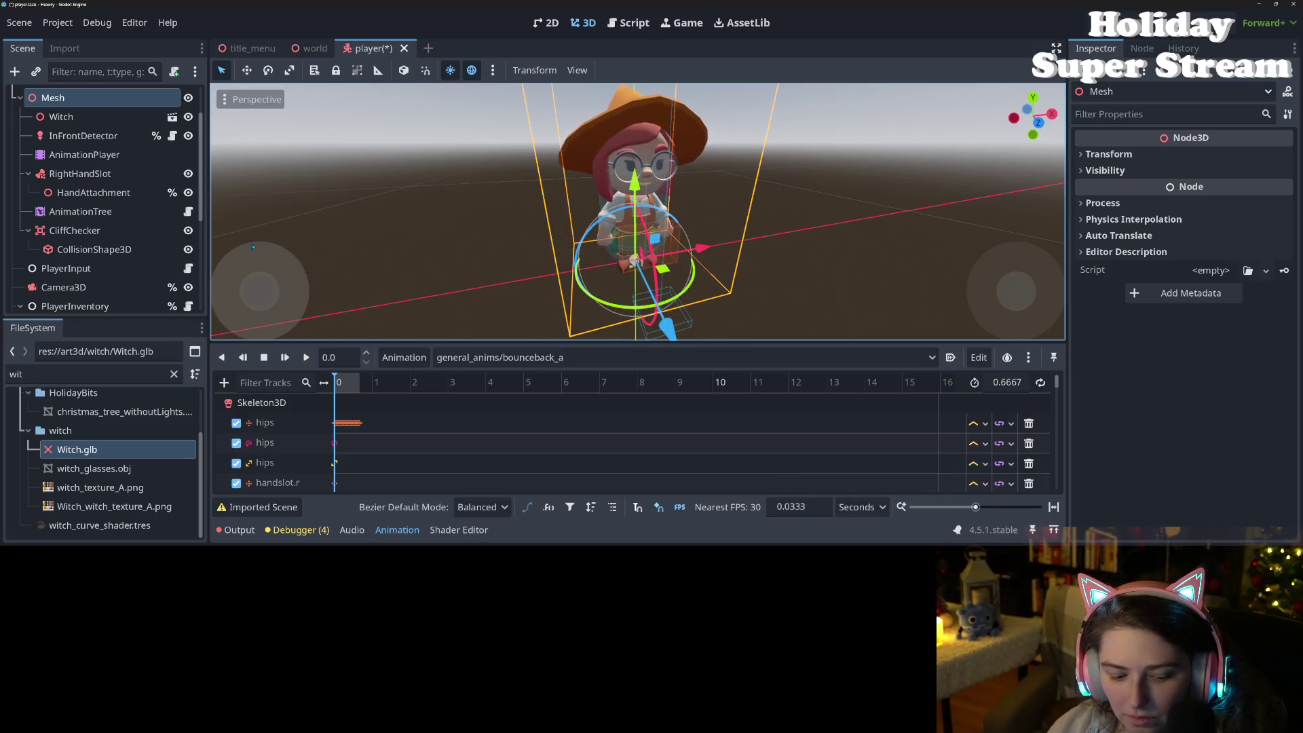
pyautogui.hotkey('ctrl', 's')
pyautogui.hotkey('ctrl', 's')
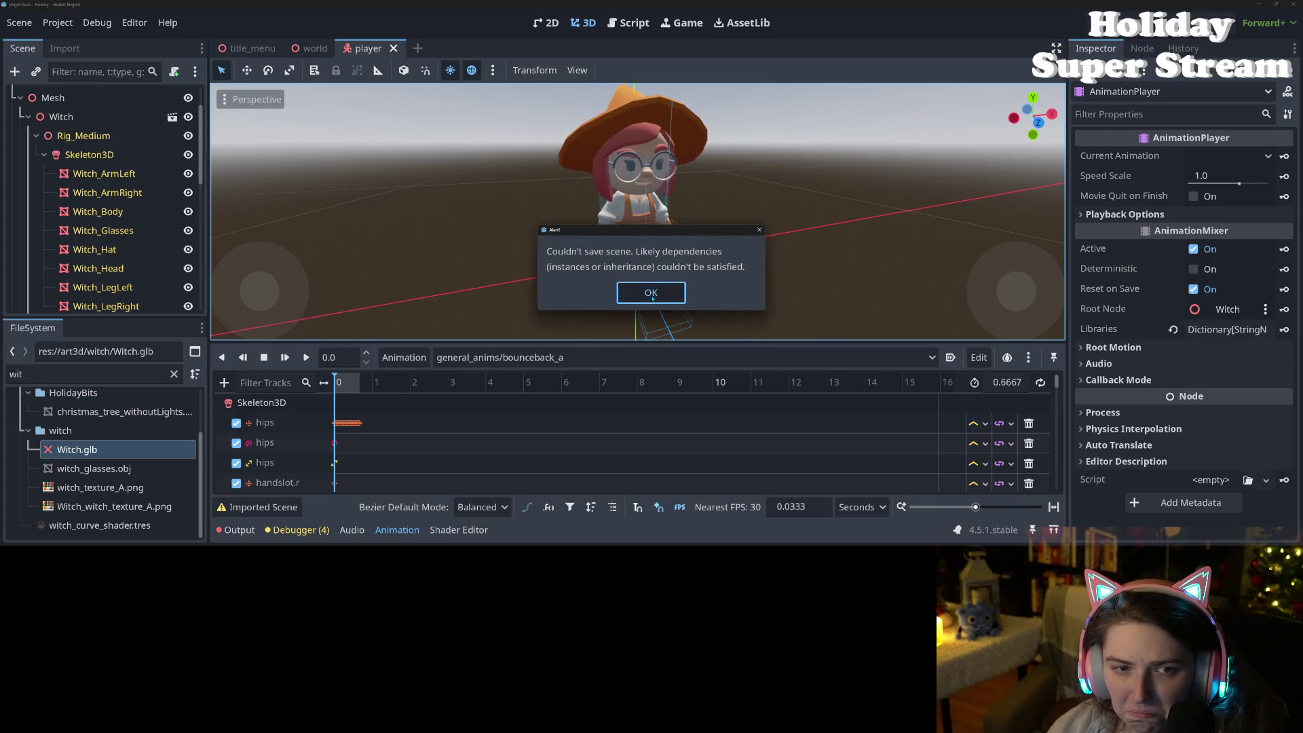
pyautogui.click(650, 292)
pyautogui.click(75, 117)
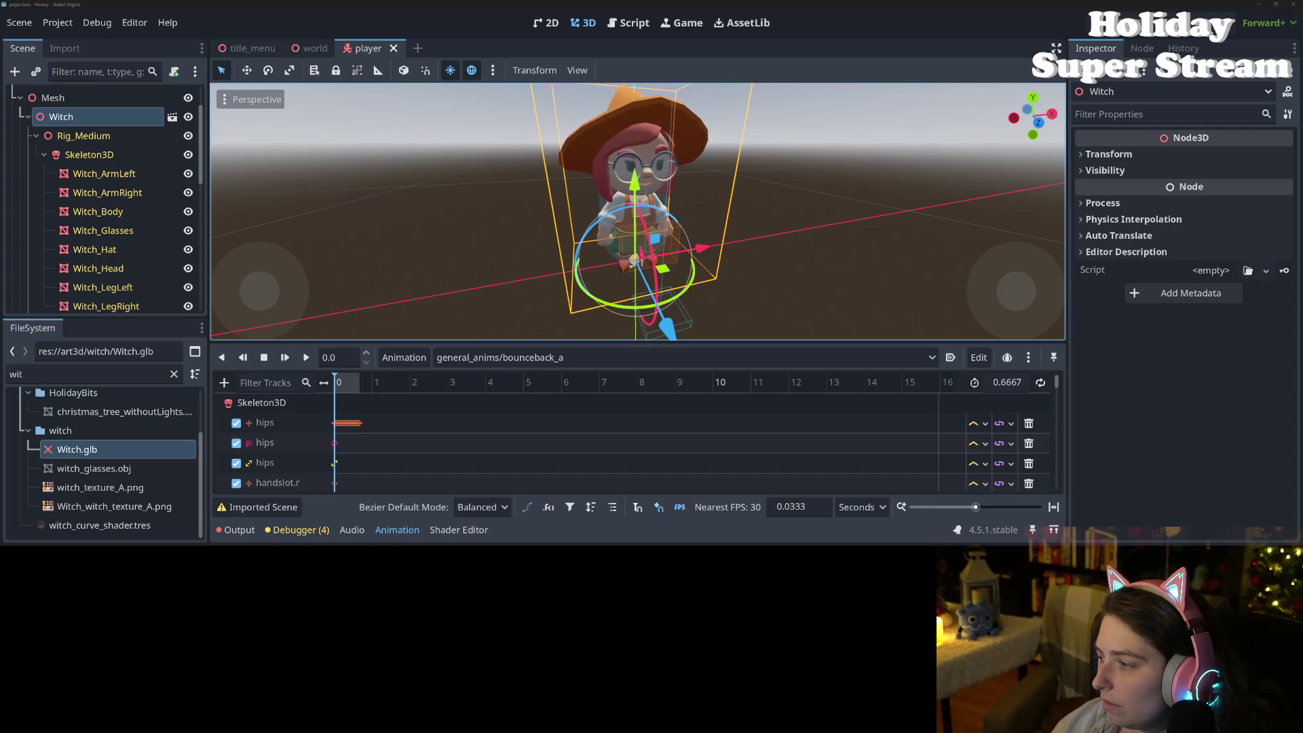
pyautogui.hotkey('alt', 'Tab')
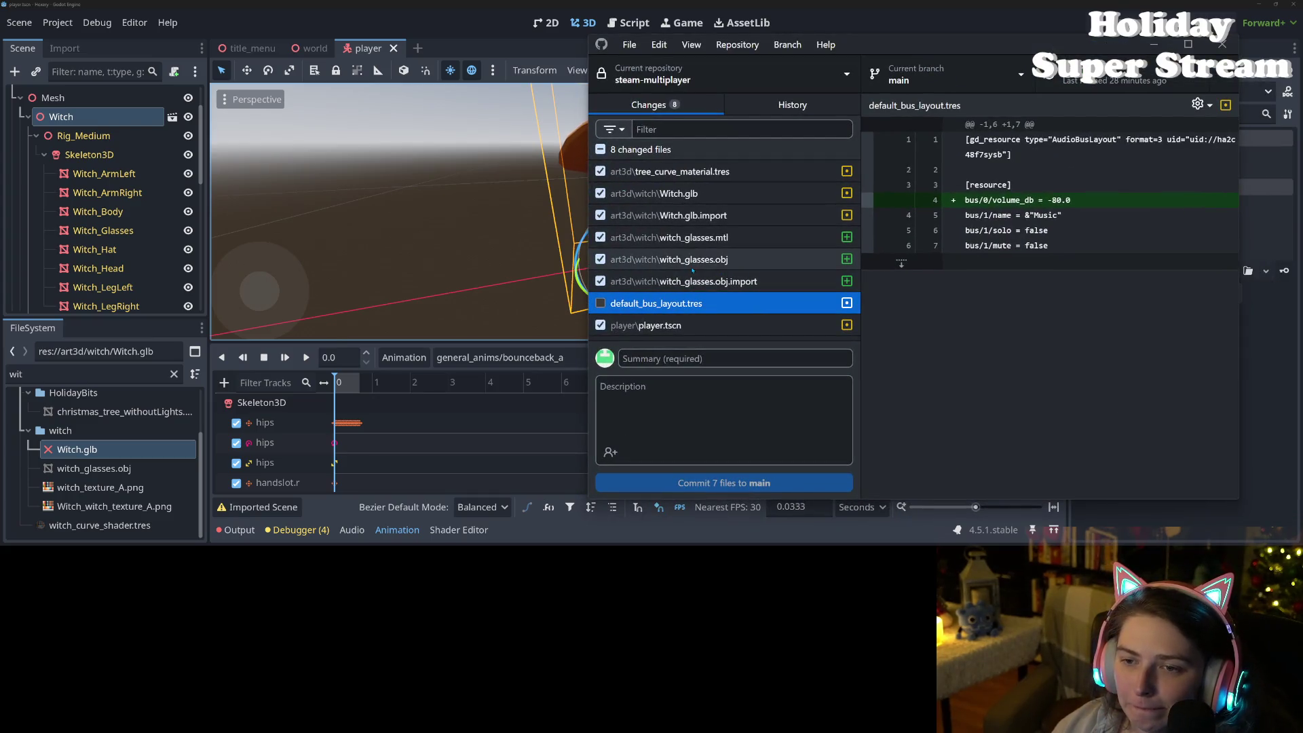
# Step: Discard all eight pending changes in steam-multiplayer, leaving 0 changed files
pyautogui.click(746, 171)
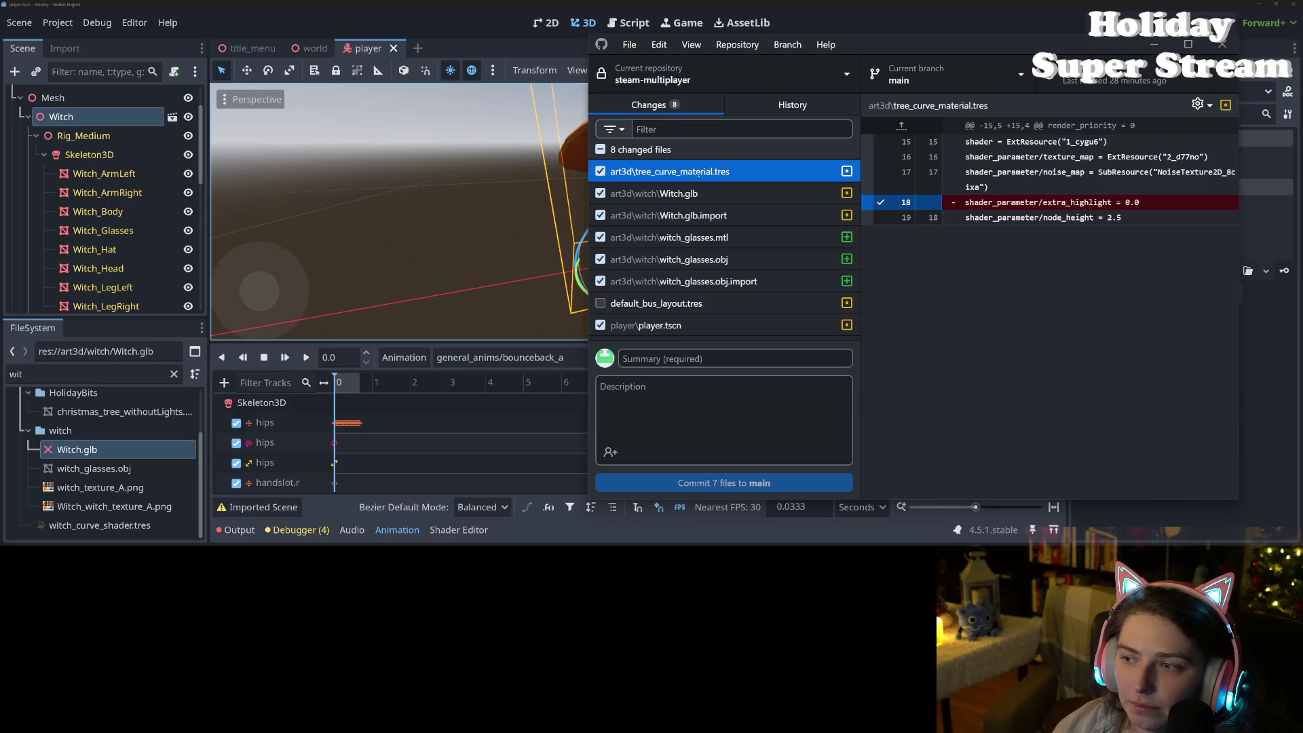
pyautogui.click(600, 171)
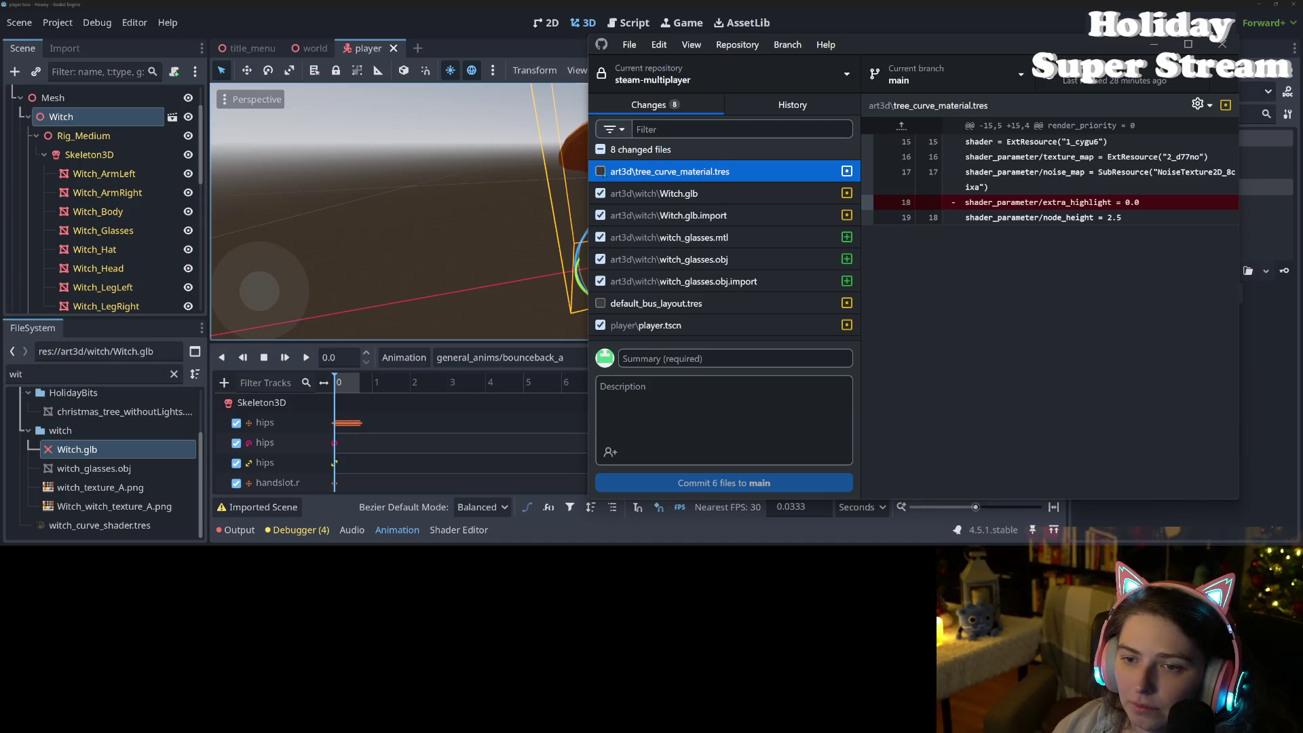
pyautogui.rightClick(675, 152)
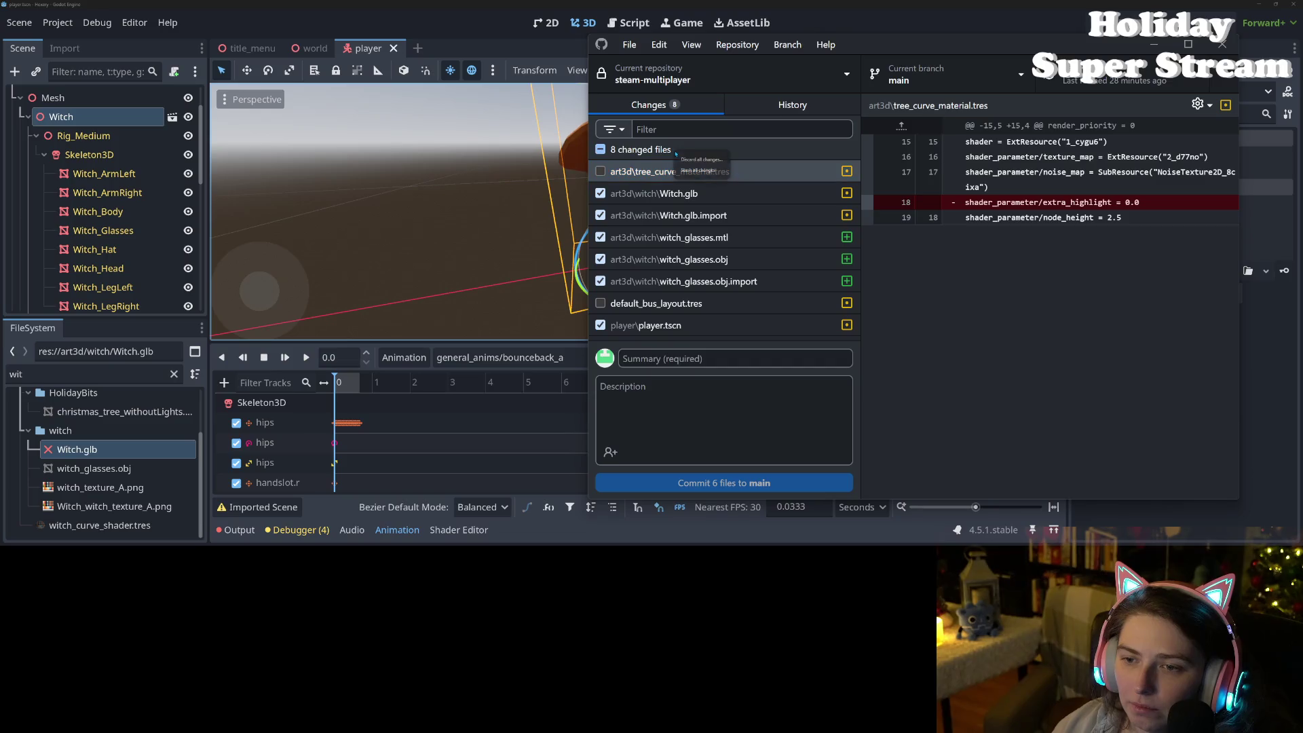
pyautogui.click(714, 161)
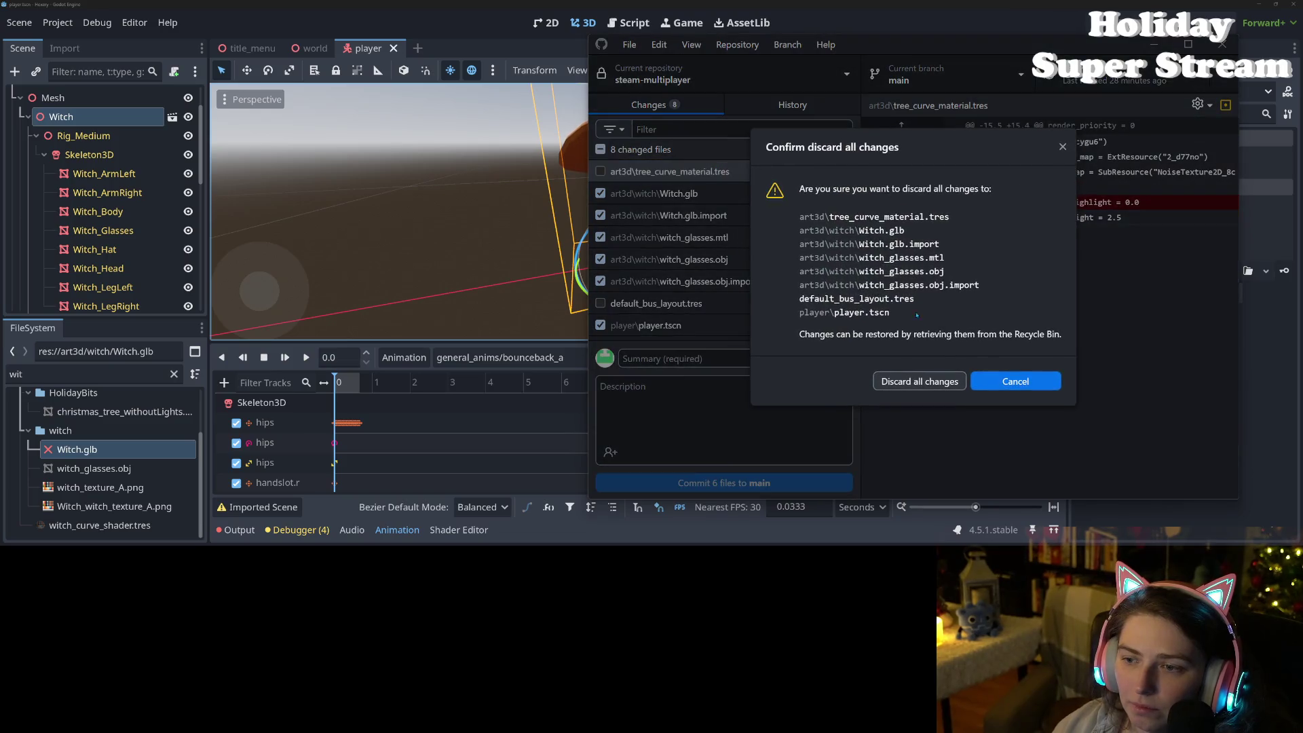
pyautogui.click(917, 382)
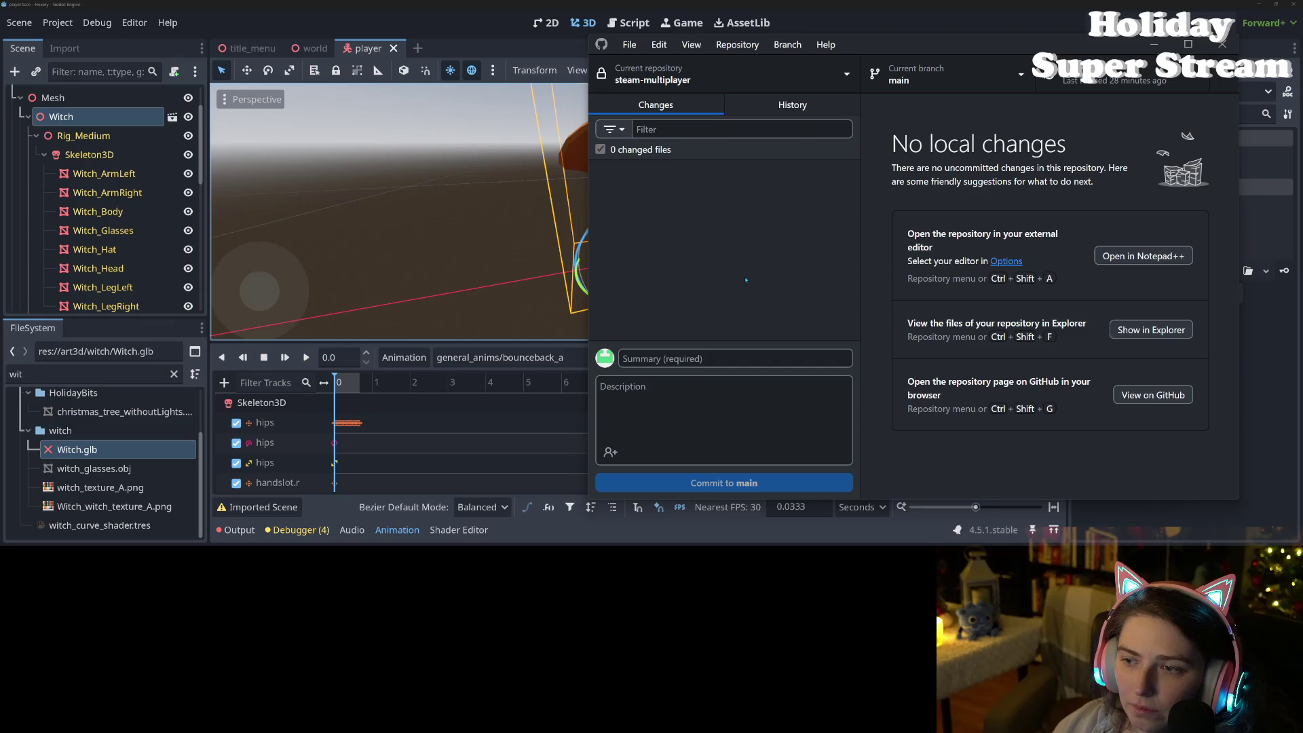
# Step: Reload the reverted files from disk in Godot, restoring the witch's original glasses
pyautogui.click(410, 3)
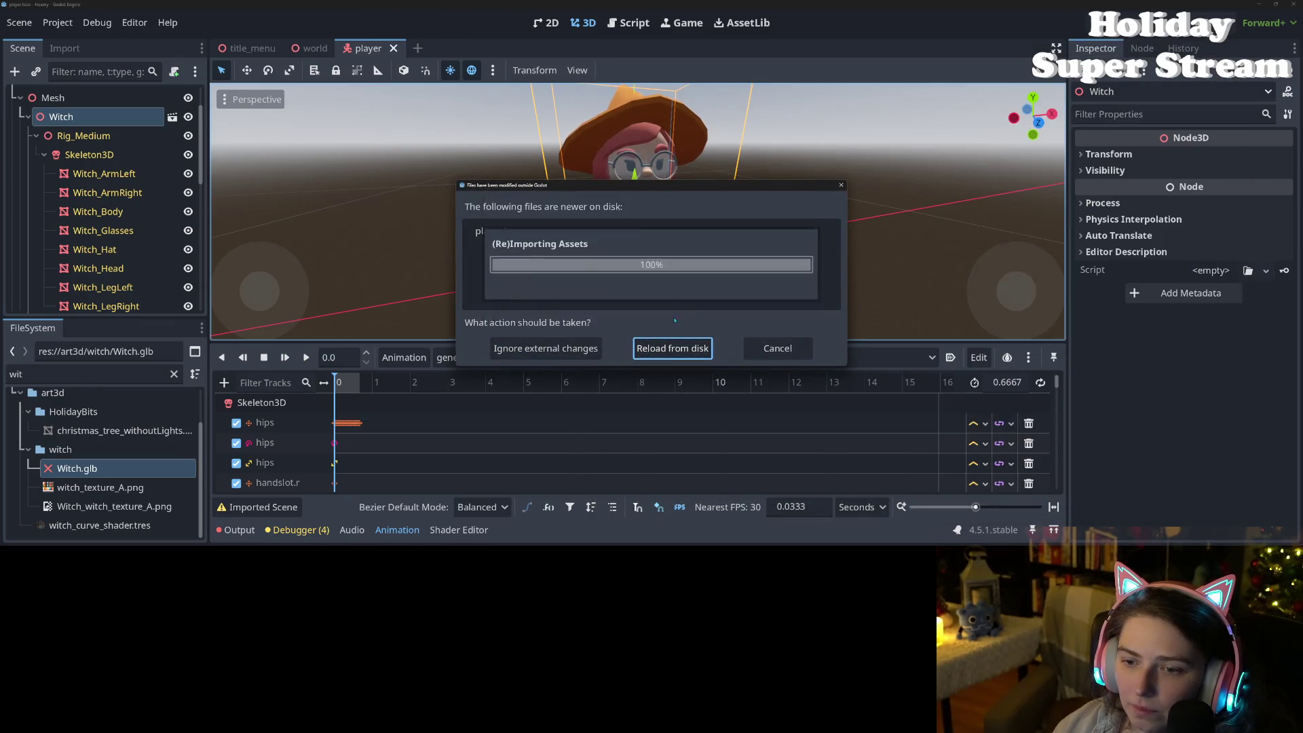
pyautogui.click(667, 346)
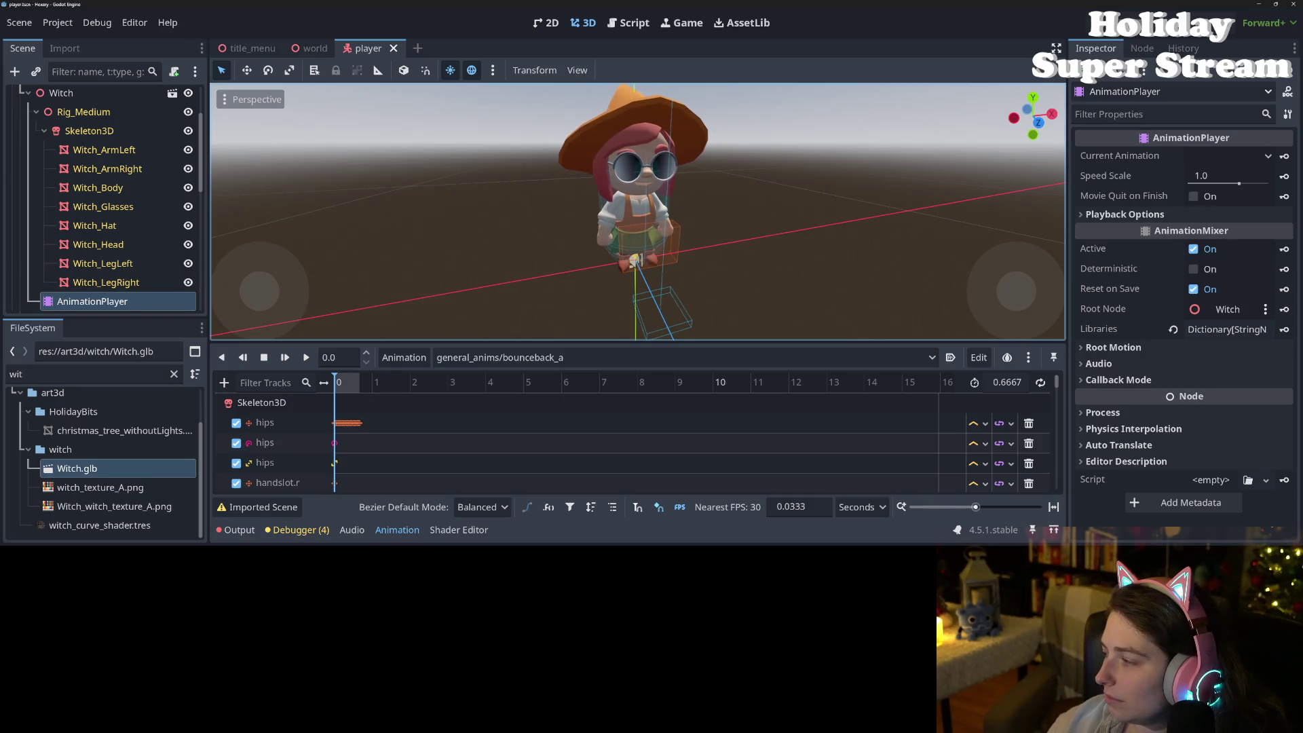
# Step: Bring up the project's witch folder in File Explorer and select Witch.glb
pyautogui.hotkey('alt', 'Tab')
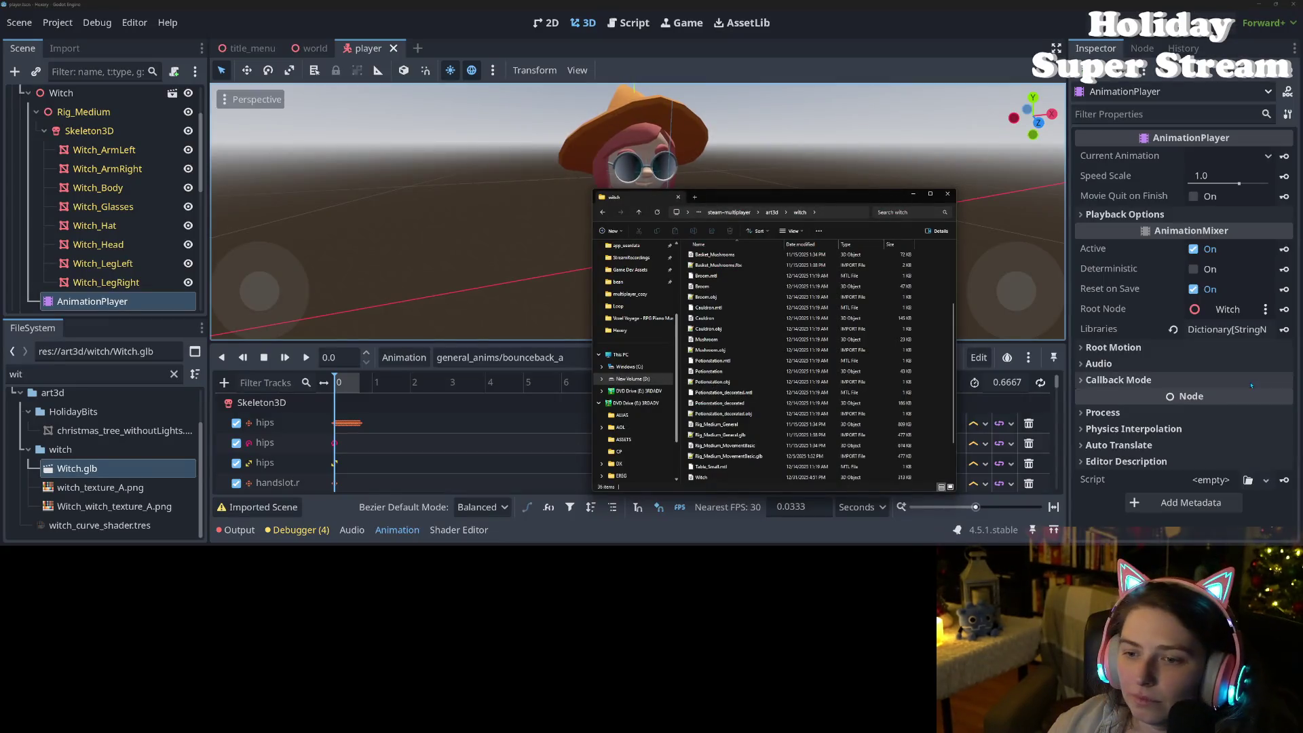
pyautogui.scroll(-2, 805, 392)
pyautogui.click(733, 426)
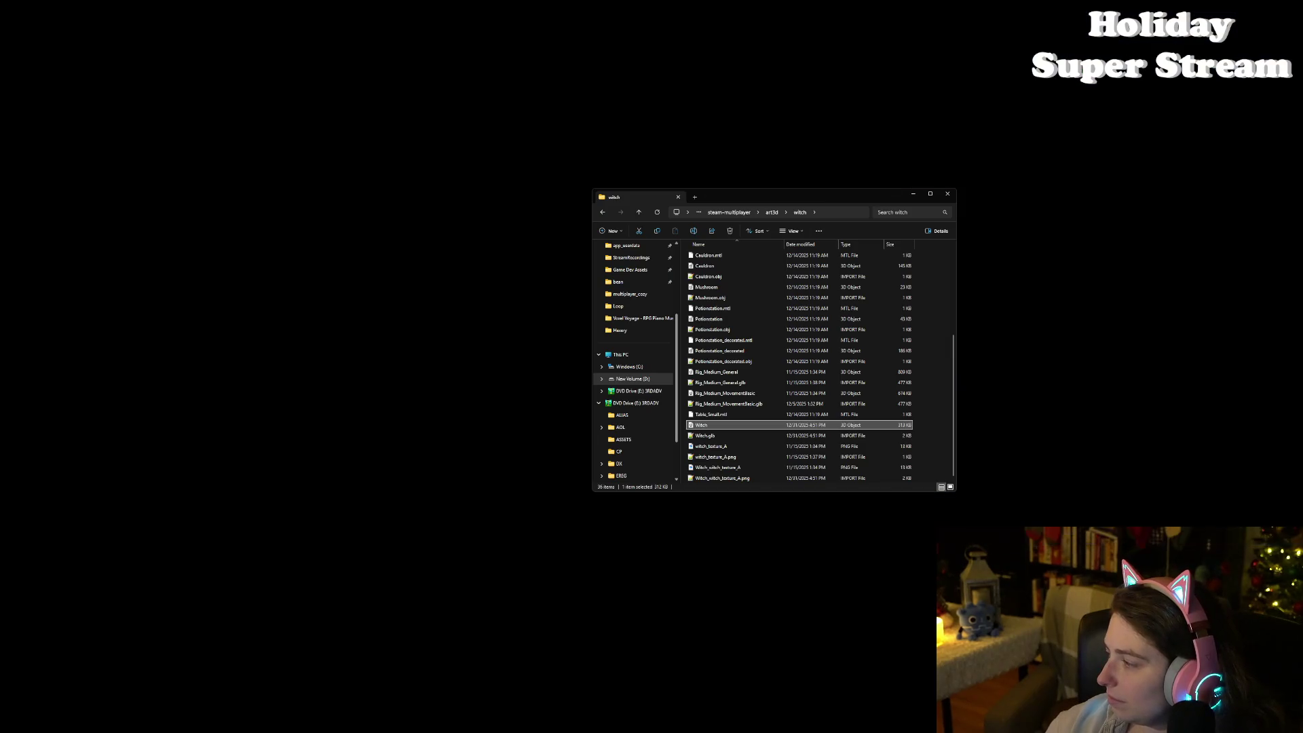
# Step: Copy witch_glasses and witch_glasses.mtl from The Complete KayKit Collection into the witch folder
pyautogui.click(310, 322)
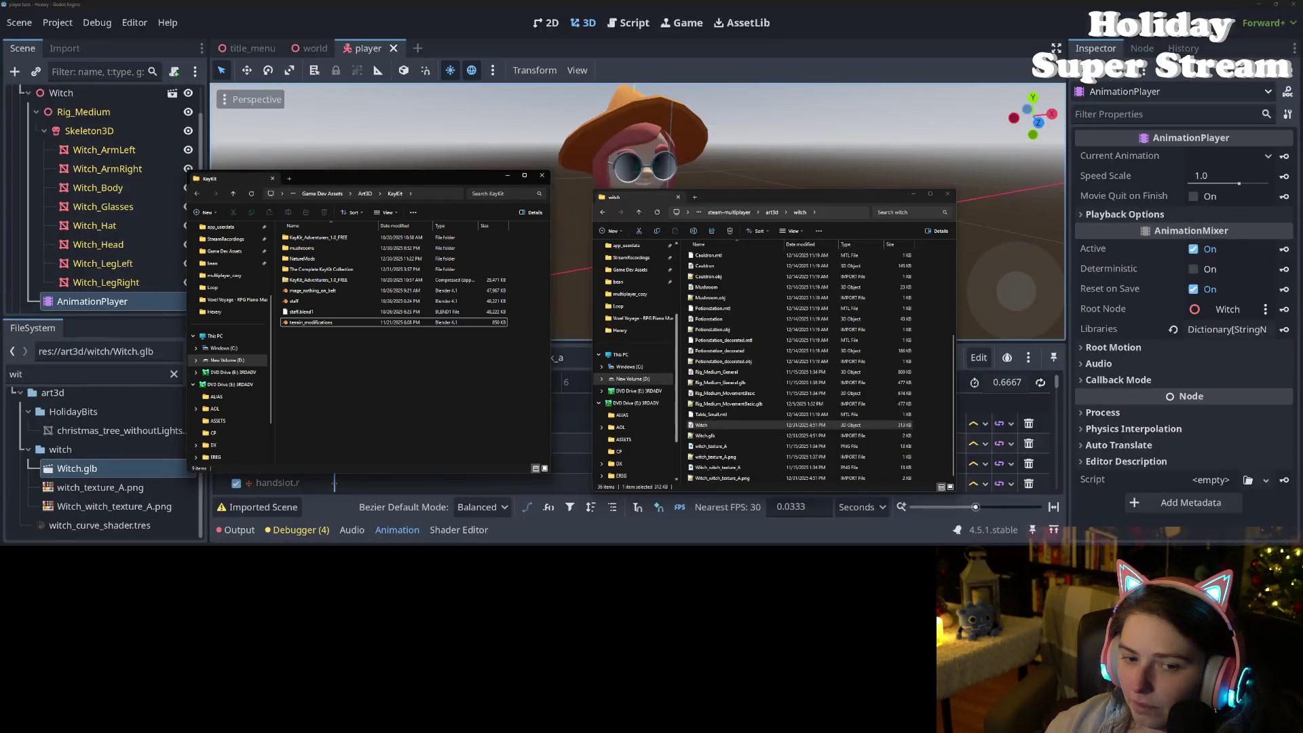
pyautogui.doubleClick(320, 270)
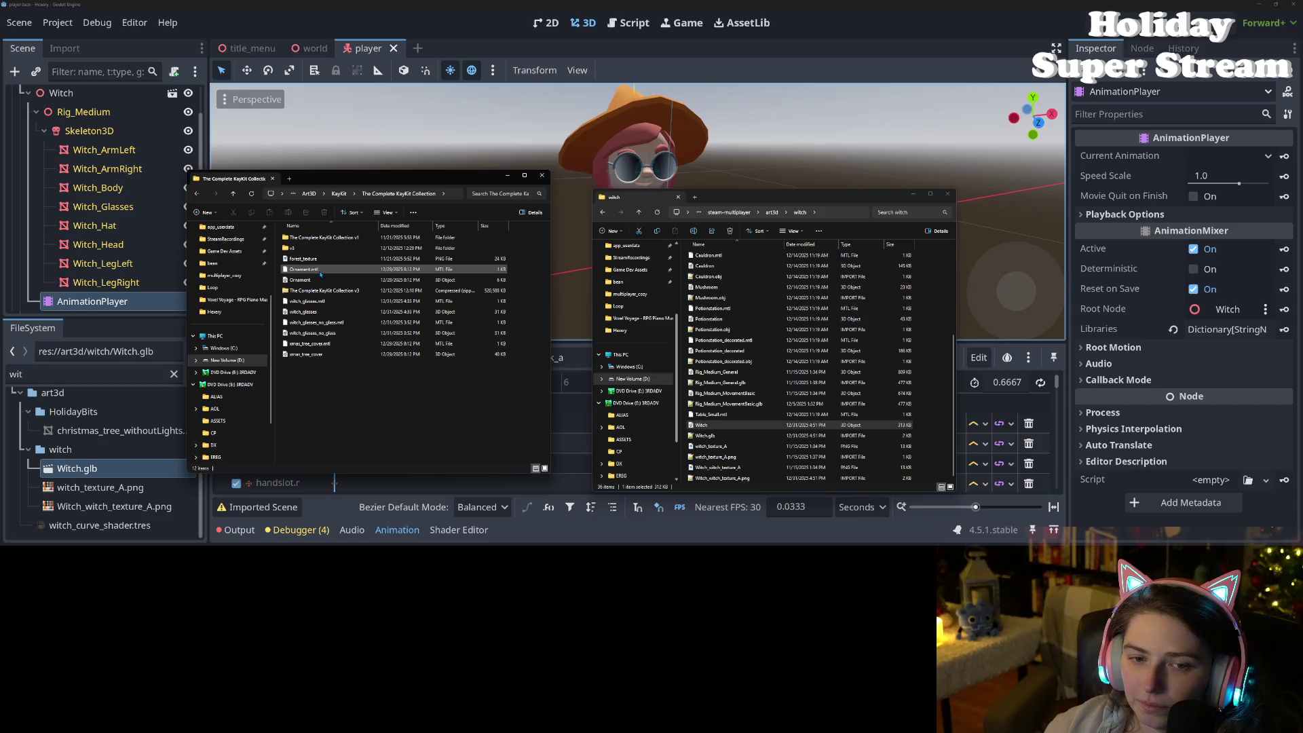
pyautogui.click(327, 311)
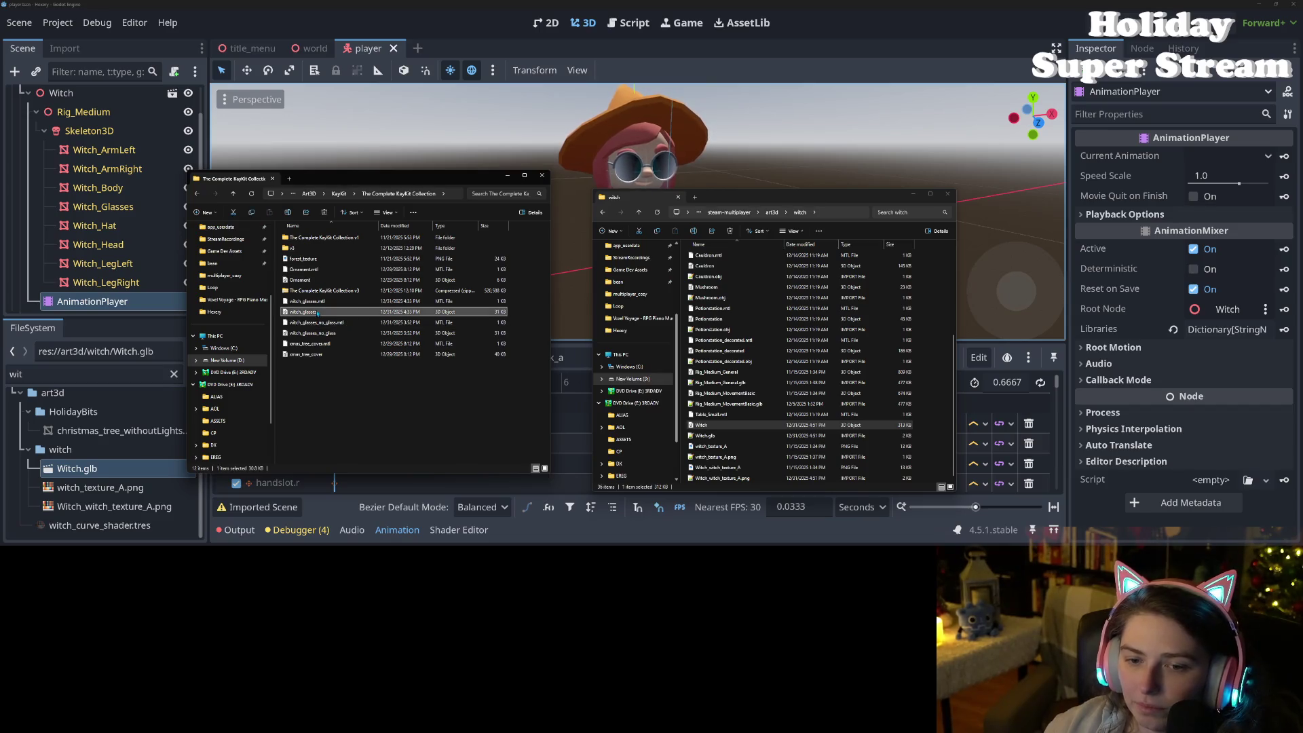
pyautogui.click(324, 322)
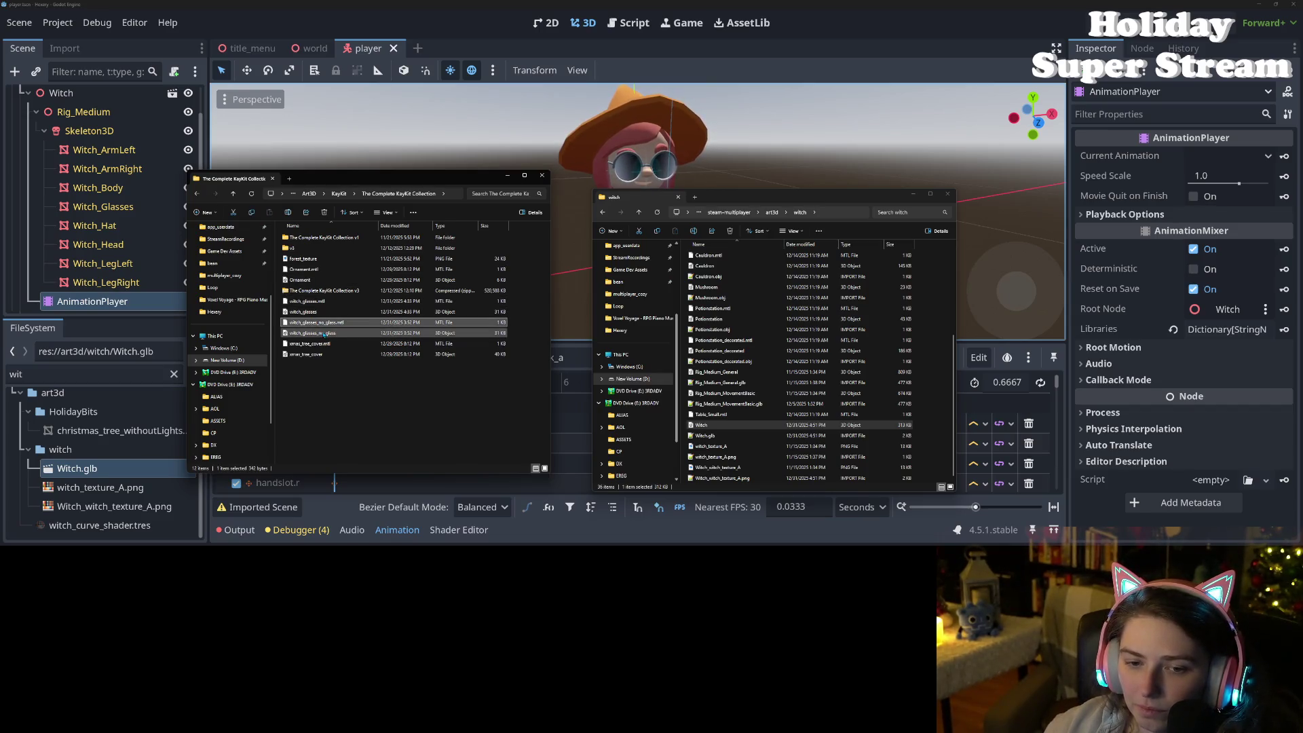
pyautogui.click(323, 312)
pyautogui.keyDown('ctrl'); pyautogui.click(315, 301); pyautogui.keyUp('ctrl')
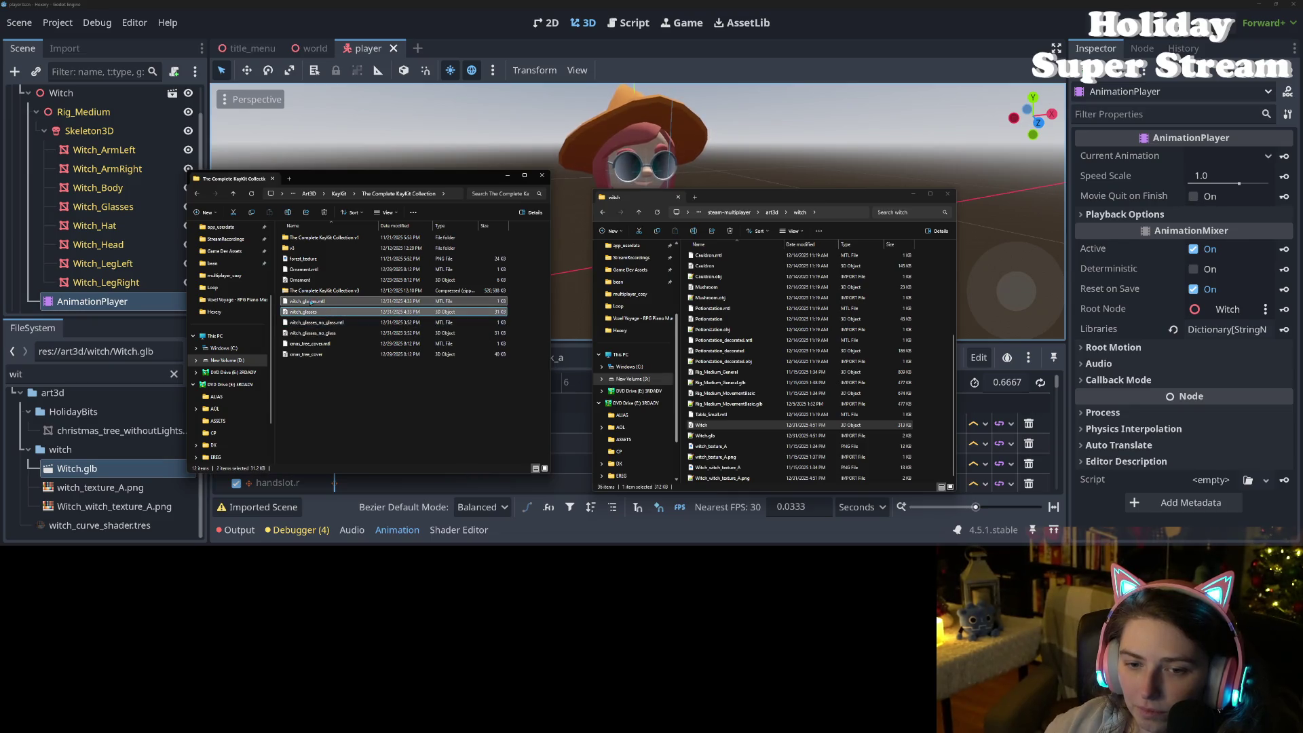
pyautogui.moveTo(302, 313); pyautogui.dragTo(794, 345)
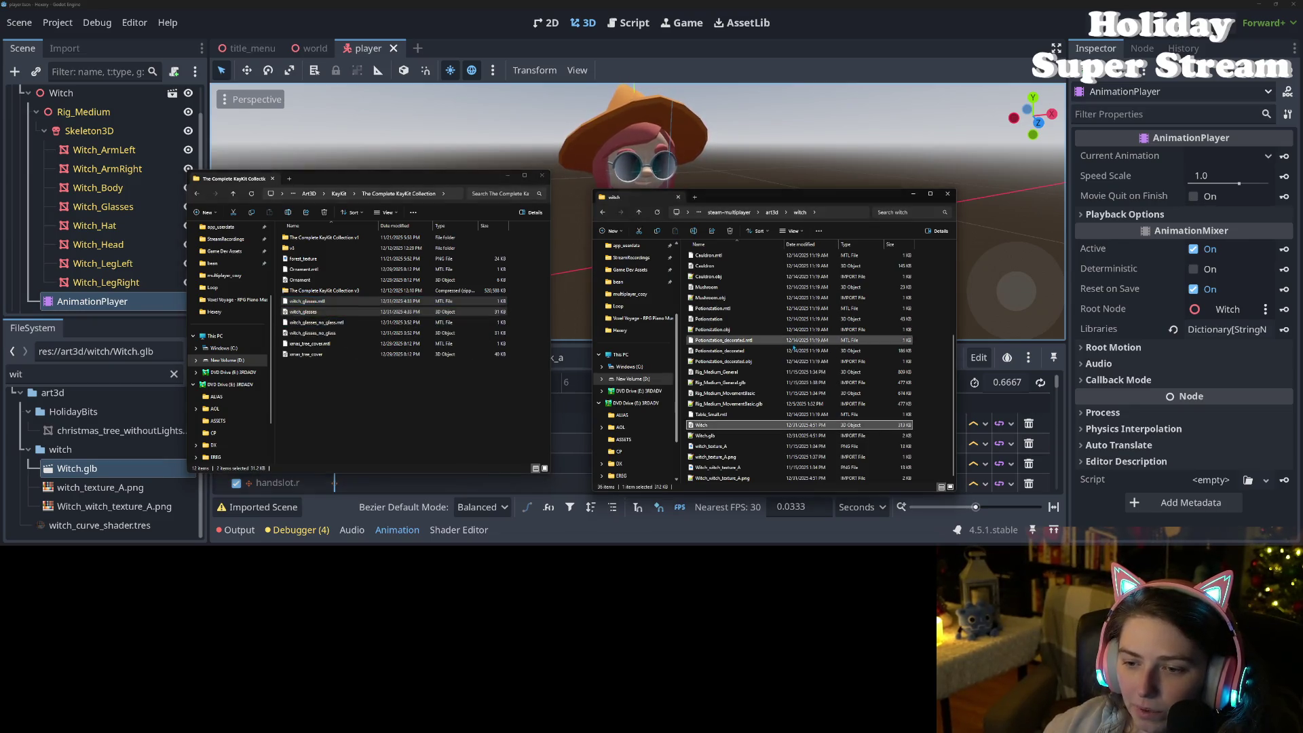
pyautogui.hotkey('alt', 'Tab')
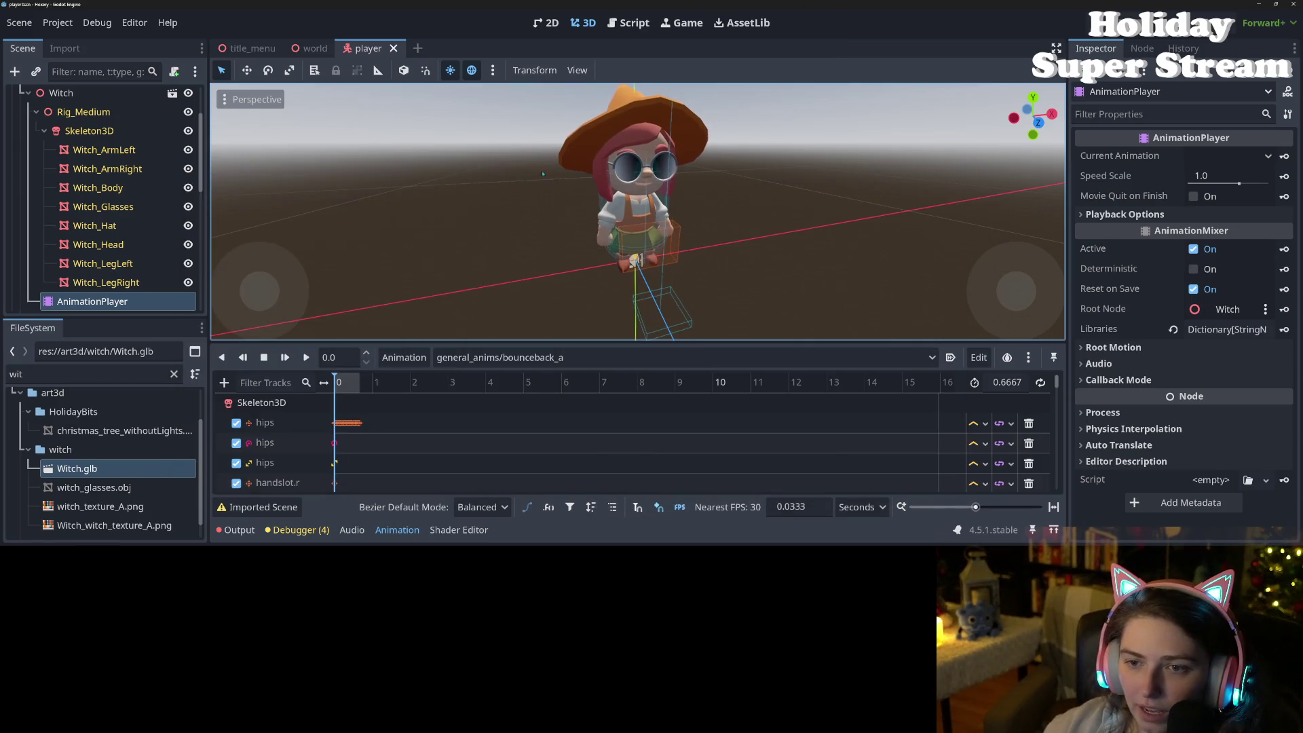
# Step: Hide Witch_Glasses and add witch_glasses.obj to the scene as WitchGlasses under Witch_Head
pyautogui.click(188, 206)
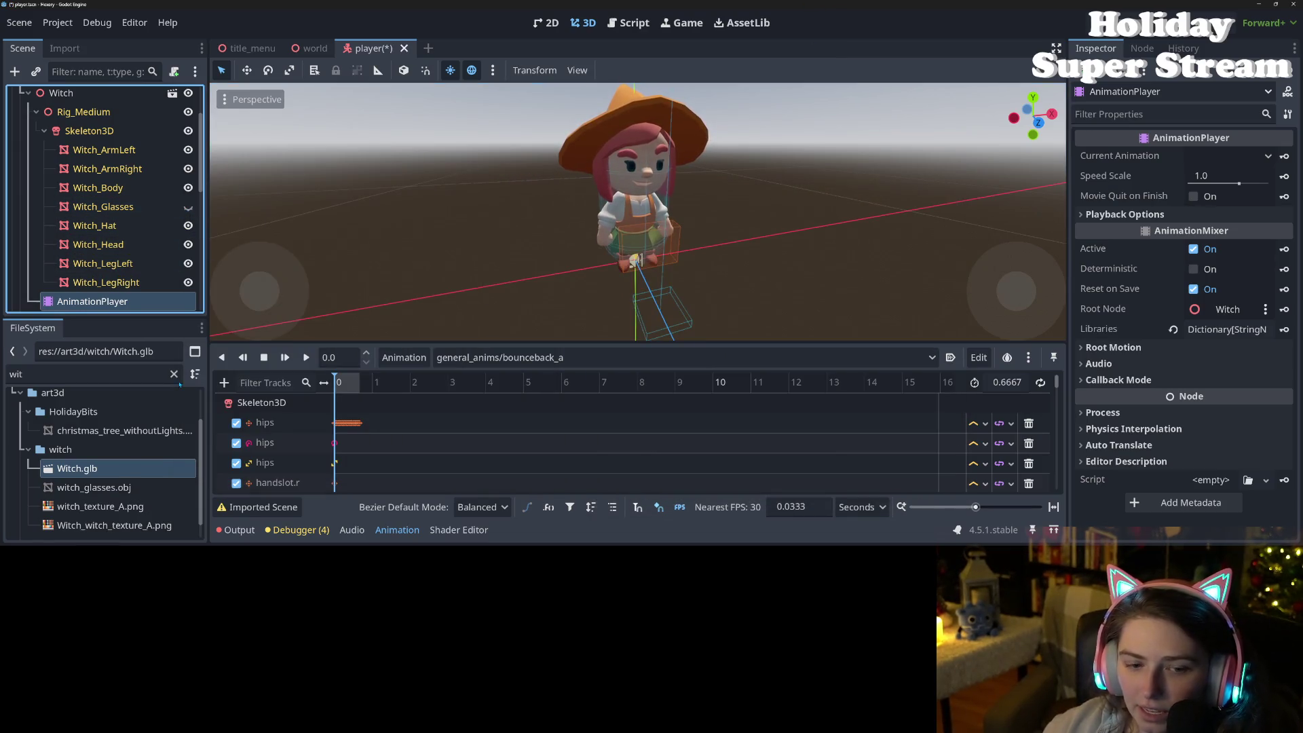
pyautogui.moveTo(104, 487)
pyautogui.mouseDown()
pyautogui.moveTo(746, 173)
pyautogui.moveTo(681, 168)
pyautogui.mouseUp()
pyautogui.moveTo(85, 300)
pyautogui.mouseDown()
pyautogui.moveTo(119, 261)
pyautogui.moveTo(117, 202)
pyautogui.moveTo(102, 221)
pyautogui.mouseUp()
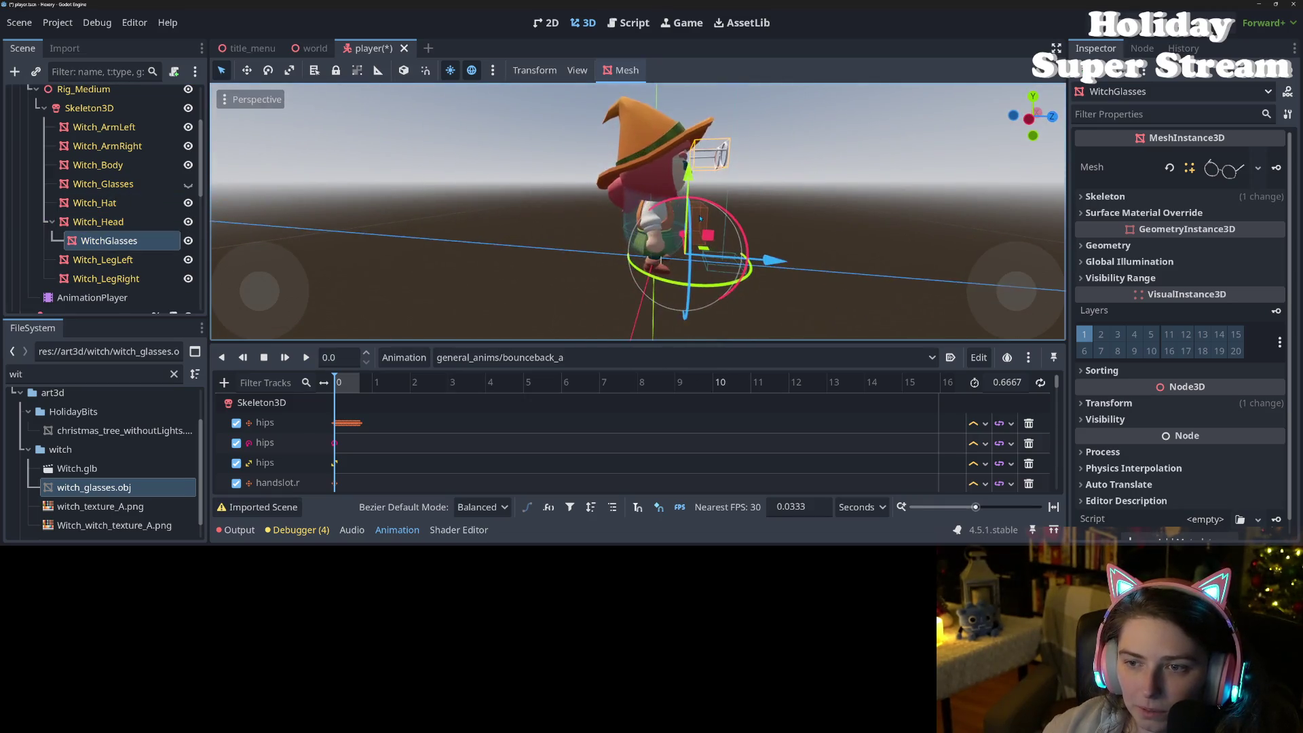
# Step: Revert the WitchGlasses position to the origin in the Inspector's Transform section
pyautogui.scroll(4, 780, 214)
pyautogui.moveTo(795, 220)
pyautogui.mouseDown()
pyautogui.moveTo(536, 285)
pyautogui.moveTo(698, 270)
pyautogui.mouseUp()
pyautogui.click(1126, 213)
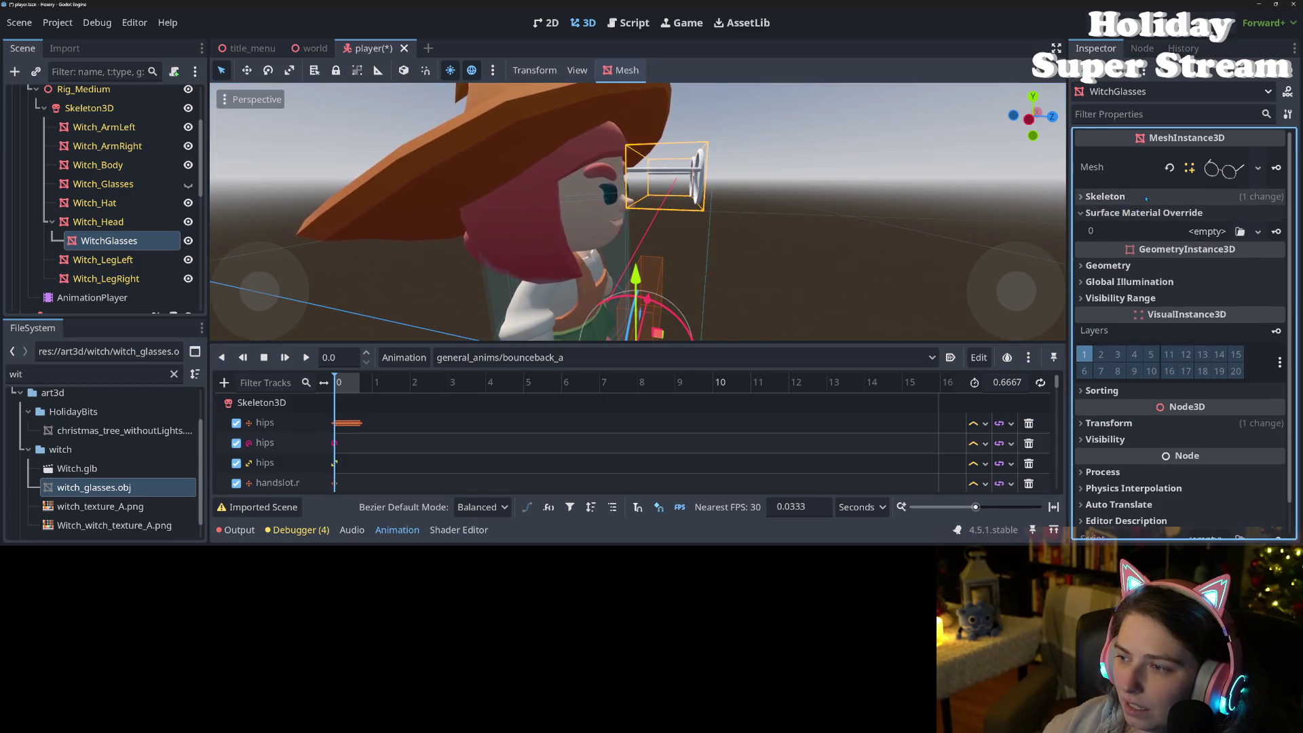
pyautogui.click(1113, 196)
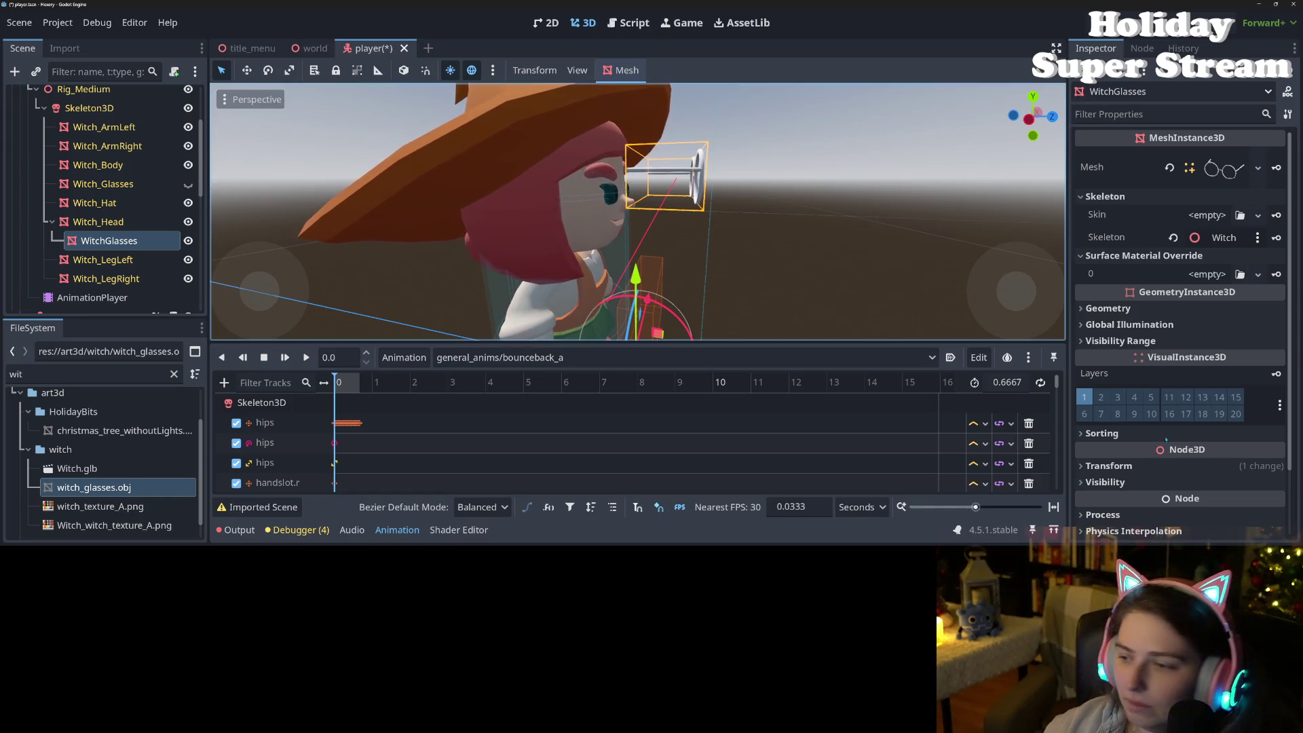
pyautogui.click(1182, 468)
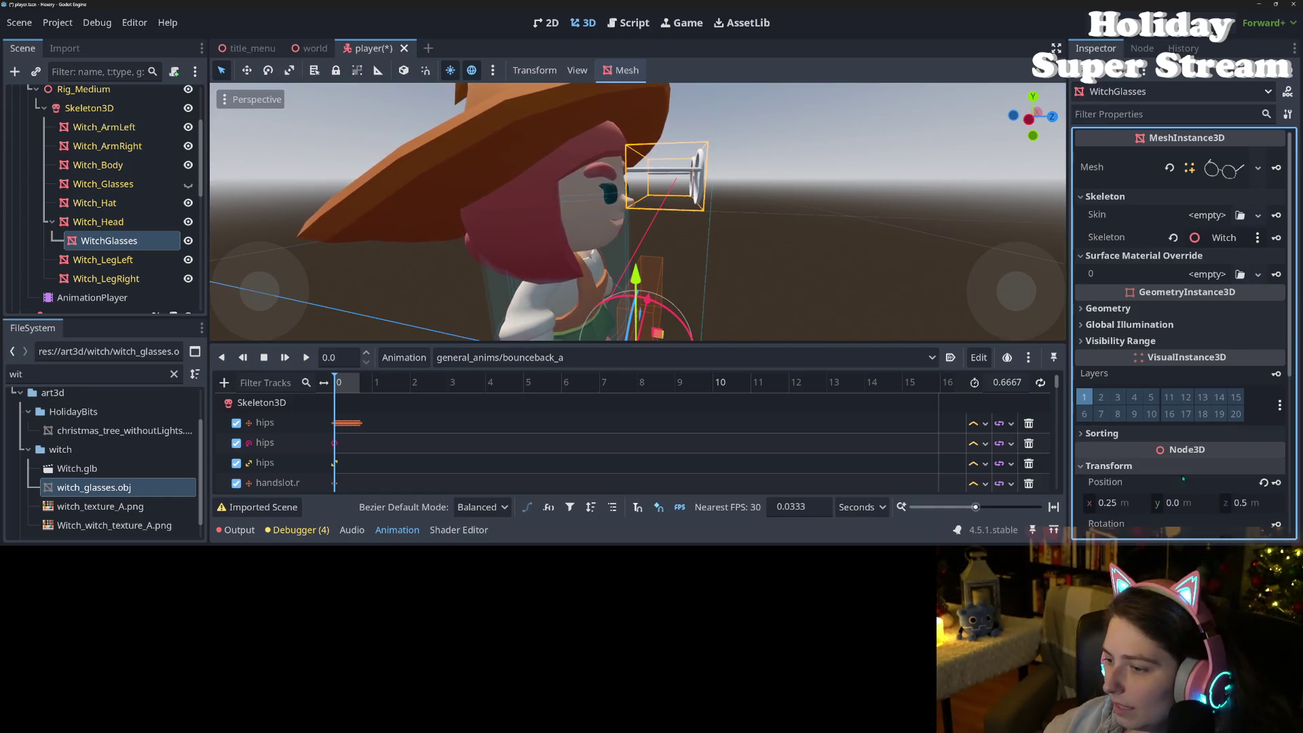
pyautogui.click(1263, 483)
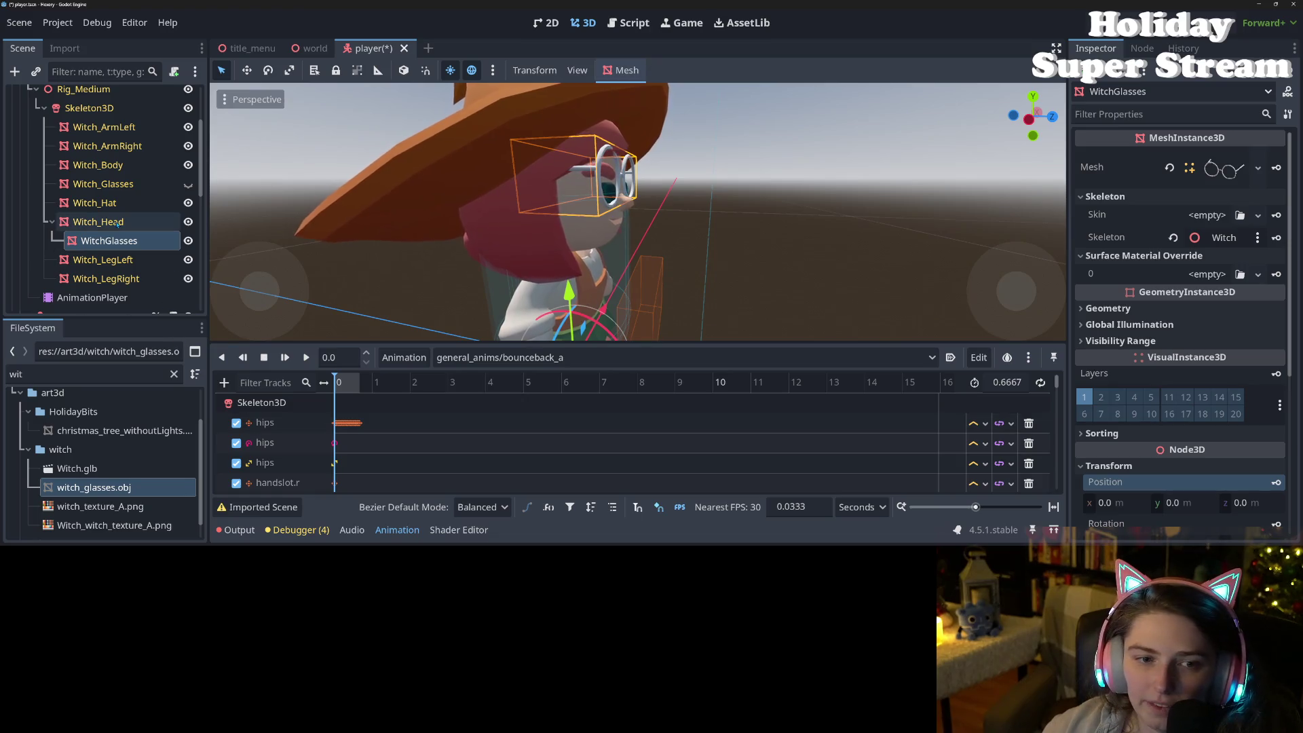
# Step: Add a BoneAttachment3D under Skeleton3D attached to the head bone
pyautogui.rightClick(76, 108)
pyautogui.click(108, 117)
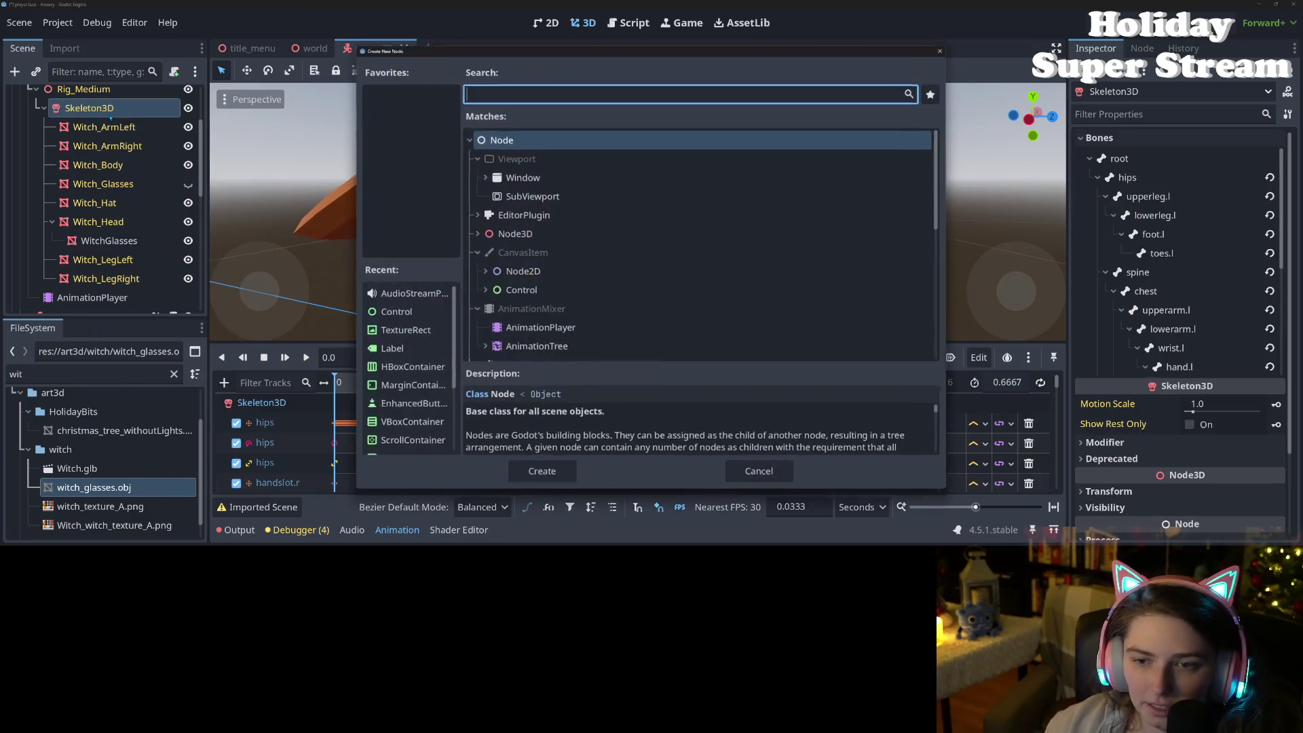
pyautogui.write('boneat')
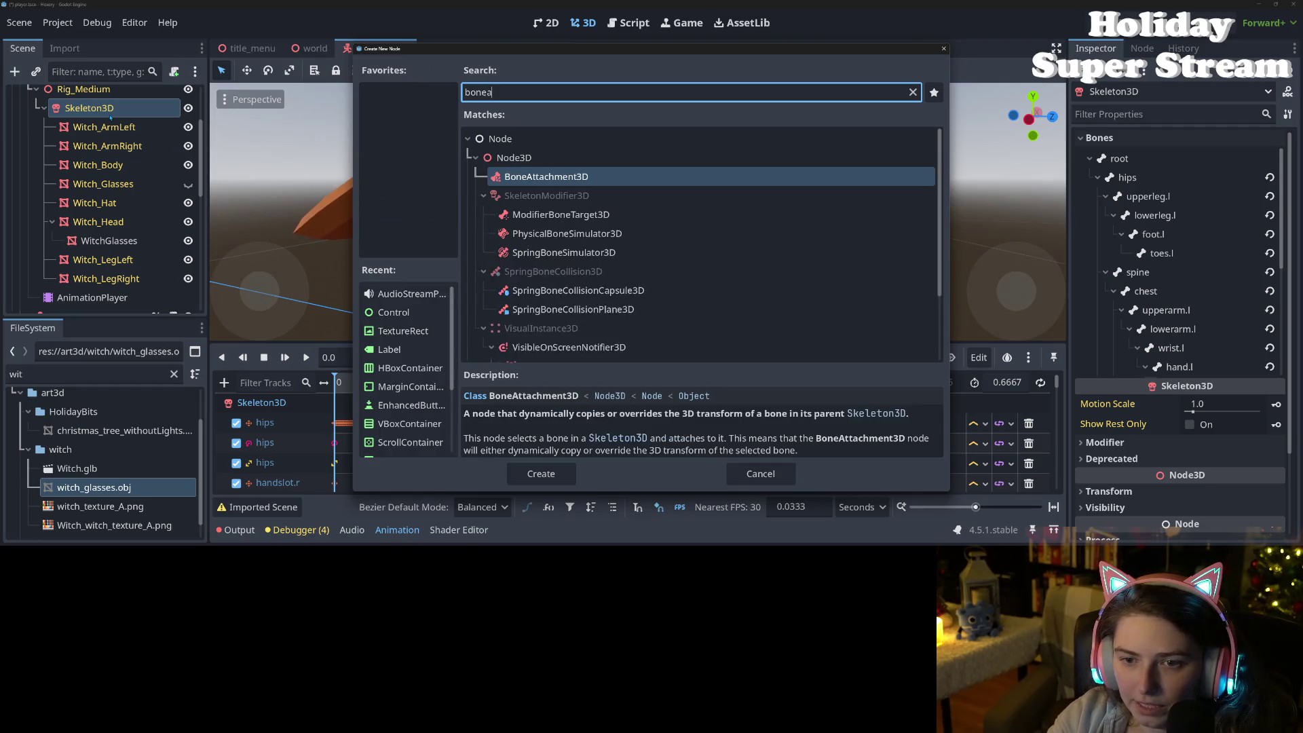
pyautogui.press('Return')
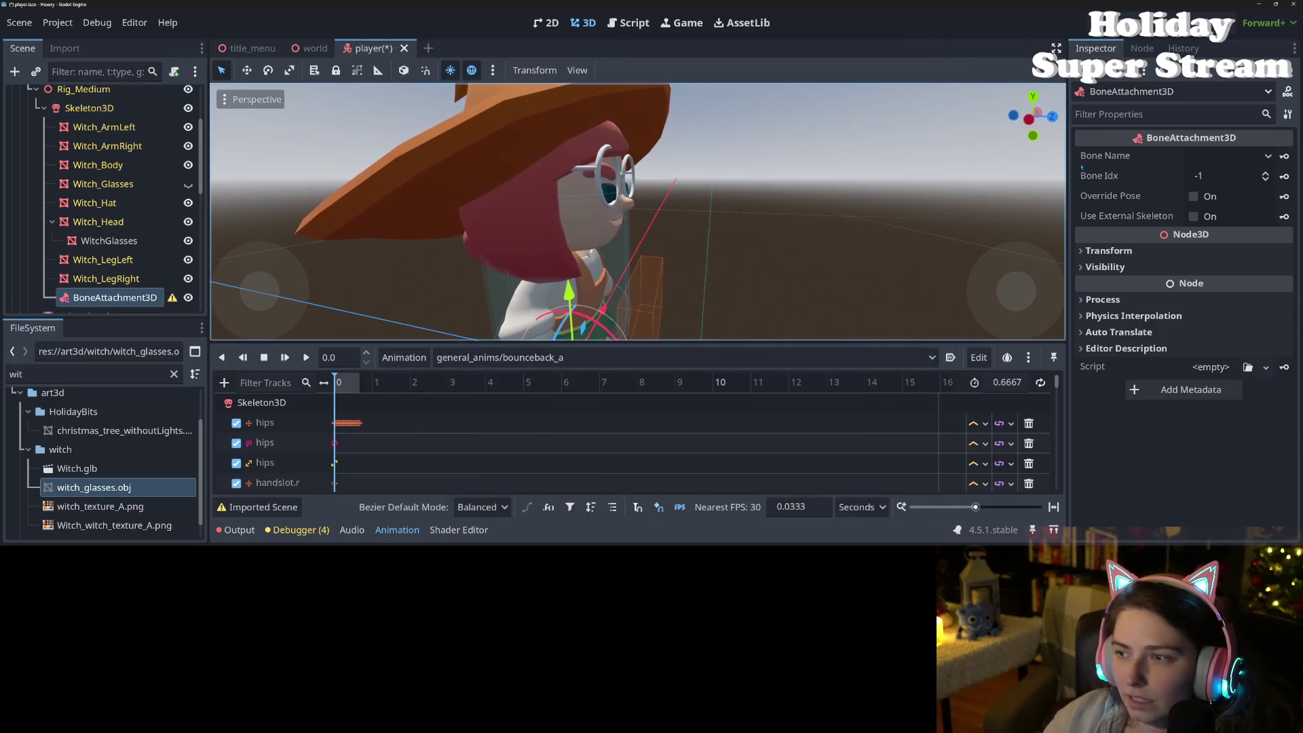
pyautogui.click(1228, 155)
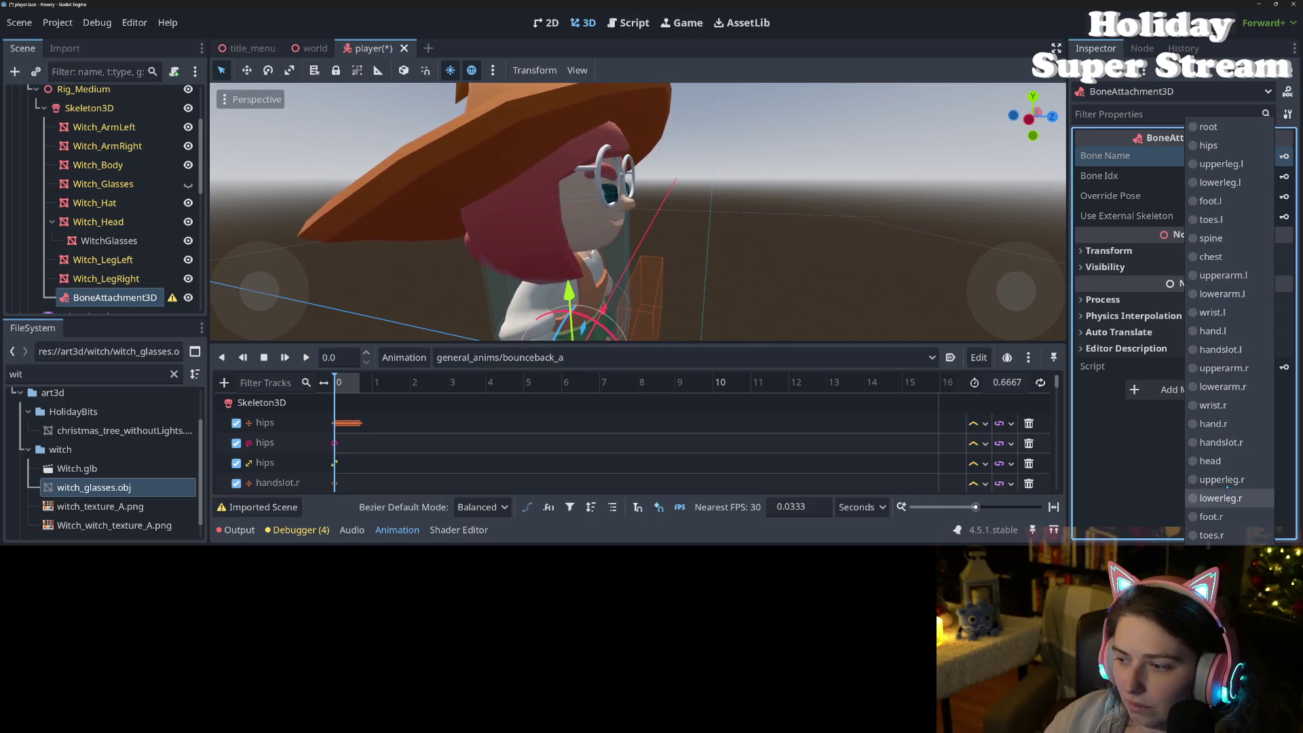
pyautogui.click(1221, 461)
# Step: Move WitchGlasses under the BoneAttachment3D, reset its position, and check the attachment's transform
pyautogui.moveTo(115, 237)
pyautogui.mouseDown()
pyautogui.moveTo(122, 305)
pyautogui.moveTo(128, 238)
pyautogui.mouseUp()
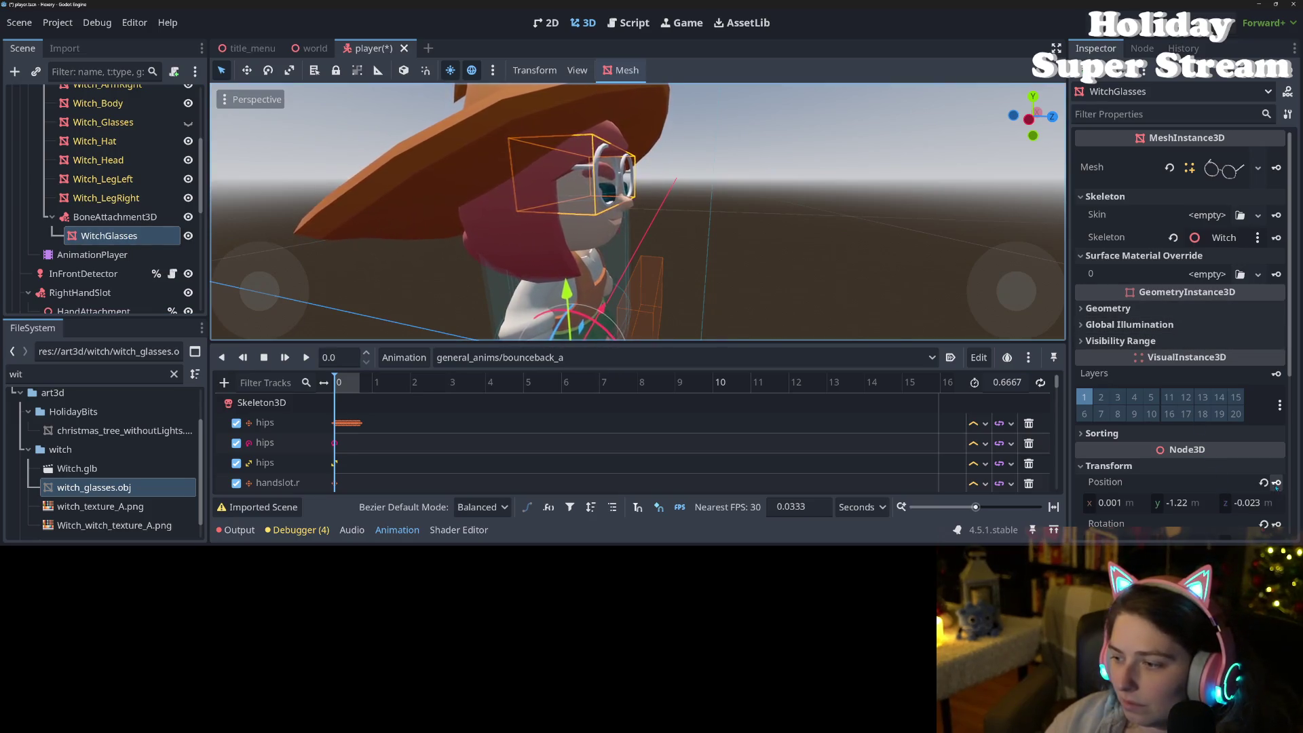
pyautogui.click(1263, 483)
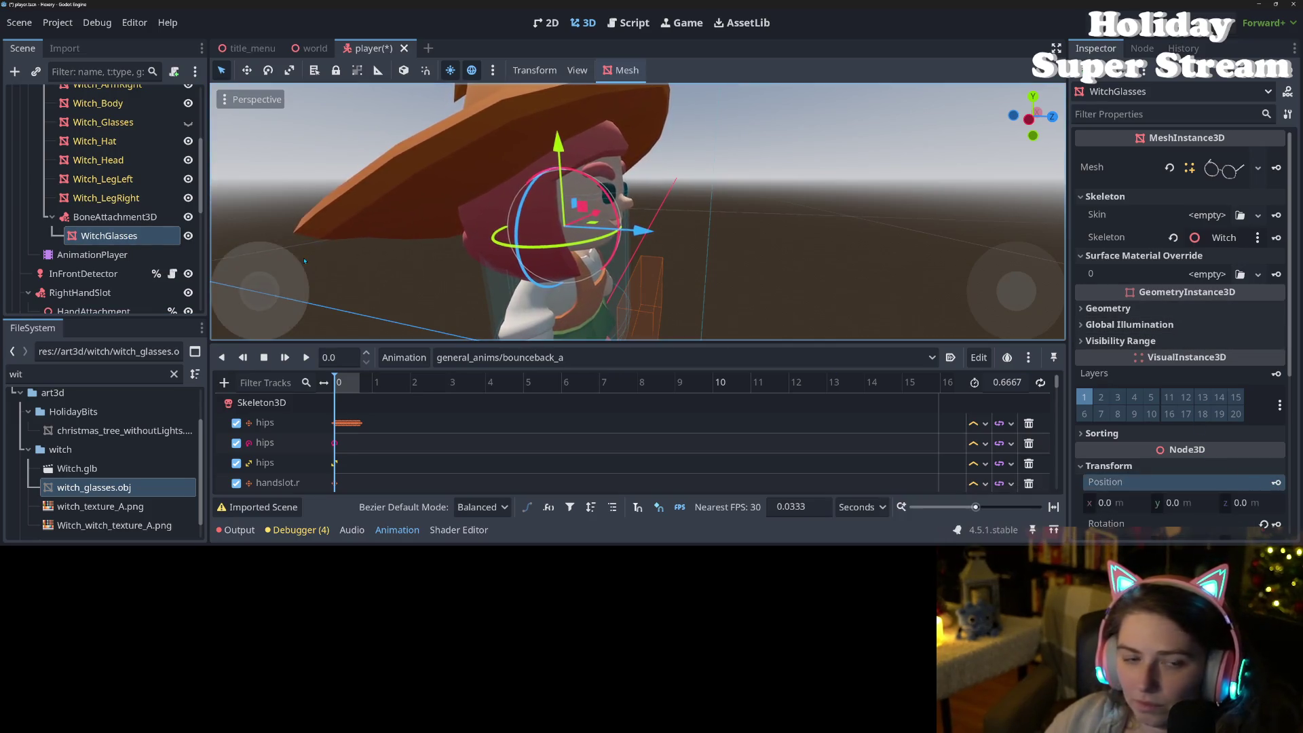
pyautogui.click(111, 217)
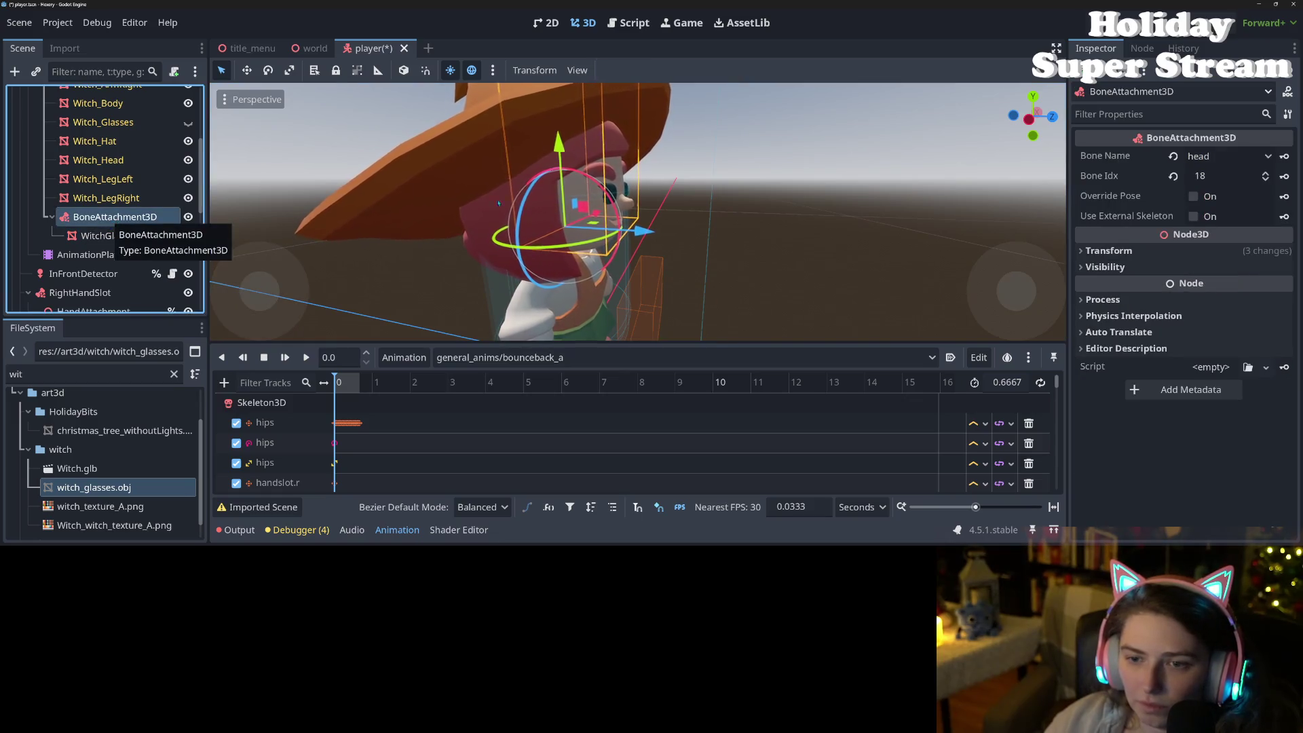
pyautogui.click(1187, 250)
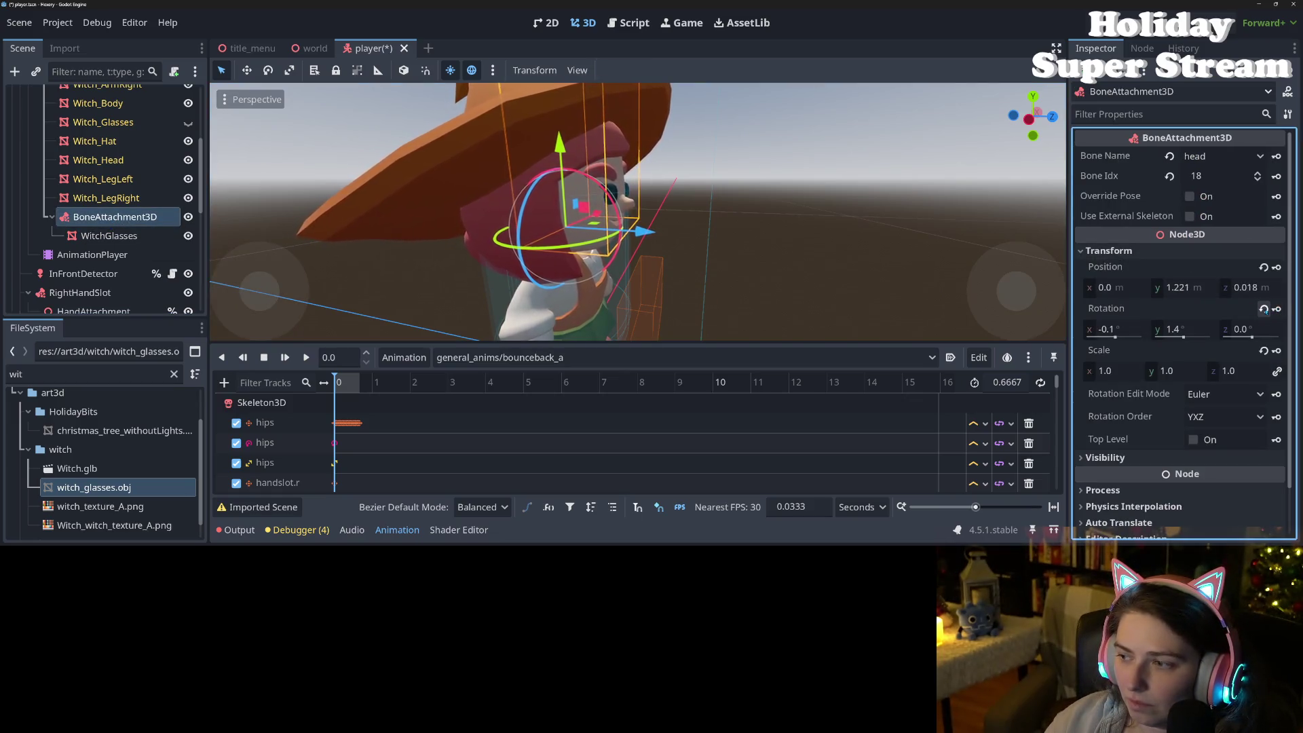
pyautogui.click(1263, 266)
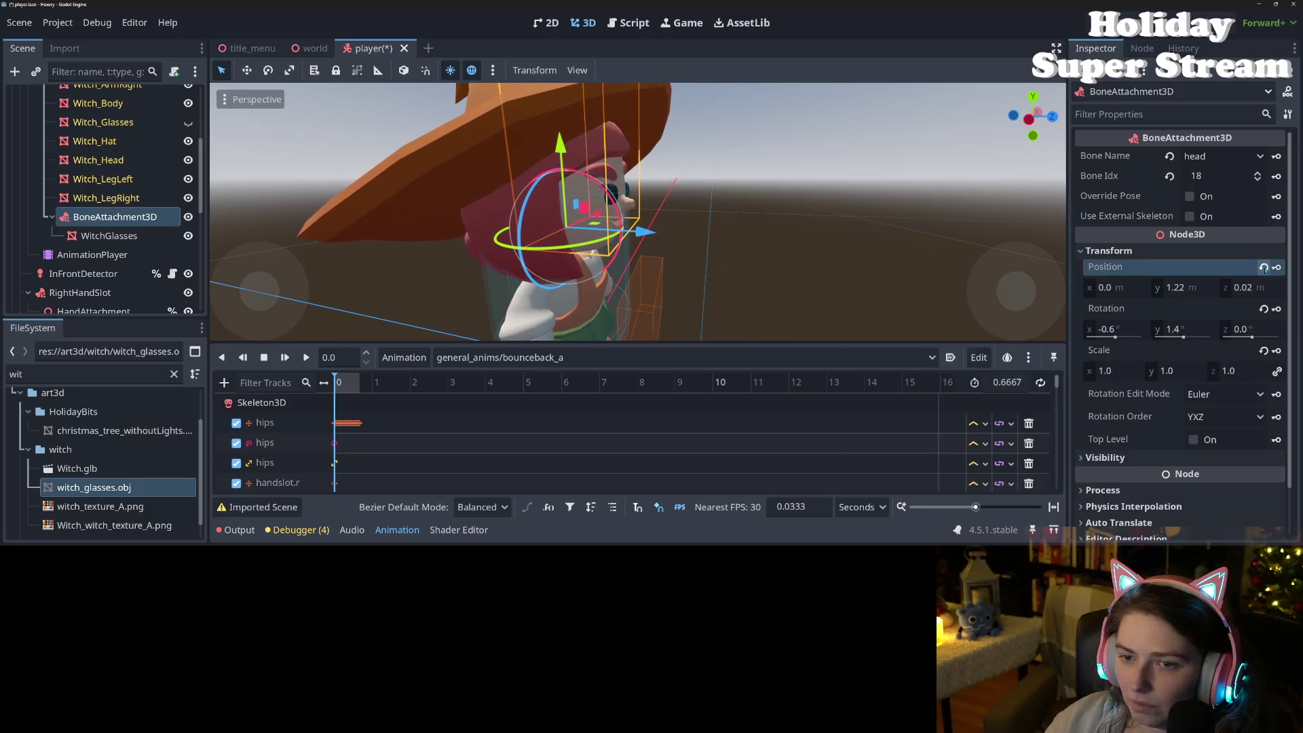
pyautogui.click(109, 235)
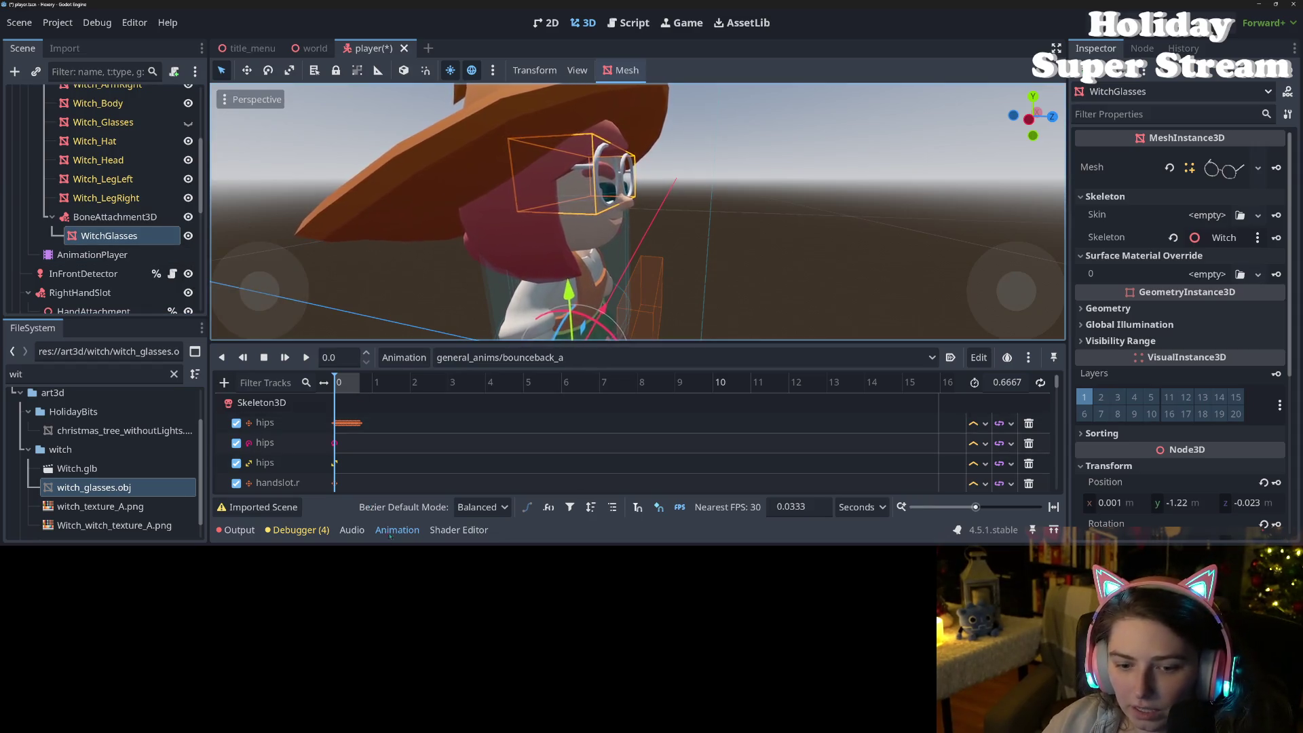
# Step: Deactivate the AnimationTree and move WitchGlasses under Witch_Head with its depth offset zeroed
pyautogui.scroll(-5, 103, 268)
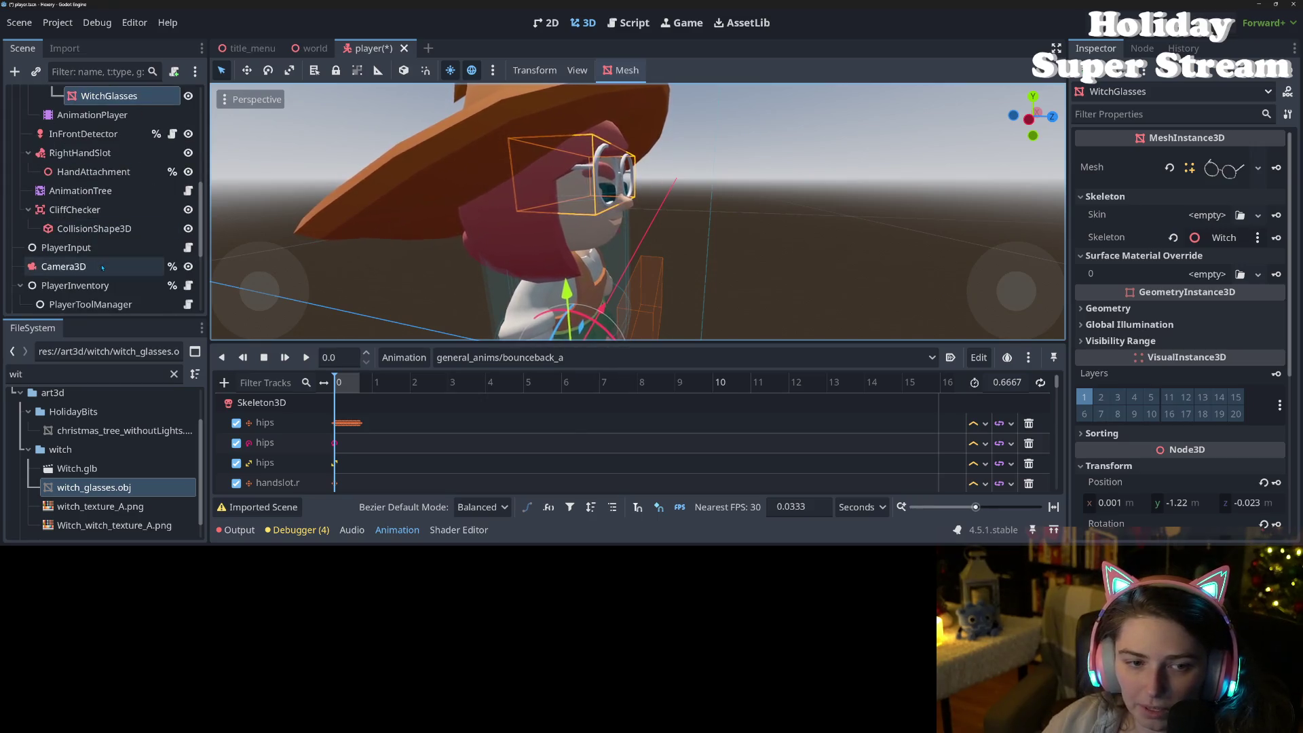
pyautogui.click(80, 190)
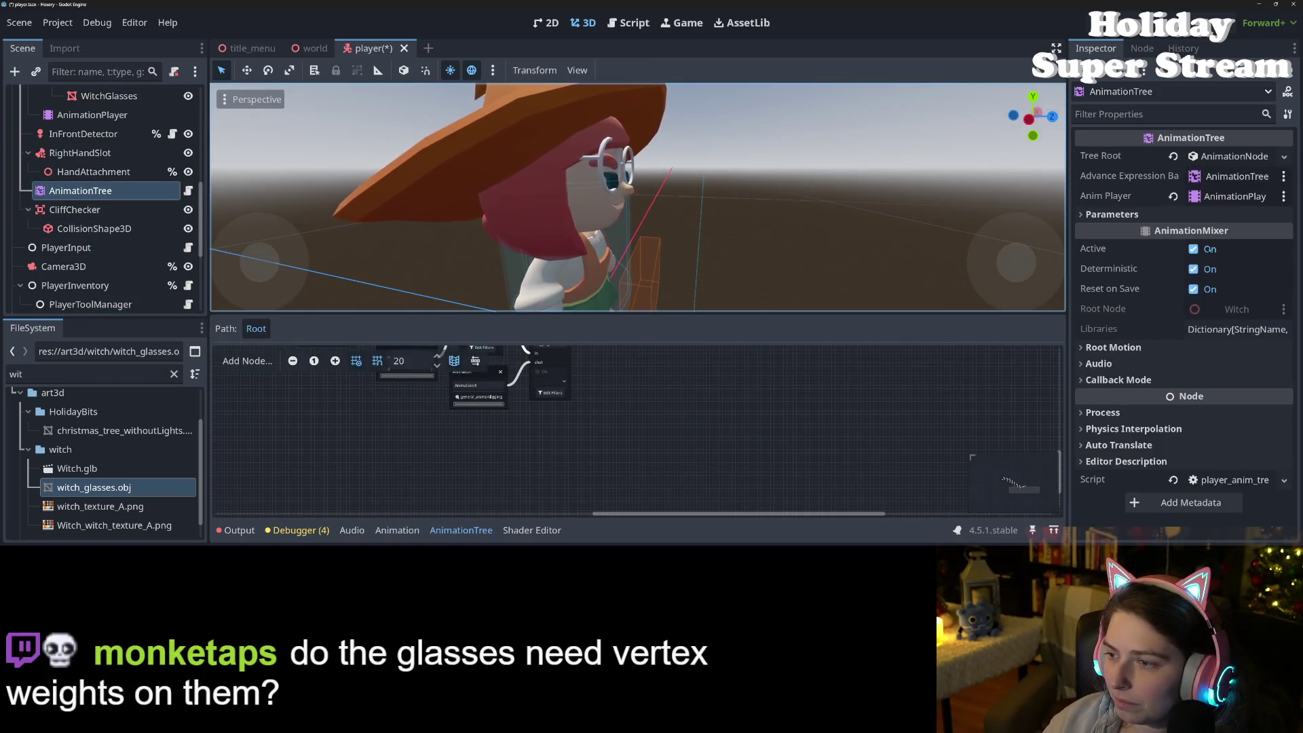
pyautogui.click(1192, 249)
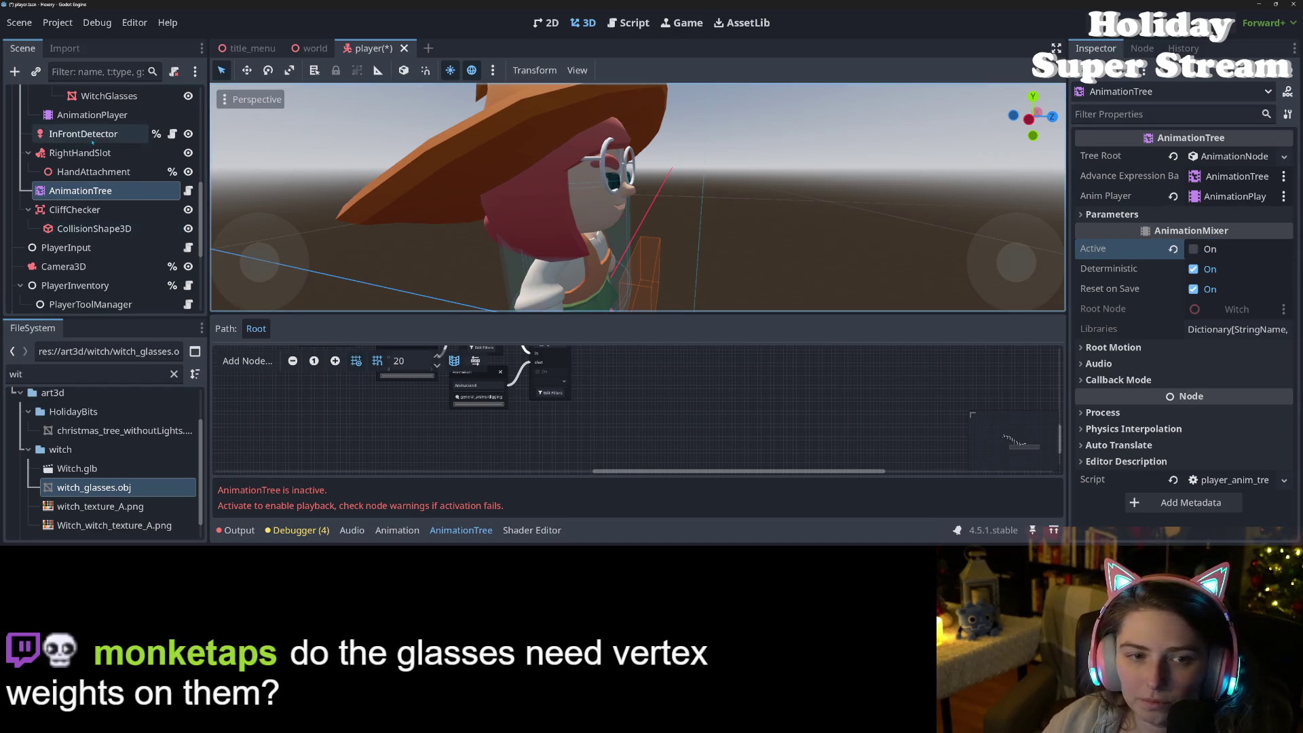
pyautogui.scroll(4, 92, 204)
pyautogui.doubleClick(109, 208)
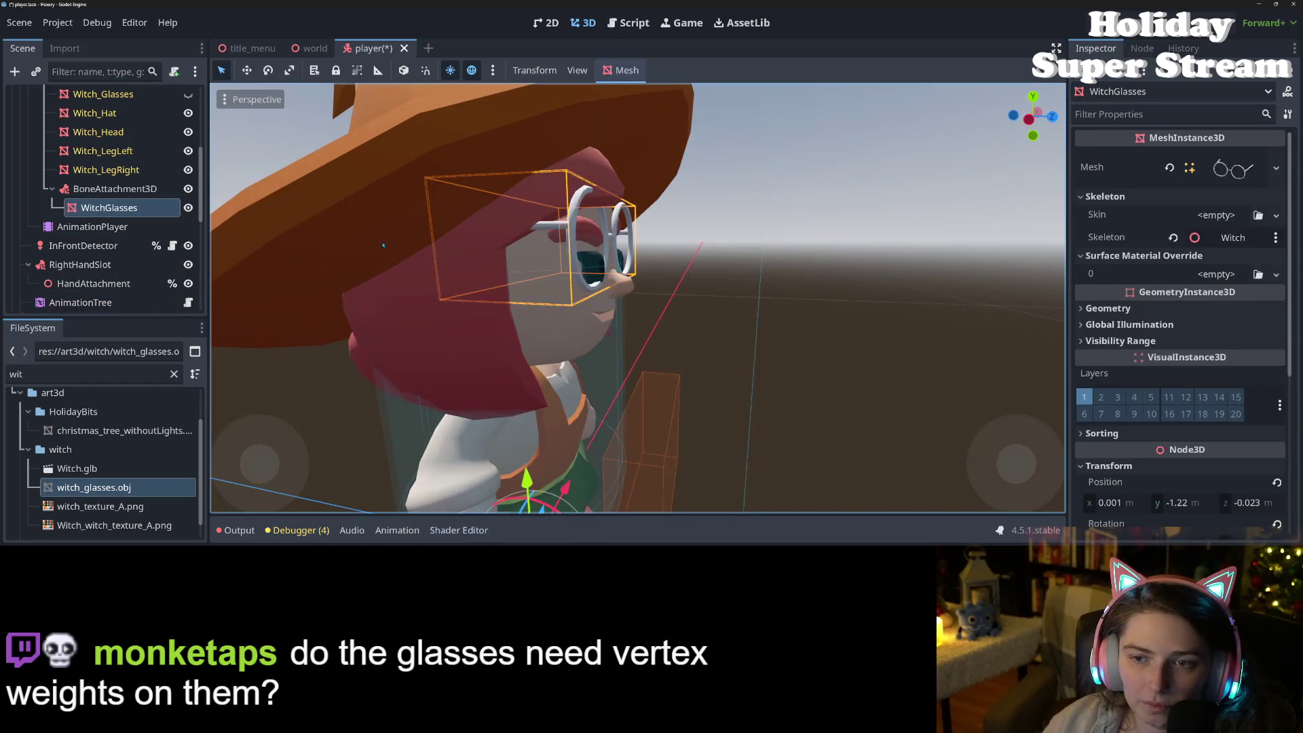
pyautogui.moveTo(108, 208)
pyautogui.mouseDown()
pyautogui.moveTo(127, 117)
pyautogui.moveTo(128, 133)
pyautogui.mouseUp()
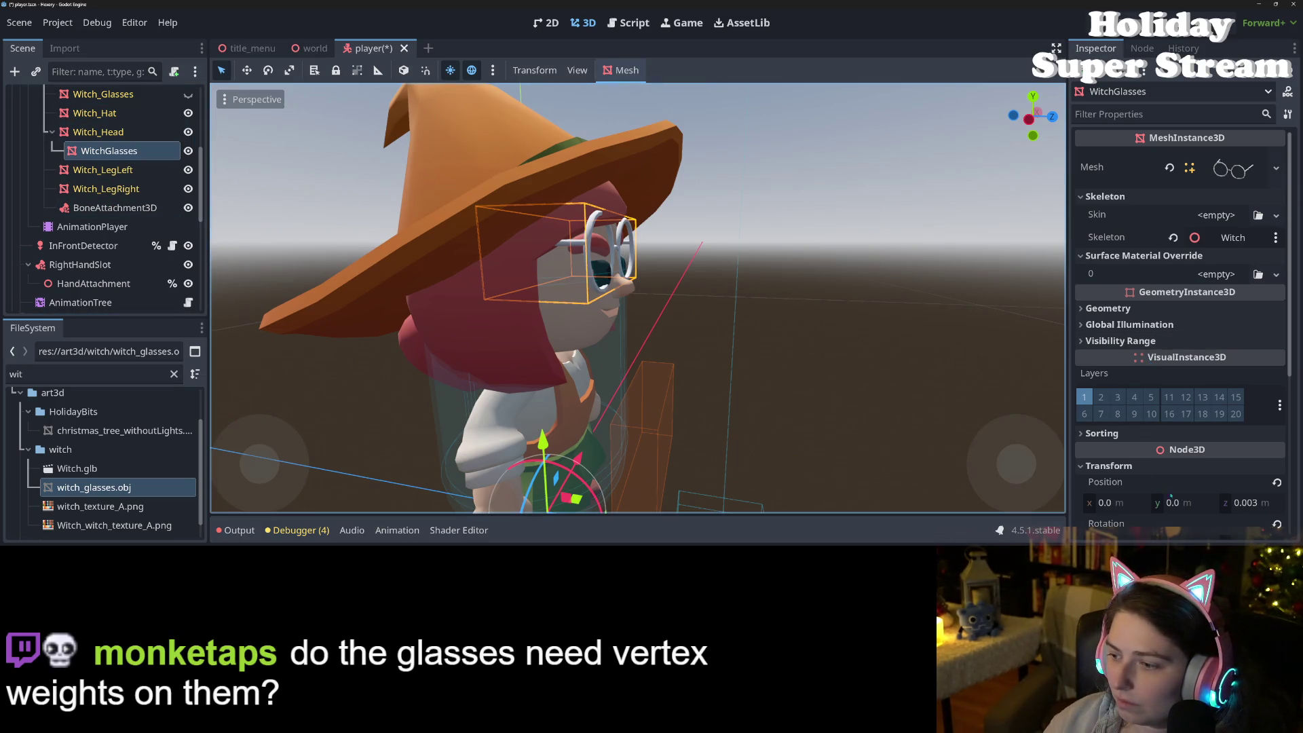
pyautogui.click(1275, 482)
# Step: Undo a trial lowering of the glasses, re-zero the depth offset, and open the Material Override picker
pyautogui.scroll(-3, 582, 460)
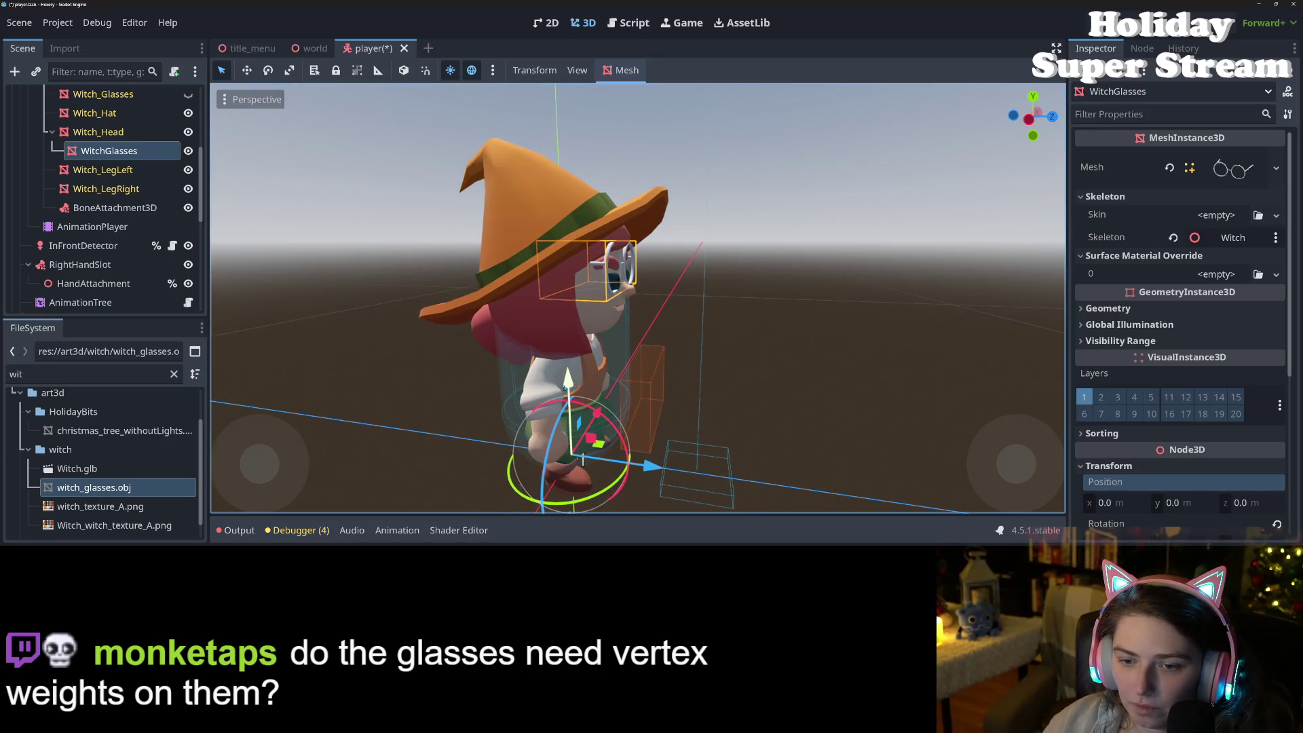
pyautogui.moveTo(567, 388)
pyautogui.mouseDown()
pyautogui.moveTo(620, 466)
pyautogui.moveTo(662, 487)
pyautogui.mouseUp()
pyautogui.press('Escape')
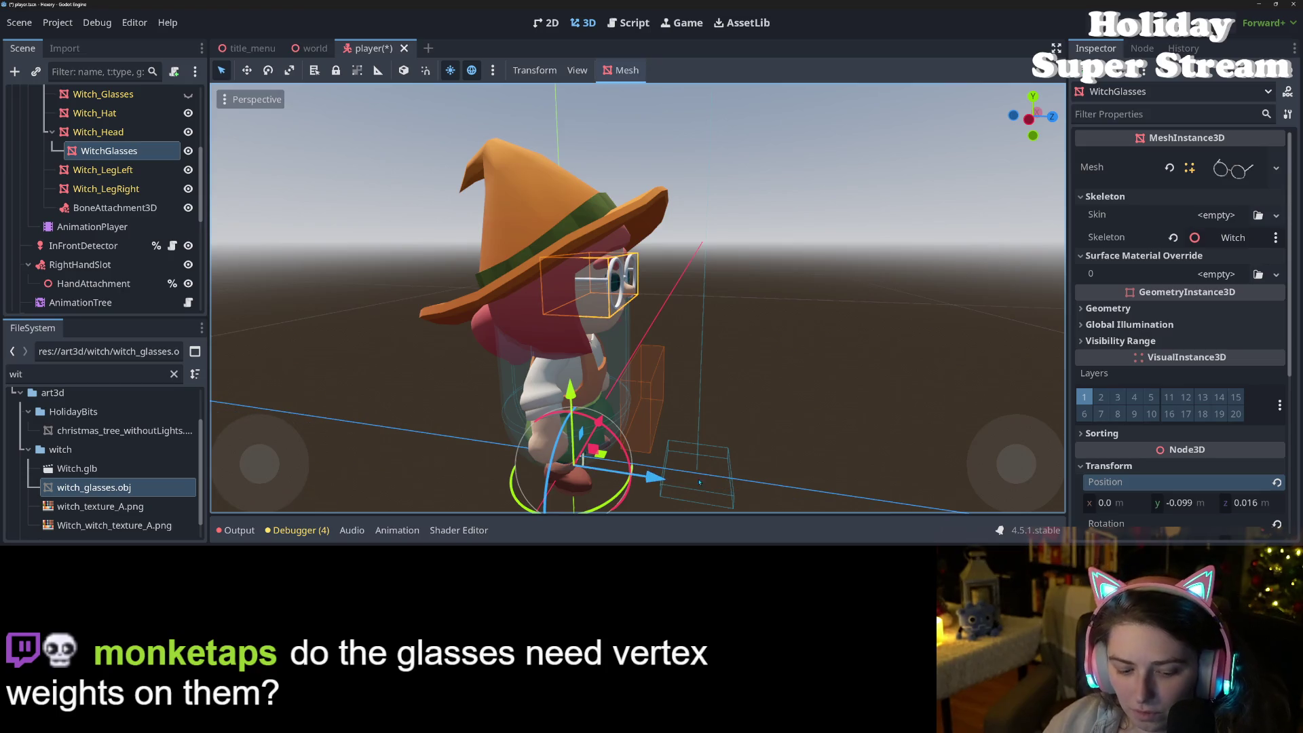
pyautogui.hotkey('ctrl', 'z')
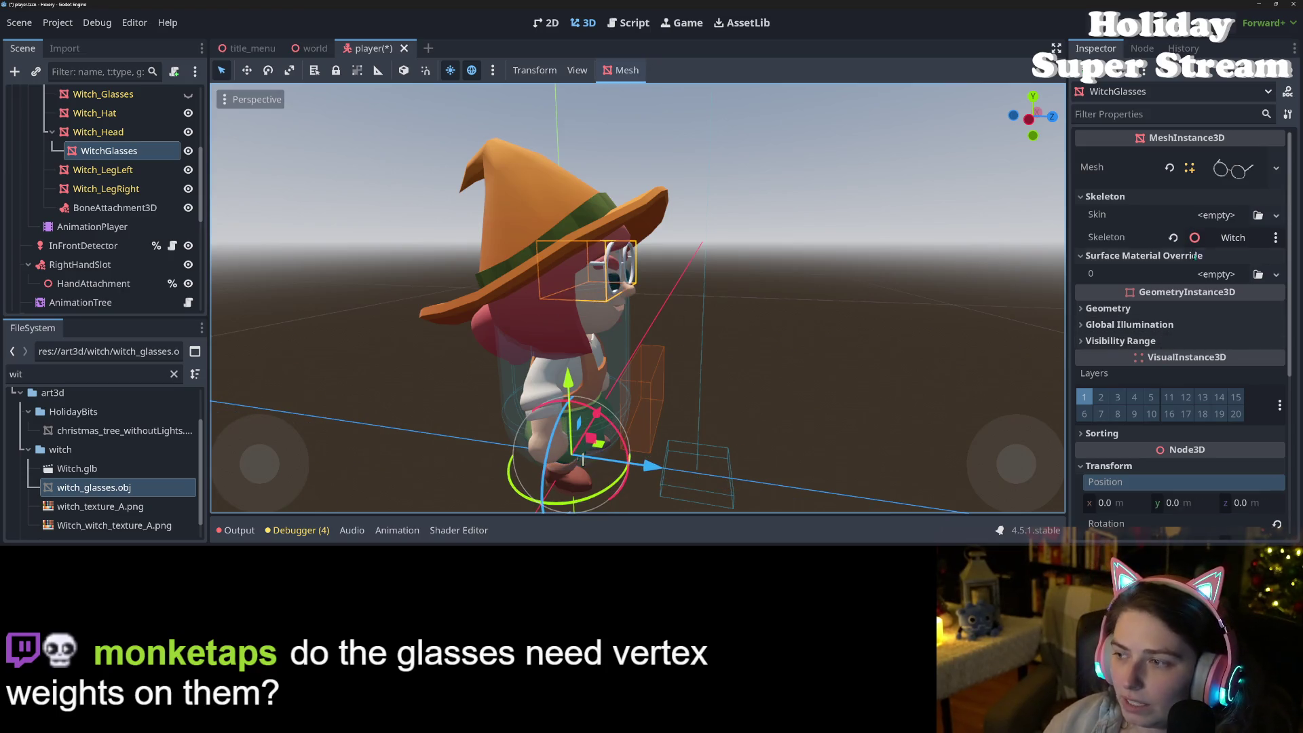
pyautogui.hotkey('ctrl', 'z')
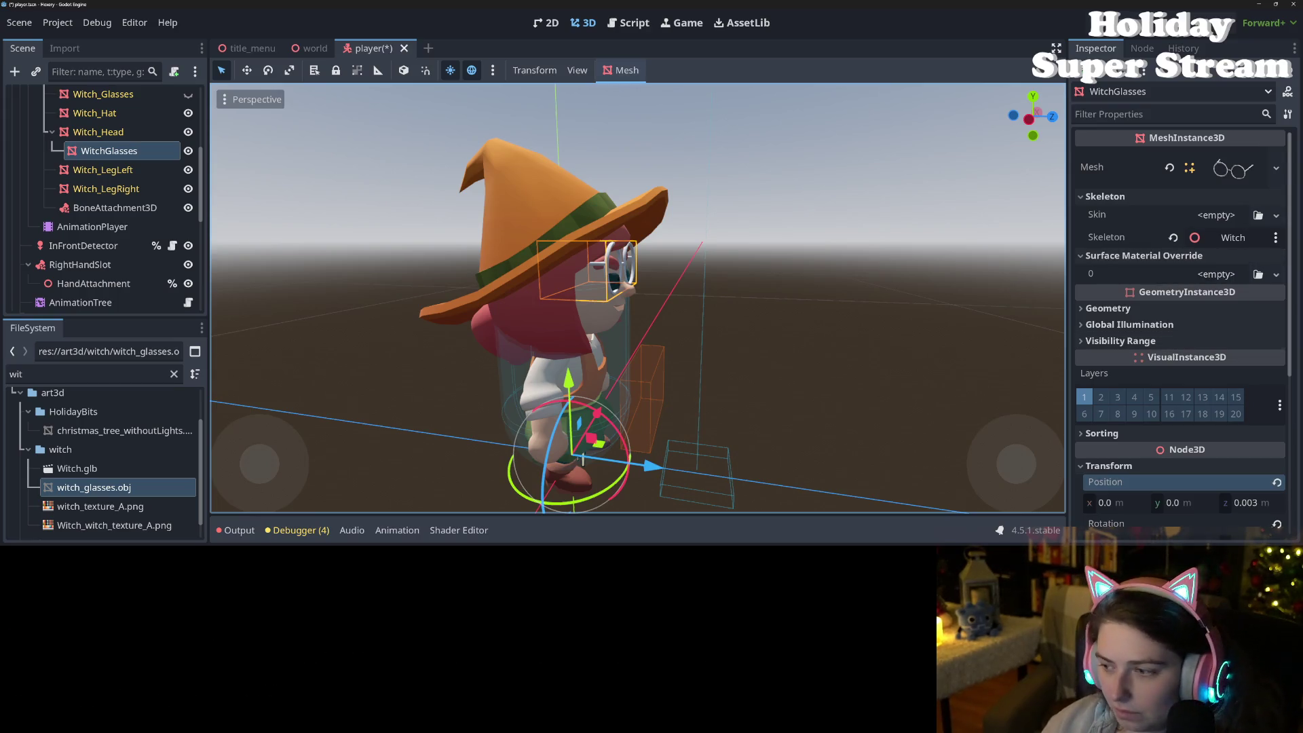
pyautogui.click(1276, 483)
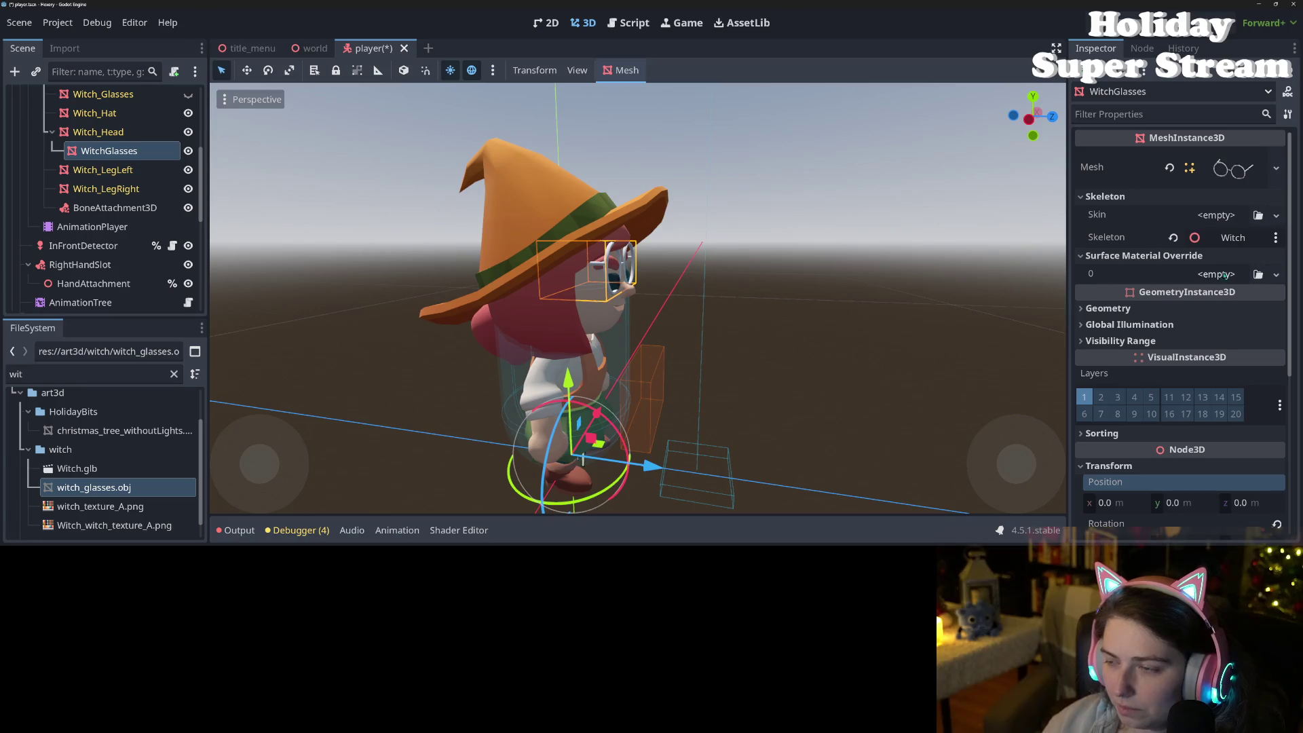
pyautogui.click(1108, 308)
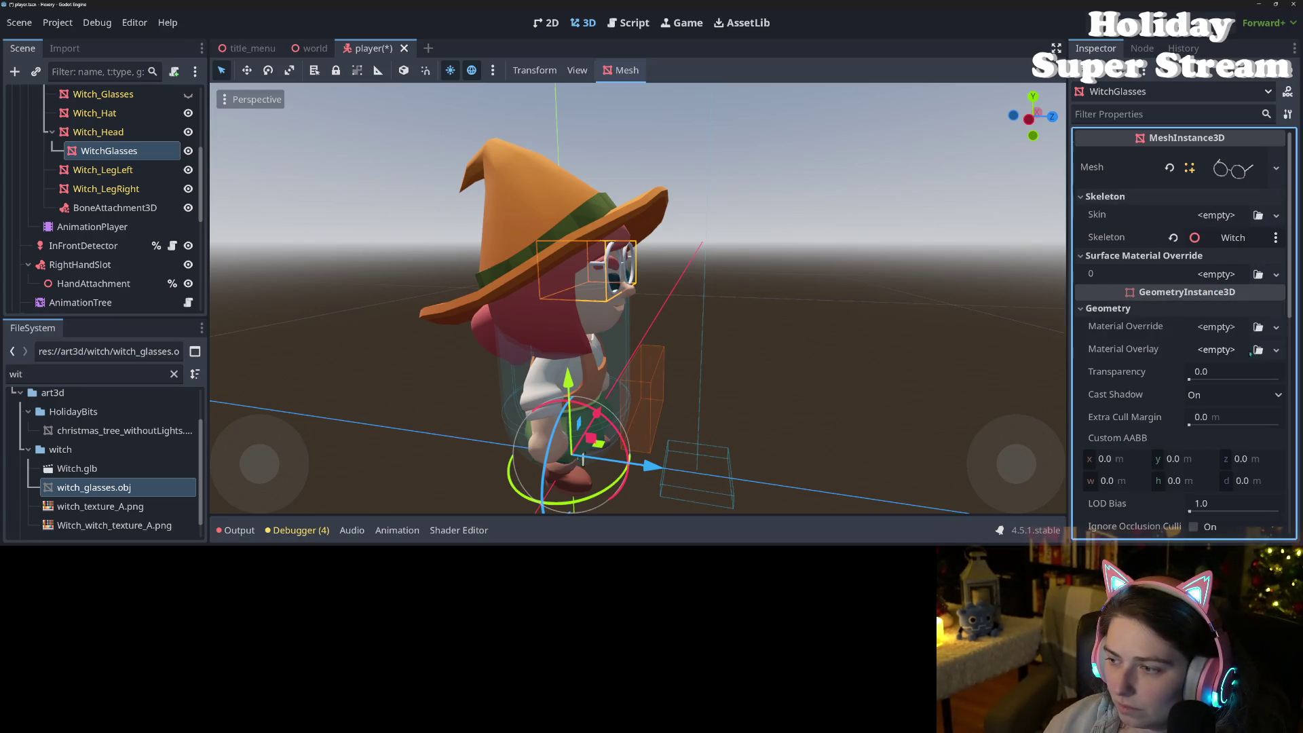
pyautogui.click(1257, 327)
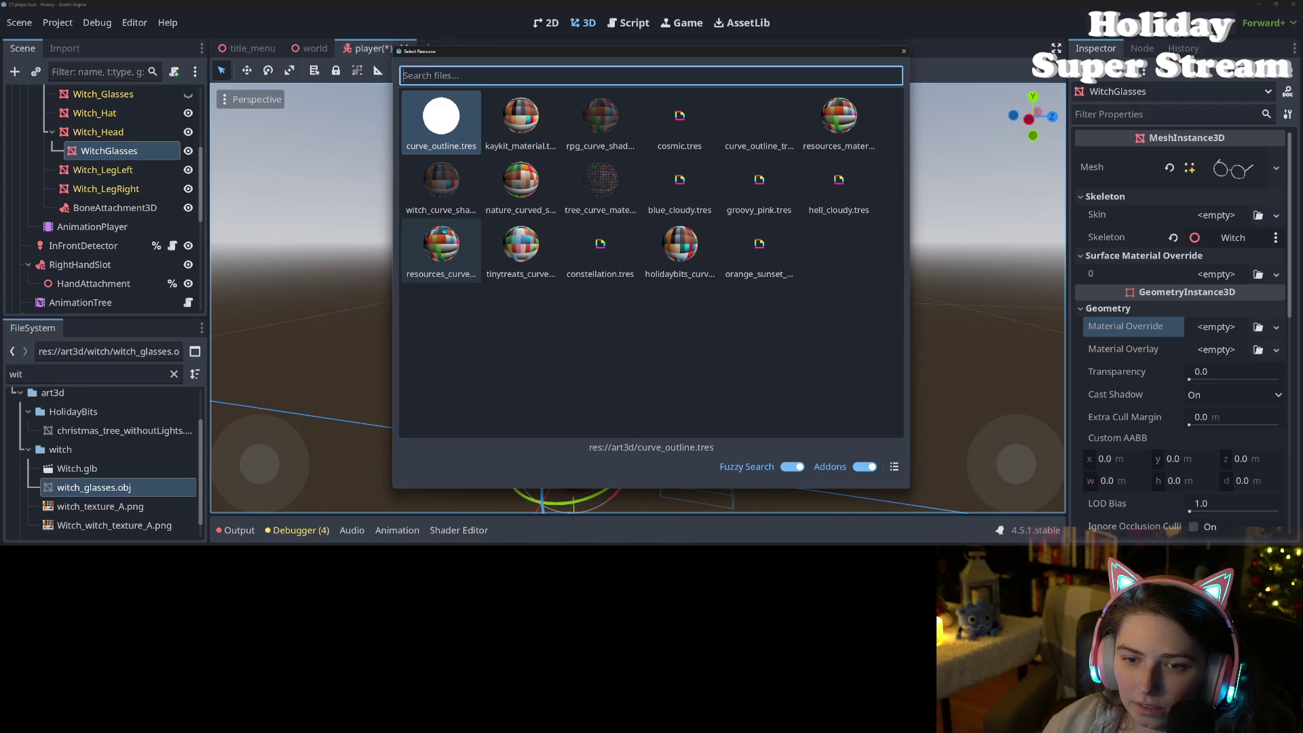
# Step: Apply the witch's curve-shader material as the WitchGlasses override, giving grey rims
pyautogui.doubleClick(454, 198)
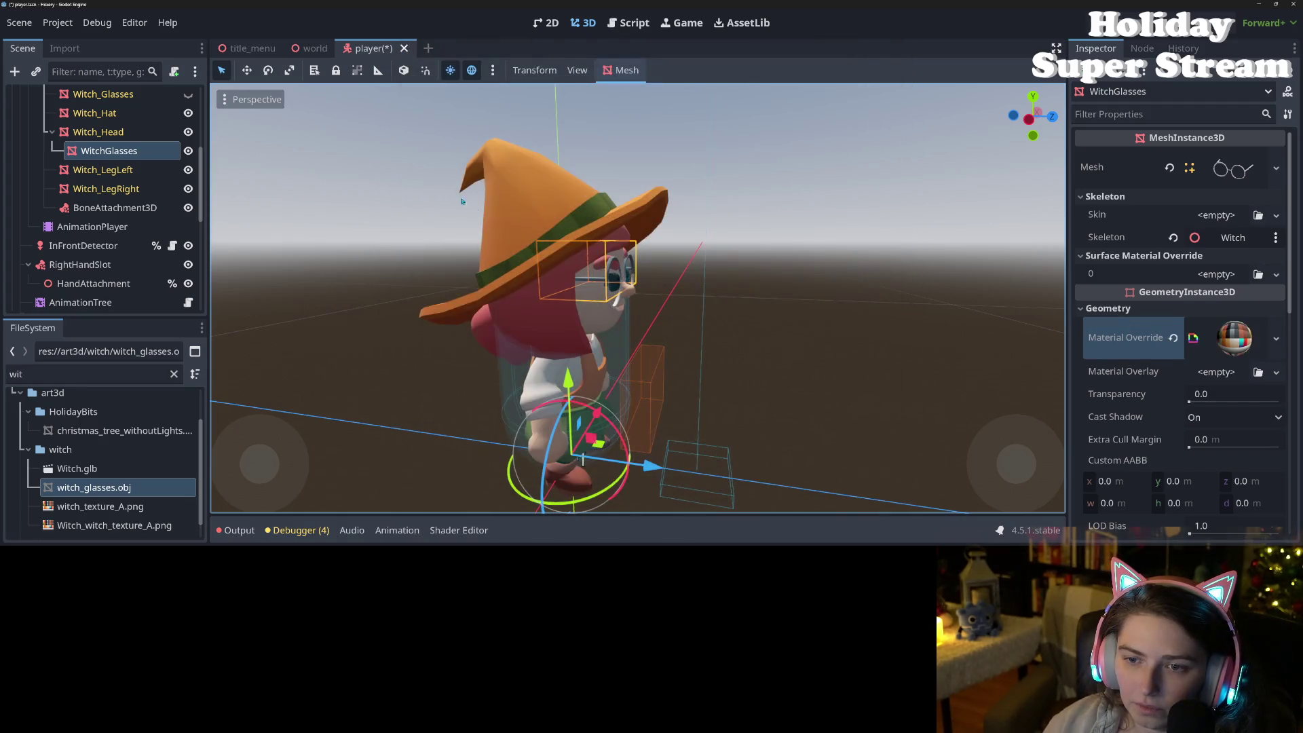
pyautogui.press('KP_1')
pyautogui.scroll(8, 781, 329)
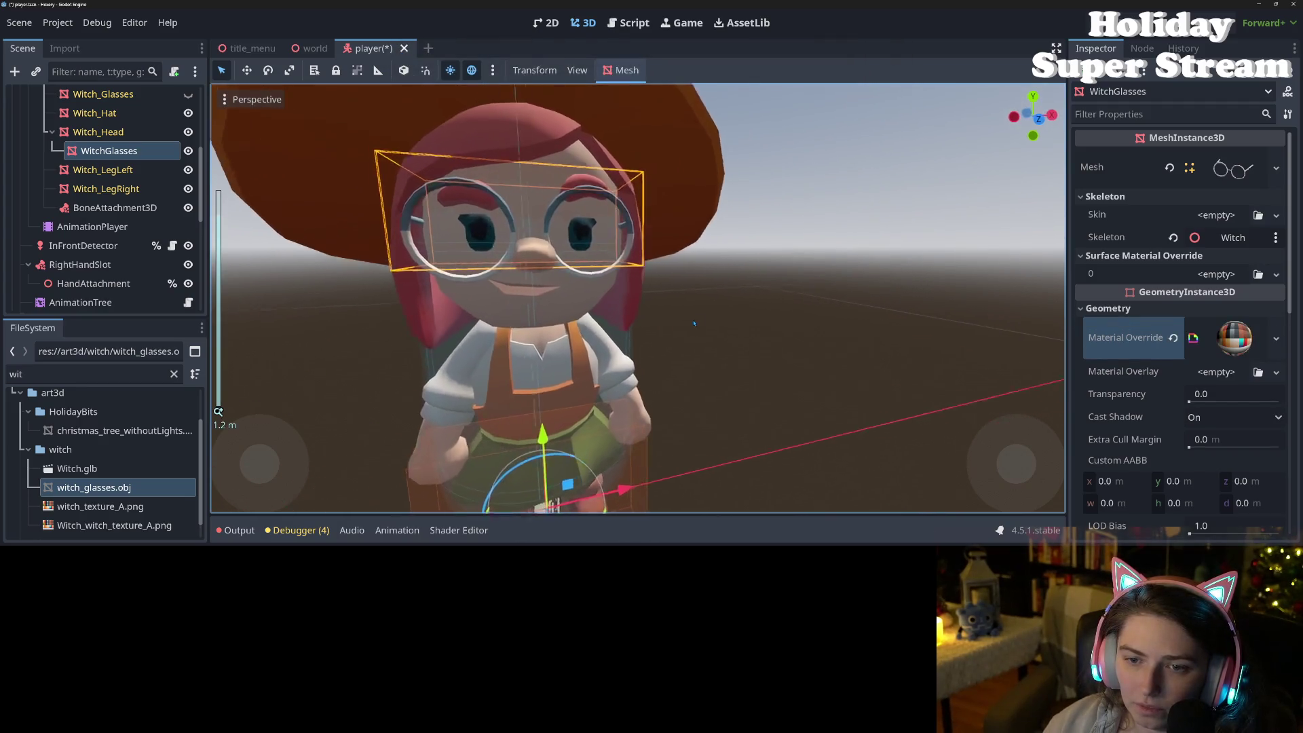
pyautogui.scroll(-6, 1139, 468)
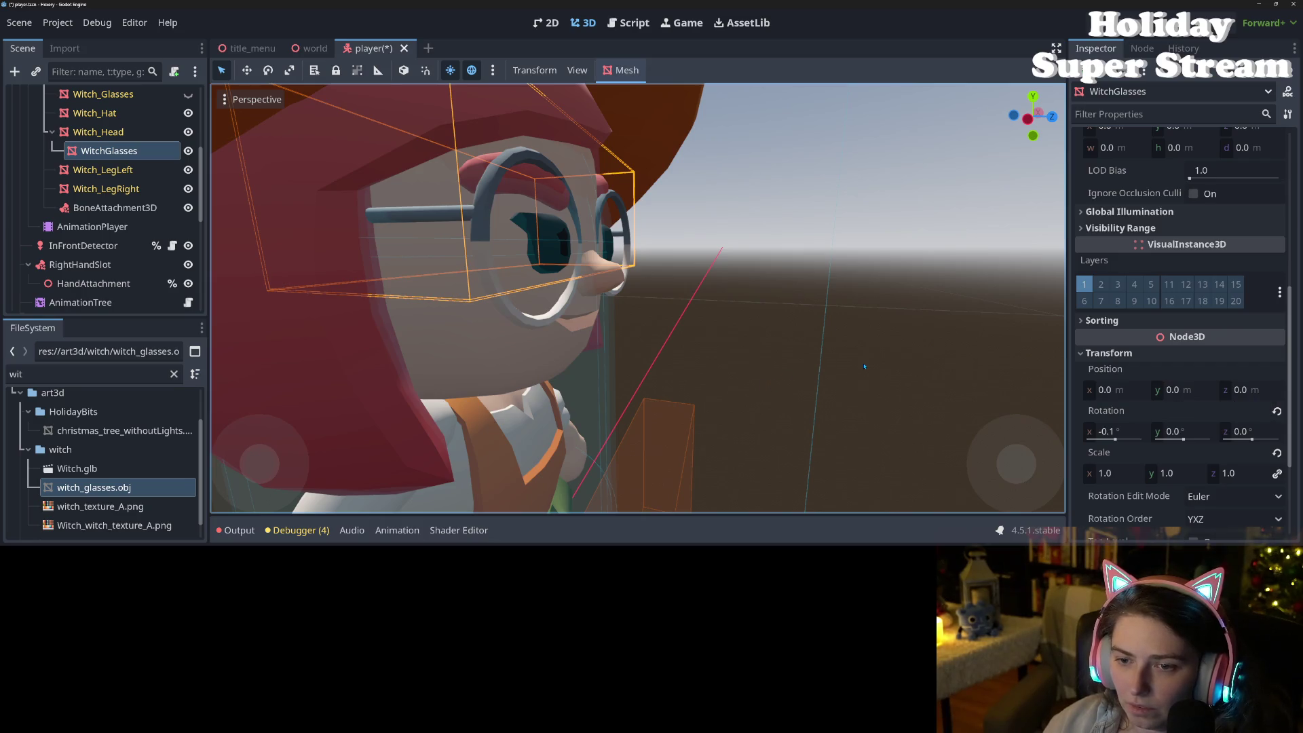
# Step: Nudge the glasses forward to z -0.002 and move WitchGlasses back under BoneAttachment3D
pyautogui.moveTo(1249, 397); pyautogui.dragTo(1269, 396)
pyautogui.scroll(-10, 657, 380)
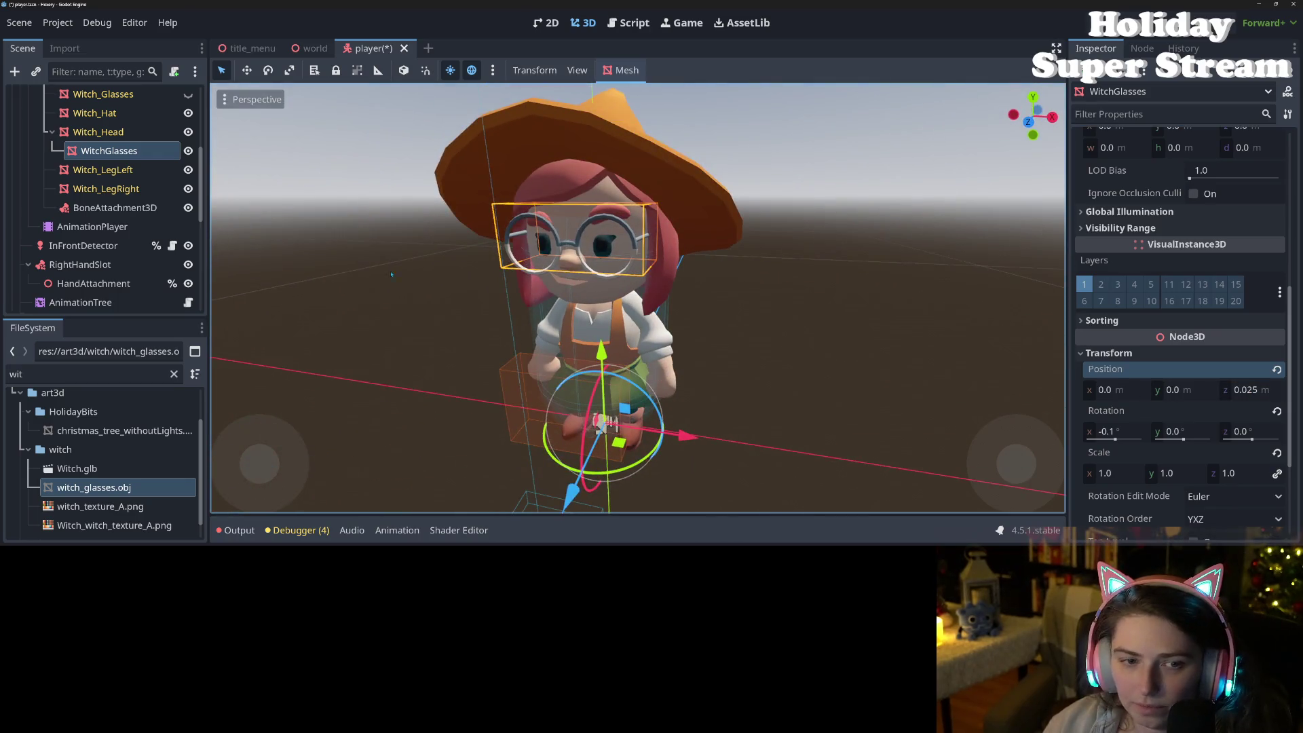
pyautogui.moveTo(108, 151); pyautogui.dragTo(114, 203)
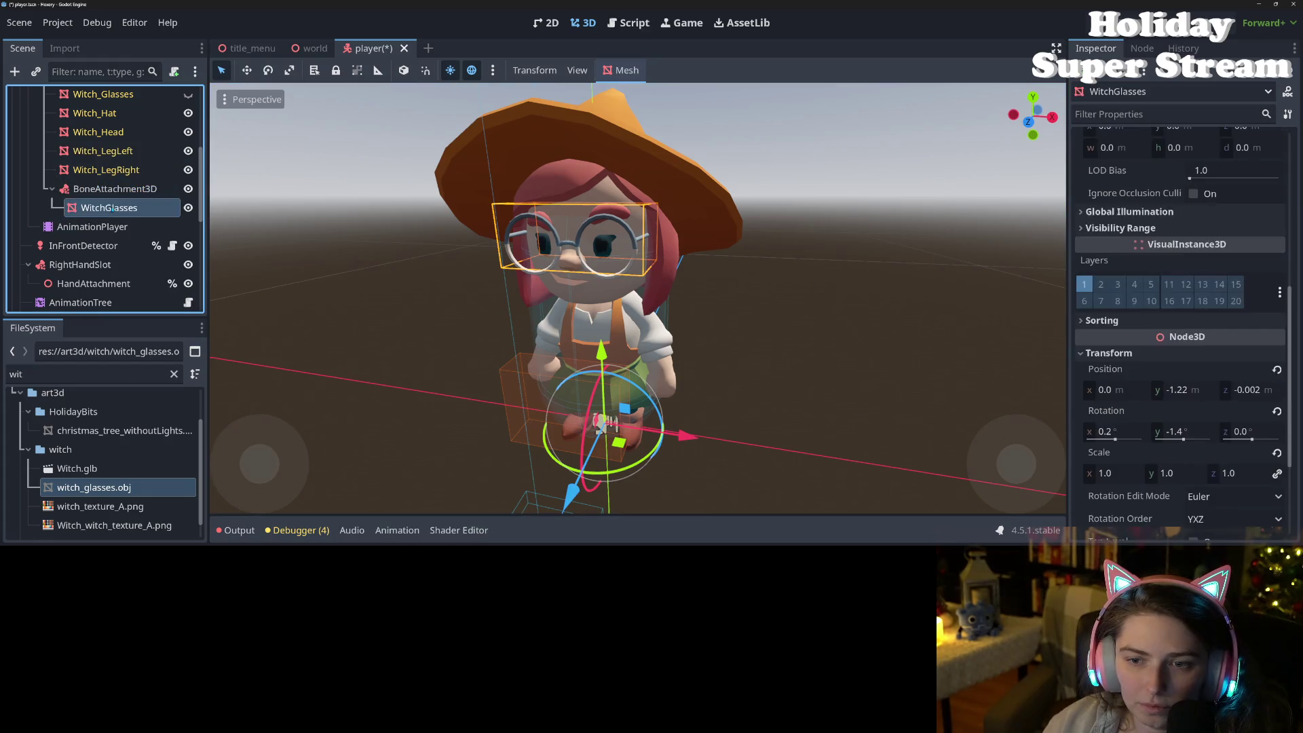
pyautogui.scroll(-5, 384, 385)
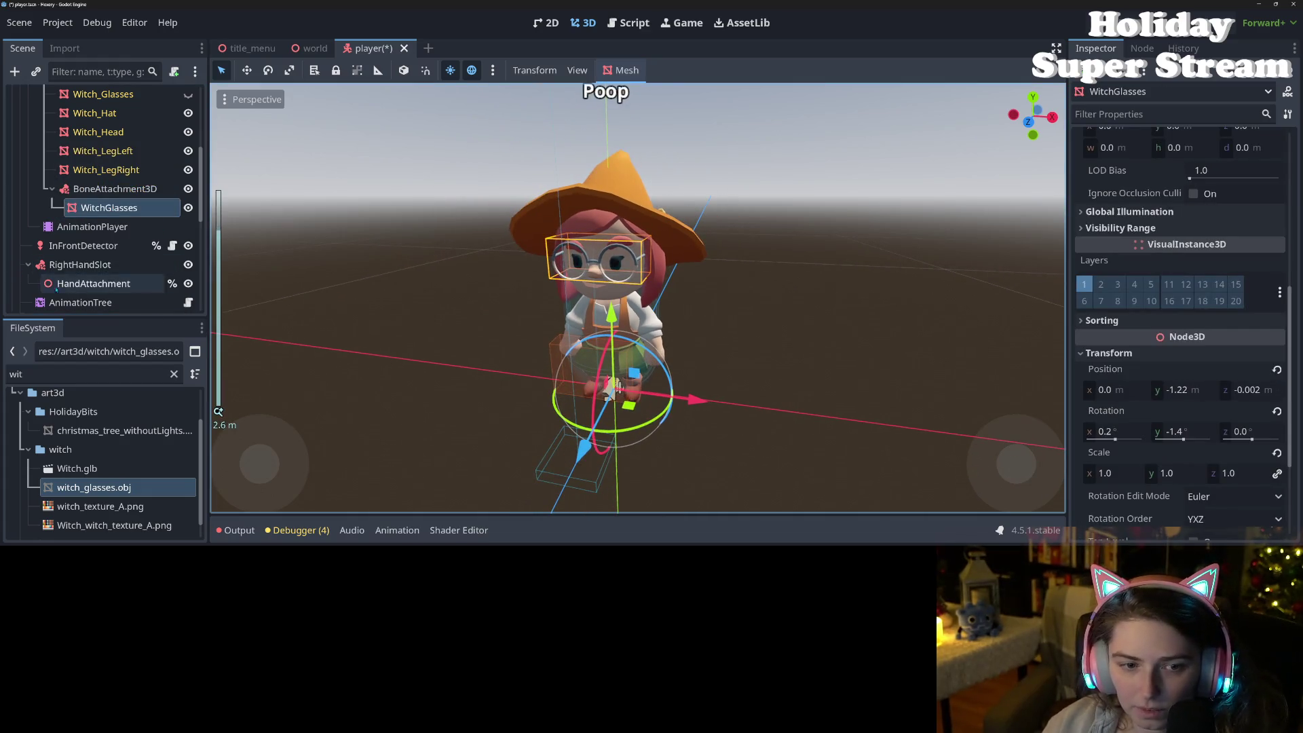
pyautogui.click(80, 302)
# Step: Reactivate the AnimationTree, save the player scene, and view the glasses from the side
pyautogui.click(1193, 249)
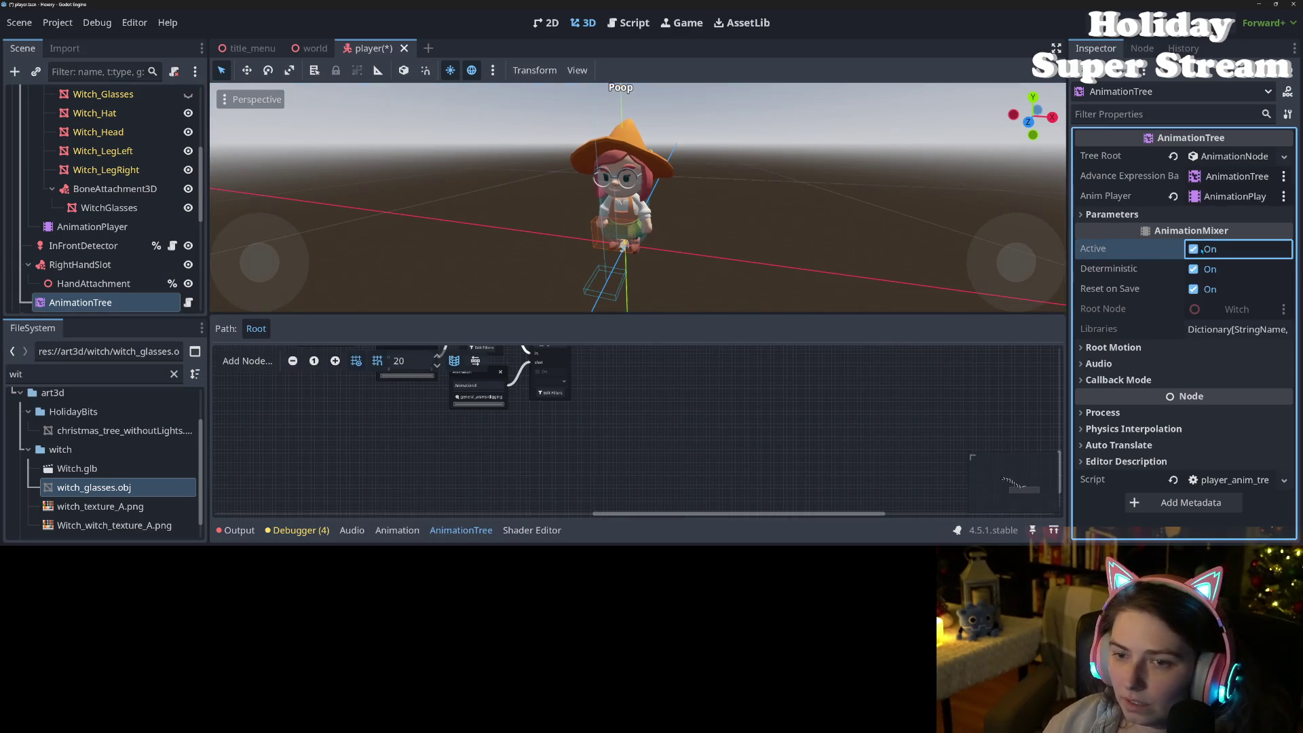
pyautogui.scroll(3, 687, 270)
pyautogui.hotkey('ctrl', 's')
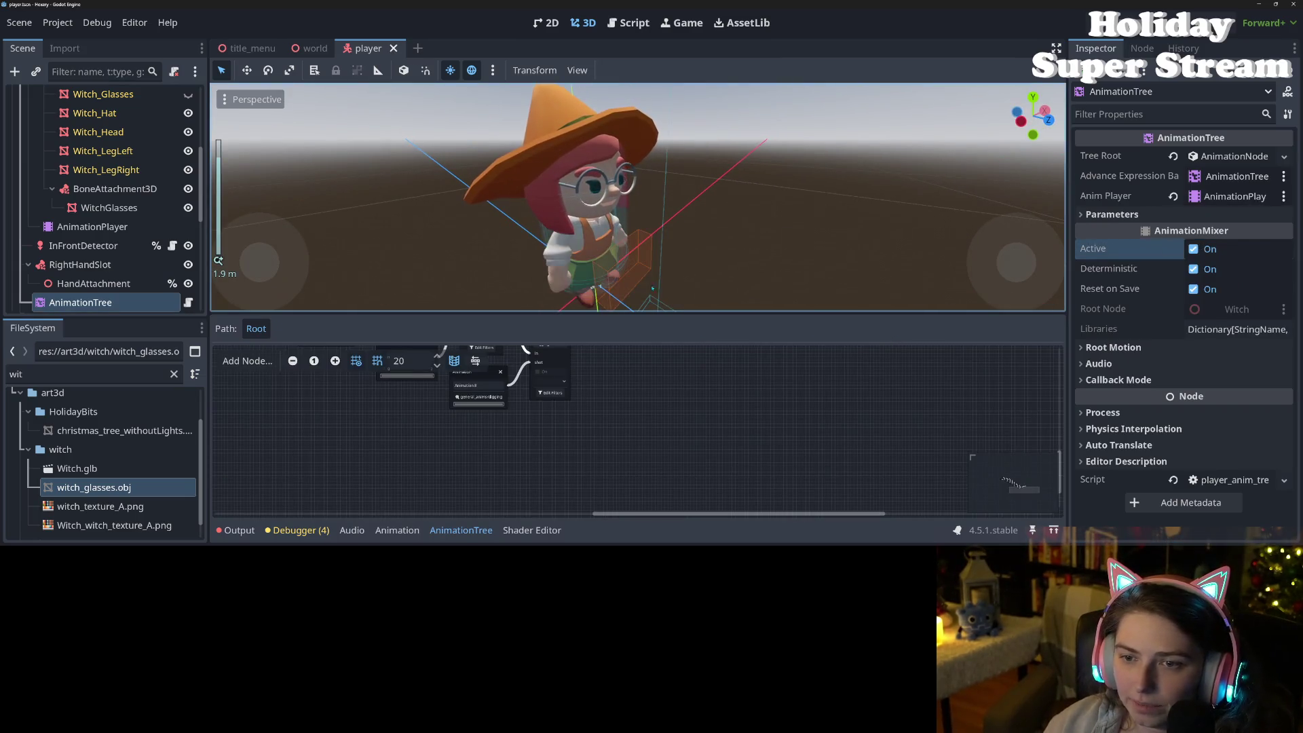
pyautogui.click(460, 530)
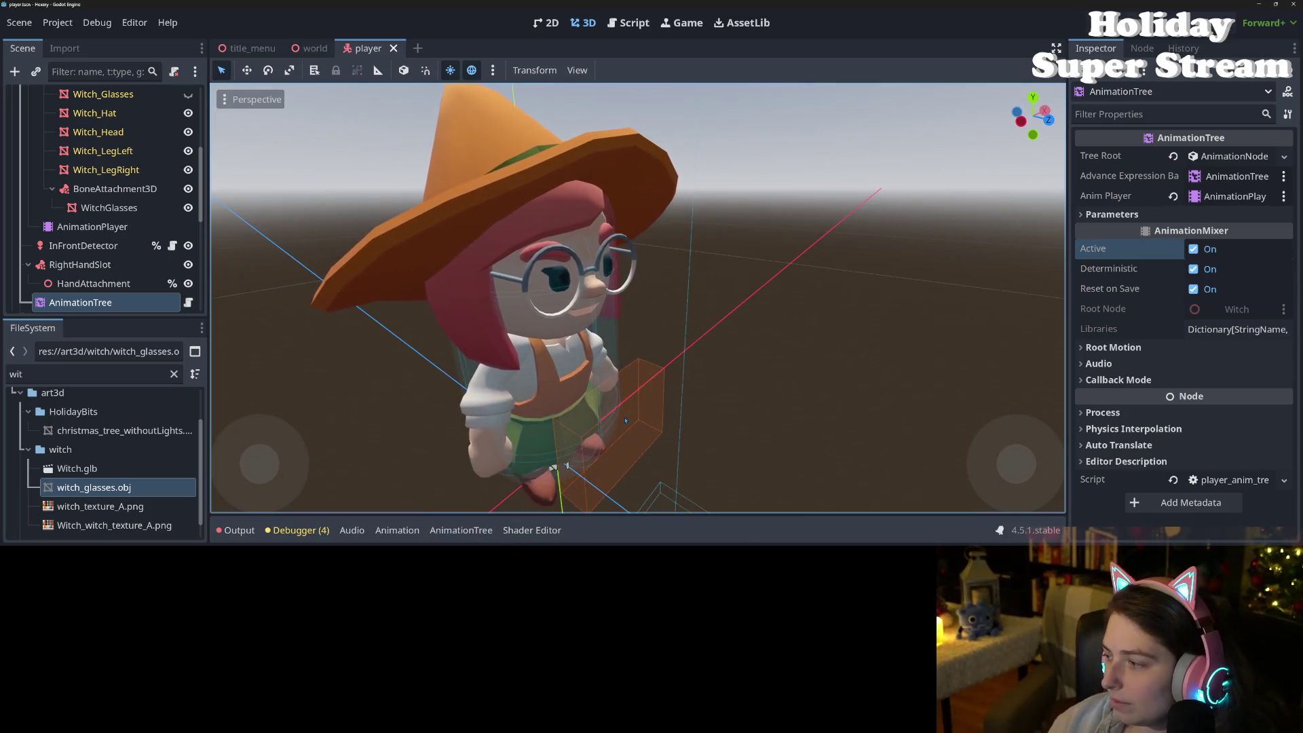
pyautogui.scroll(5, 555, 392)
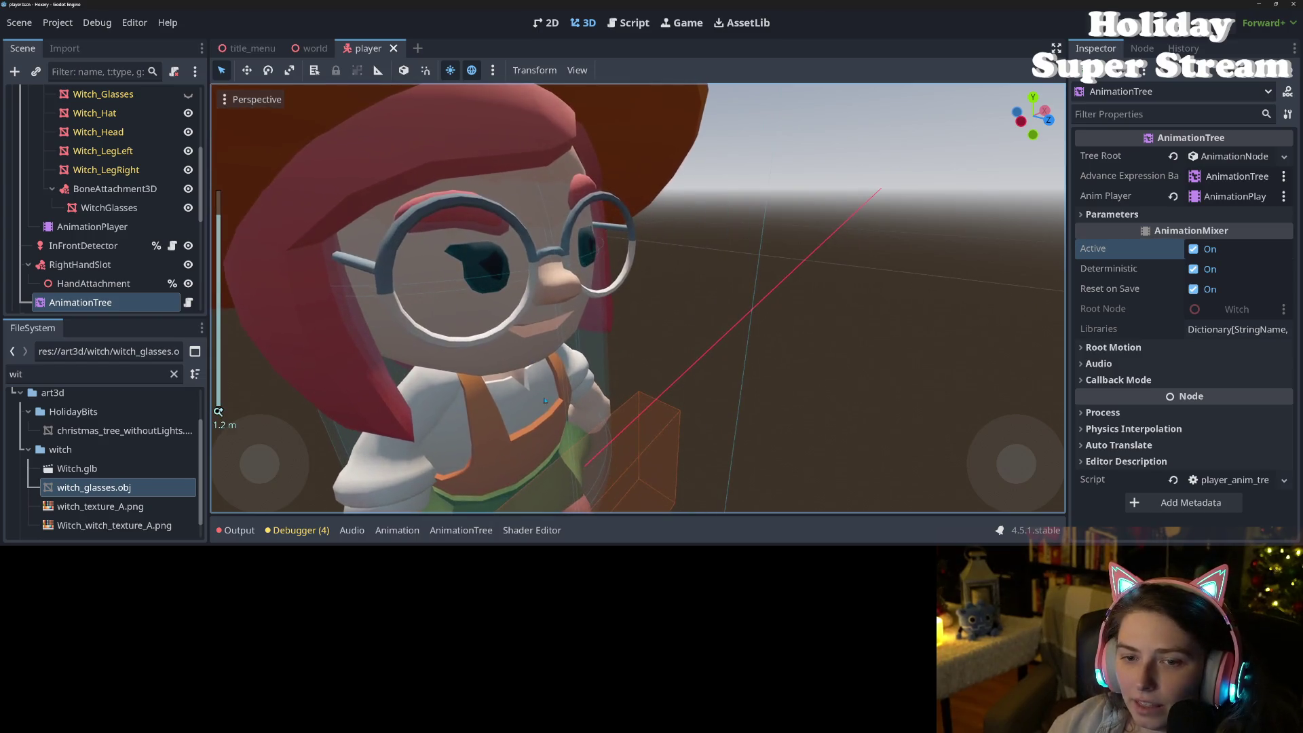
pyautogui.scroll(-5, 555, 391)
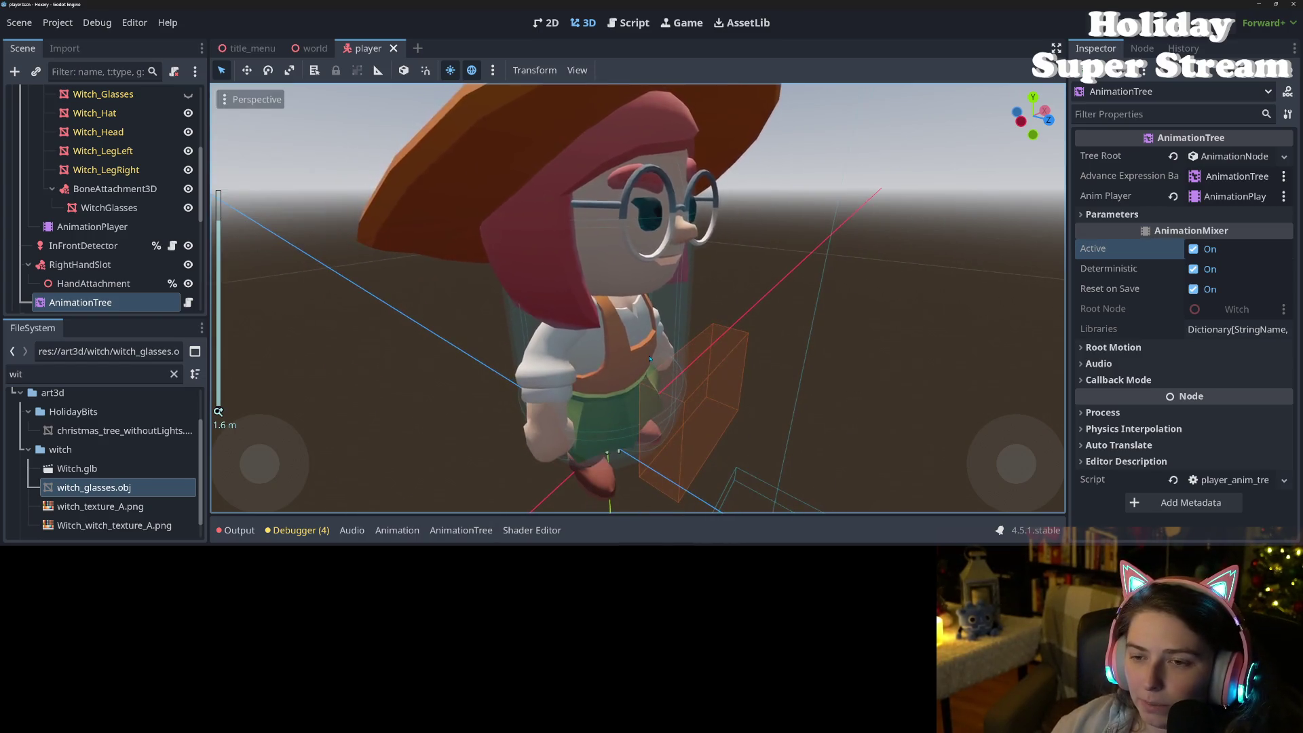
pyautogui.moveTo(694, 371)
pyautogui.mouseDown()
pyautogui.moveTo(512, 376)
pyautogui.moveTo(731, 370)
pyautogui.mouseUp()
pyautogui.scroll(3, 512, 375)
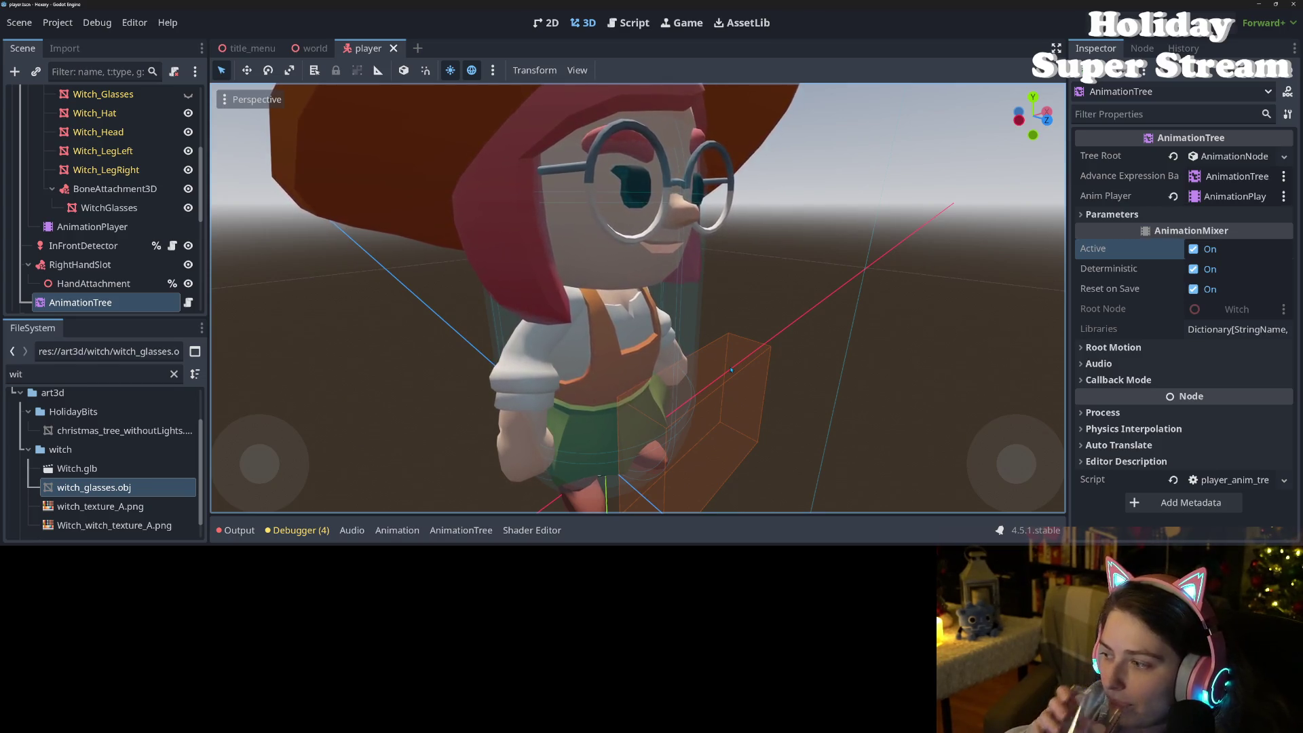
# Step: Zoom around the glasses-wearing witch, save the player scene again, and switch to Blender
pyautogui.scroll(-5, 730, 370)
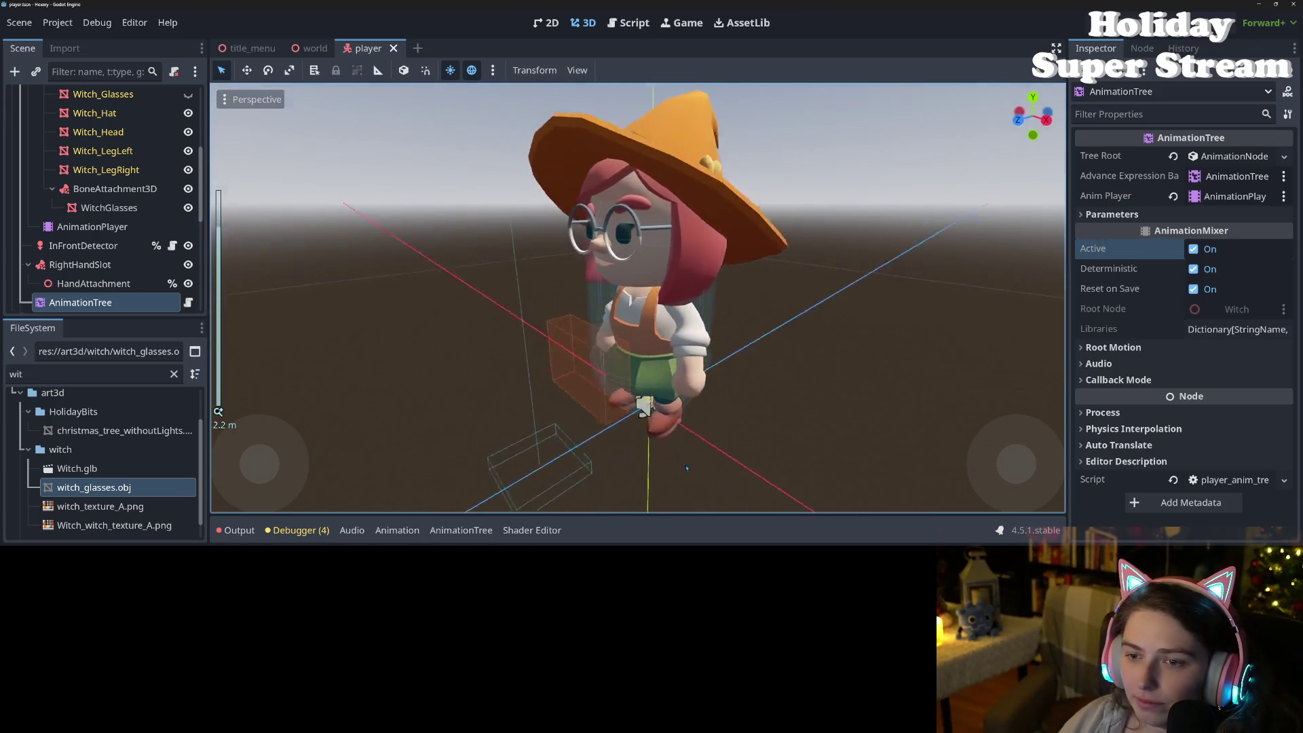
pyautogui.scroll(-3, 687, 468)
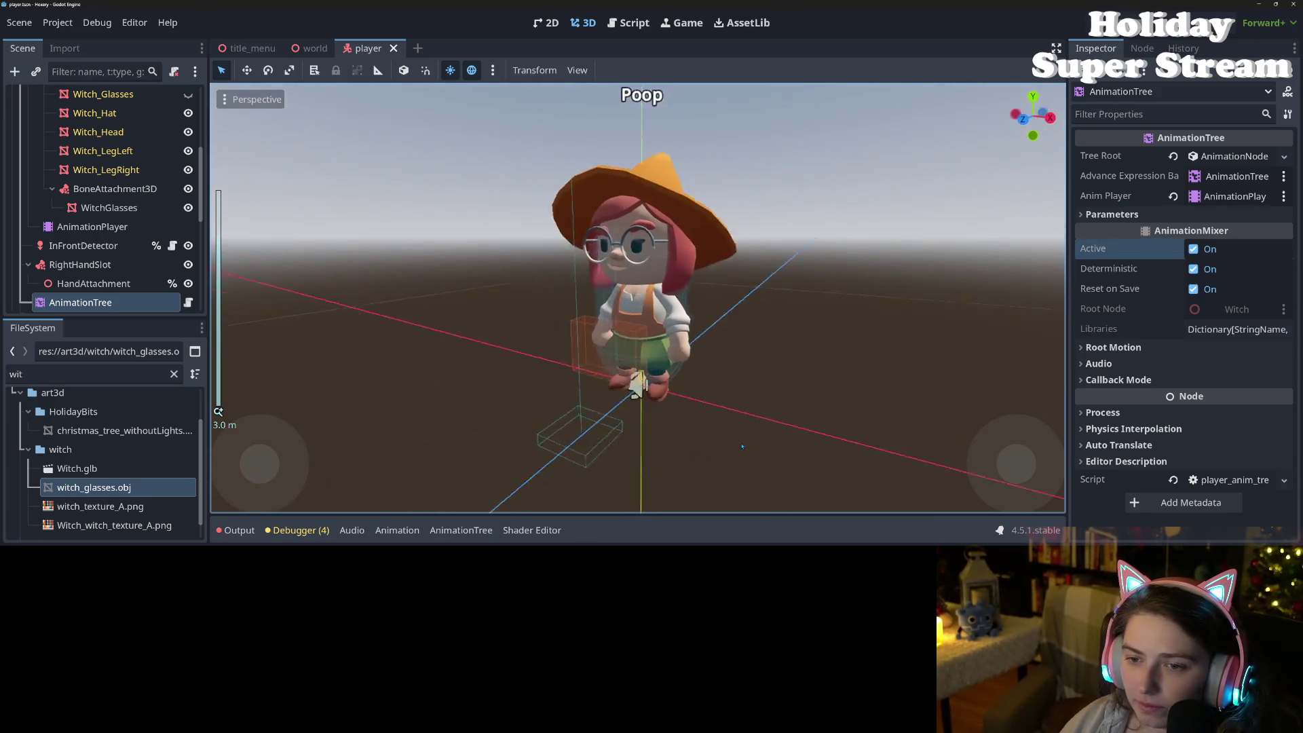
pyautogui.scroll(5, 743, 446)
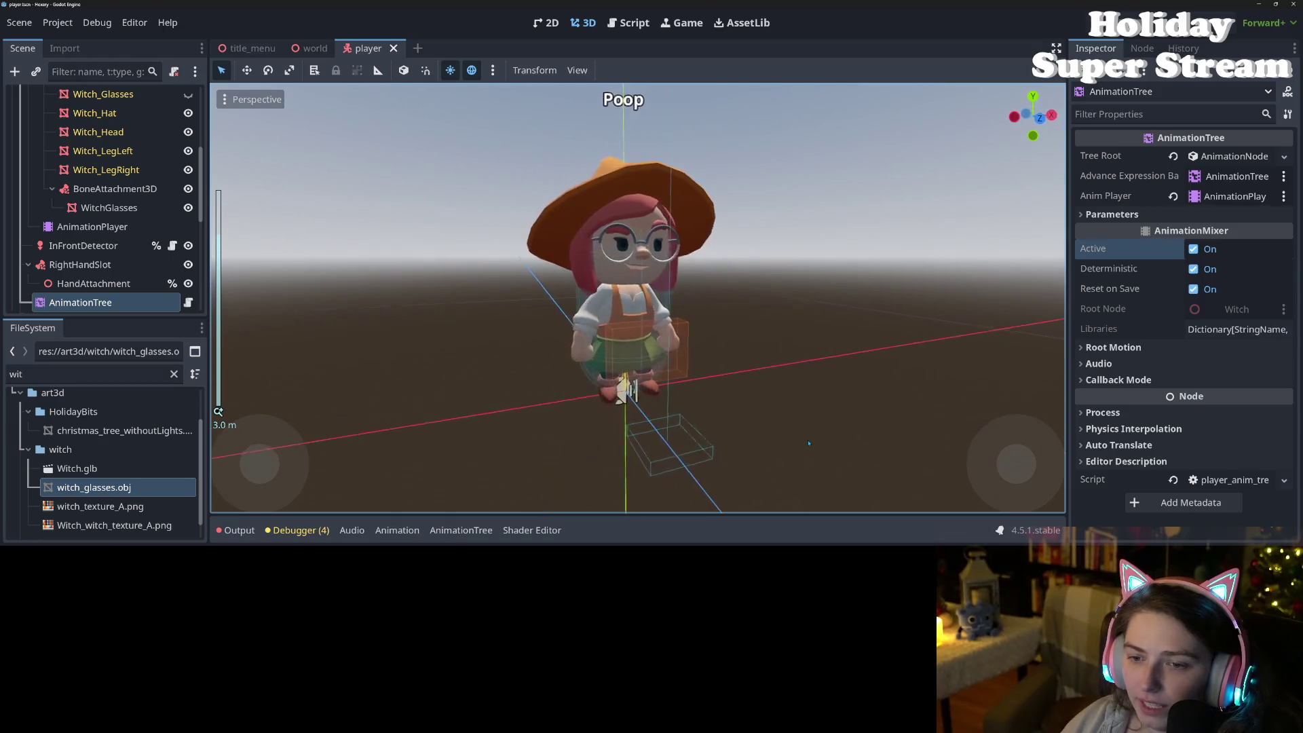
pyautogui.scroll(-1, 797, 428)
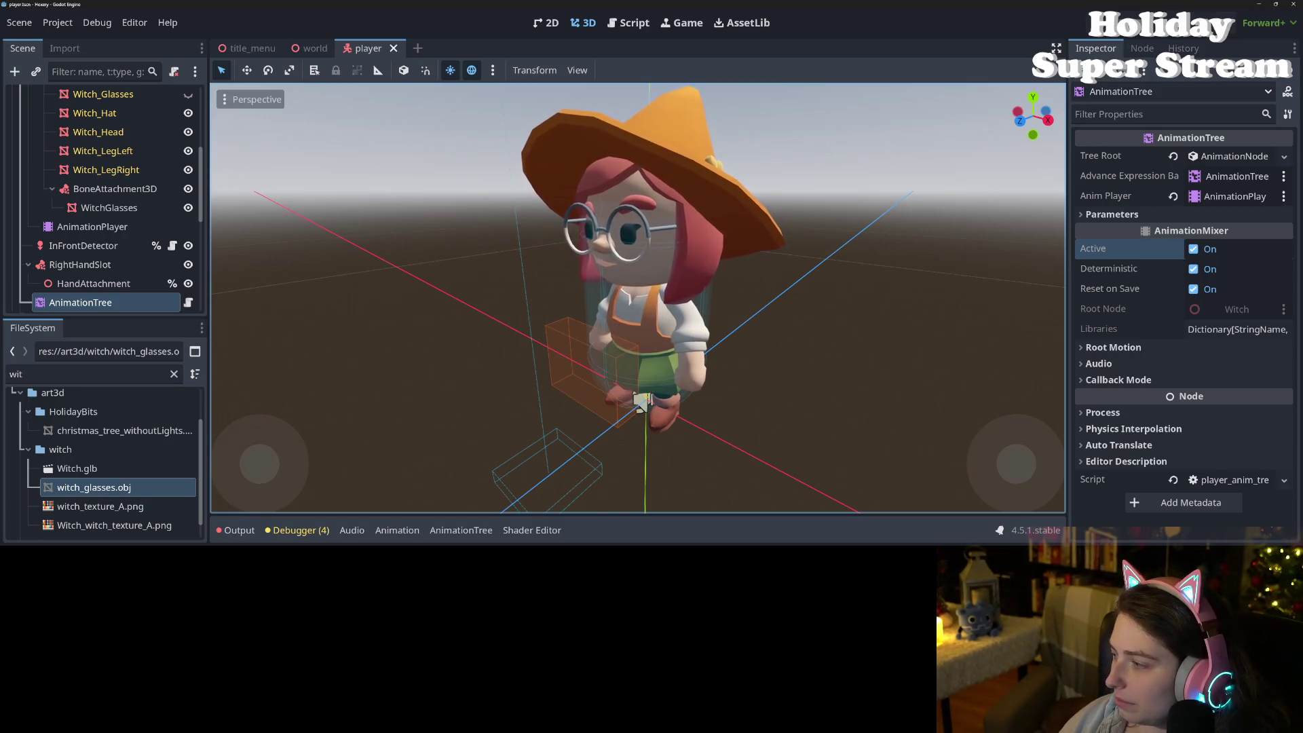
pyautogui.hotkey('ctrl', 's')
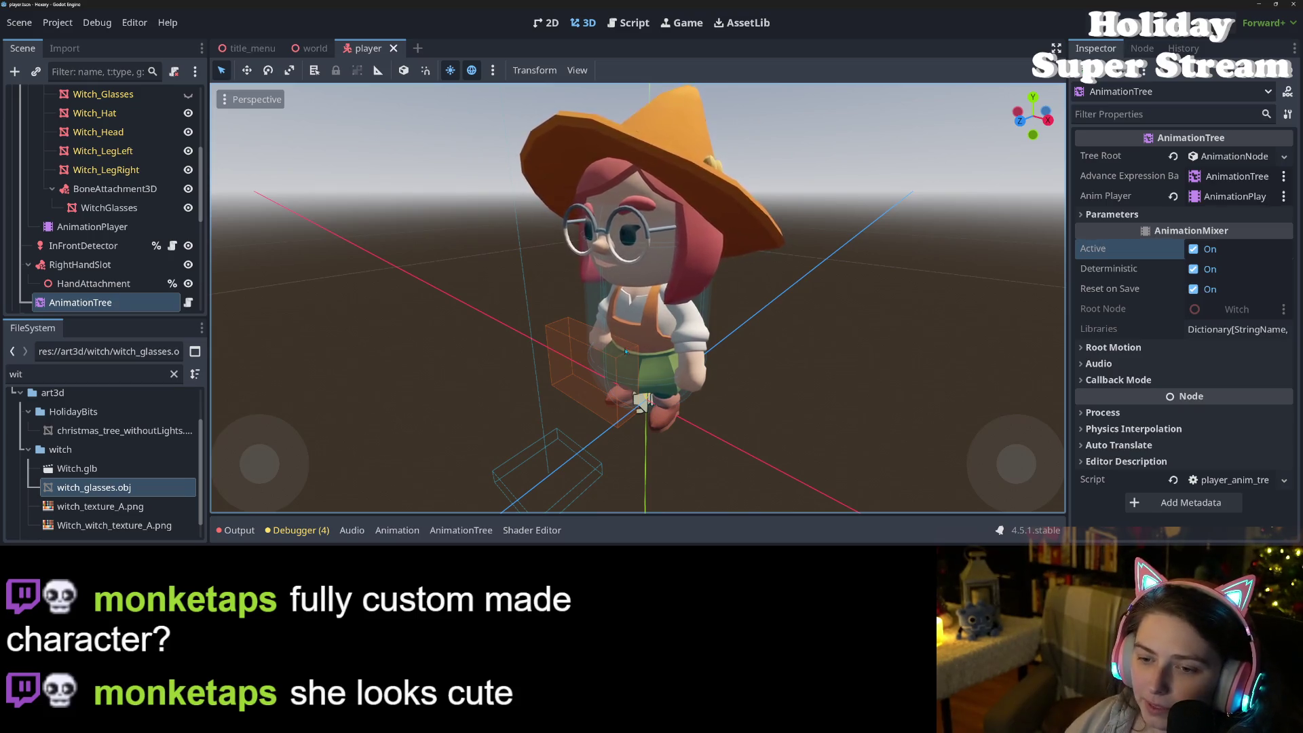
pyautogui.scroll(3, 678, 353)
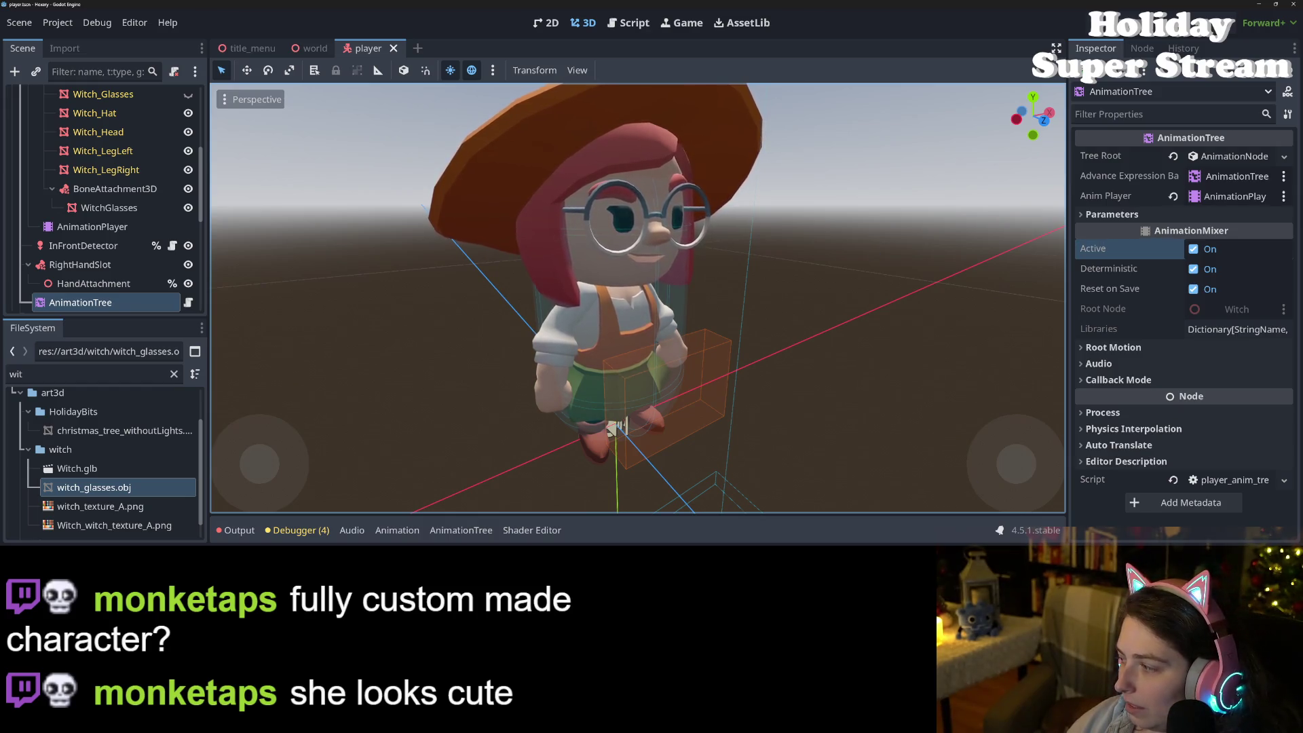
pyautogui.hotkey('alt', 'Tab')
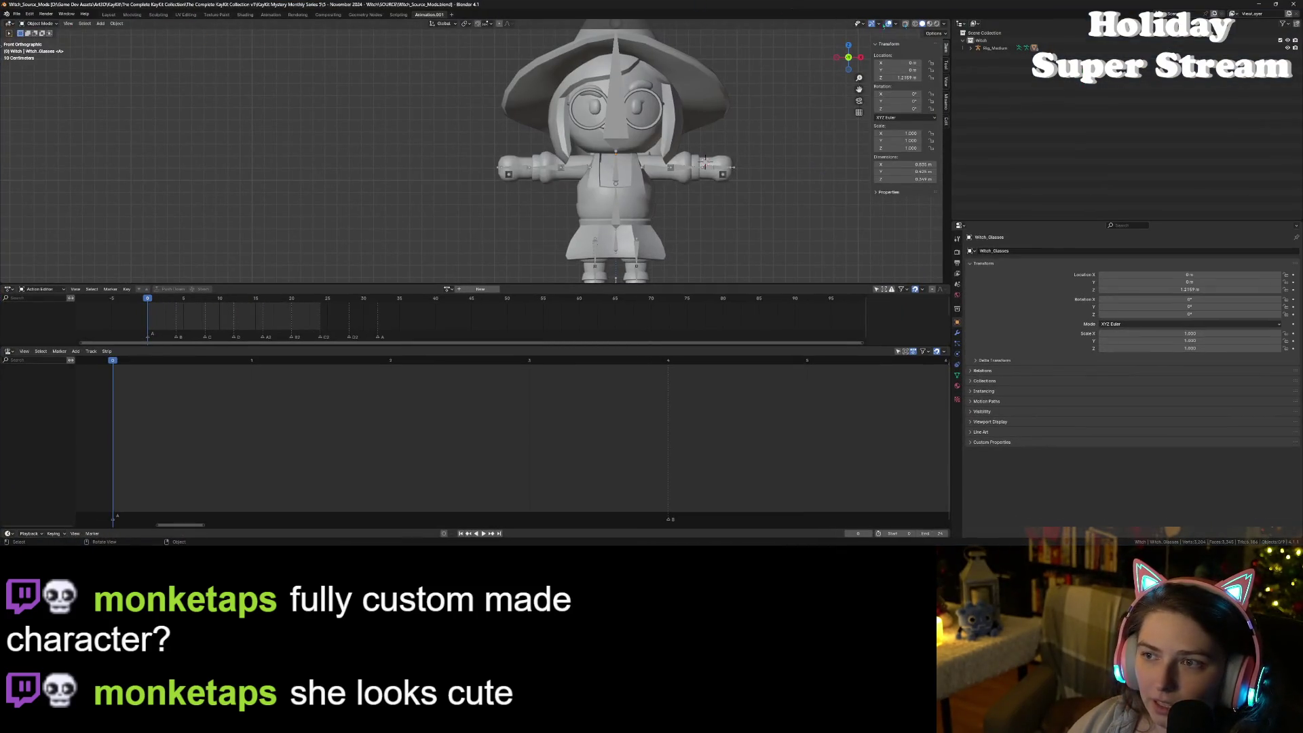
# Step: View the witch rig and her glasses in Material Preview in Blender's Layout workspace, then close Blender
pyautogui.click(108, 14)
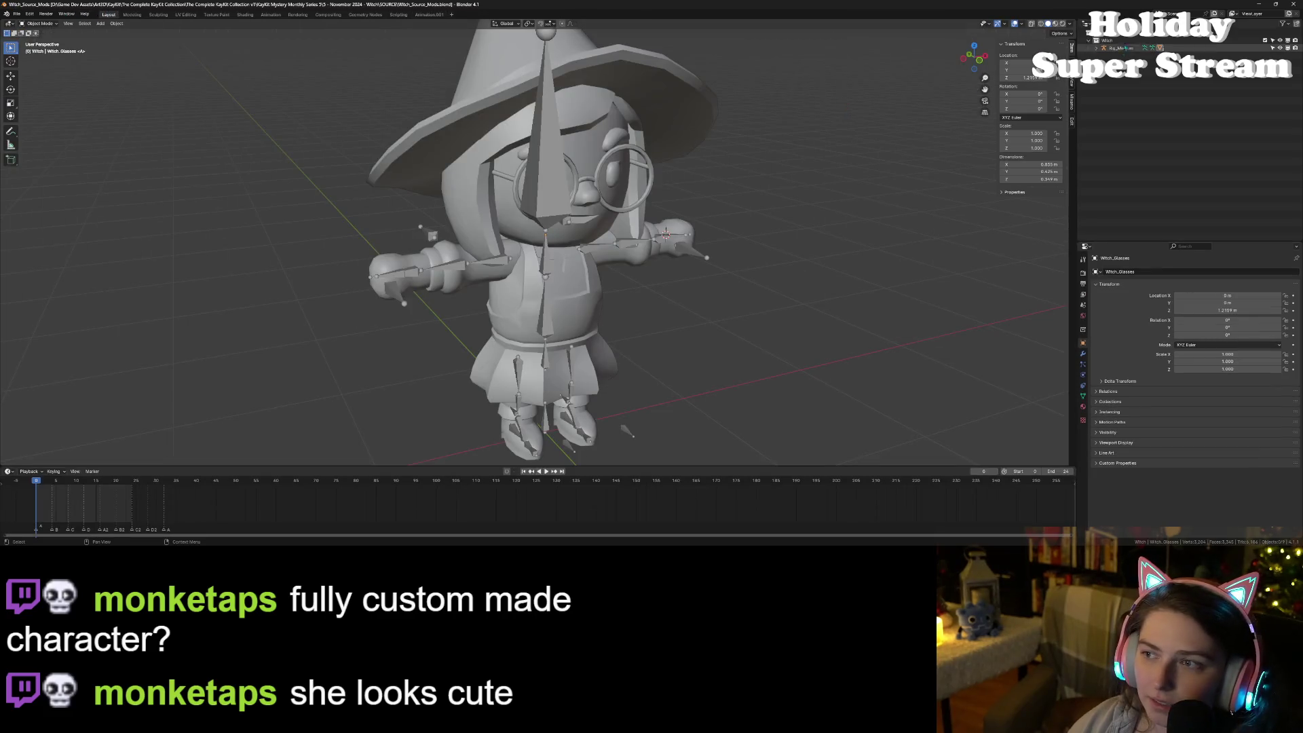
pyautogui.click(1055, 23)
pyautogui.moveTo(692, 224)
pyautogui.mouseDown()
pyautogui.moveTo(767, 226)
pyautogui.moveTo(749, 237)
pyautogui.moveTo(858, 231)
pyautogui.mouseUp()
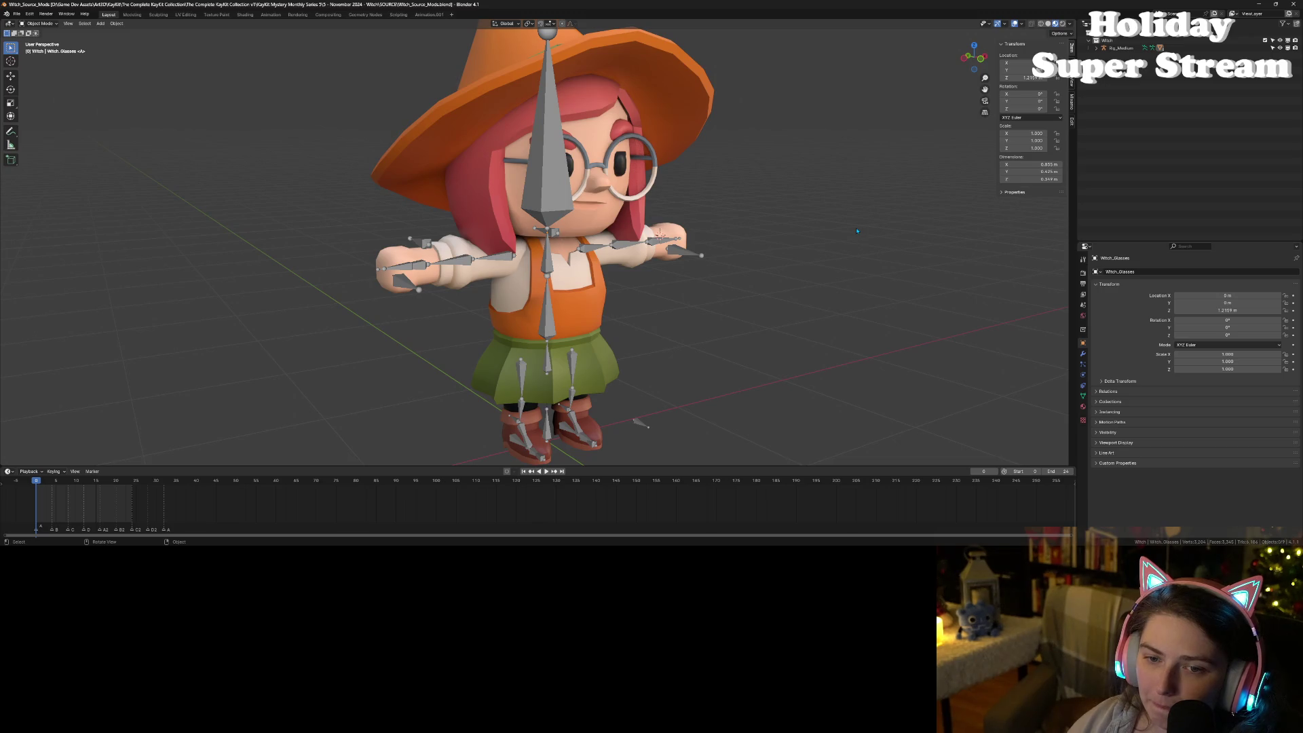
pyautogui.click(1293, 5)
pyautogui.scroll(-5, 715, 397)
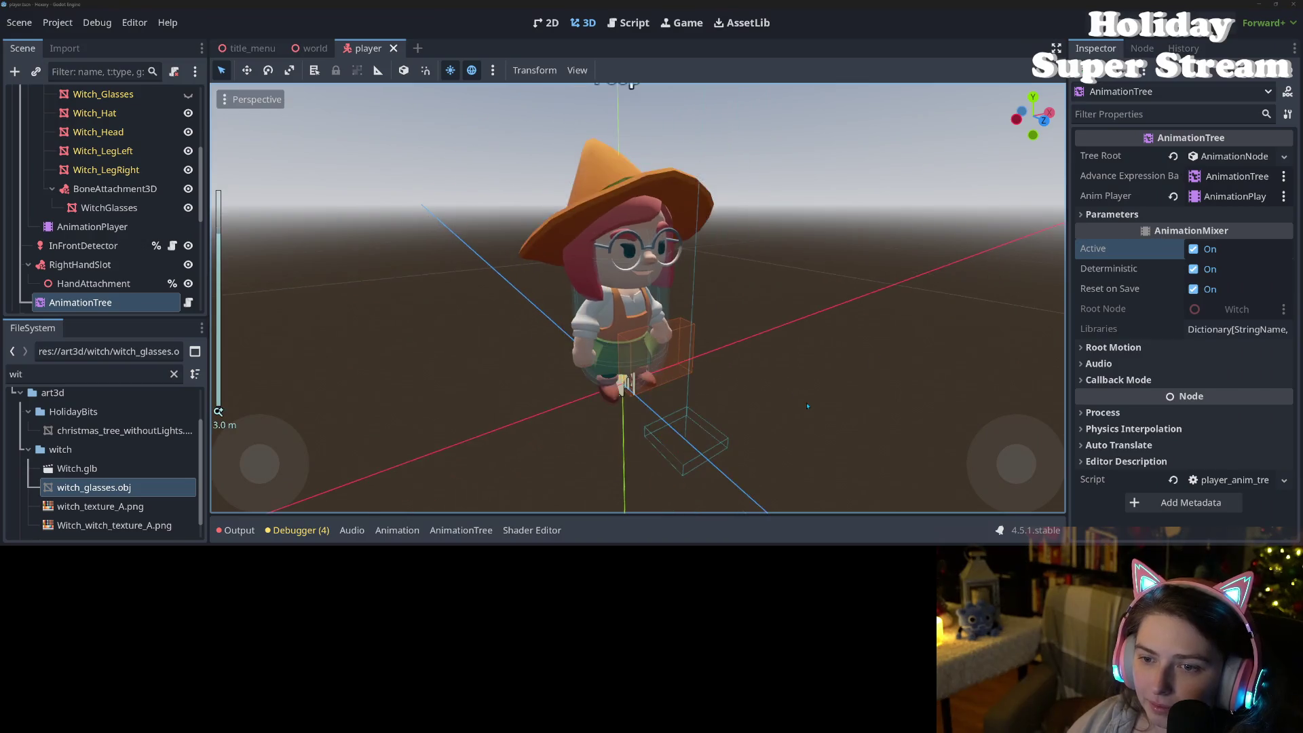
# Step: Orbit and zoom around the witch's head to check the glasses from above, the side and the front
pyautogui.scroll(3, 715, 397)
pyautogui.scroll(-3, 716, 396)
pyautogui.moveTo(716, 397)
pyautogui.mouseDown()
pyautogui.moveTo(685, 399)
pyautogui.moveTo(742, 381)
pyautogui.moveTo(644, 363)
pyautogui.mouseUp()
pyautogui.scroll(6, 685, 400)
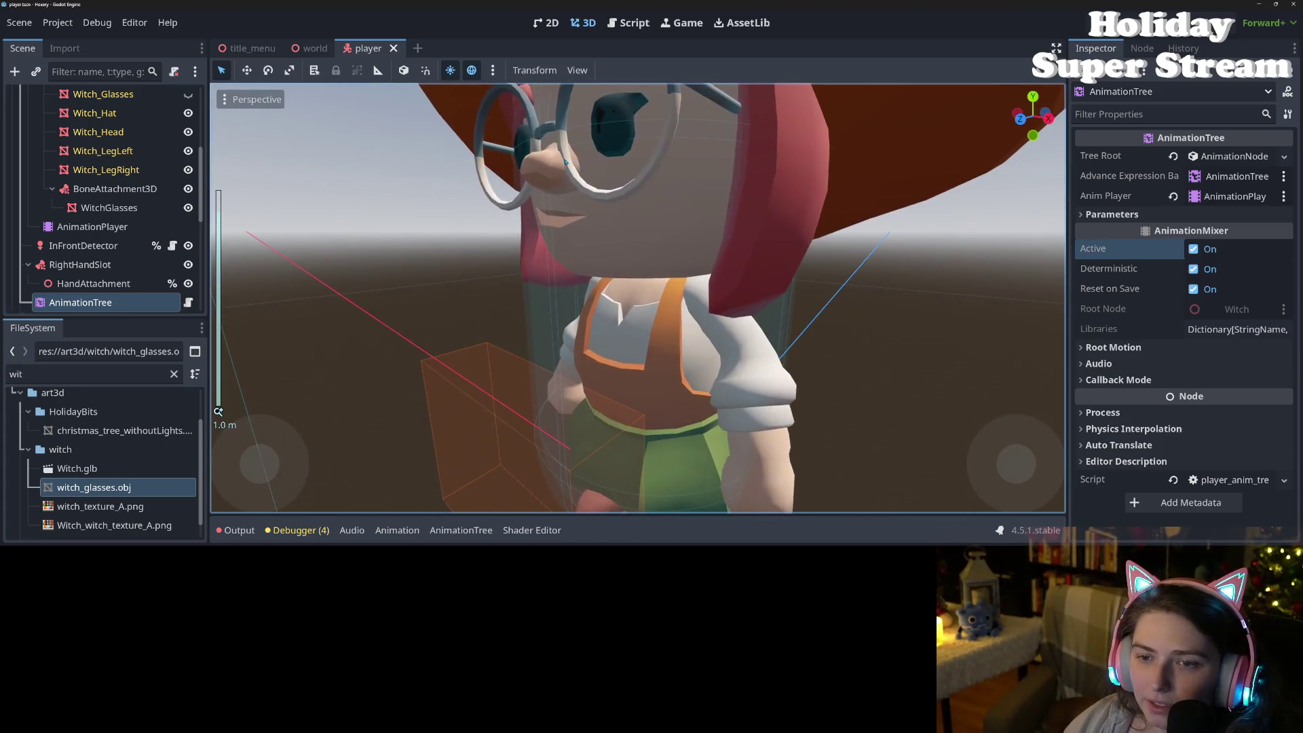
pyautogui.moveTo(598, 408)
pyautogui.mouseDown()
pyautogui.moveTo(745, 339)
pyautogui.moveTo(699, 129)
pyautogui.mouseUp()
pyautogui.scroll(3, 695, 110)
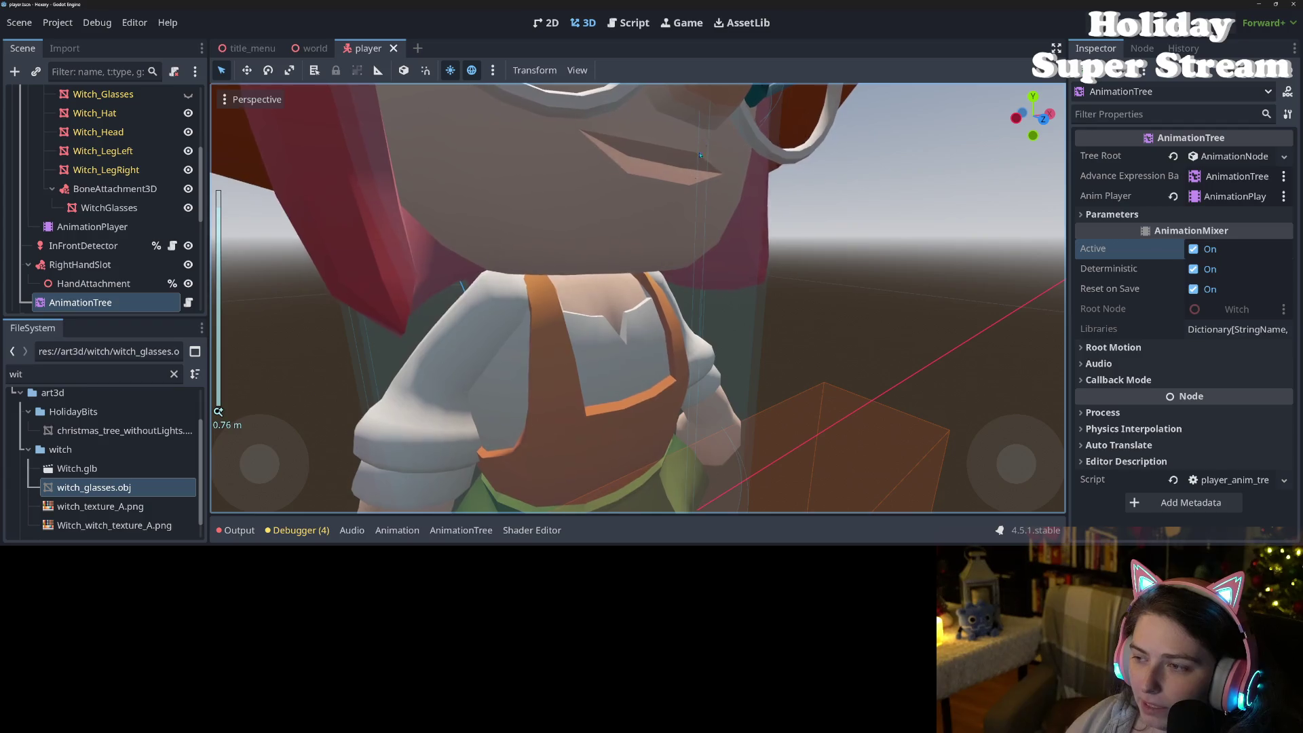
pyautogui.scroll(-3, 689, 332)
pyautogui.scroll(-3, 690, 331)
pyautogui.moveTo(689, 331)
pyautogui.mouseDown()
pyautogui.moveTo(656, 346)
pyautogui.moveTo(727, 328)
pyautogui.moveTo(715, 319)
pyautogui.moveTo(753, 354)
pyautogui.moveTo(649, 354)
pyautogui.moveTo(759, 382)
pyautogui.moveTo(789, 367)
pyautogui.moveTo(809, 378)
pyautogui.moveTo(769, 379)
pyautogui.moveTo(656, 326)
pyautogui.moveTo(565, 331)
pyautogui.moveTo(561, 285)
pyautogui.mouseUp()
pyautogui.scroll(-3, 656, 346)
pyautogui.scroll(3, 688, 351)
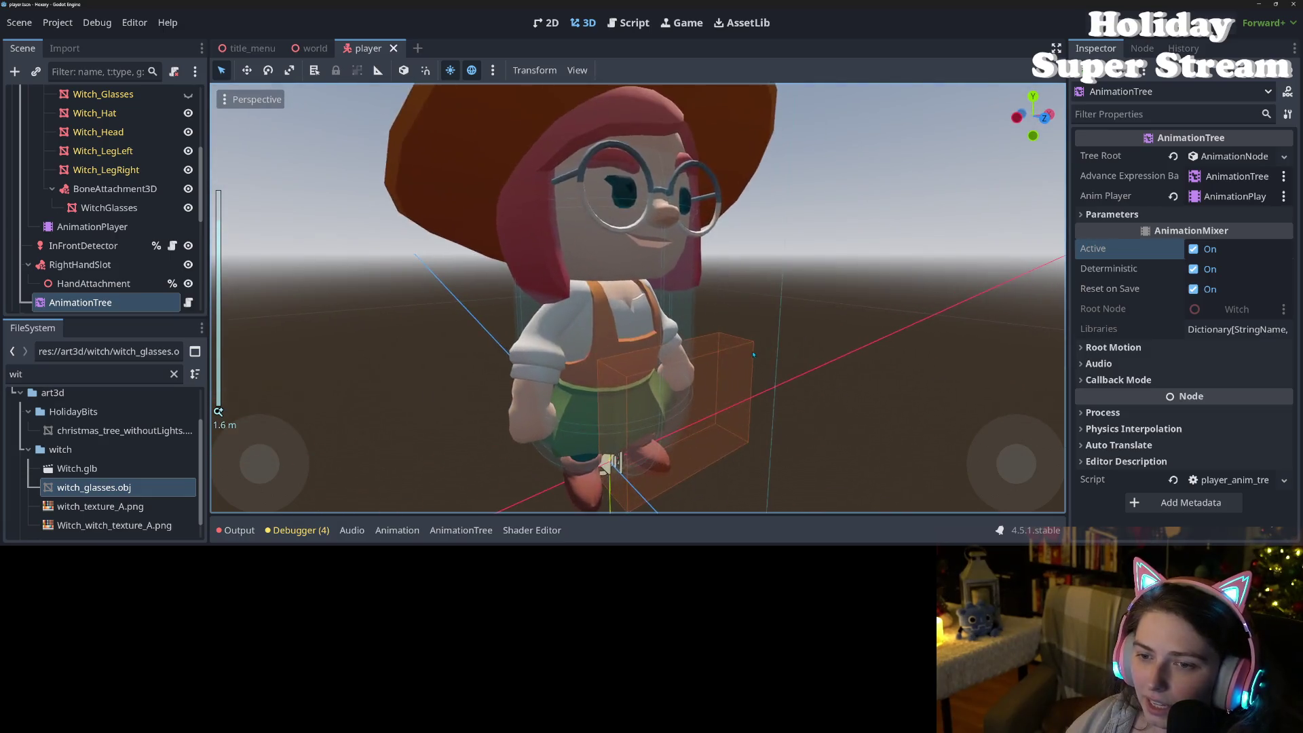
pyautogui.scroll(3, 753, 354)
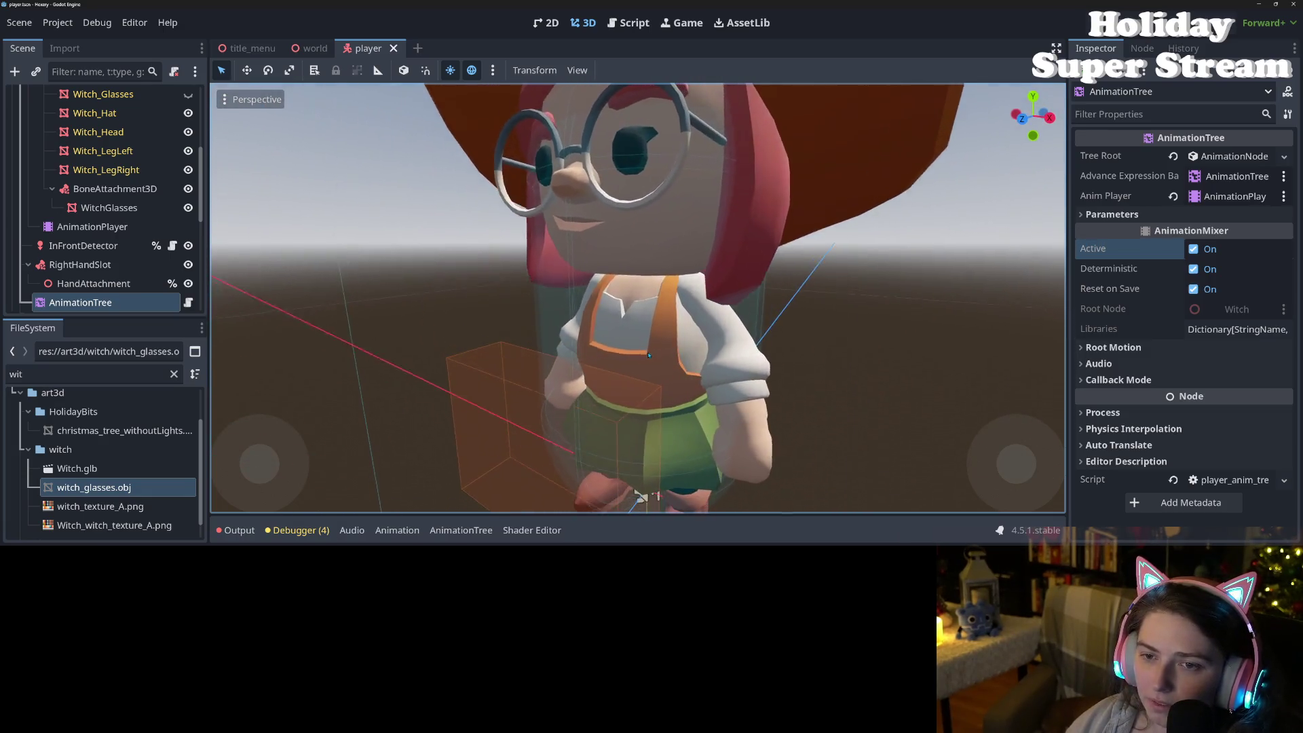
pyautogui.scroll(-4, 649, 355)
pyautogui.scroll(-2, 759, 382)
# Step: Save the player scene, then recheck the glasses from the front view and three-quarter and side angles
pyautogui.hotkey('ctrl', 's')
pyautogui.scroll(5, 688, 325)
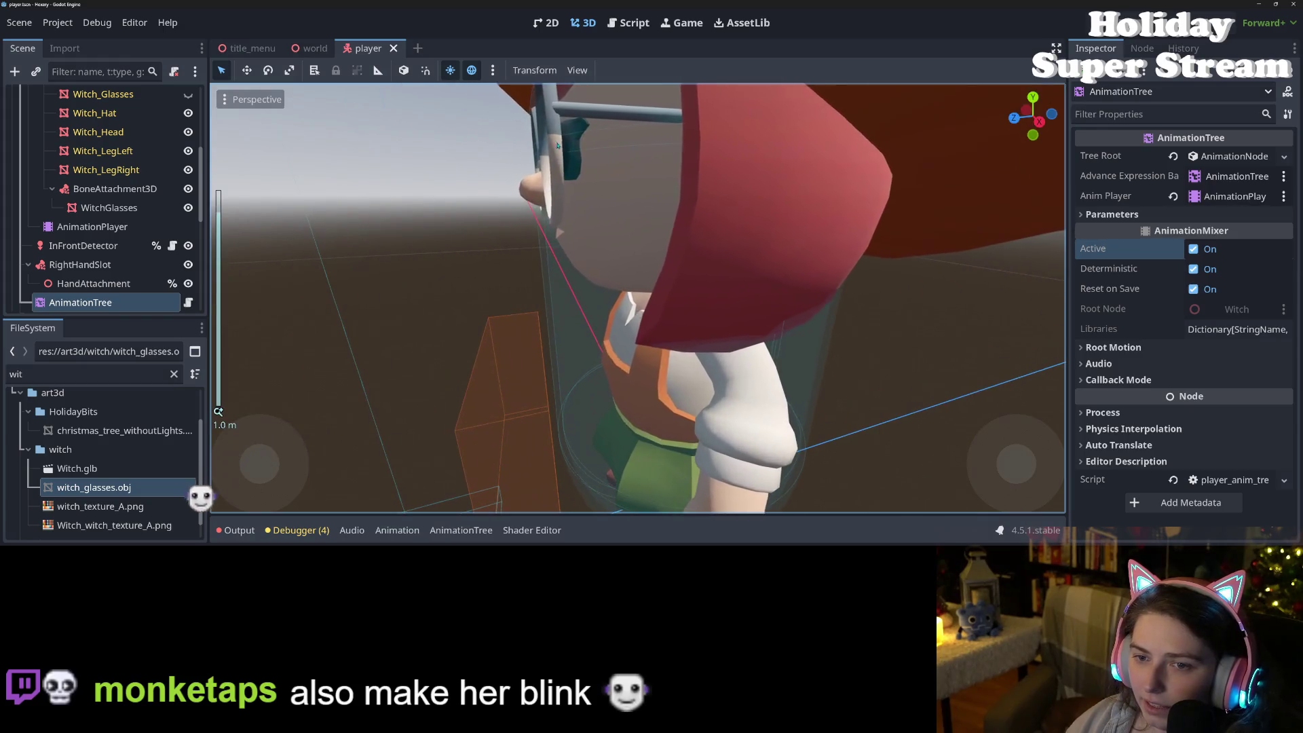
pyautogui.scroll(-3, 556, 237)
pyautogui.press('KP_1')
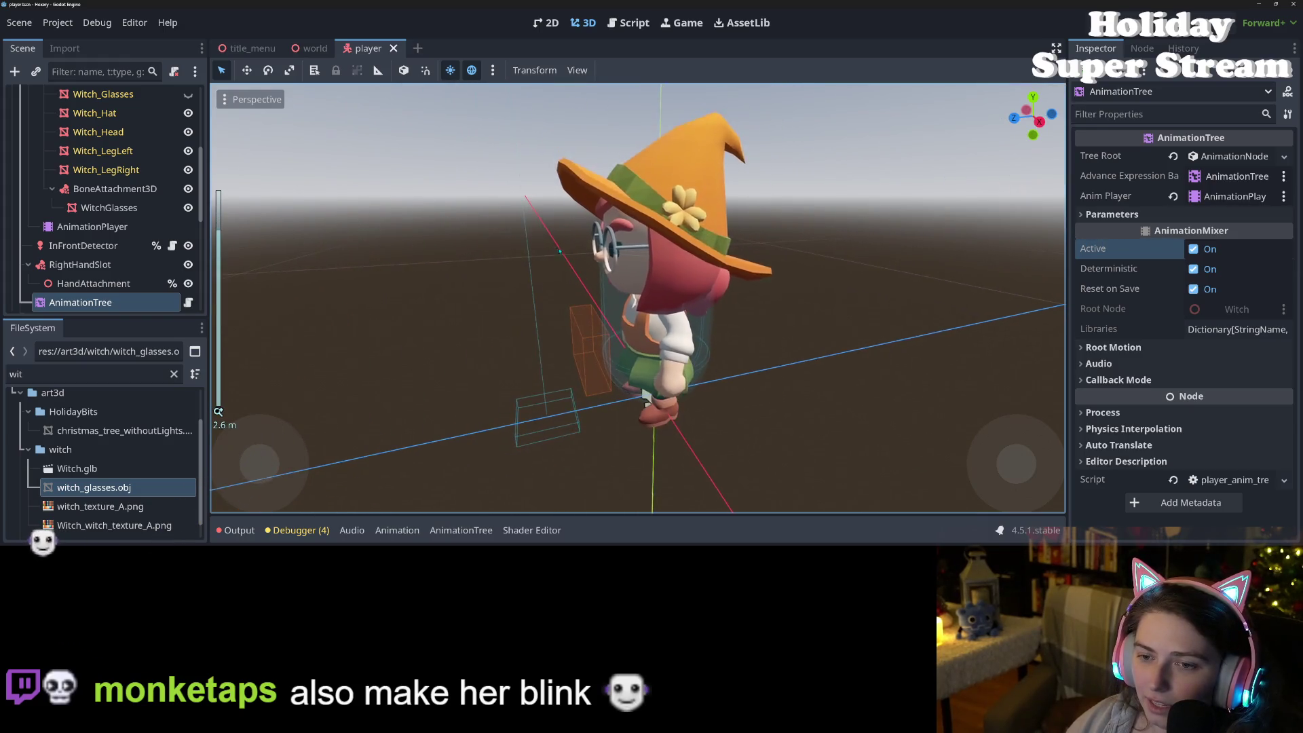
pyautogui.scroll(-8, 672, 238)
pyautogui.scroll(3, 673, 239)
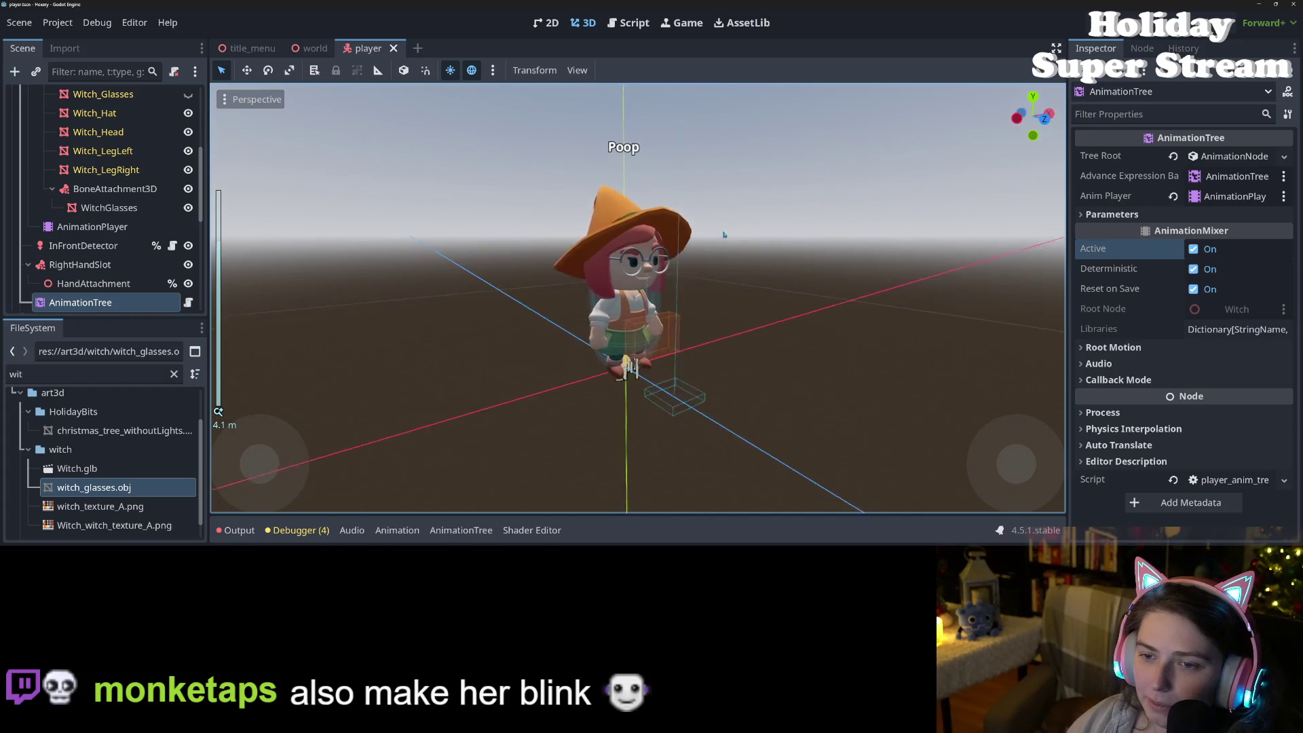
pyautogui.moveTo(673, 239); pyautogui.dragTo(720, 264)
pyautogui.moveTo(834, 288); pyautogui.dragTo(861, 268)
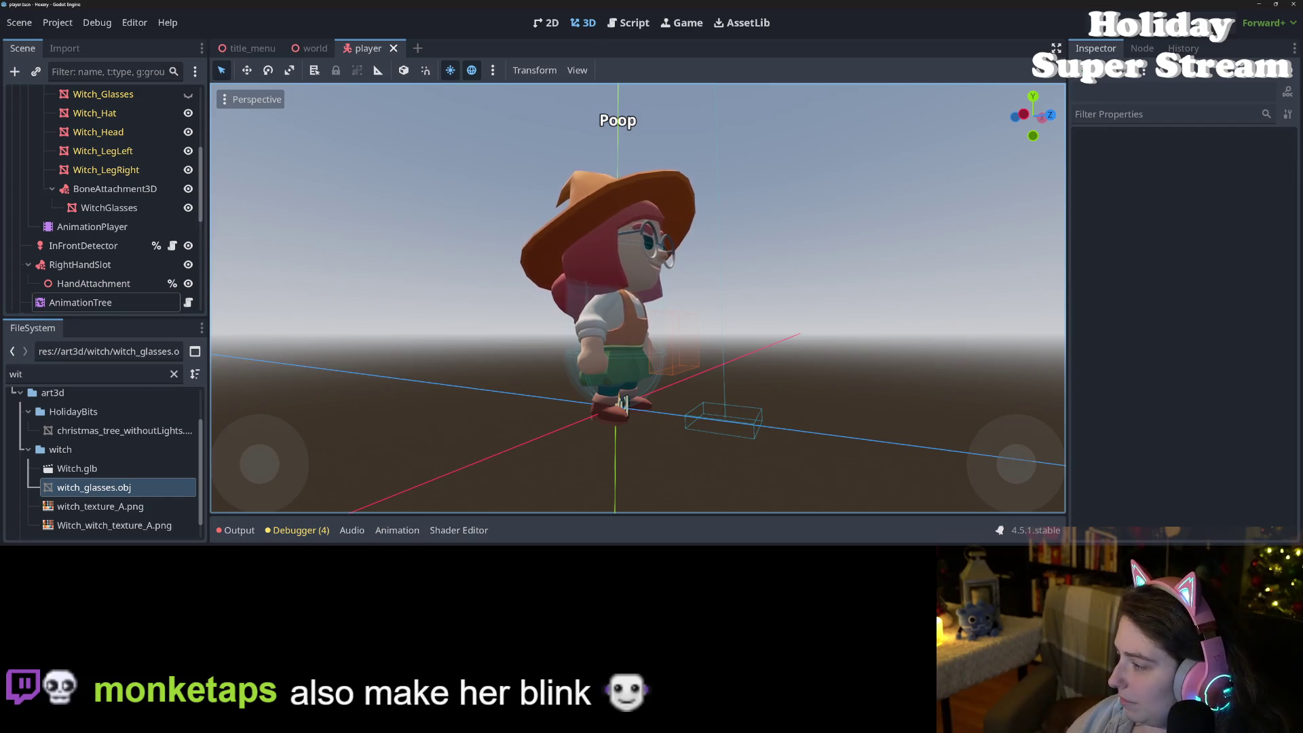
pyautogui.hotkey('alt', 'Tab')
# Step: Commit the glasses files and player.tscn as "fixes character's glasses", leaving out tree_curve_material.tres
pyautogui.click(716, 171)
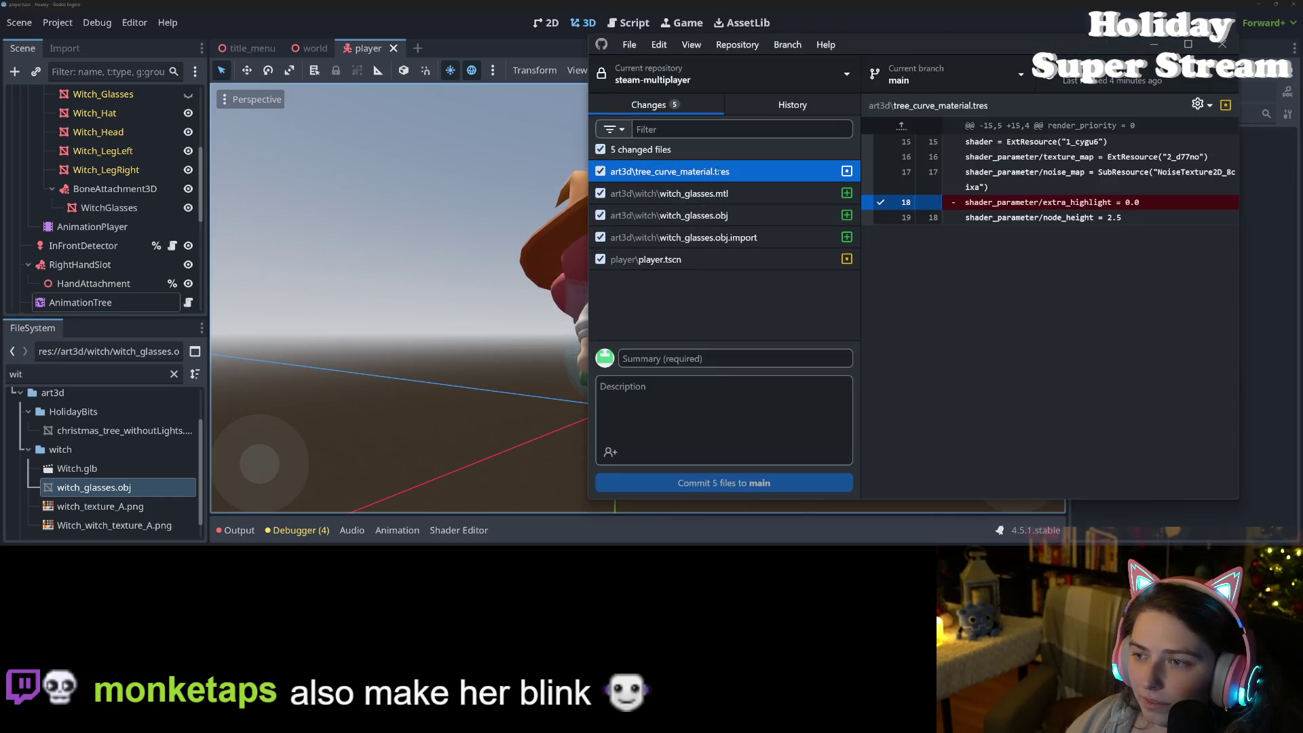
pyautogui.click(601, 171)
pyautogui.click(672, 215)
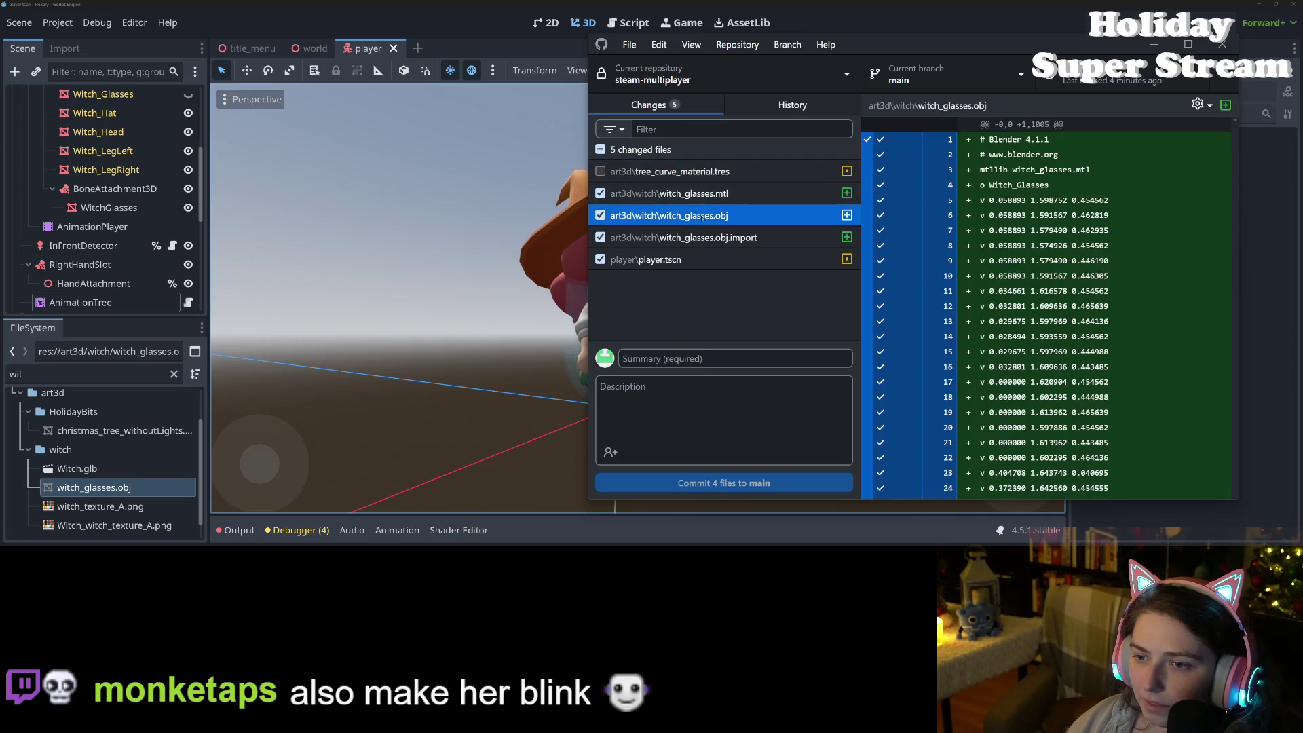
pyautogui.click(711, 237)
pyautogui.click(706, 259)
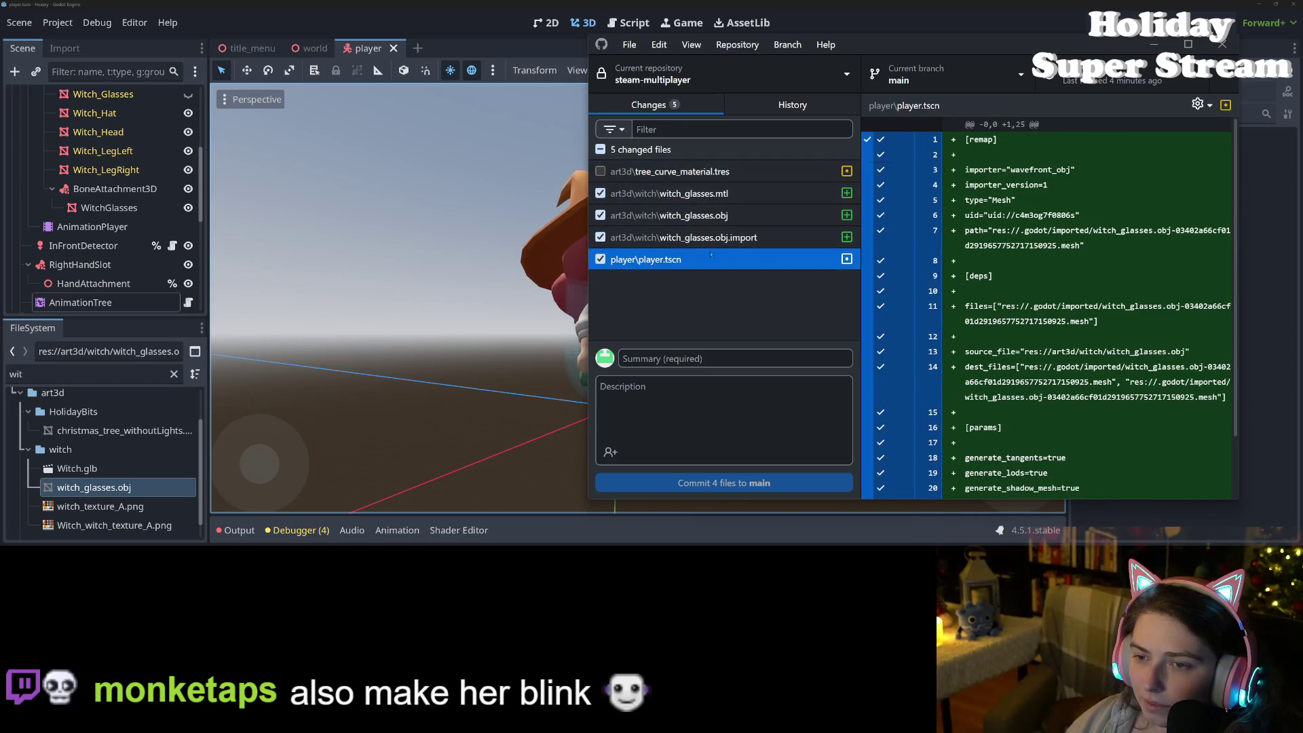
pyautogui.click(725, 363)
pyautogui.write('fixes characters')
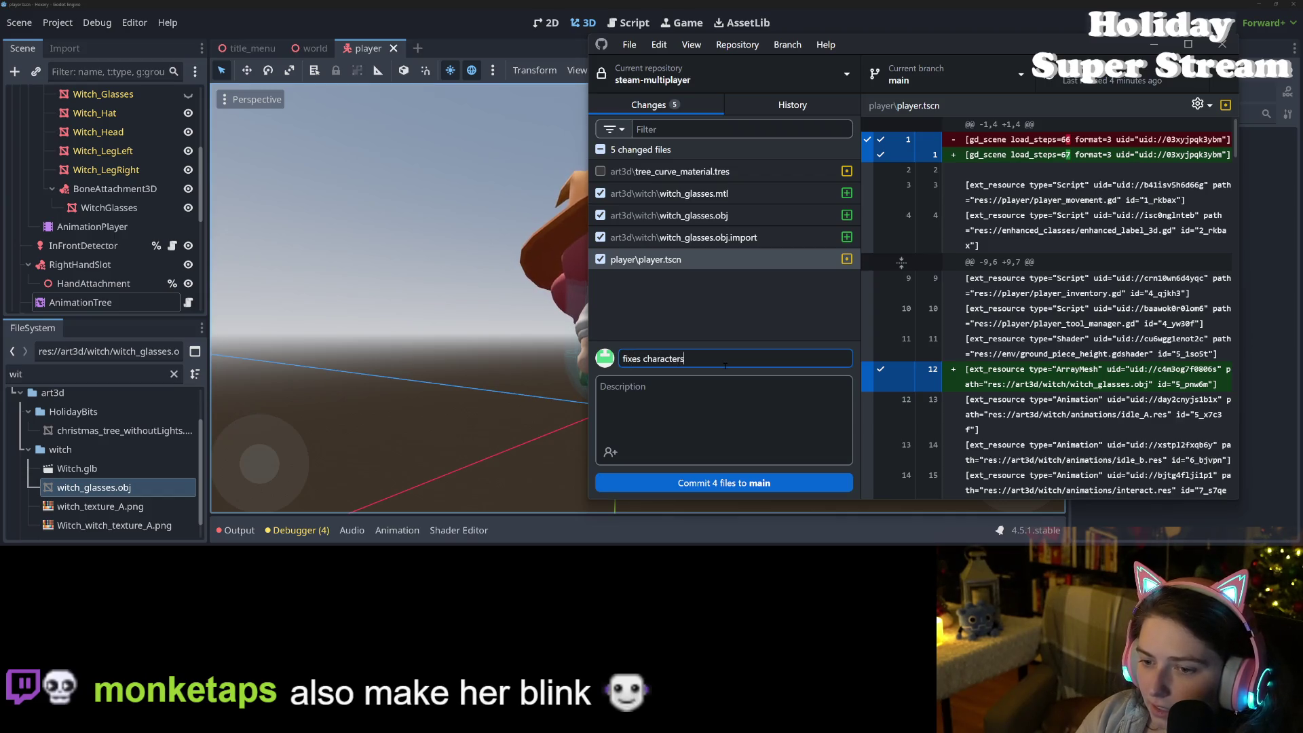
pyautogui.press('BackSpace')
pyautogui.write("'s glasses")
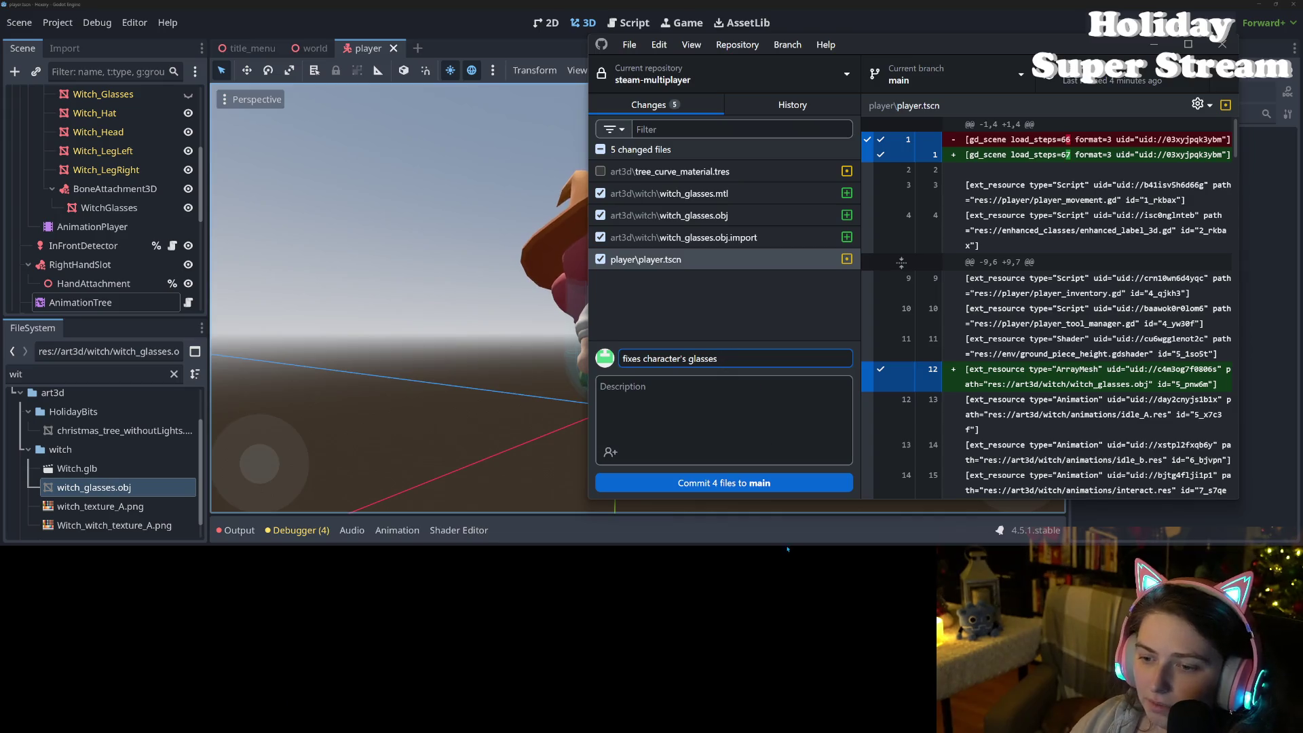
pyautogui.click(746, 482)
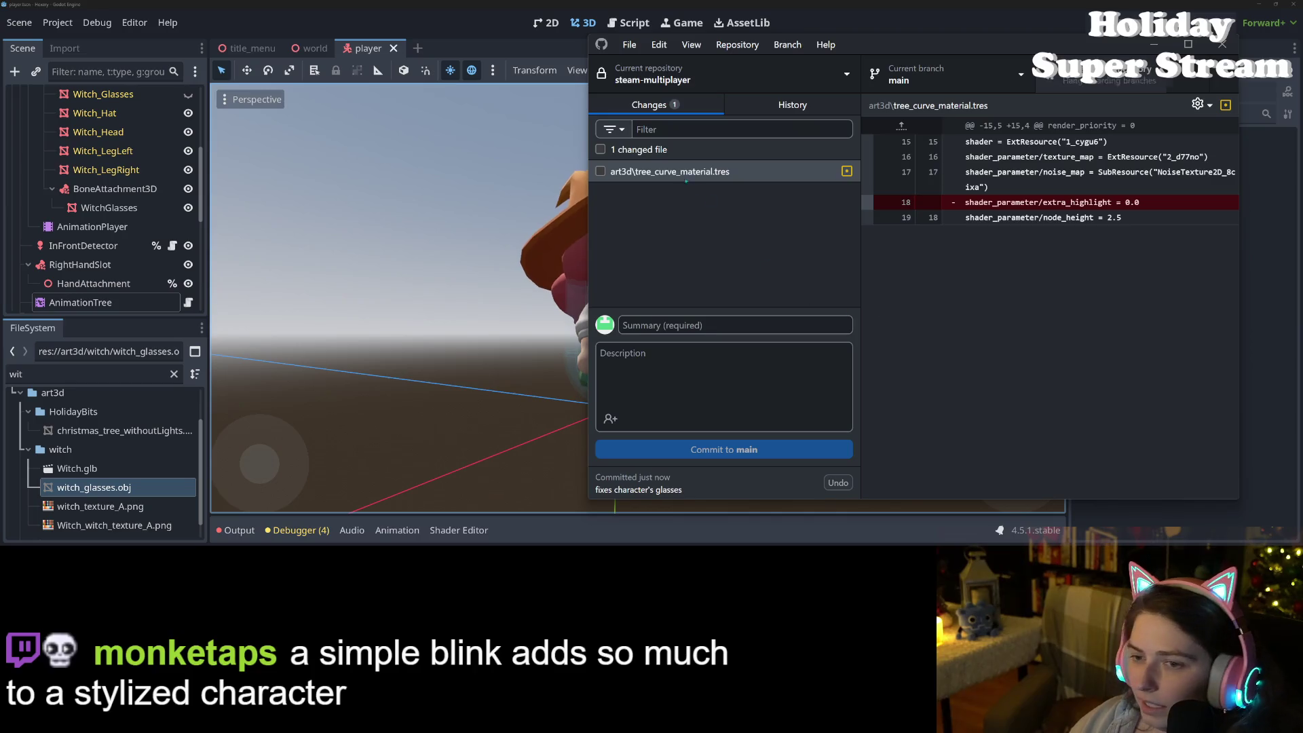
# Step: Commit the remaining tree_curve_material.tres change to main on its own
pyautogui.click(599, 171)
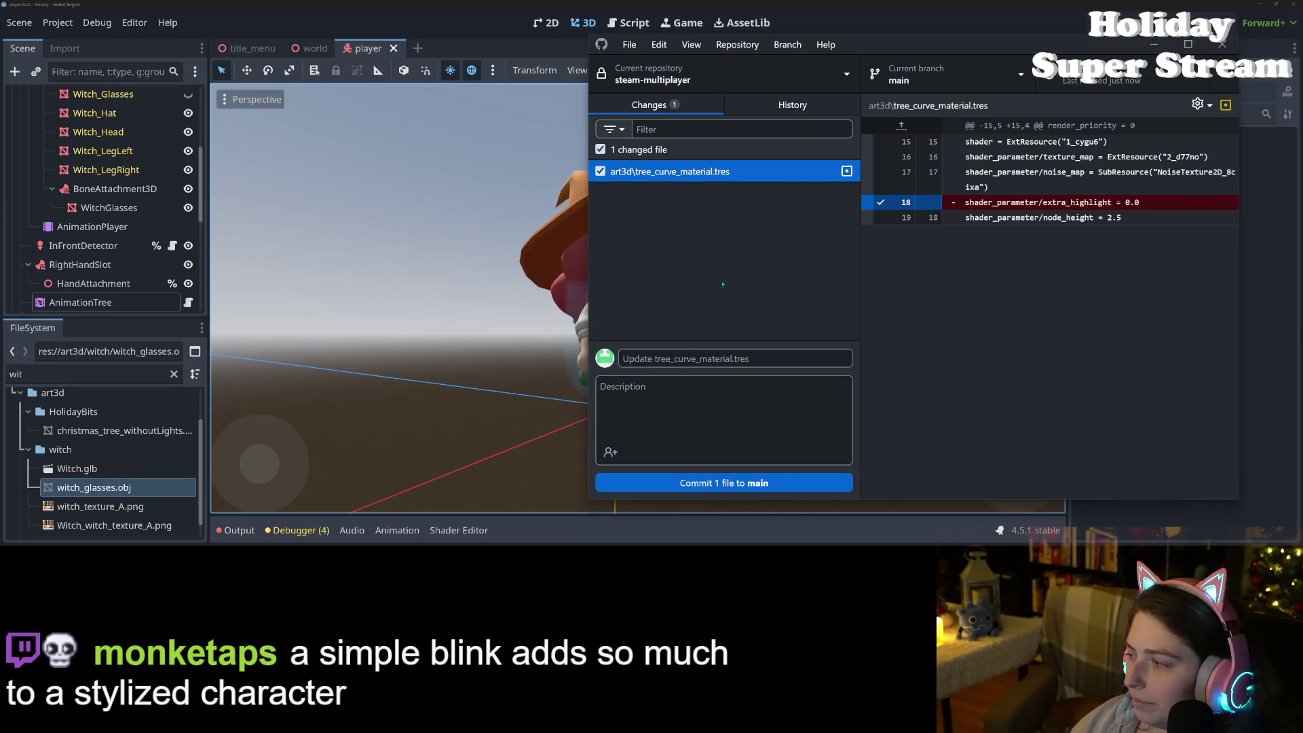
pyautogui.click(760, 378)
pyautogui.hotkey('ctrl', 'Return')
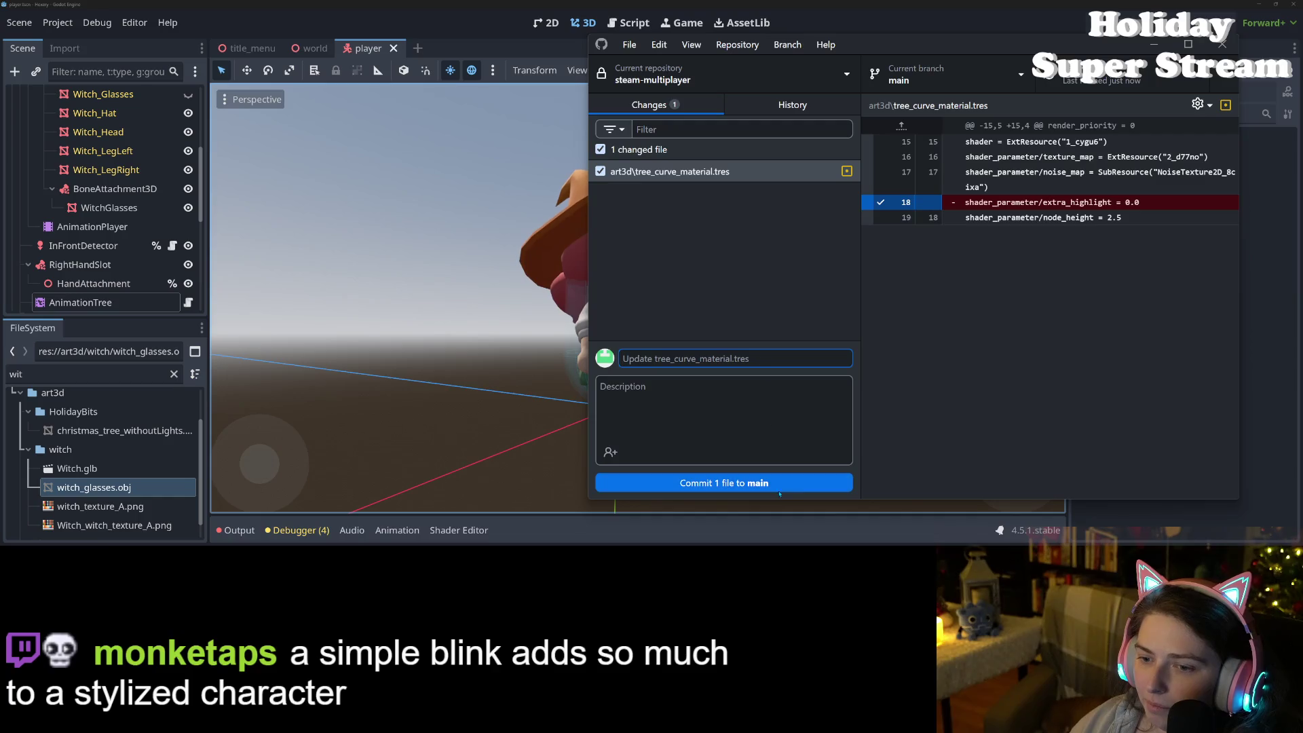
pyautogui.click(1153, 44)
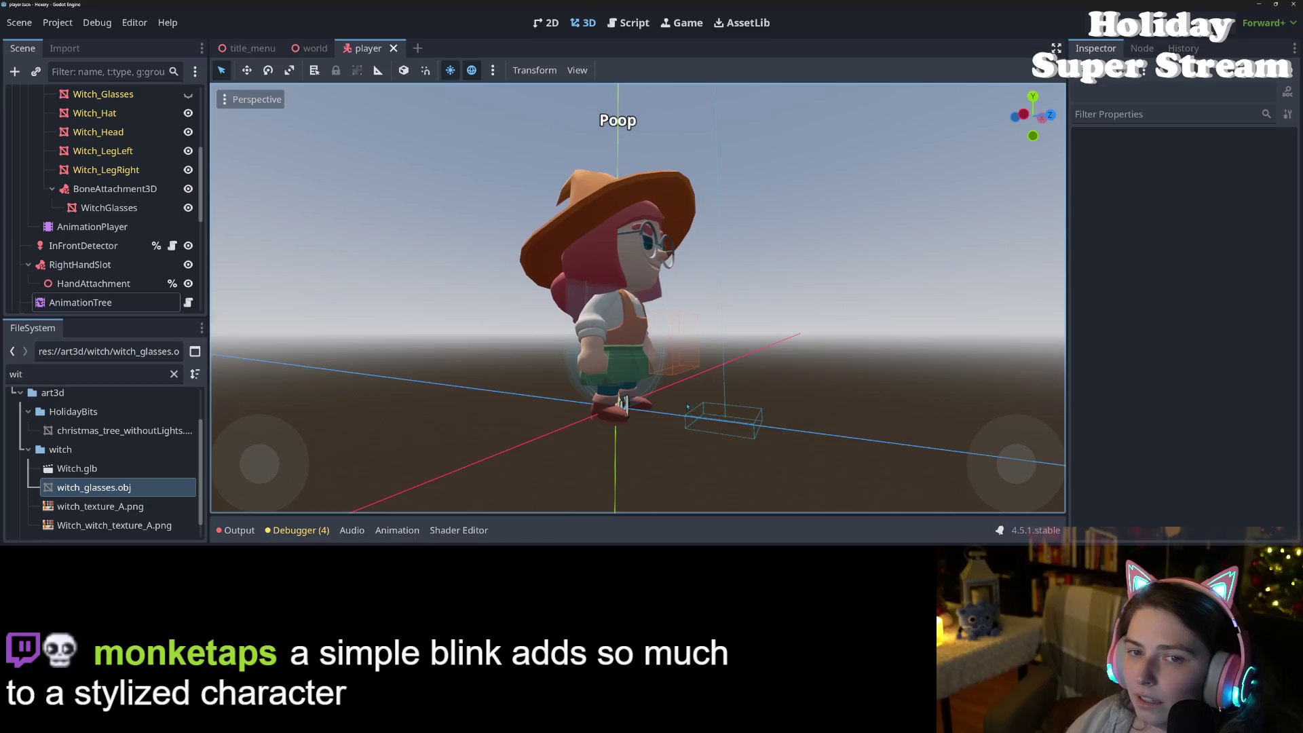
pyautogui.scroll(1, 688, 409)
pyautogui.moveTo(688, 408)
pyautogui.mouseDown()
pyautogui.moveTo(557, 410)
pyautogui.moveTo(798, 420)
pyautogui.moveTo(630, 272)
pyautogui.mouseUp()
pyautogui.scroll(-1, 746, 417)
pyautogui.scroll(4, 631, 272)
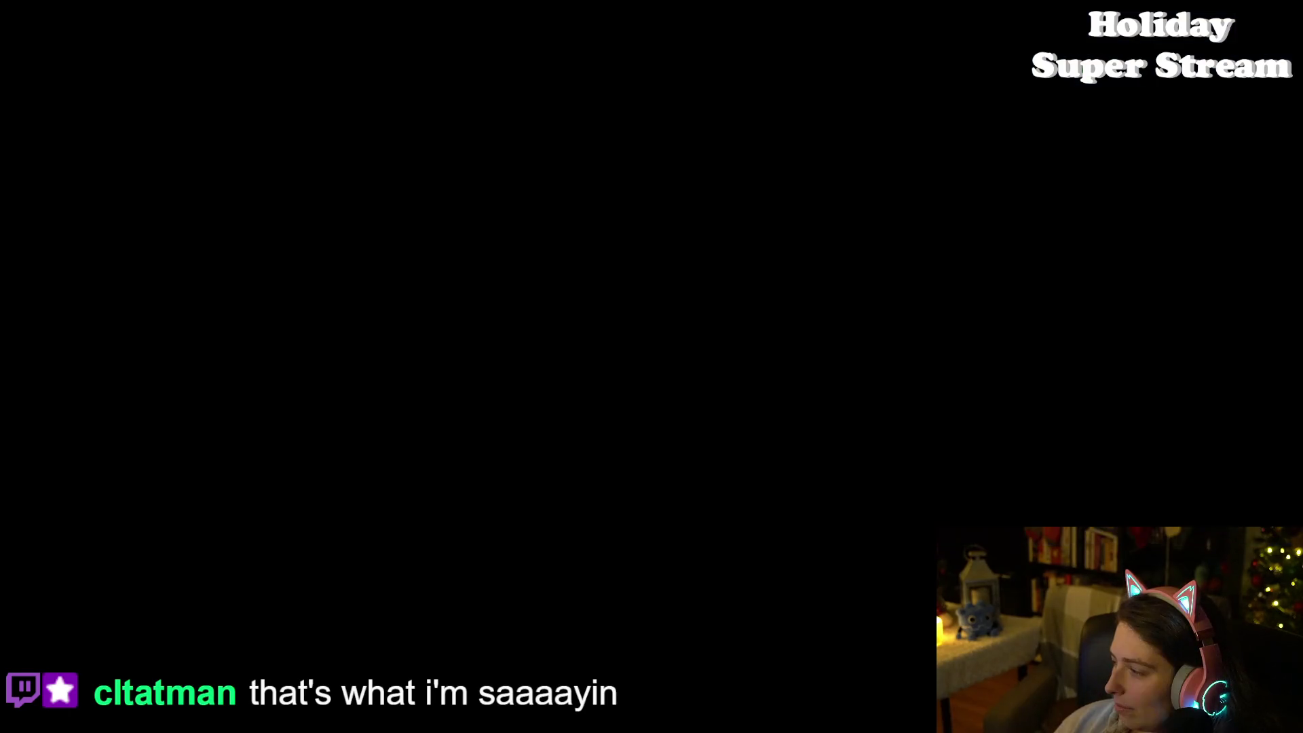
# Step: On the Hexery Trello board, drag the eye glasses bug card from To Do Now to the top of Done
pyautogui.hotkey('alt', 'Tab')
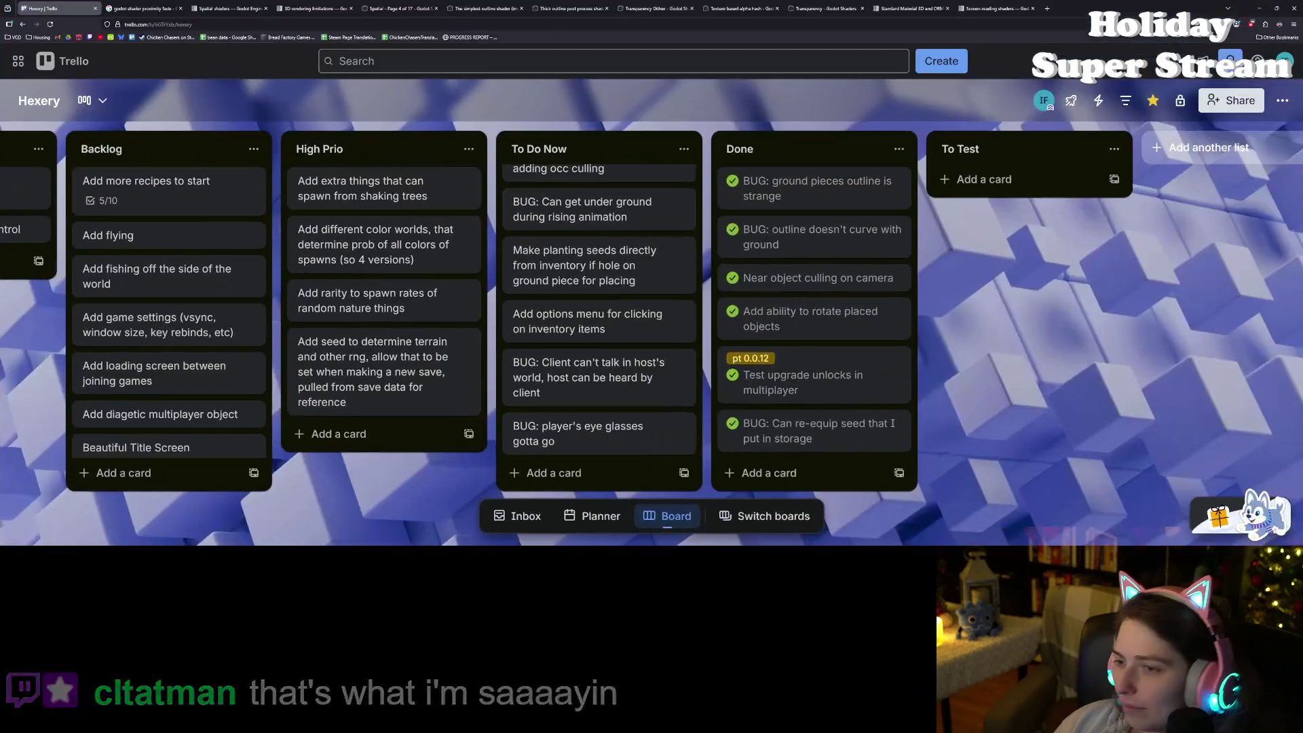
pyautogui.scroll(5, 652, 326)
pyautogui.scroll(-5, 659, 389)
pyautogui.scroll(-2, 658, 388)
pyautogui.moveTo(597, 434); pyautogui.dragTo(808, 190)
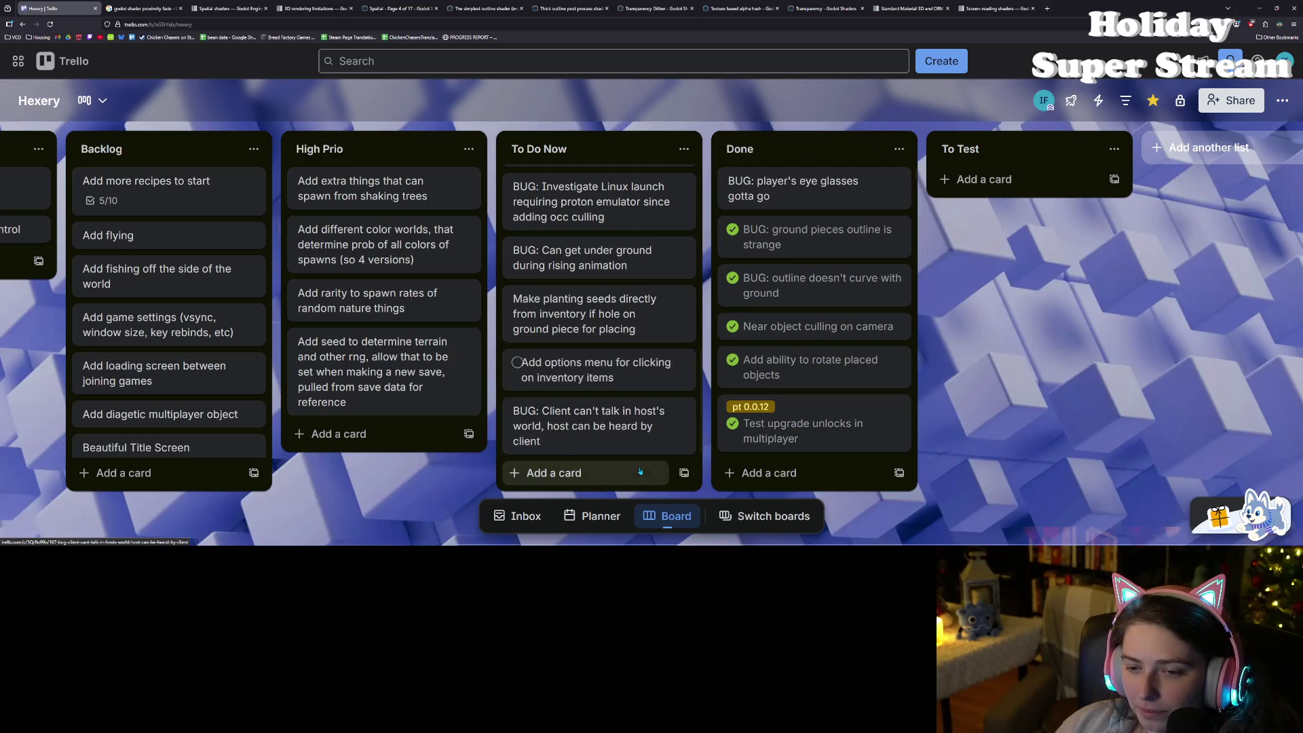
pyautogui.scroll(-5, 616, 436)
pyautogui.scroll(2, 616, 436)
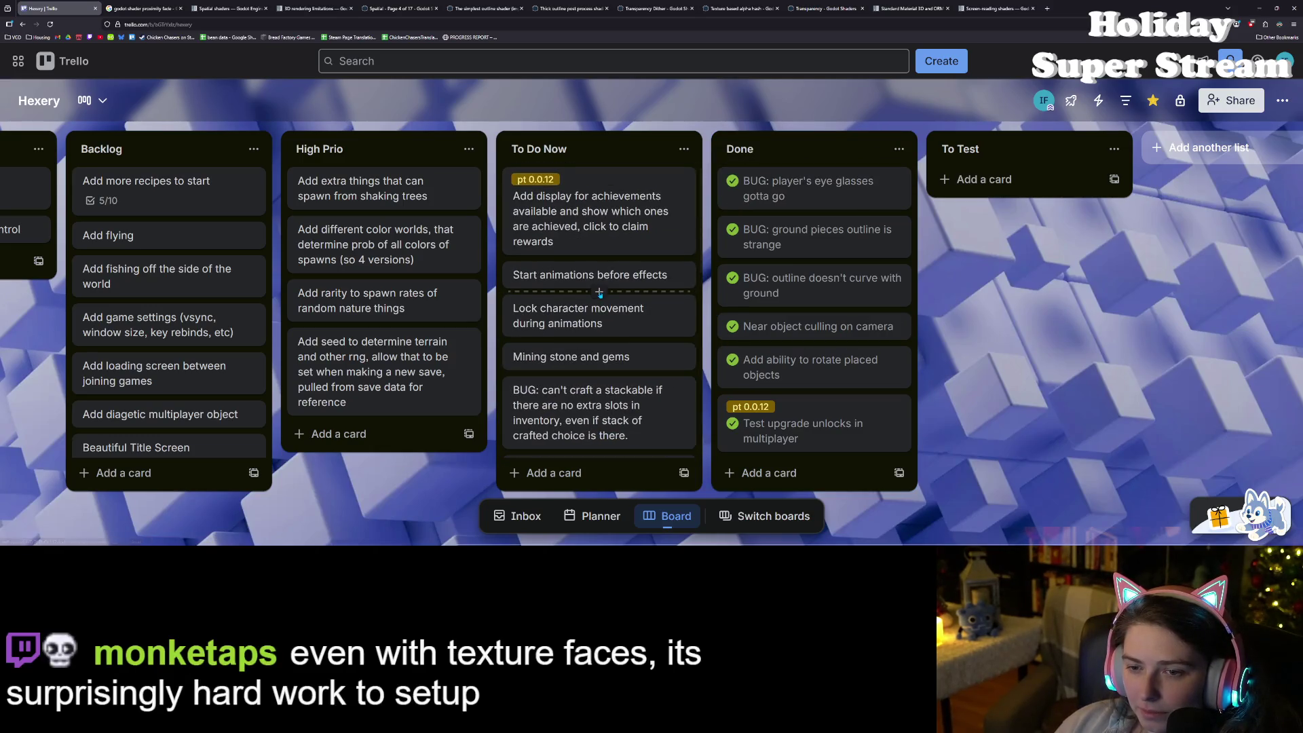
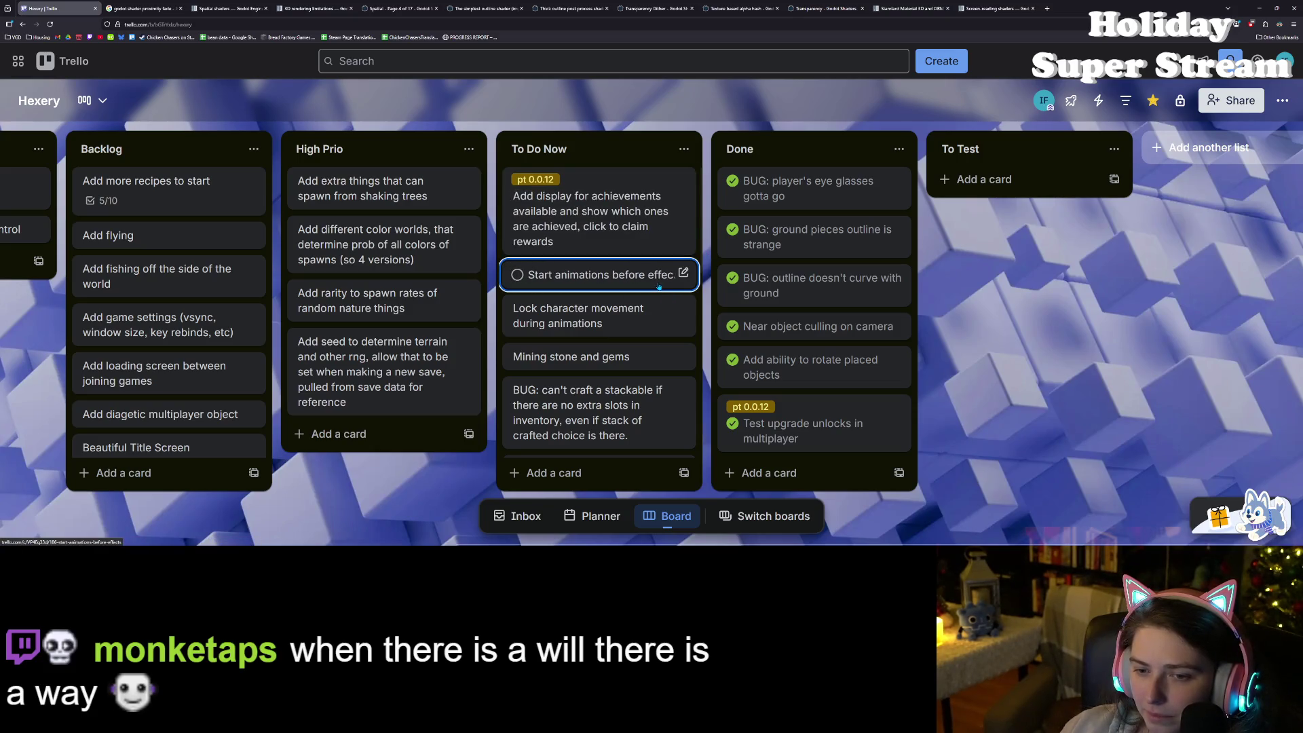
# Step: Move the 'Lock character movement during animations' card to the top of To Do Now, then return to Godot's Script workspace
pyautogui.moveTo(668, 312)
pyautogui.mouseDown()
pyautogui.moveTo(668, 204)
pyautogui.moveTo(668, 230)
pyautogui.mouseUp()
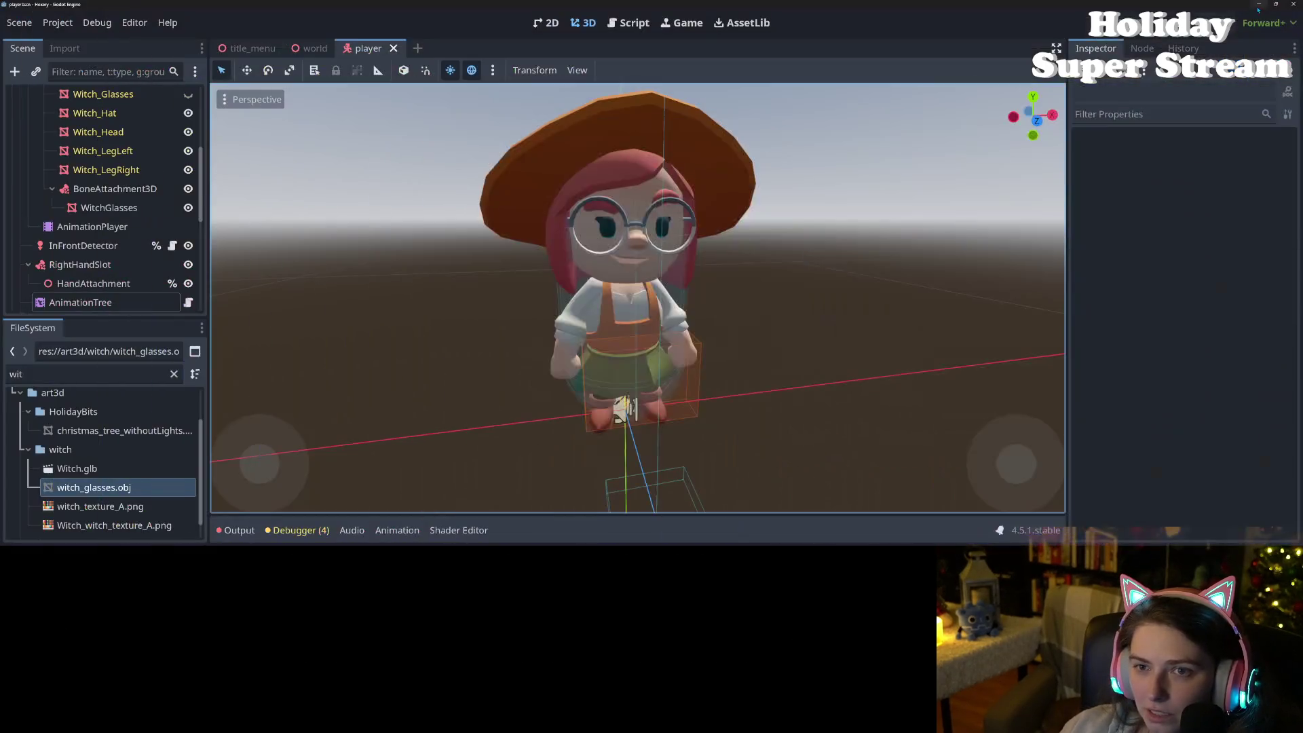
pyautogui.hotkey('alt', 'Tab')
pyautogui.click(628, 22)
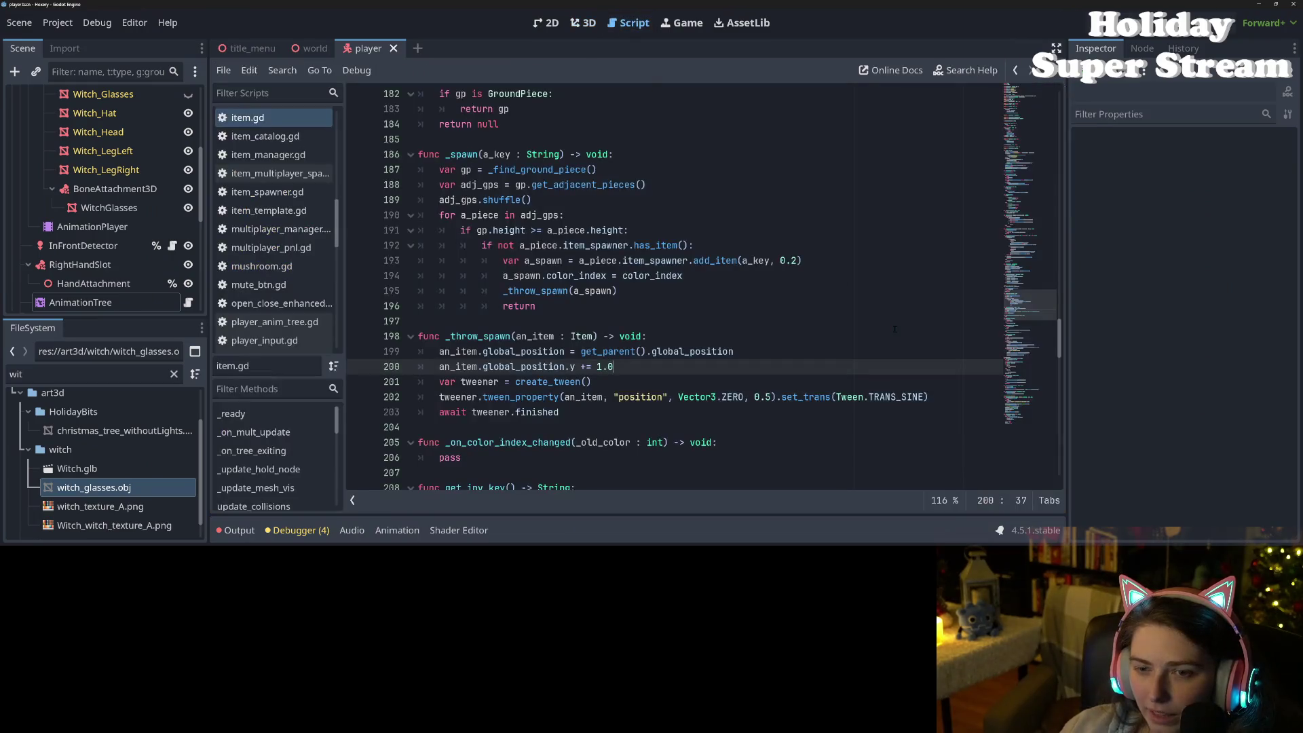
# Step: Open player_movement.gd and look over the rotate_object function
pyautogui.scroll(10, 302, 293)
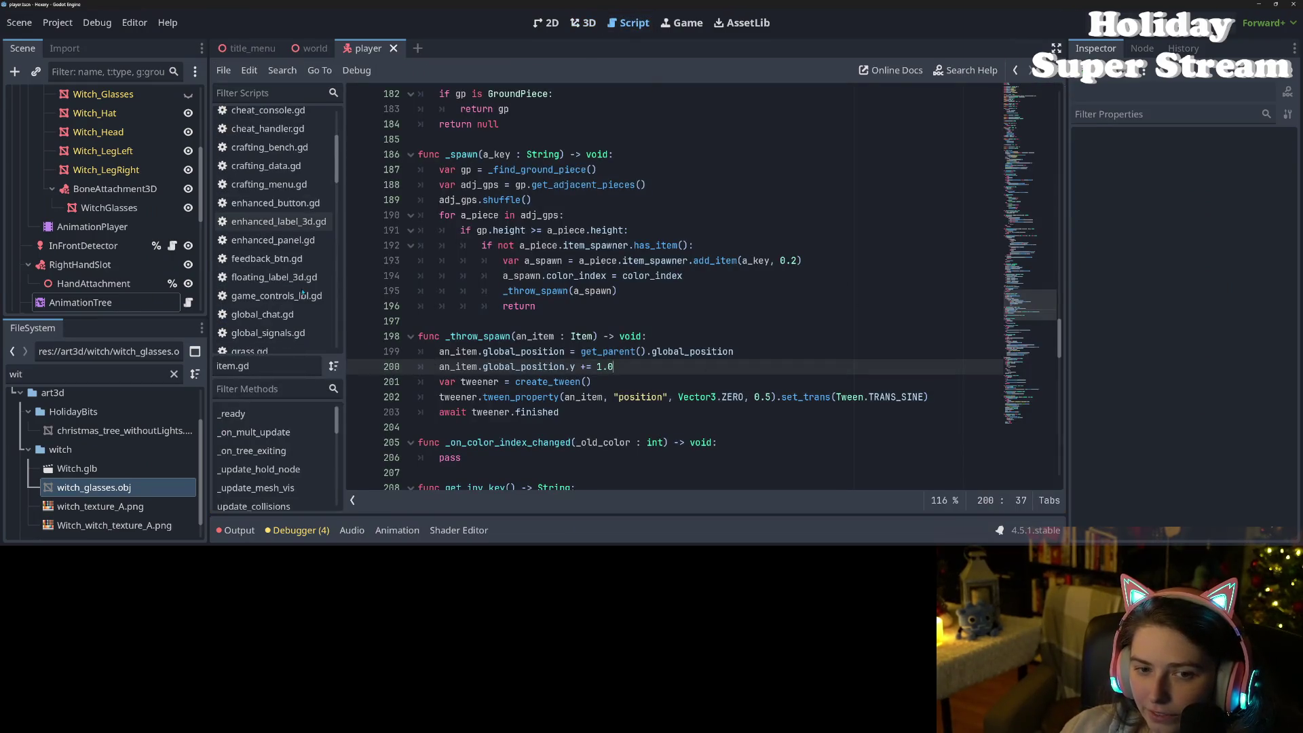
pyautogui.scroll(-10, 303, 293)
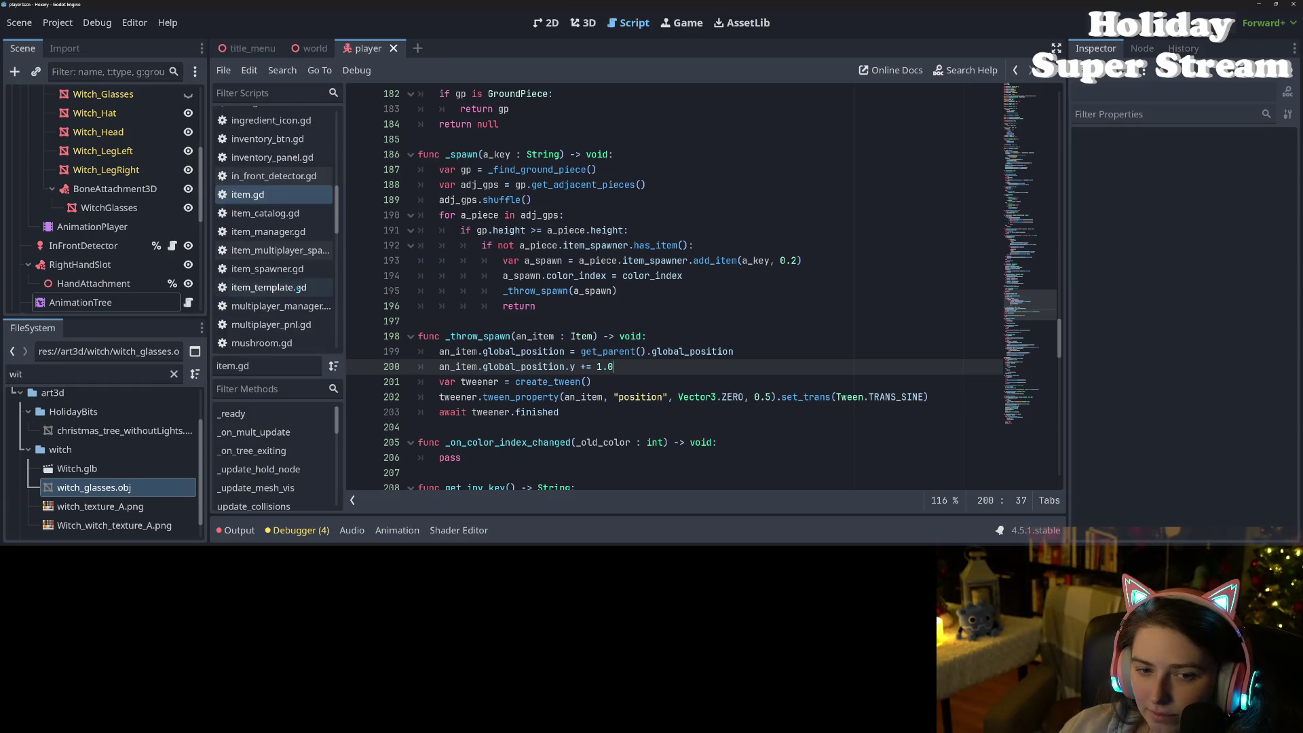
pyautogui.scroll(-3, 296, 288)
pyautogui.click(324, 301)
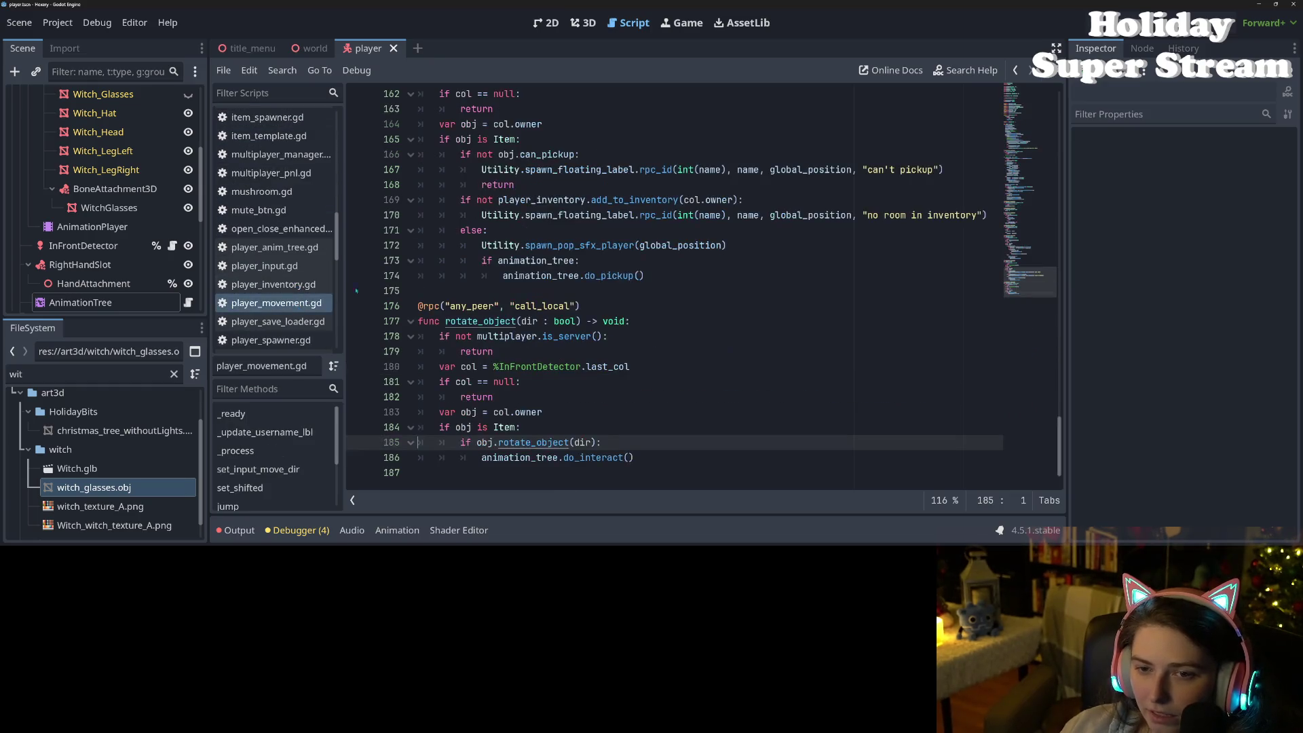
pyautogui.click(602, 312)
pyautogui.click(607, 381)
pyautogui.scroll(3, 611, 399)
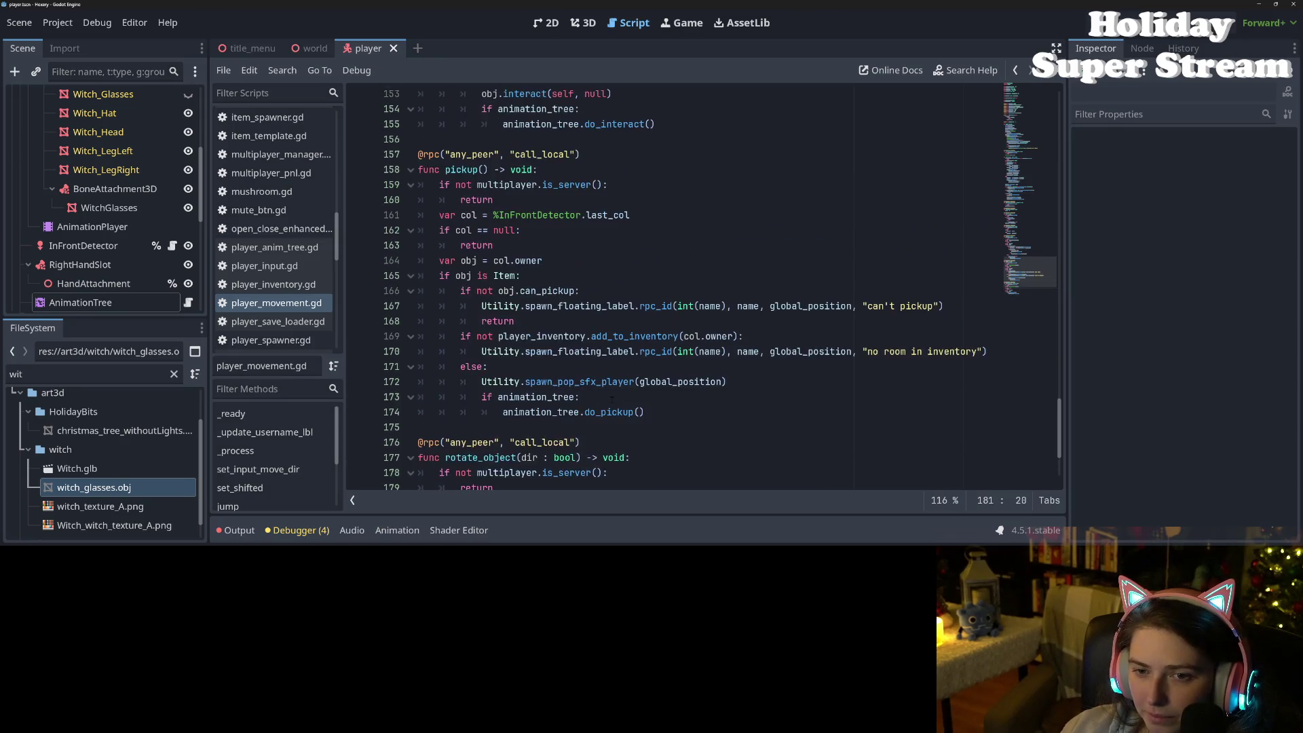
pyautogui.scroll(-3, 609, 396)
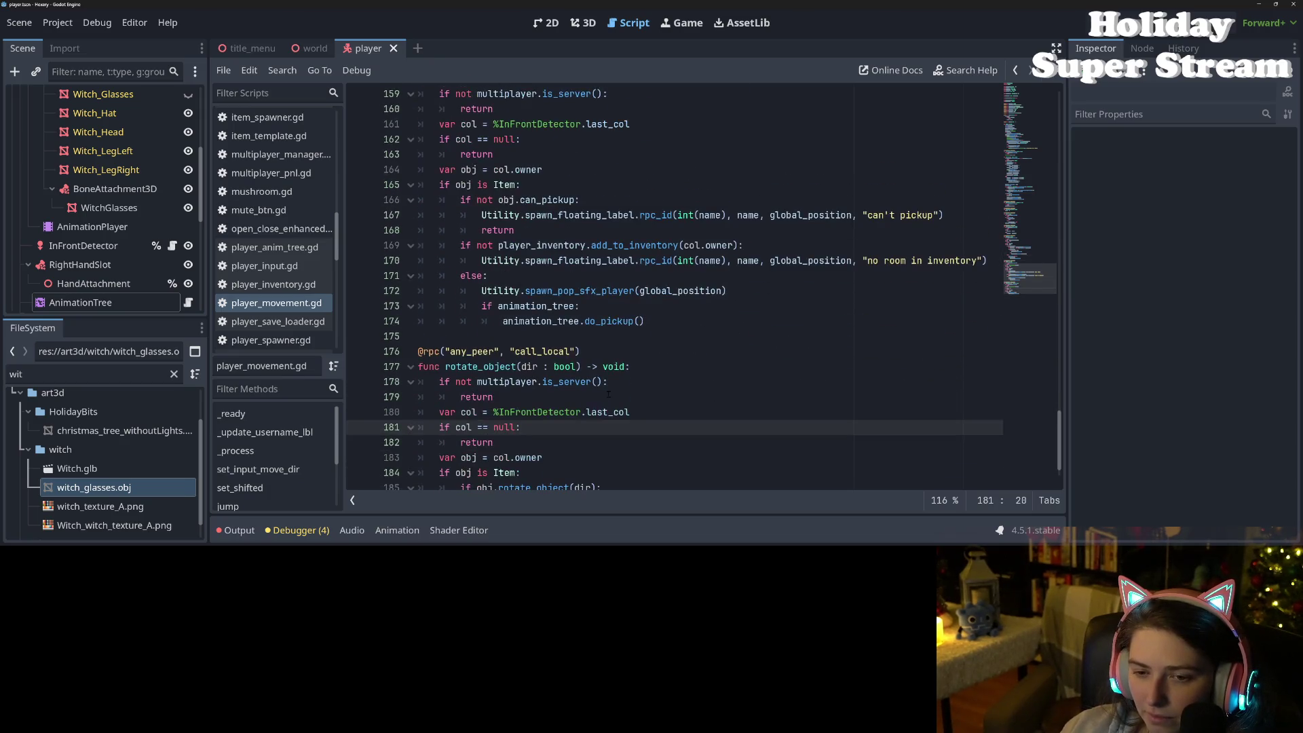
pyautogui.scroll(6, 610, 291)
pyautogui.scroll(-3, 270, 178)
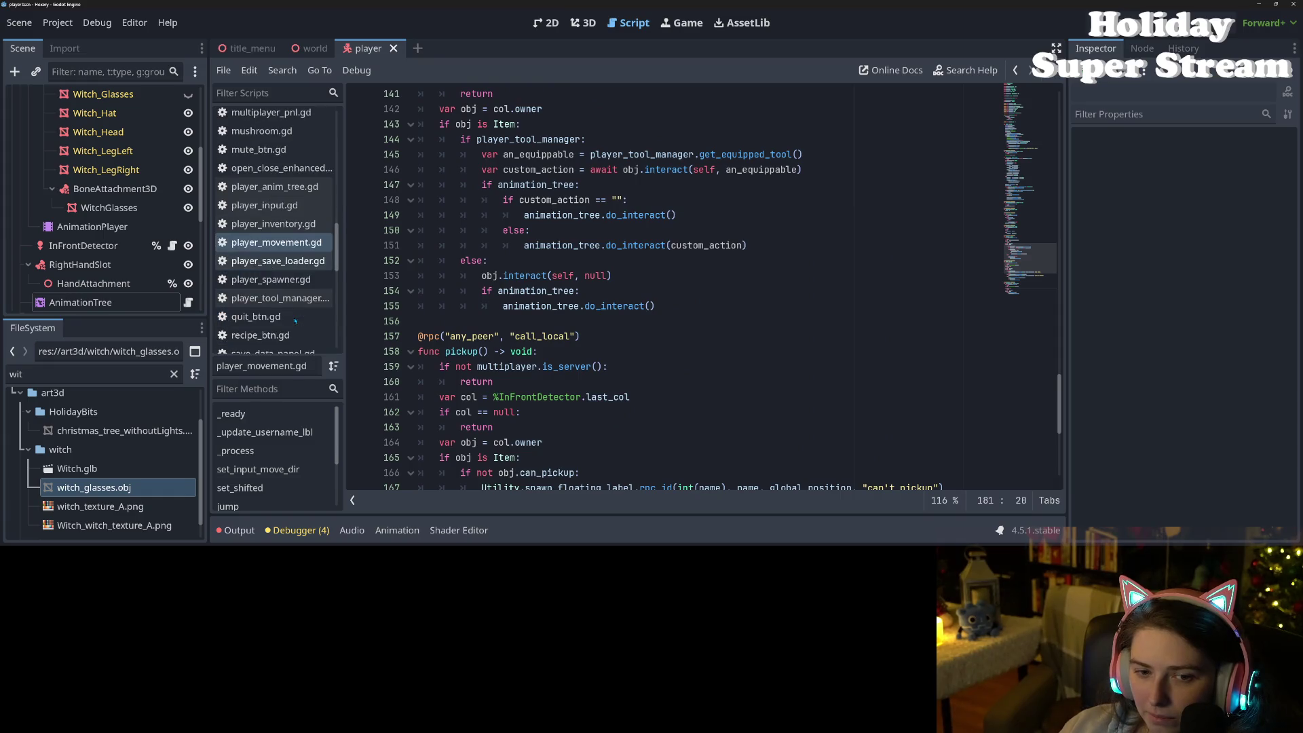
# Step: Open player_anim_tree.gd and inspect where target and _rpc_animation_tree_setter are used
pyautogui.click(273, 187)
pyautogui.scroll(-1, 704, 289)
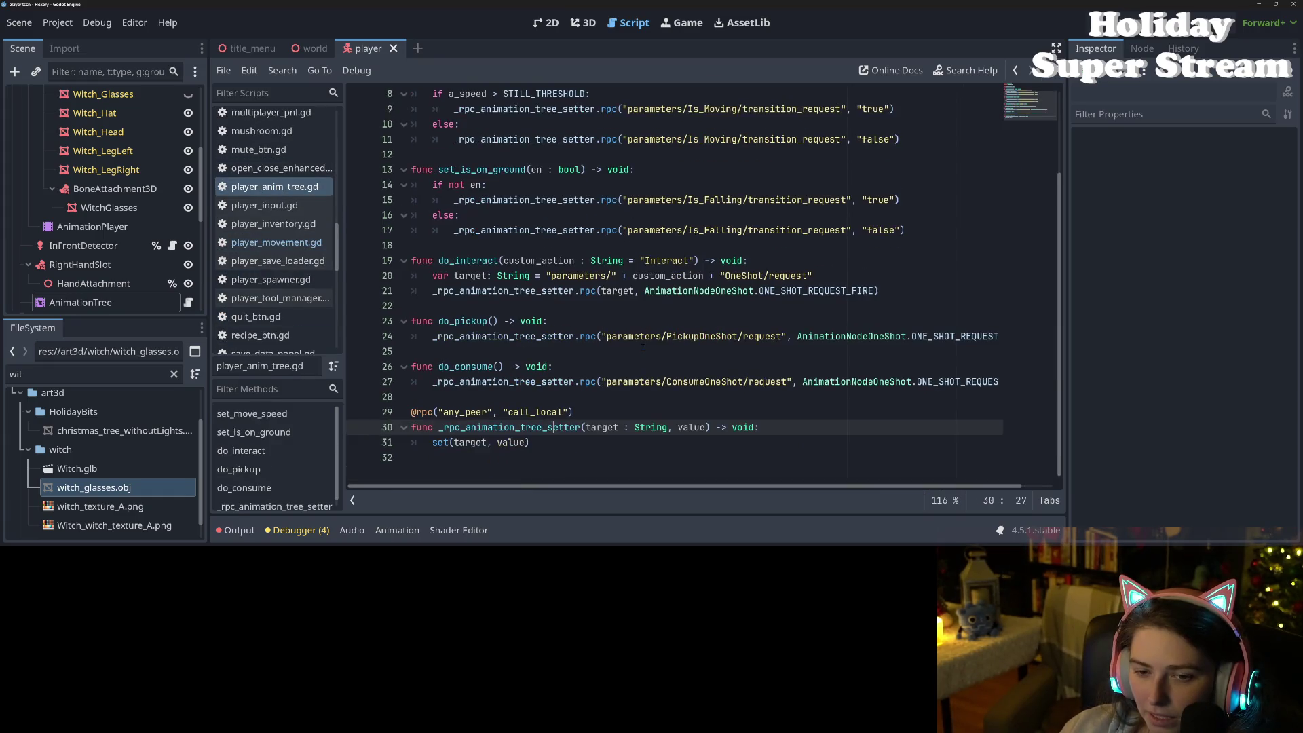
pyautogui.doubleClick(471, 442)
pyautogui.doubleClick(500, 427)
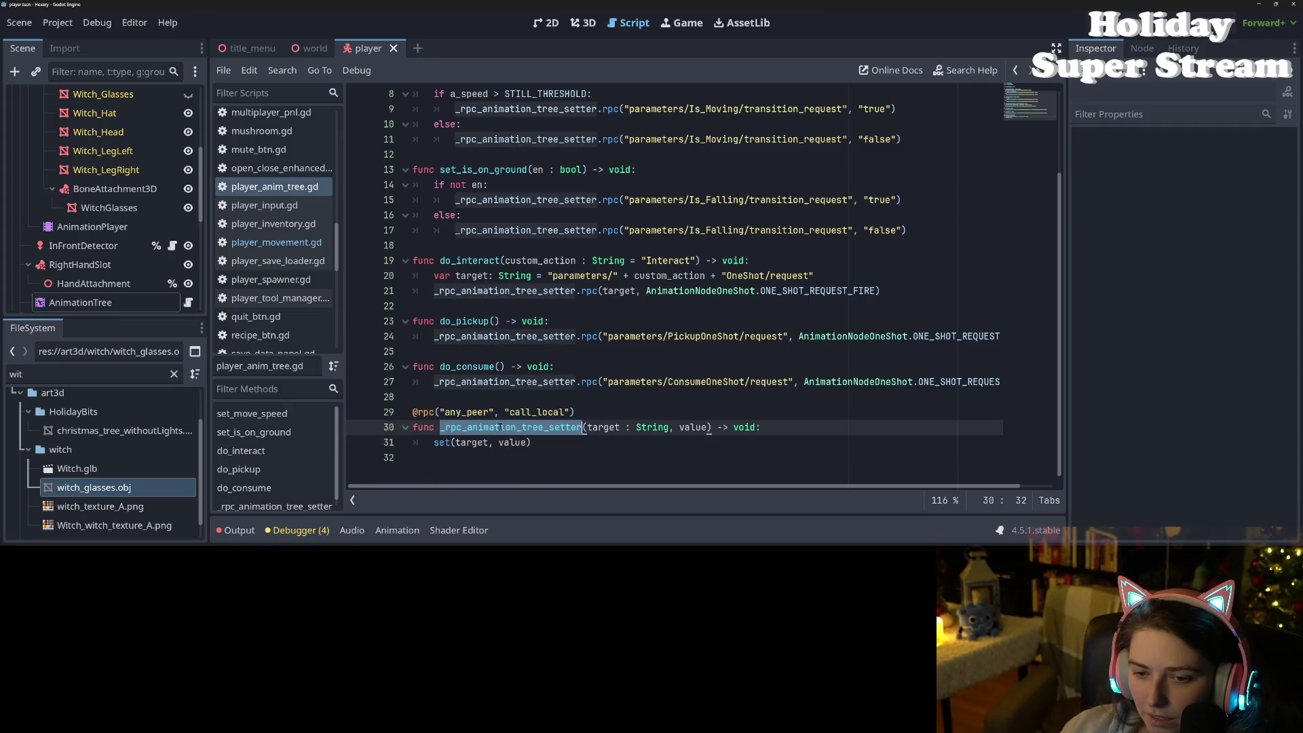
pyautogui.click(622, 449)
# Step: Tidy the blank lines below the constant in player_anim_tree.gd, save it, and return to player_movement.gd
pyautogui.scroll(3, 622, 449)
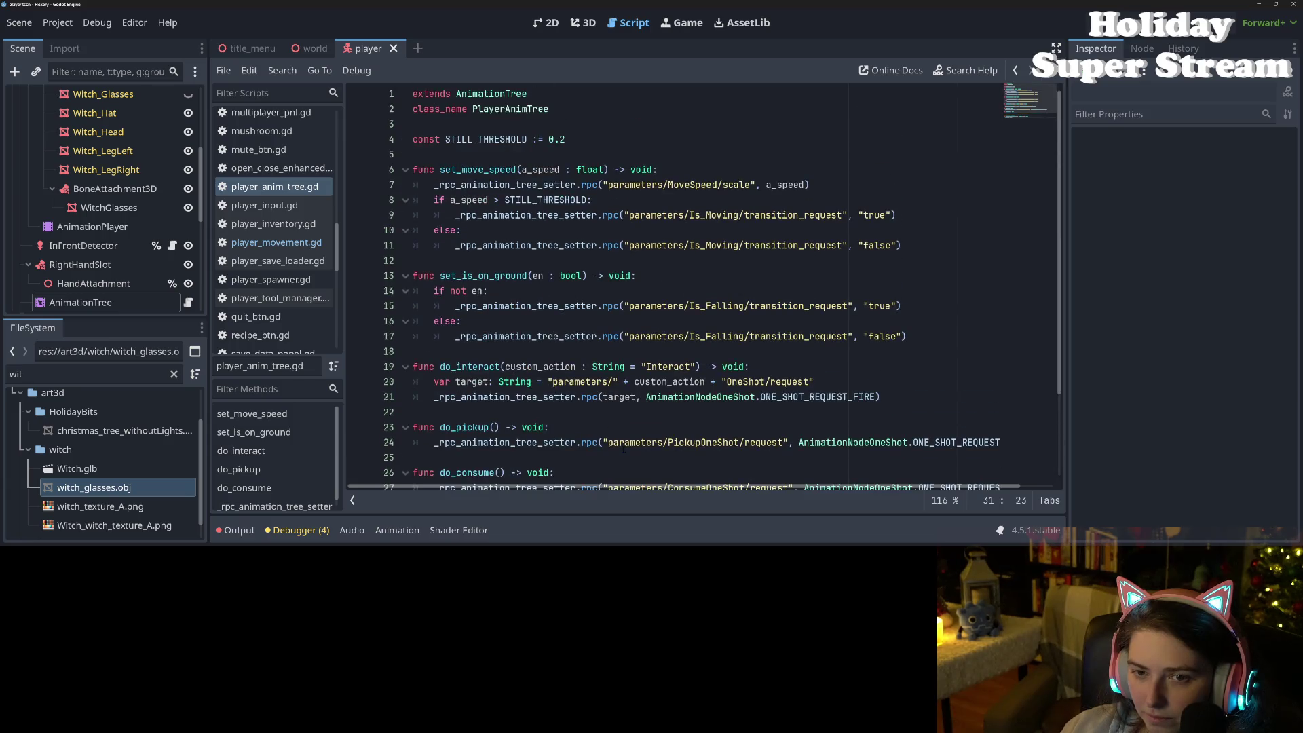
pyautogui.click(536, 160)
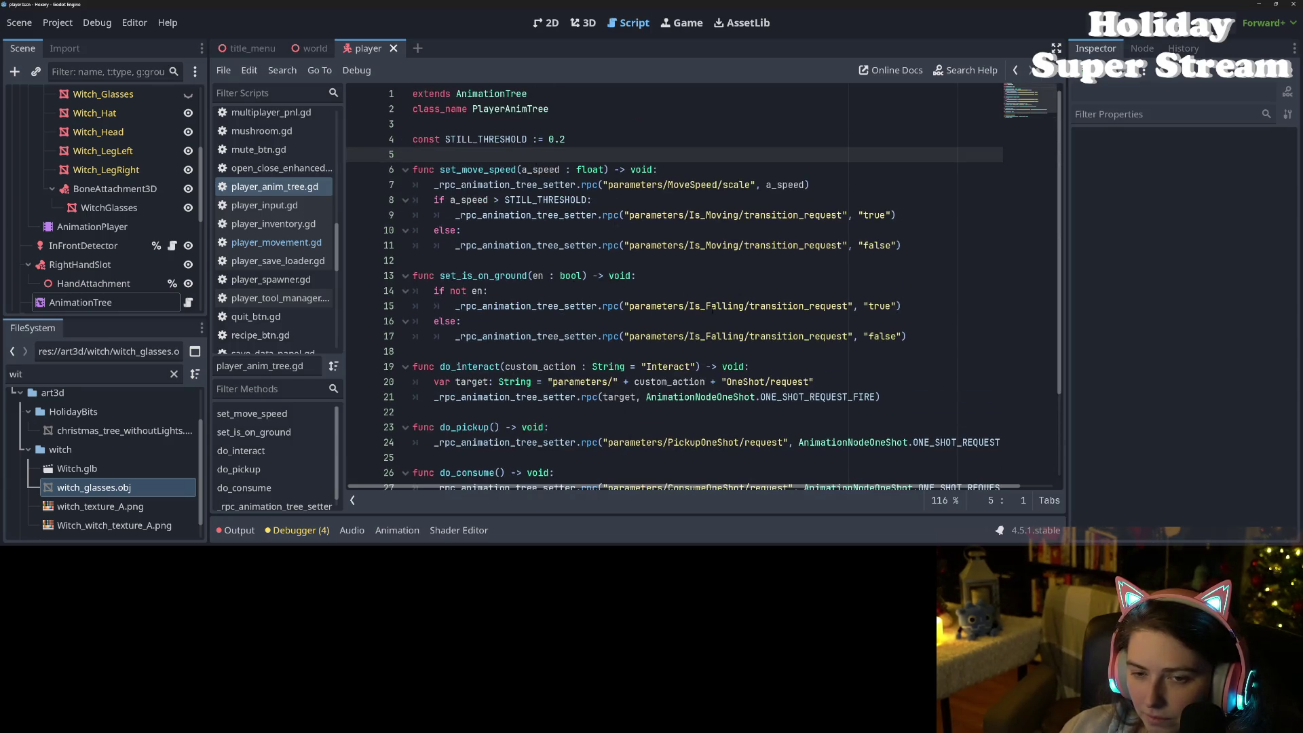
pyautogui.scroll(-3, 713, 310)
pyautogui.moveTo(708, 293)
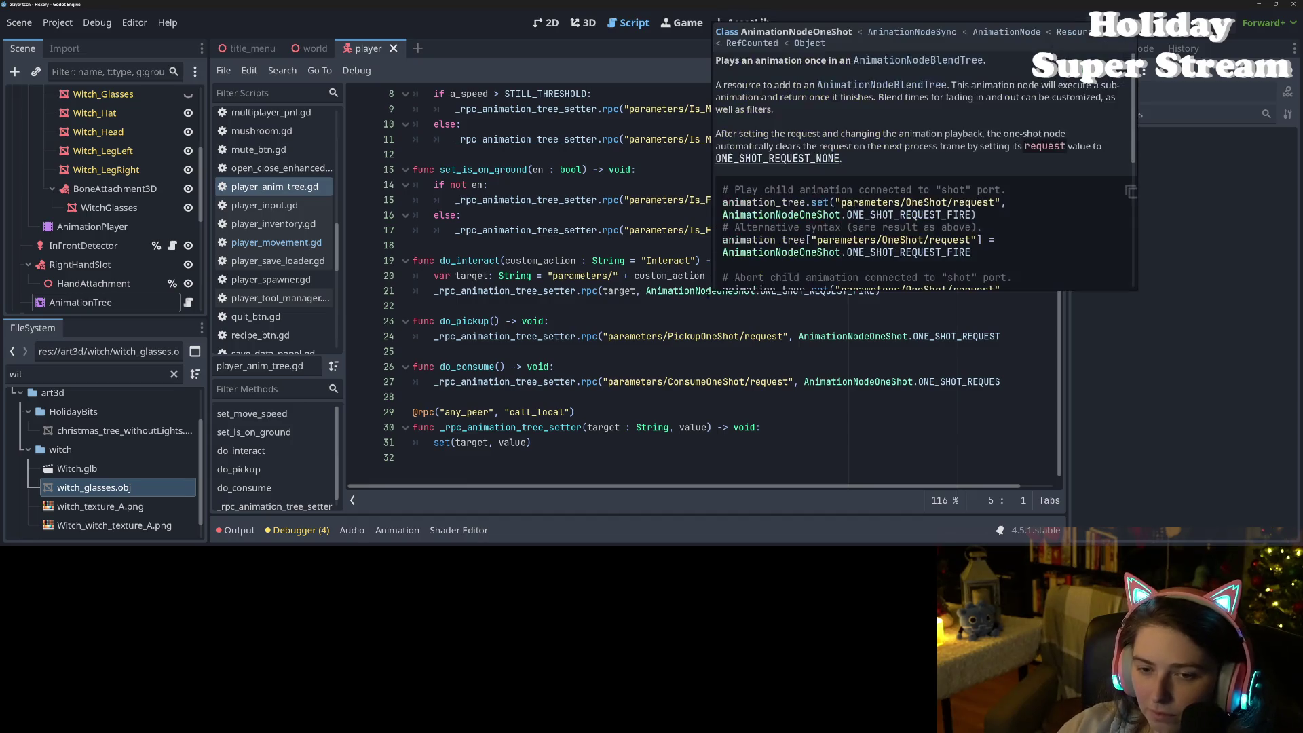
pyautogui.press('Return')
pyautogui.press('Return')
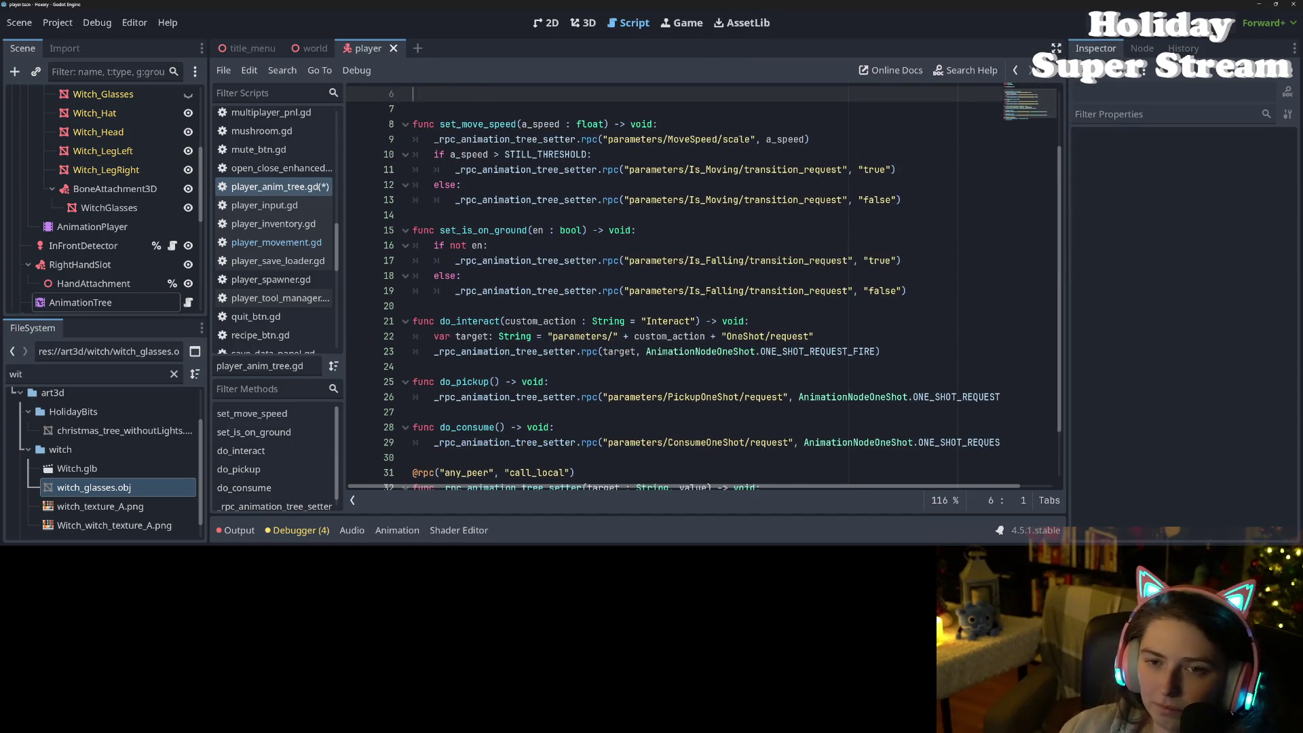
pyautogui.scroll(2, 817, 292)
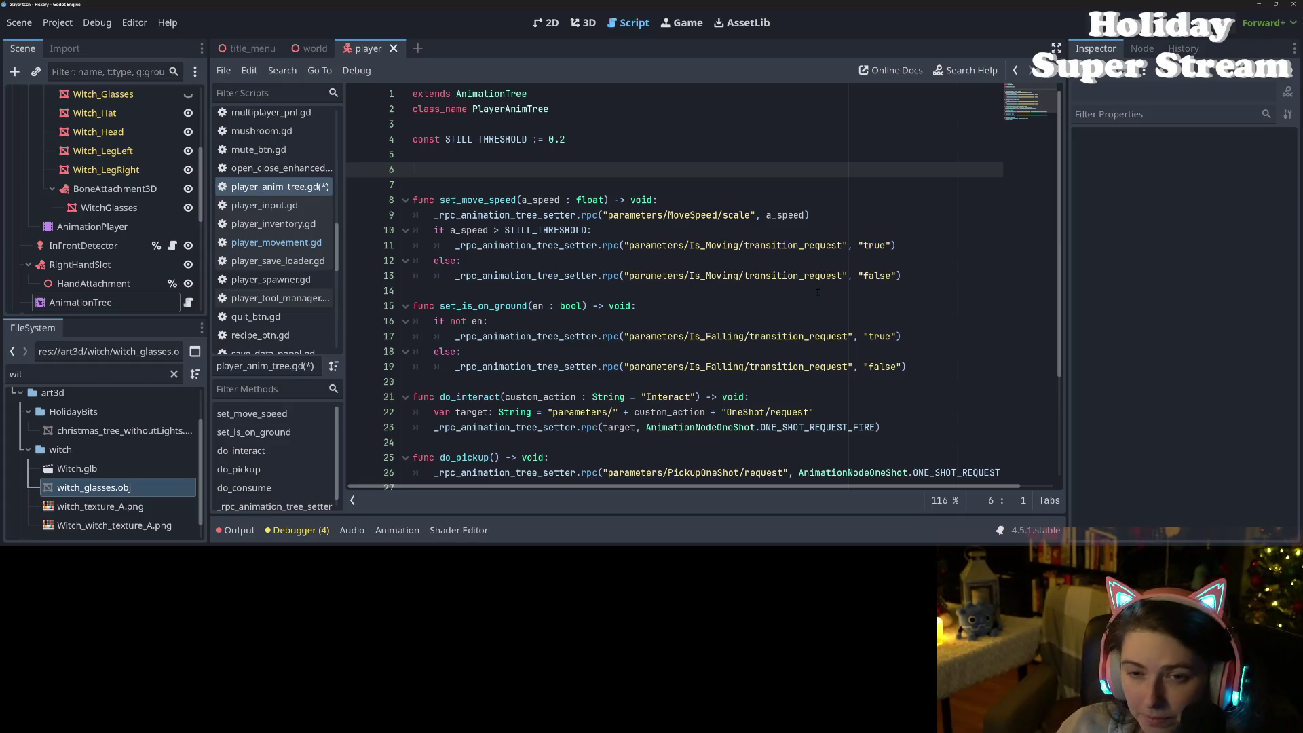
pyautogui.press('BackSpace')
pyautogui.press('BackSpace')
pyautogui.press('BackSpace')
pyautogui.hotkey('ctrl', 's')
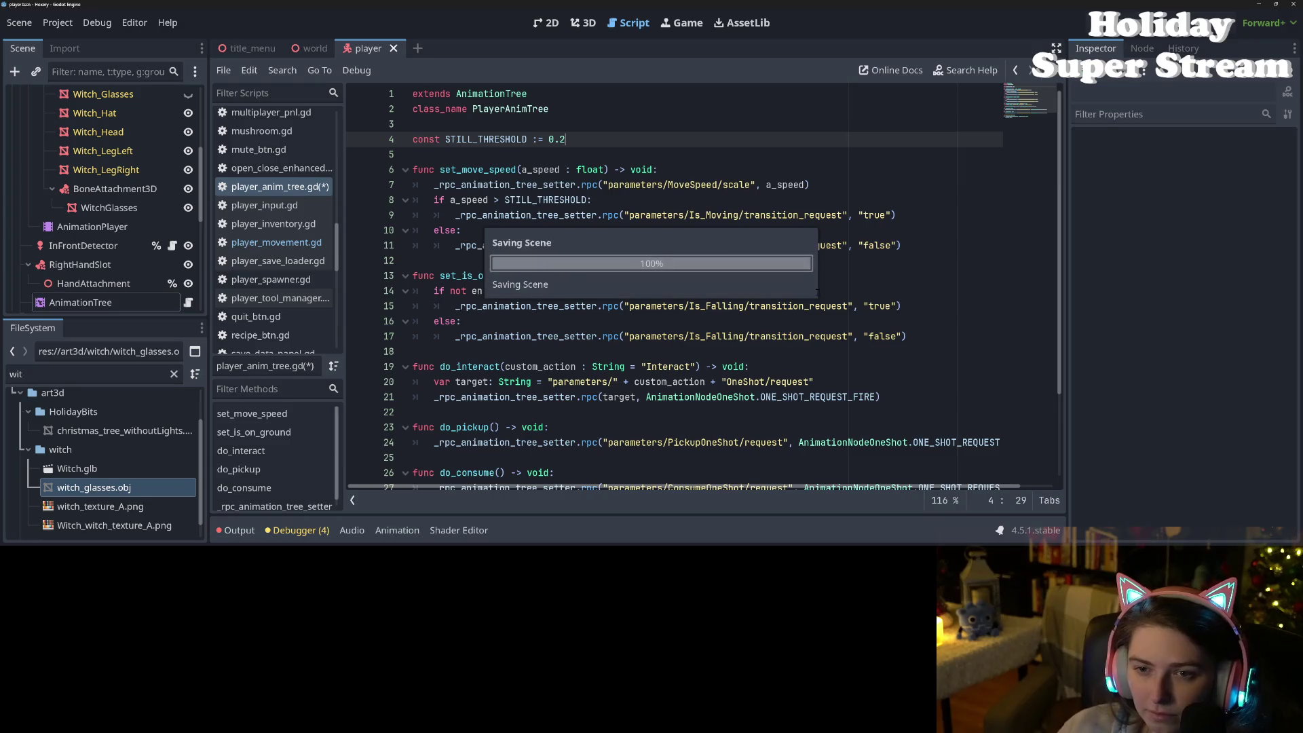
pyautogui.click(285, 241)
pyautogui.scroll(10, 1026, 216)
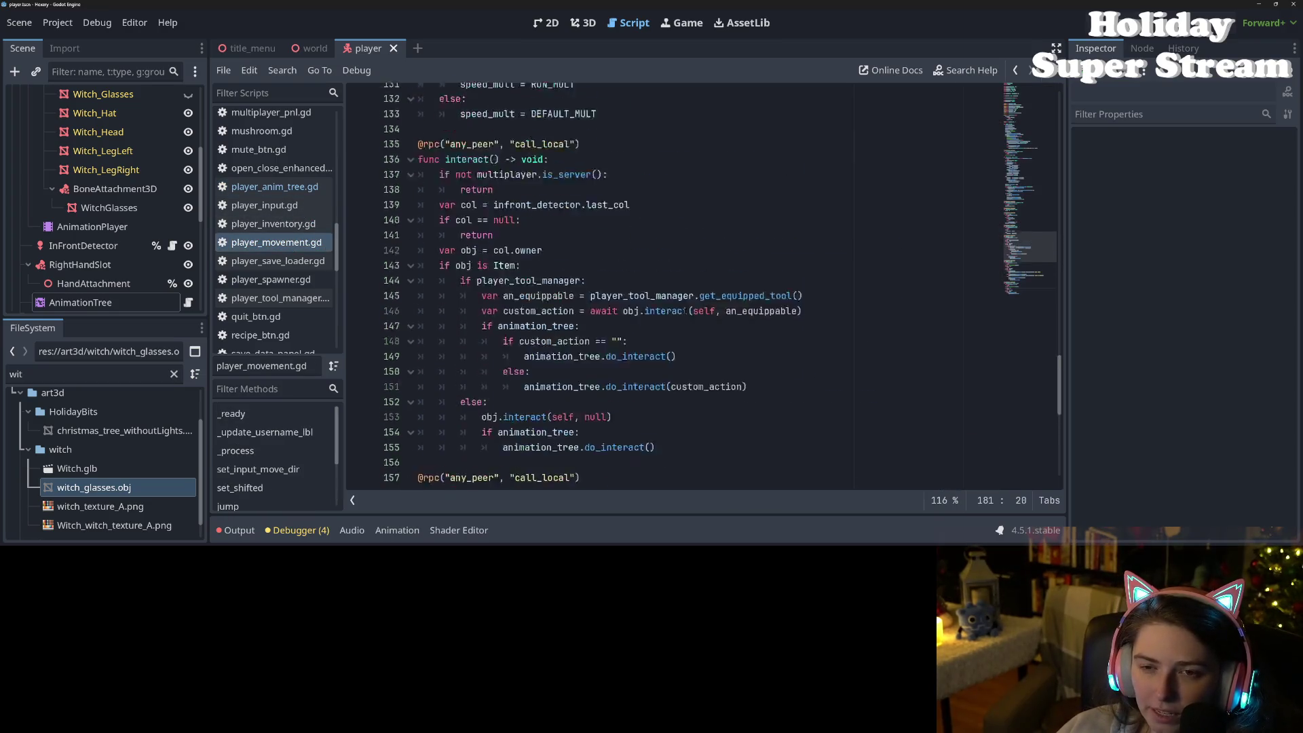
# Step: Add 'var movement_locked : bool = false' on line 37 above _ready in player_movement.gd and save
pyautogui.moveTo(1026, 216); pyautogui.dragTo(1031, 98)
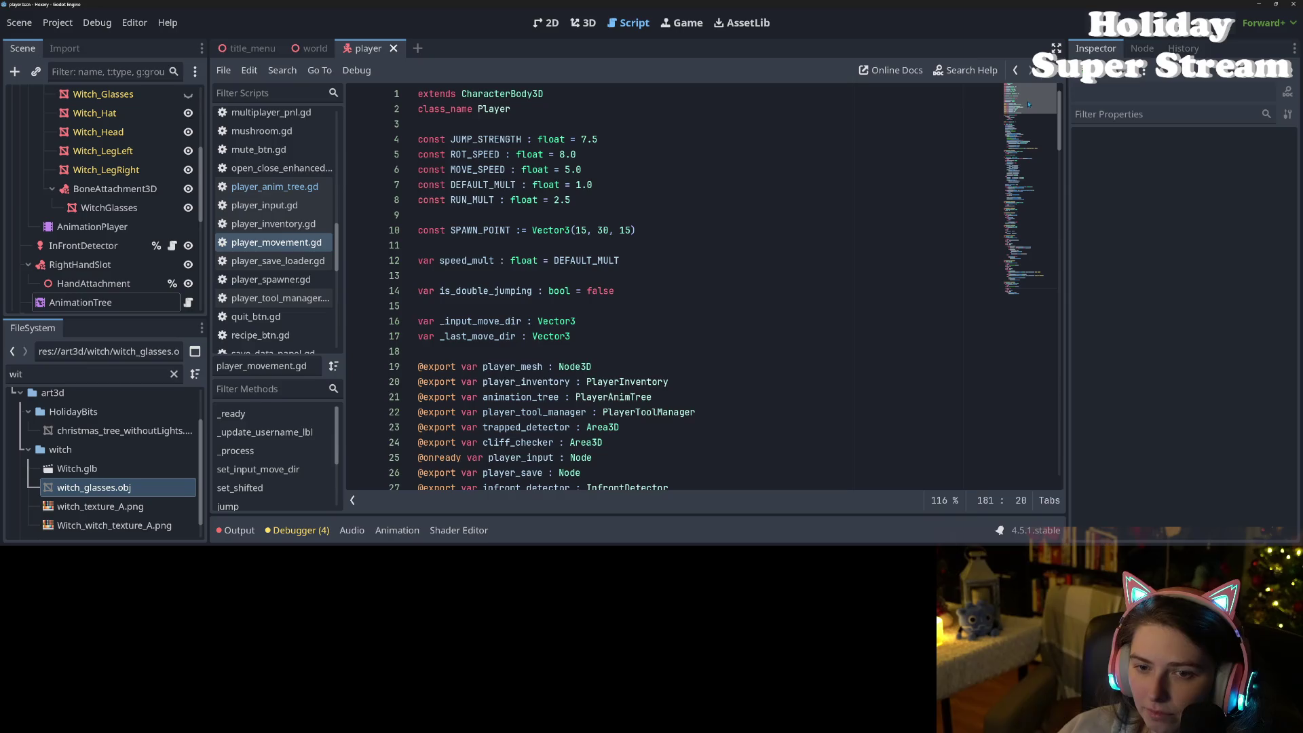
pyautogui.scroll(-7, 1028, 104)
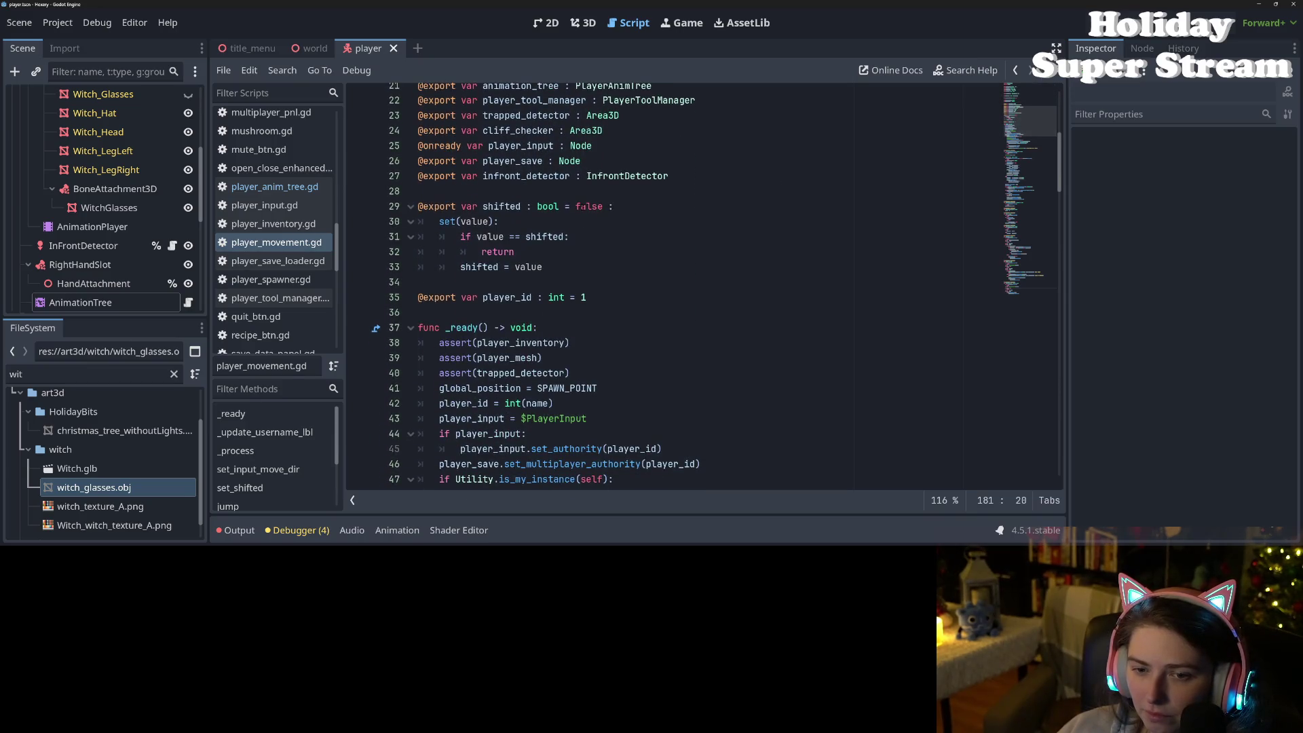
pyautogui.click(578, 315)
pyautogui.press('Return')
pyautogui.press('Return')
pyautogui.press('Up')
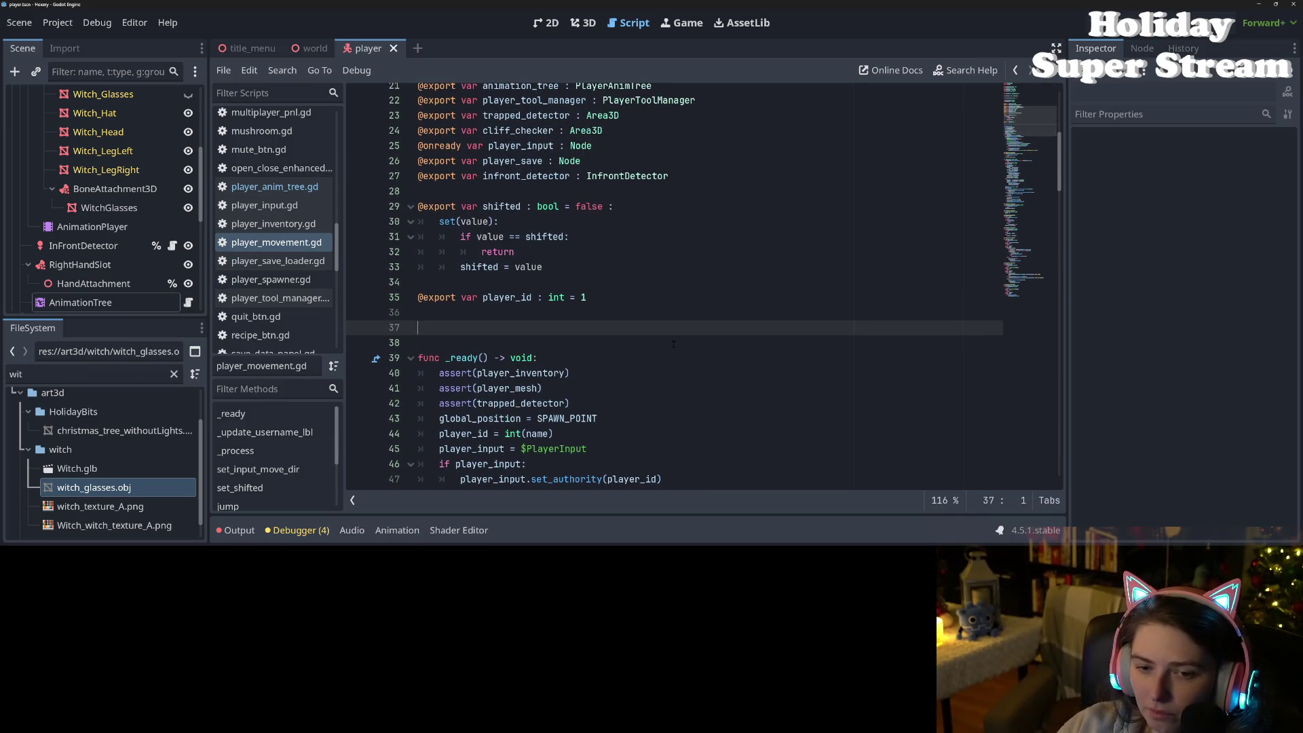
pyautogui.write('var move')
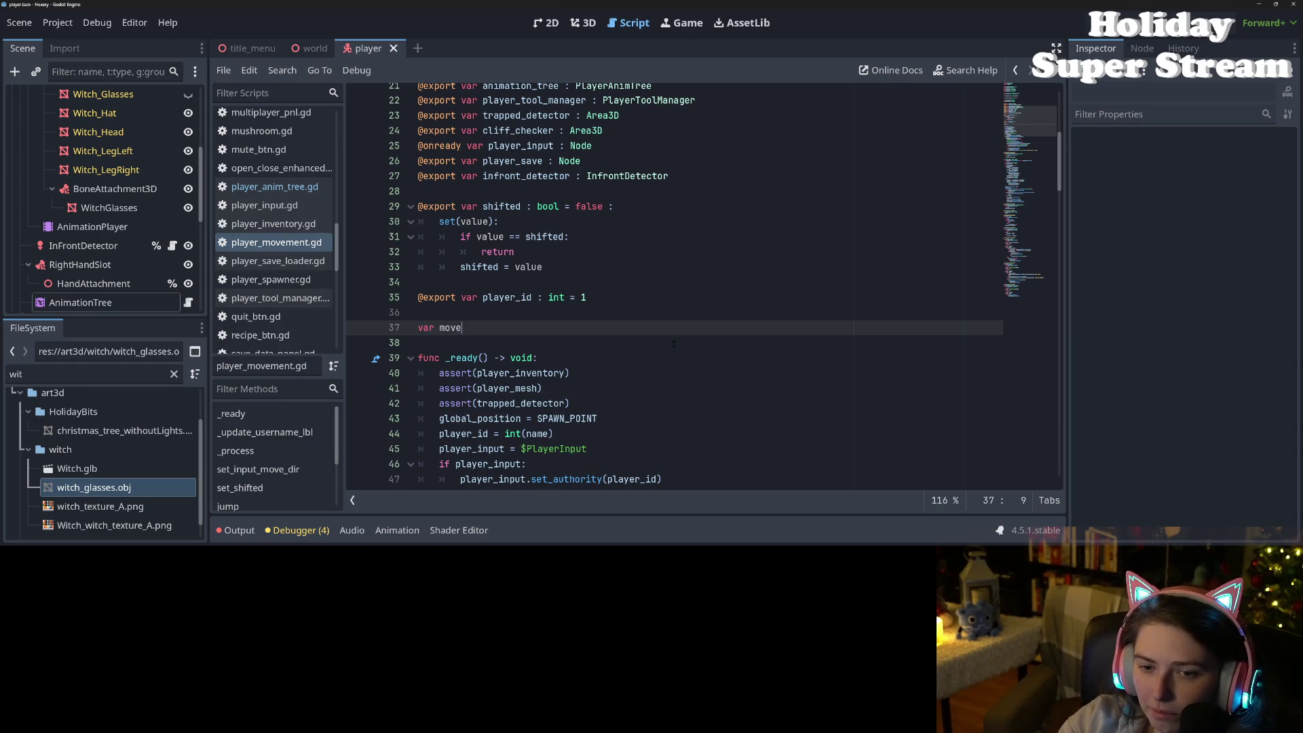
pyautogui.write('ment_locked')
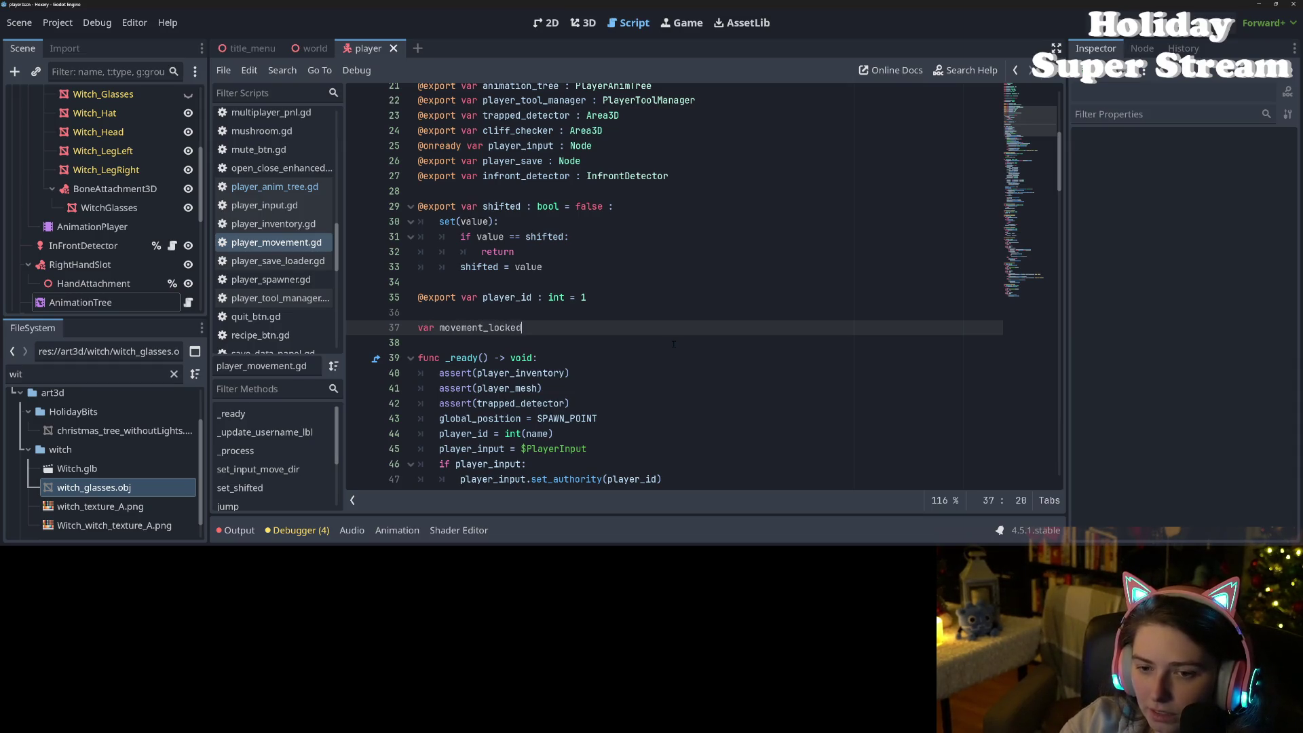
pyautogui.press('Home')
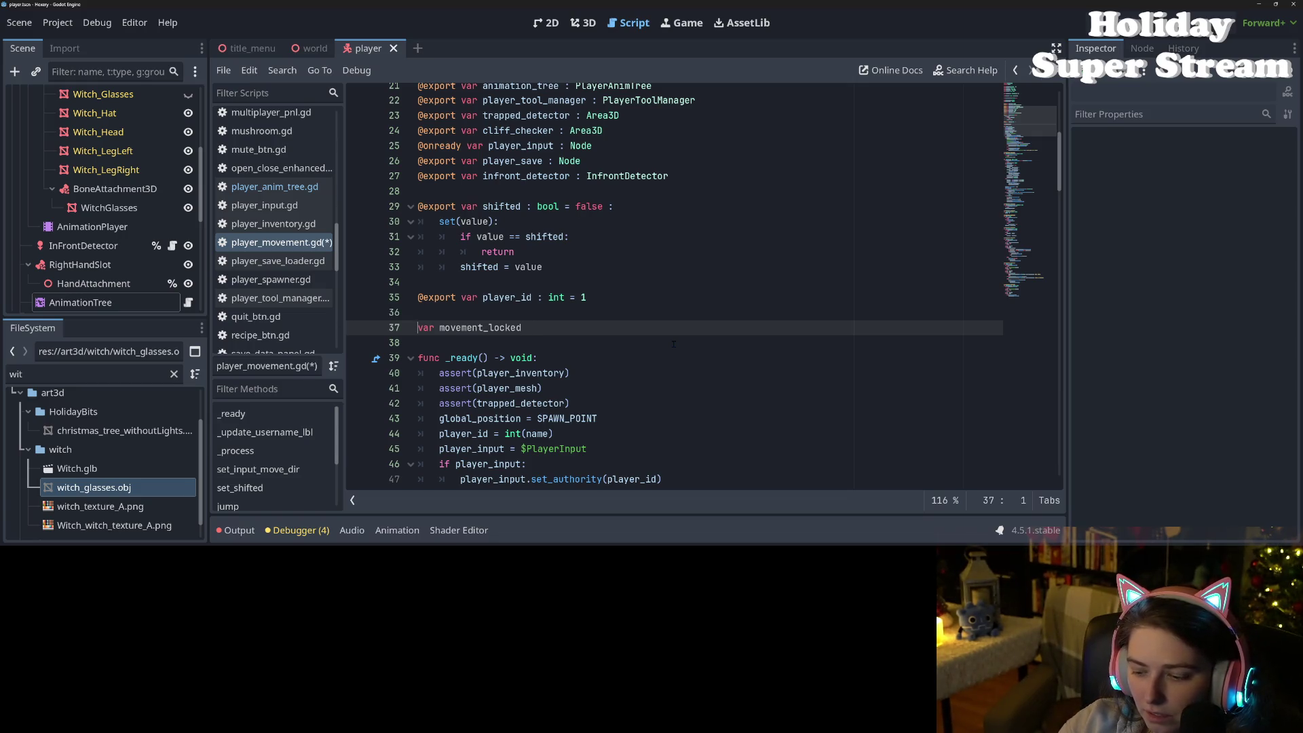
pyautogui.write('@e')
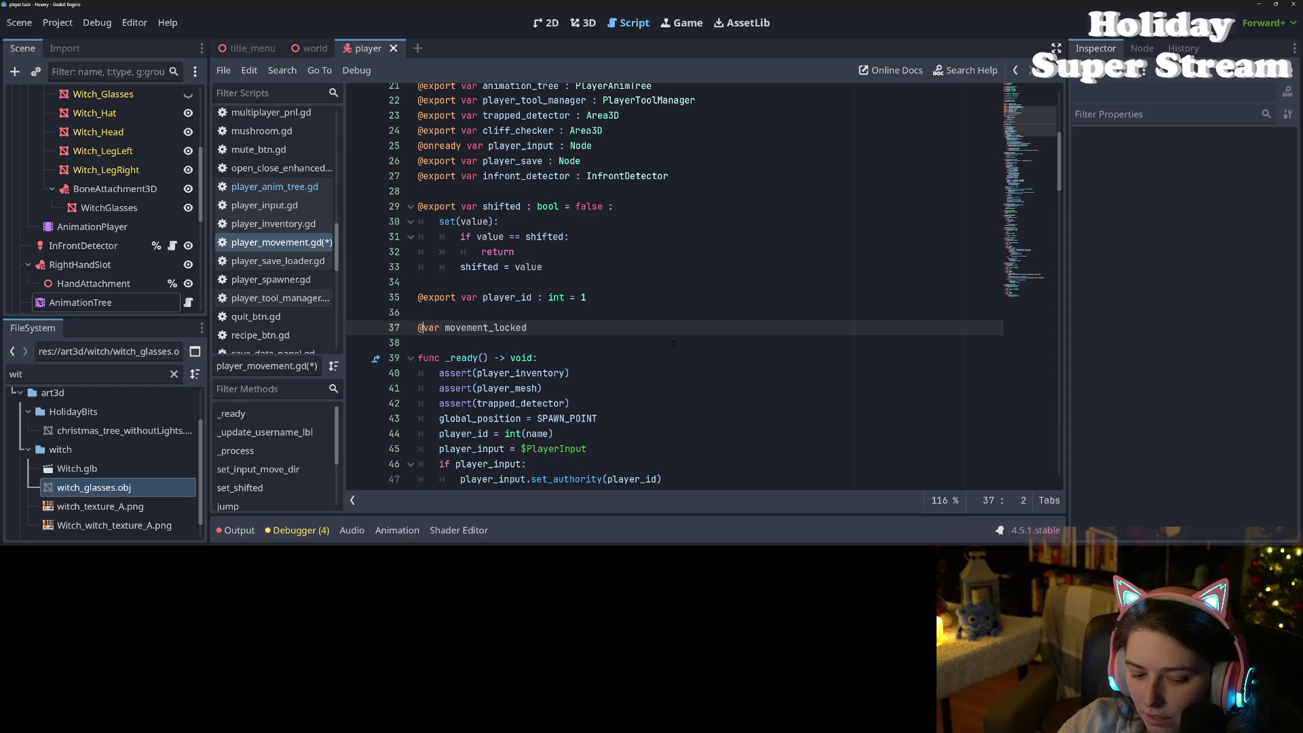
pyautogui.press('BackSpace')
pyautogui.press('BackSpace')
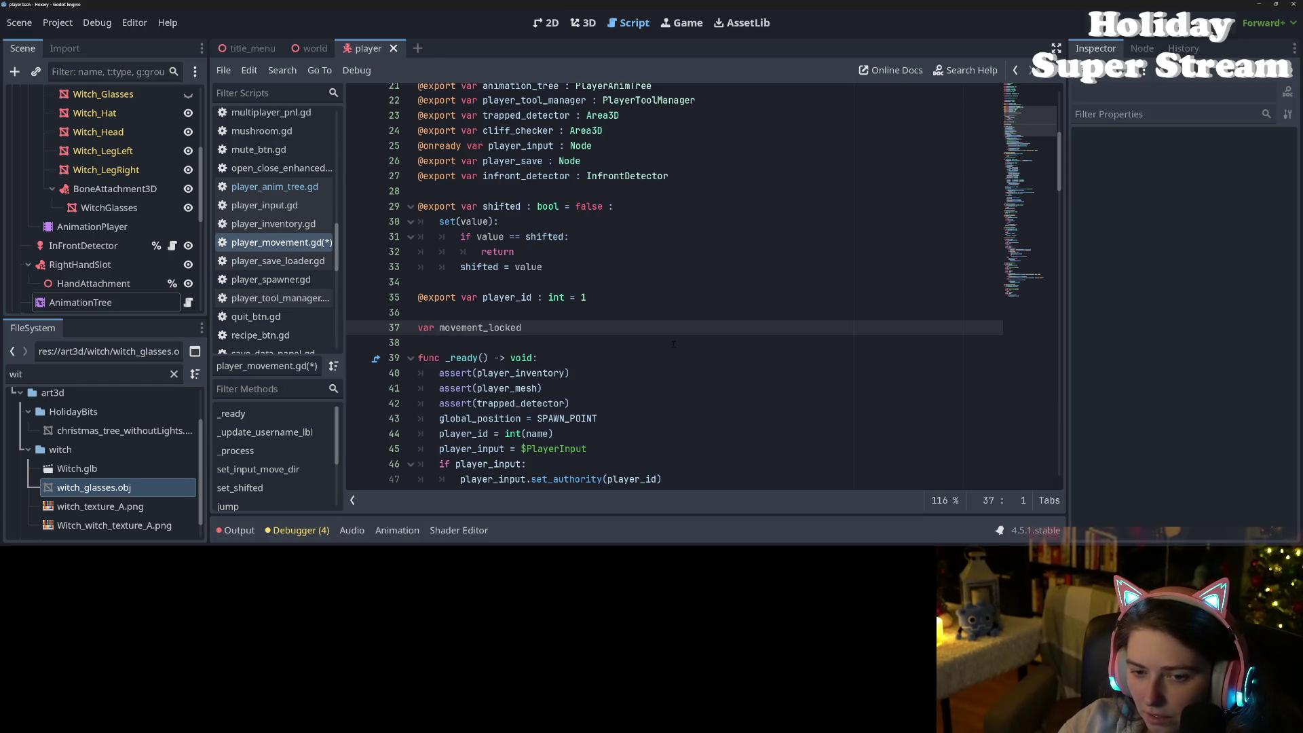
pyautogui.press('End')
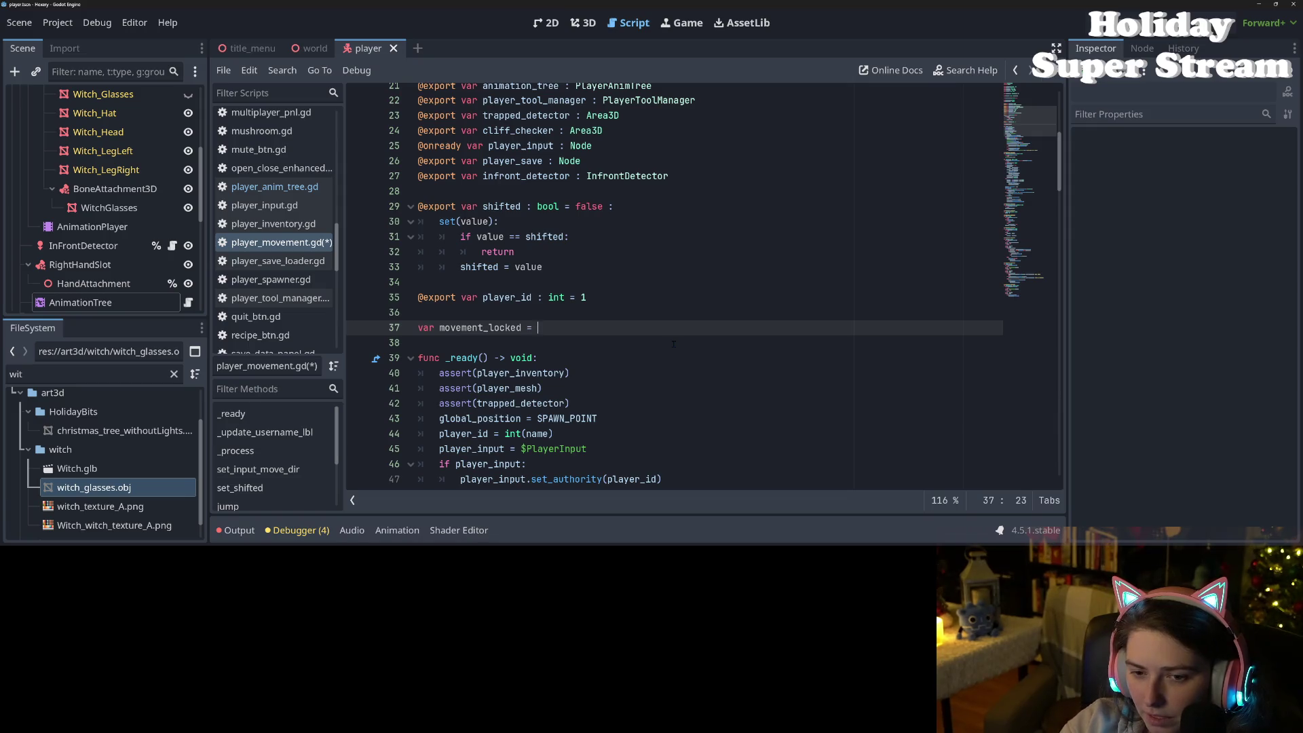
pyautogui.write('= false')
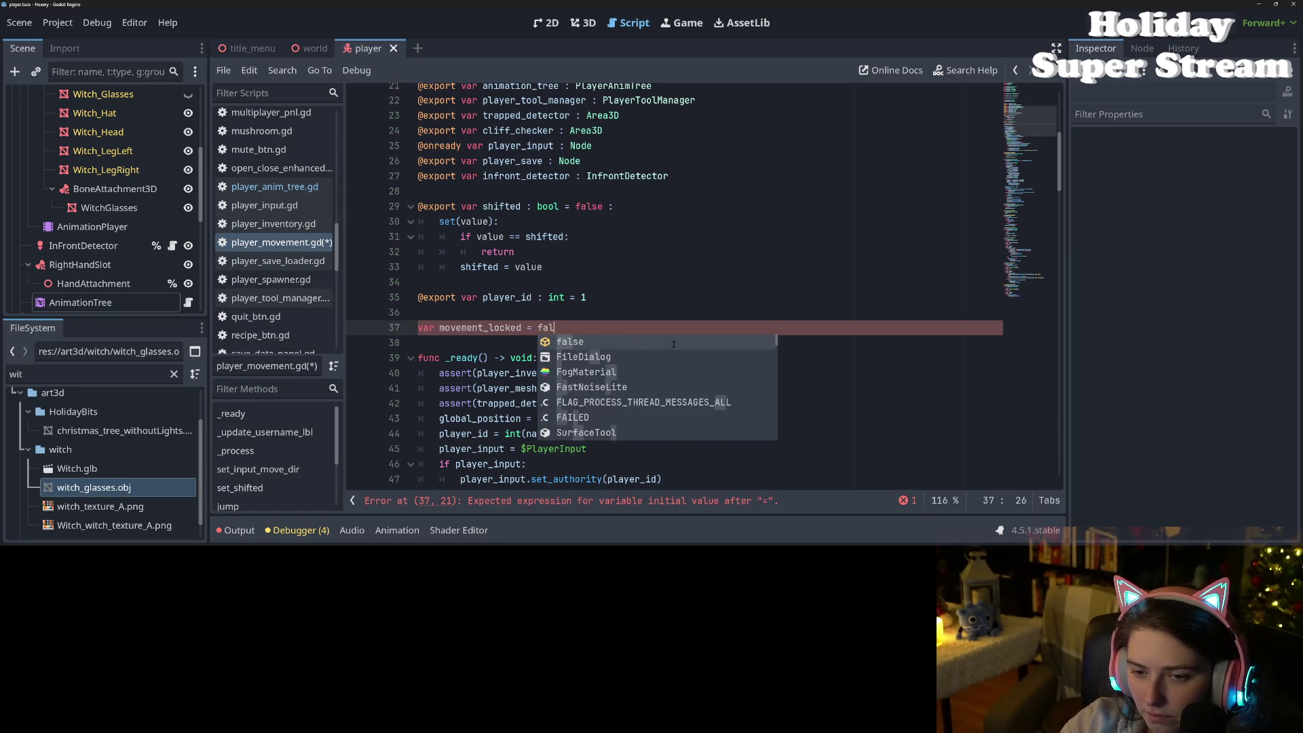
pyautogui.write(': bool')
pyautogui.hotkey('ctrl', 's')
pyautogui.doubleClick(480, 327)
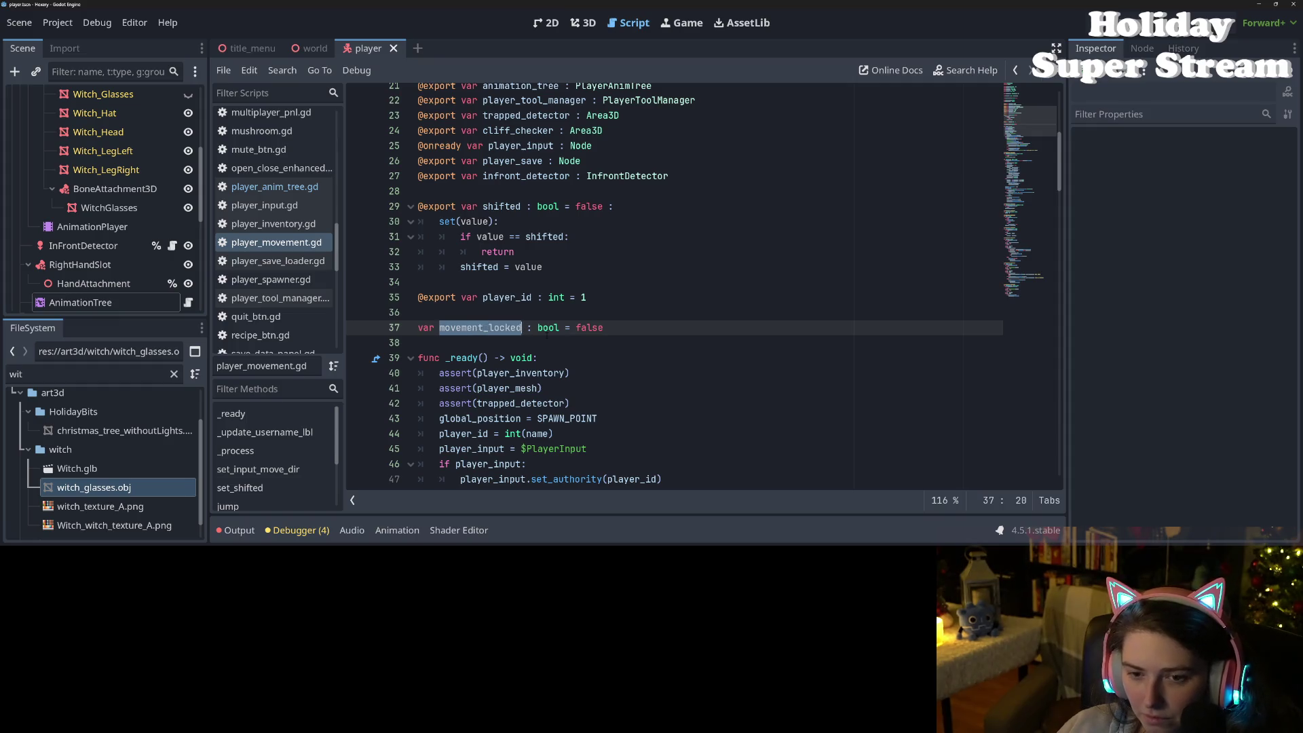
pyautogui.scroll(-13, 545, 330)
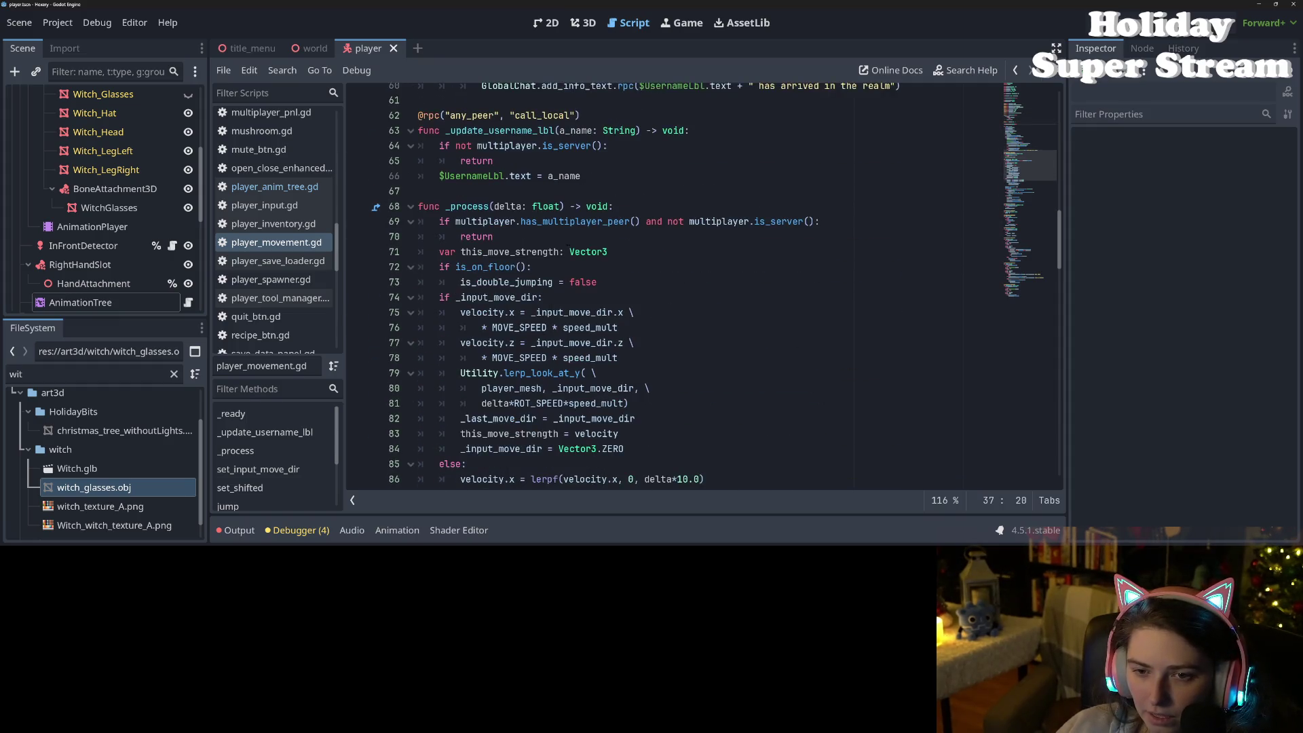
pyautogui.click(510, 251)
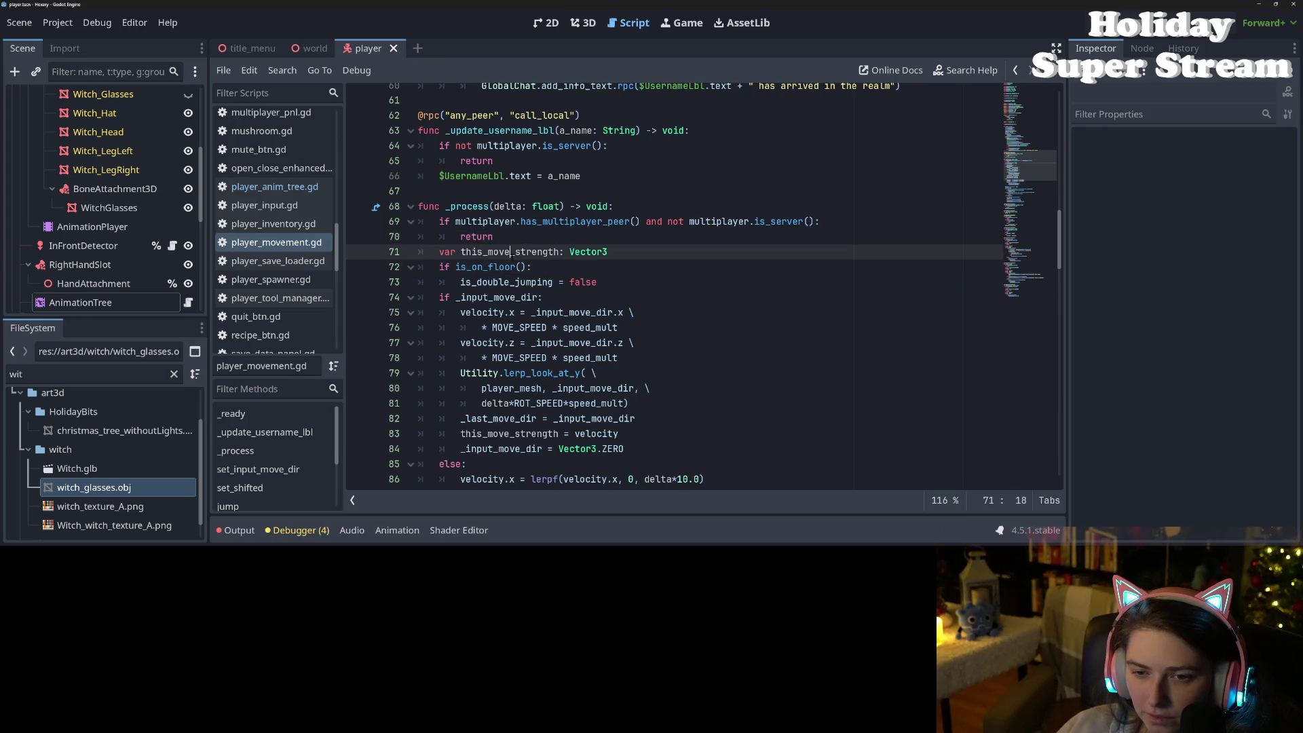
pyautogui.doubleClick(489, 267)
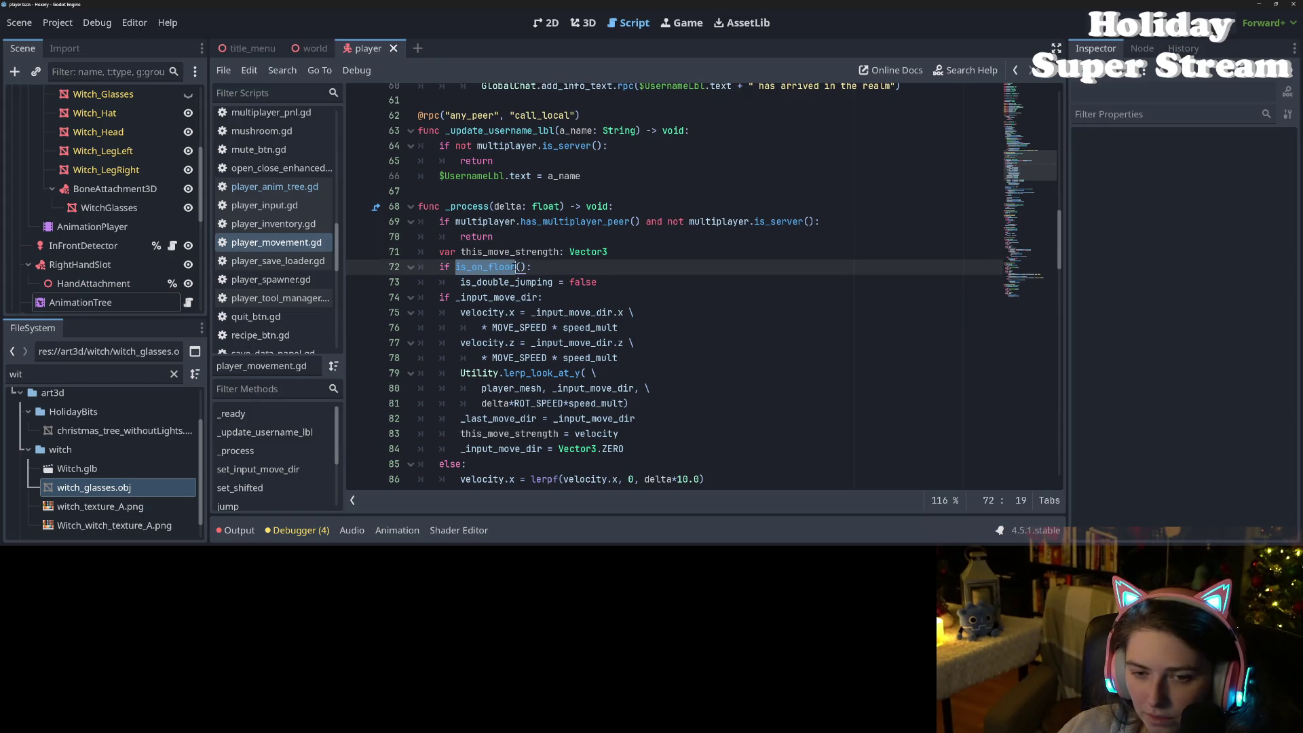
pyautogui.click(561, 269)
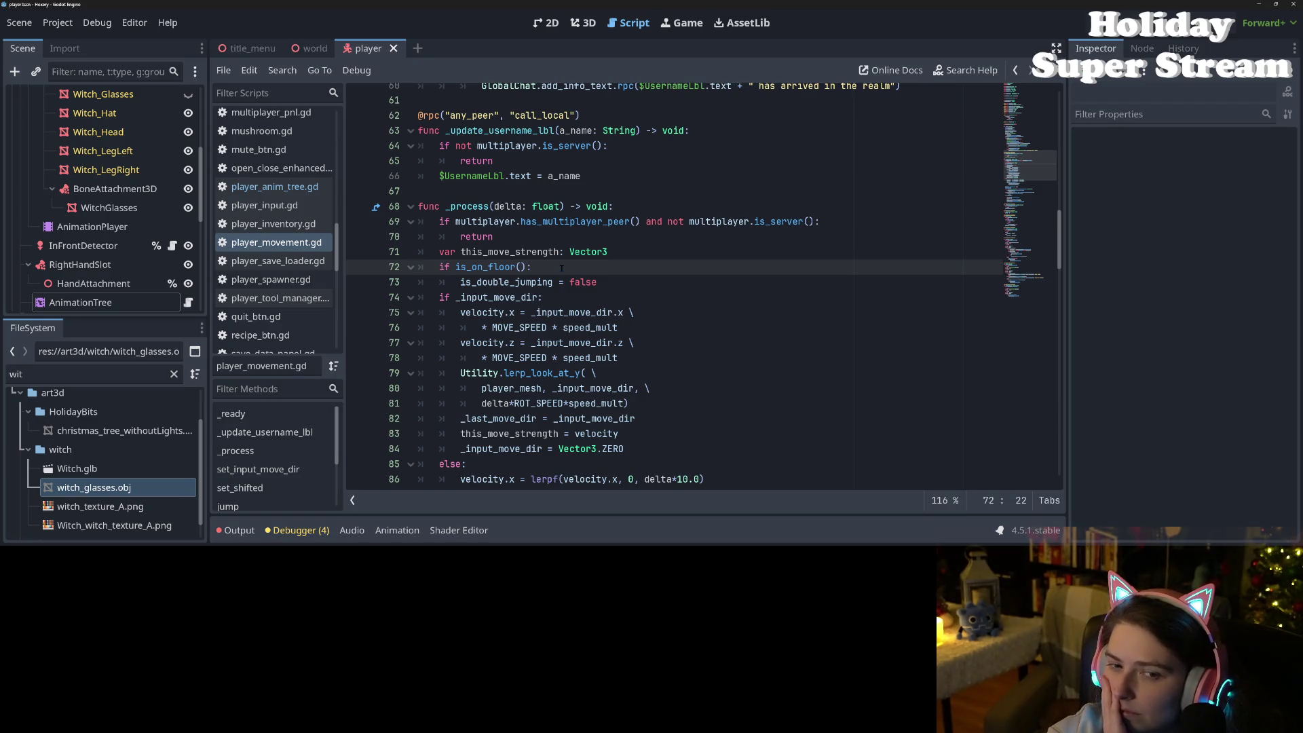
pyautogui.scroll(14, 582, 377)
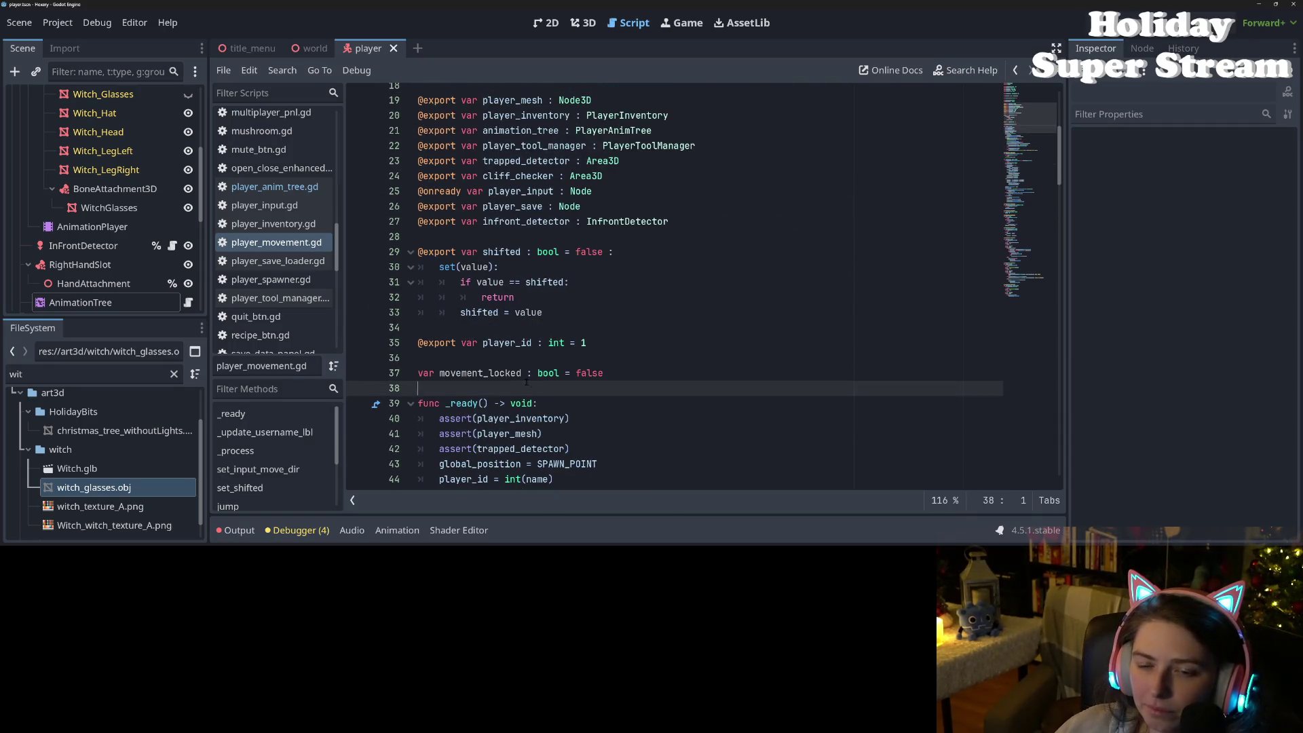
pyautogui.doubleClick(502, 374)
pyautogui.moveTo(652, 373)
pyautogui.mouseDown()
pyautogui.moveTo(420, 357)
pyautogui.moveTo(374, 379)
pyautogui.mouseUp()
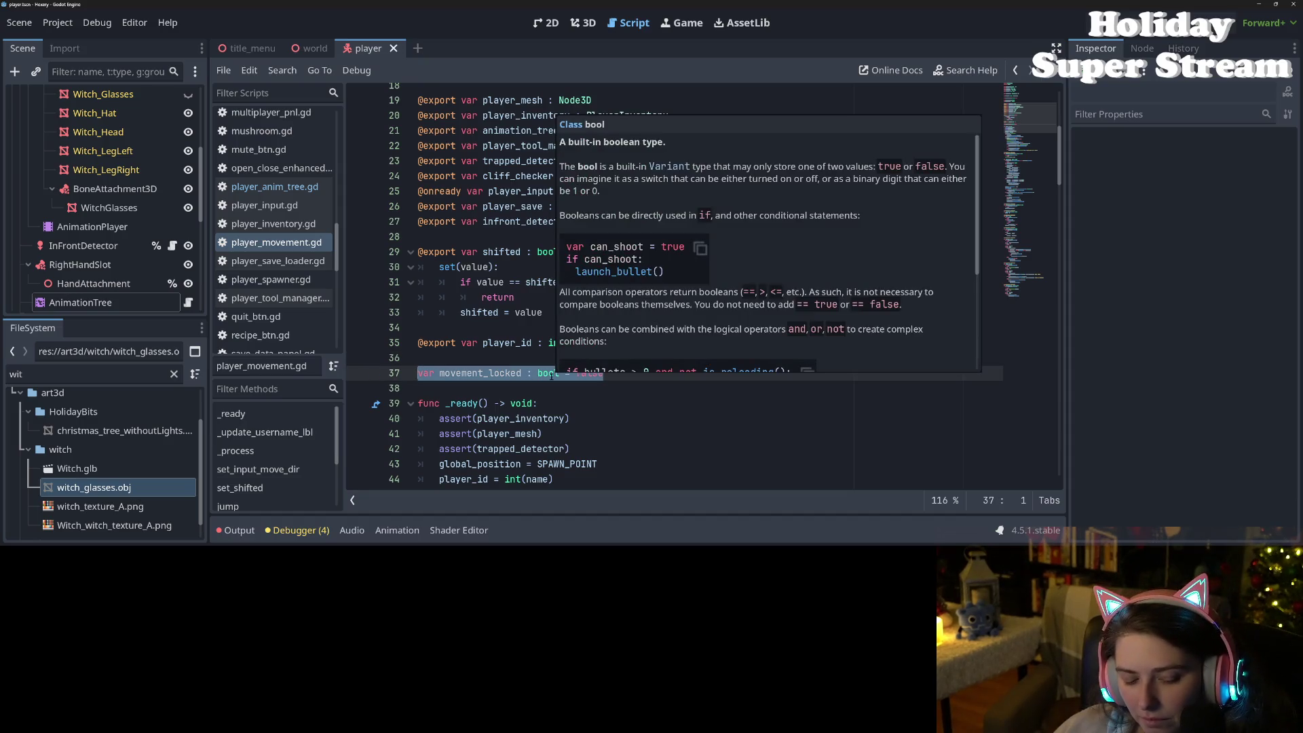
pyautogui.press('BackSpace')
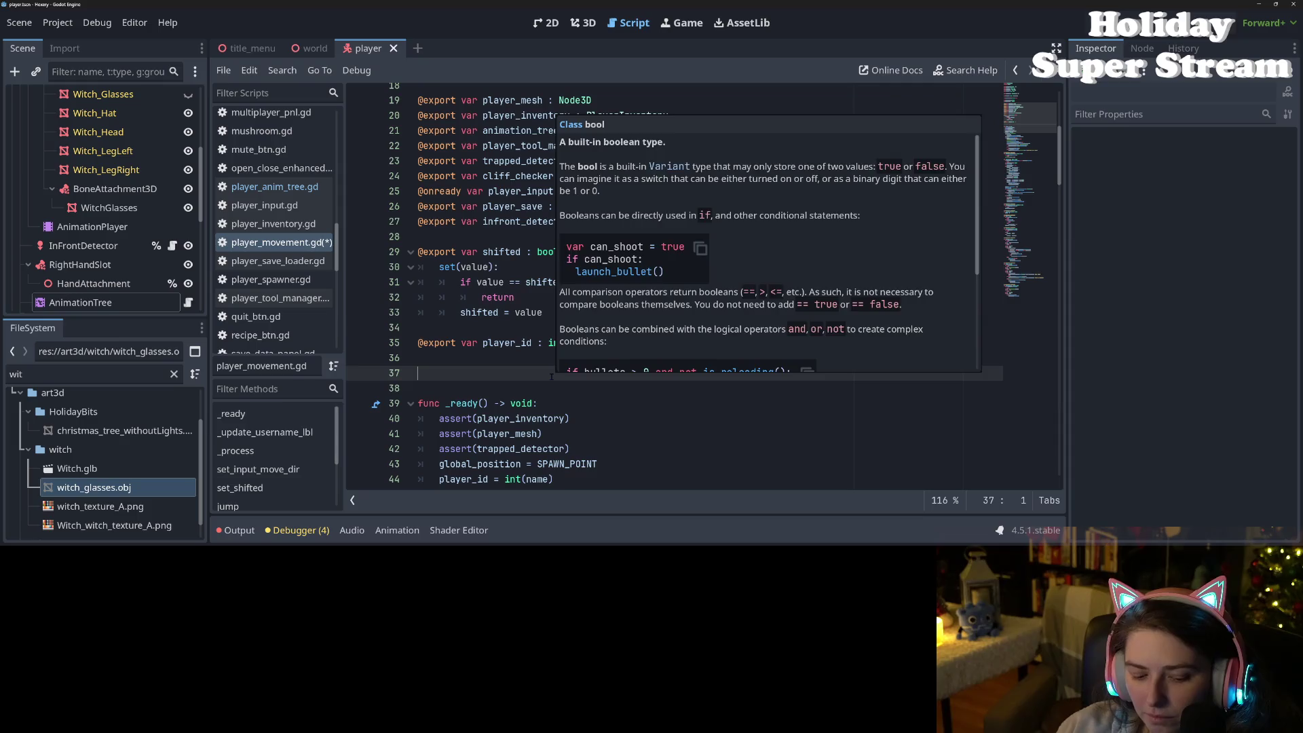
pyautogui.hotkey('ctrl', 'z')
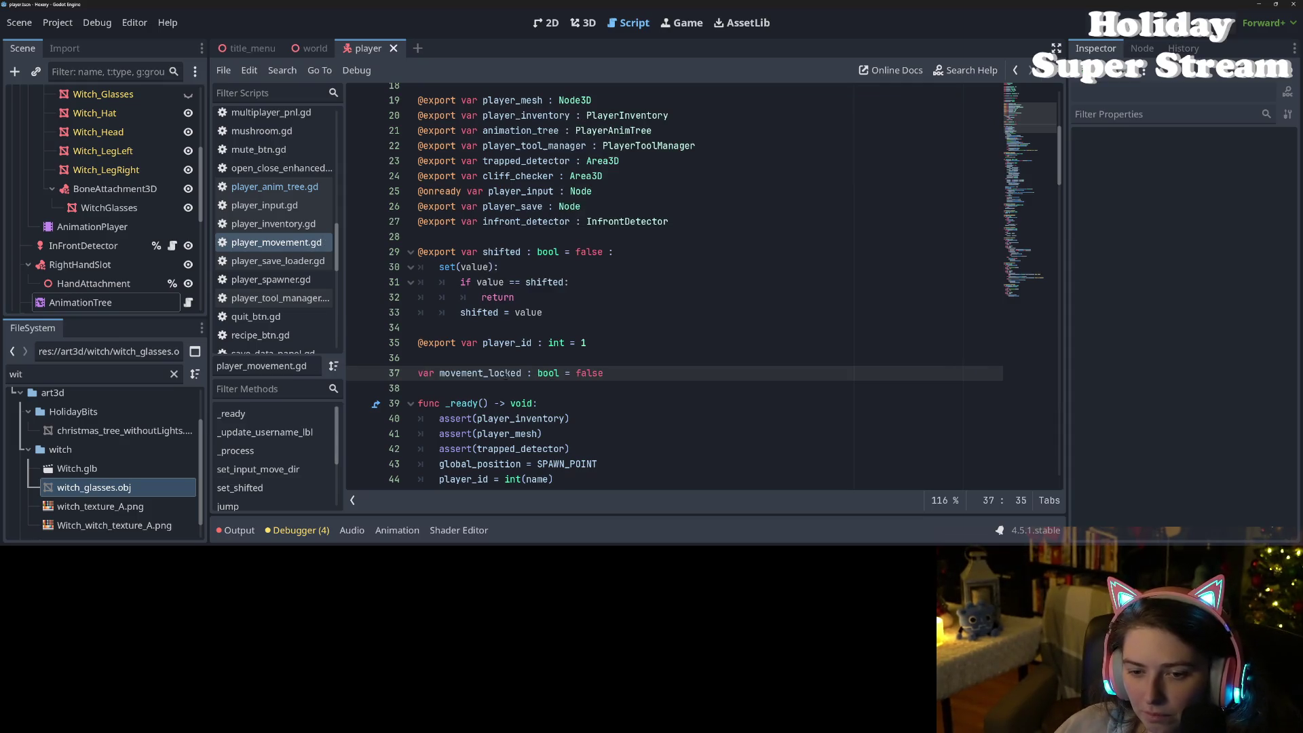
pyautogui.doubleClick(511, 375)
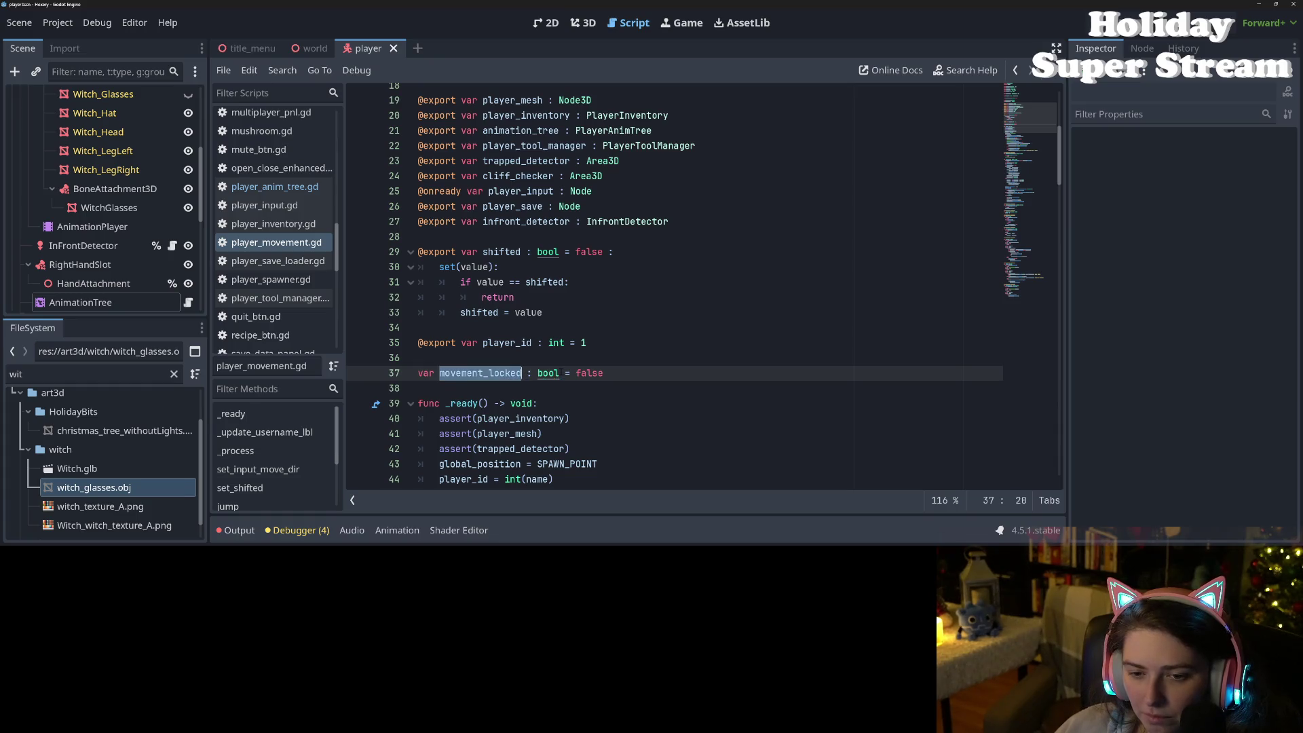
pyautogui.scroll(-14, 560, 372)
pyautogui.click(563, 251)
pyautogui.scroll(-2, 563, 251)
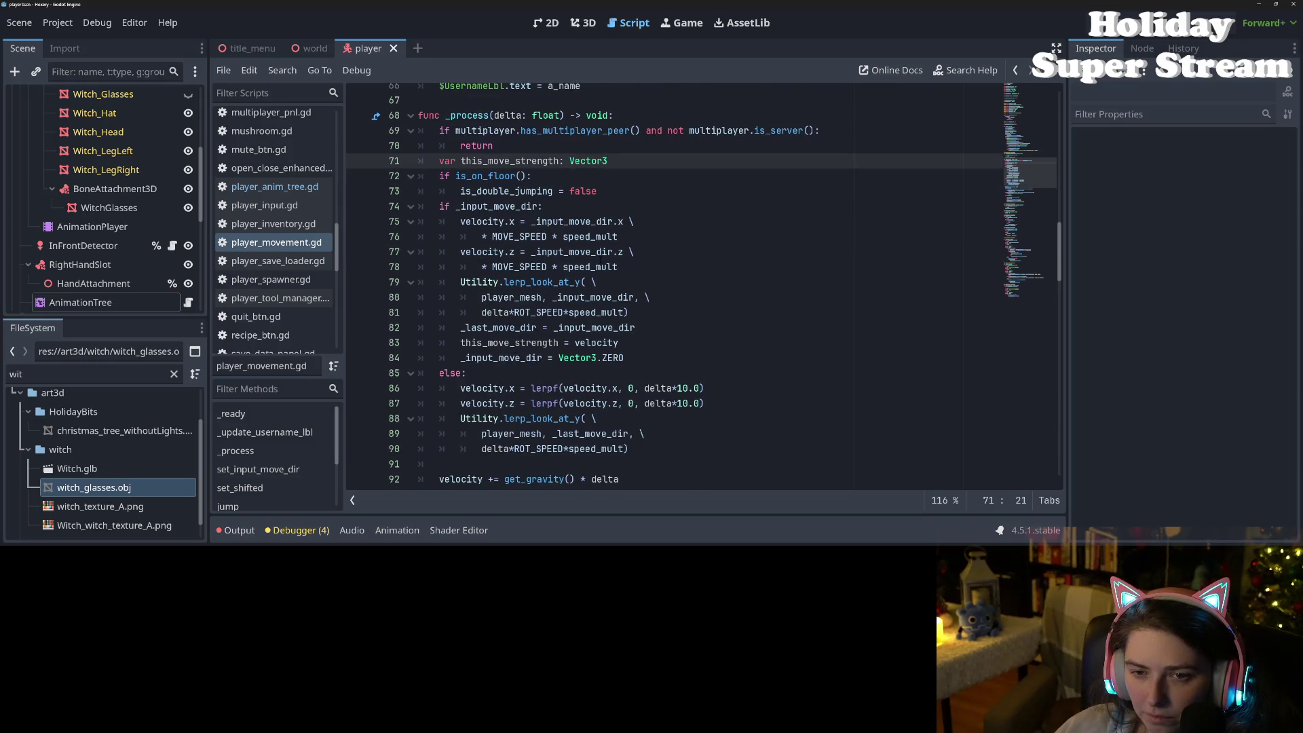
pyautogui.scroll(-7, 600, 259)
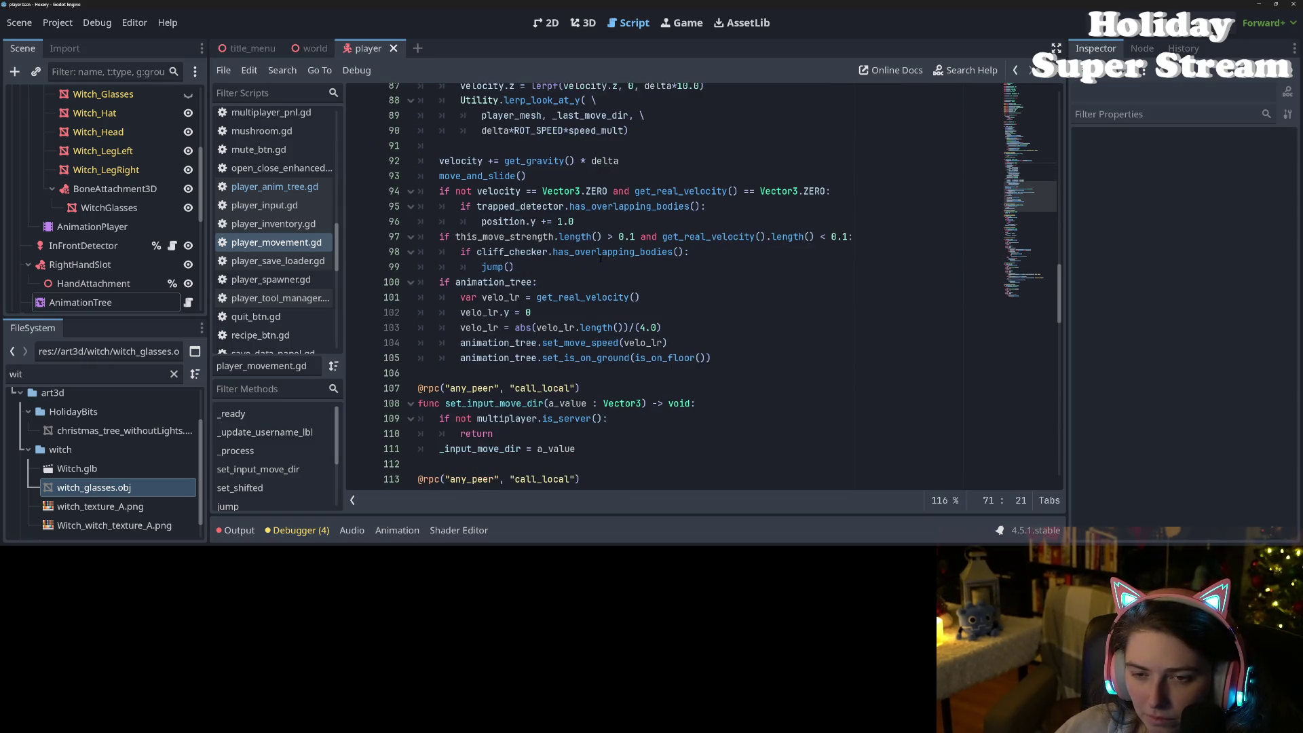
pyautogui.scroll(7, 600, 258)
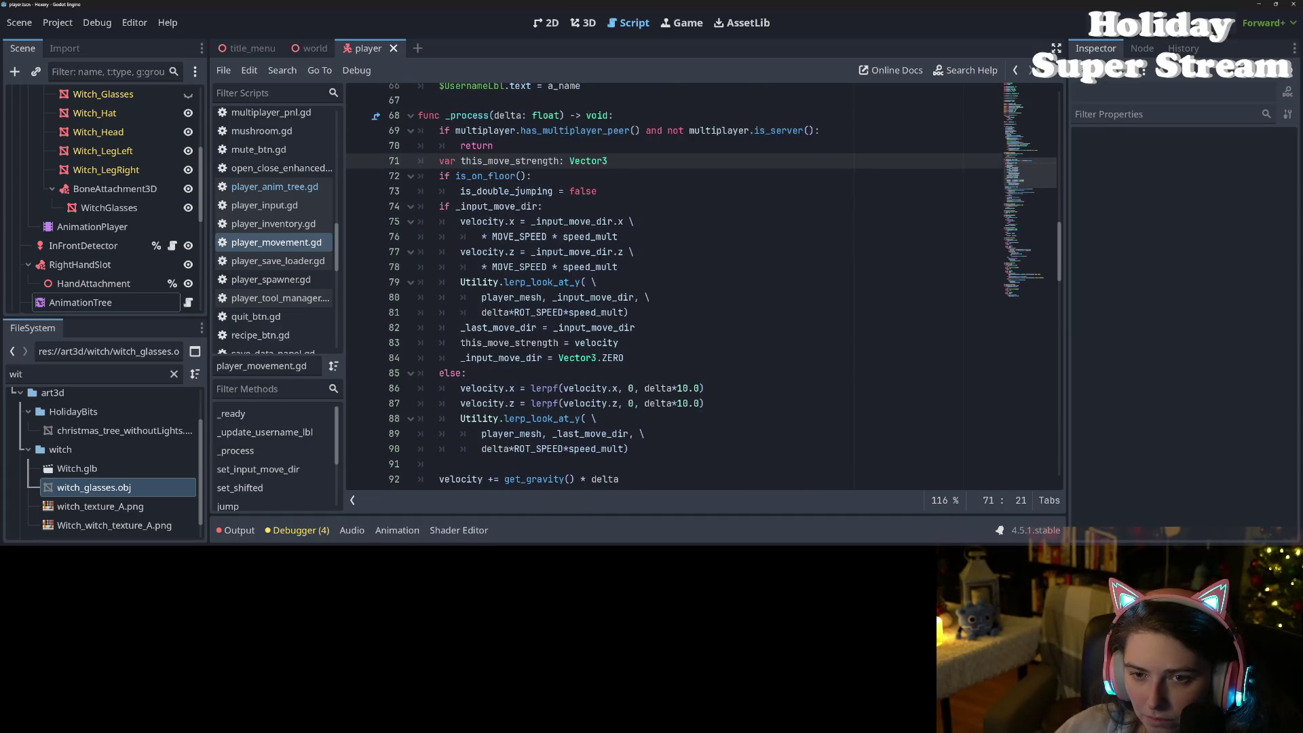
pyautogui.scroll(1, 600, 258)
pyautogui.click(603, 251)
pyautogui.press('Home')
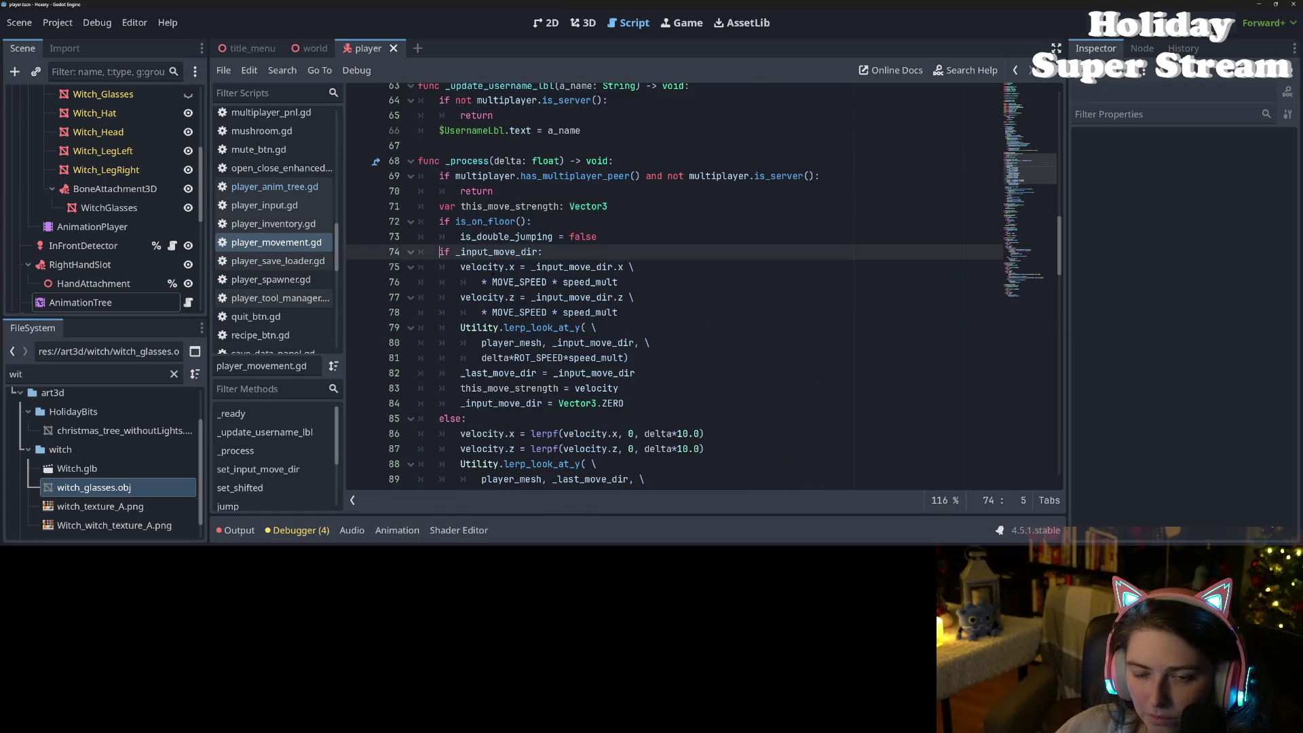
# Step: Add 'not movement_locked and' to the _process check and 'or movement_locked' to set_input_move_dir's server check
pyautogui.scroll(-2, 577, 312)
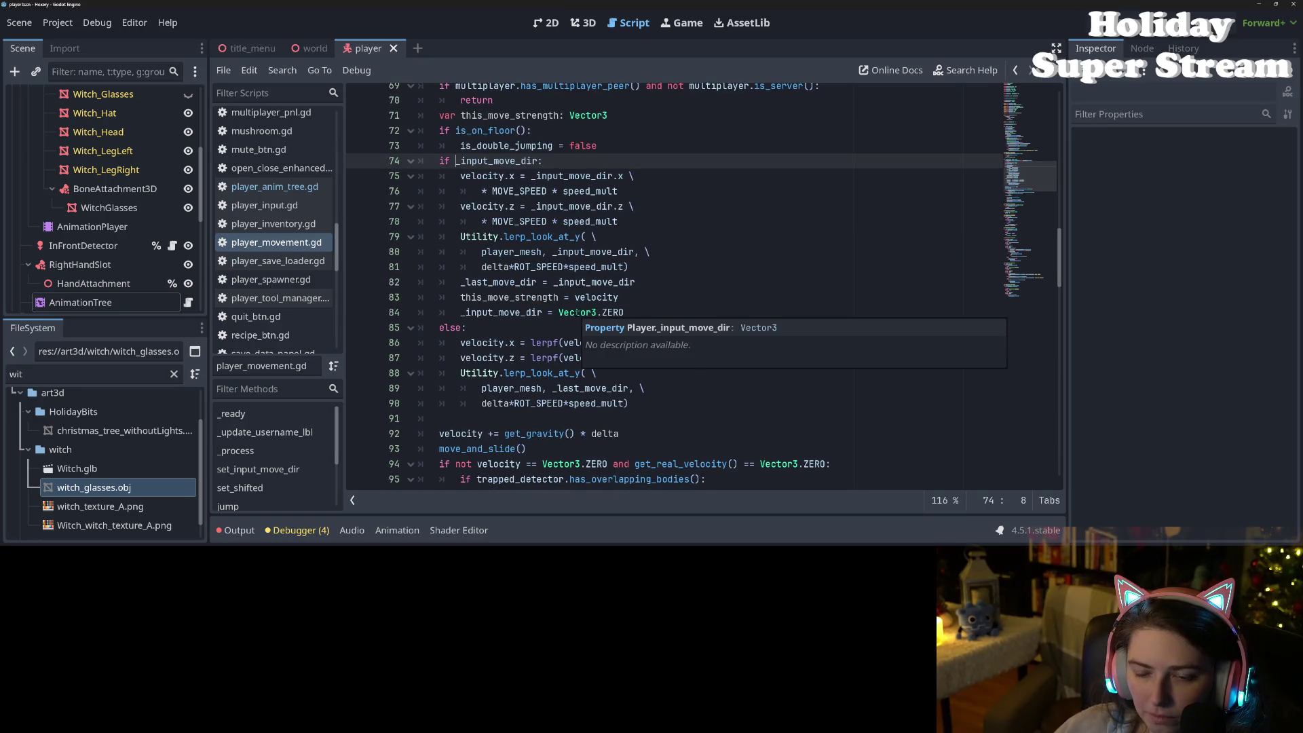
pyautogui.write('not movement_locked a')
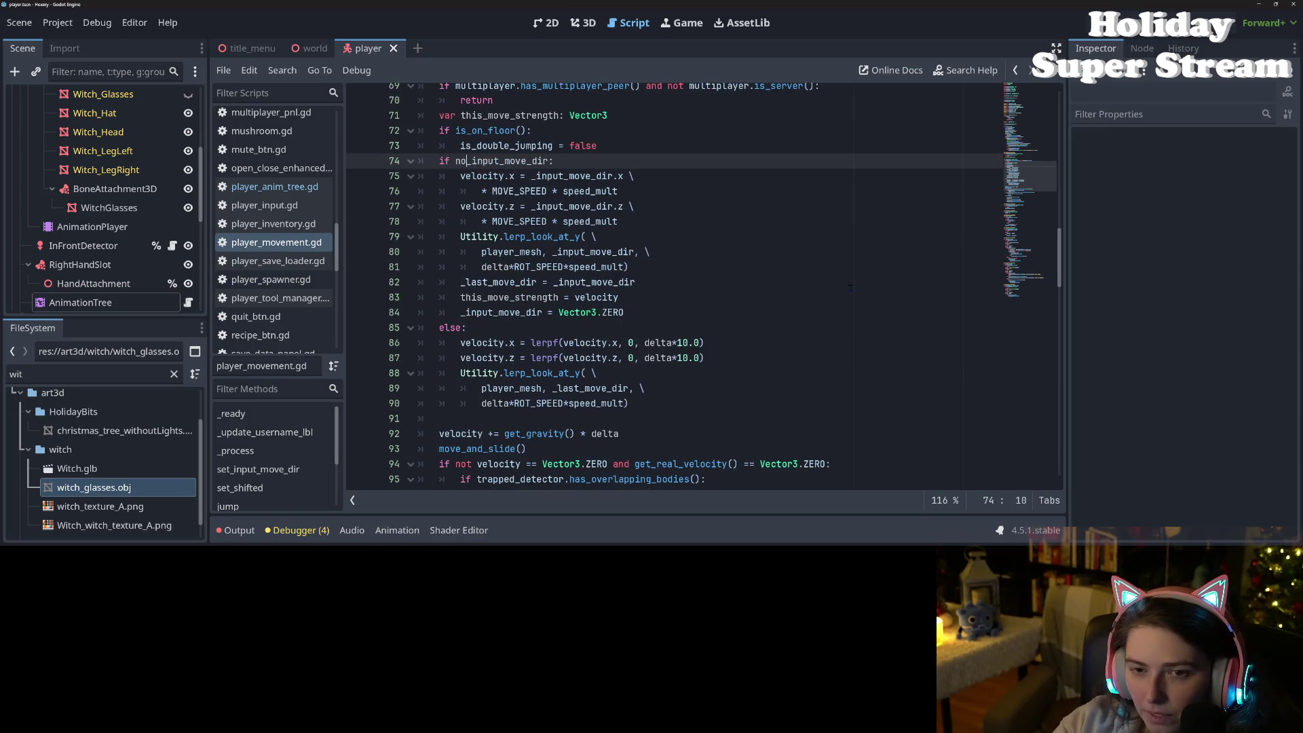
pyautogui.write('nd')
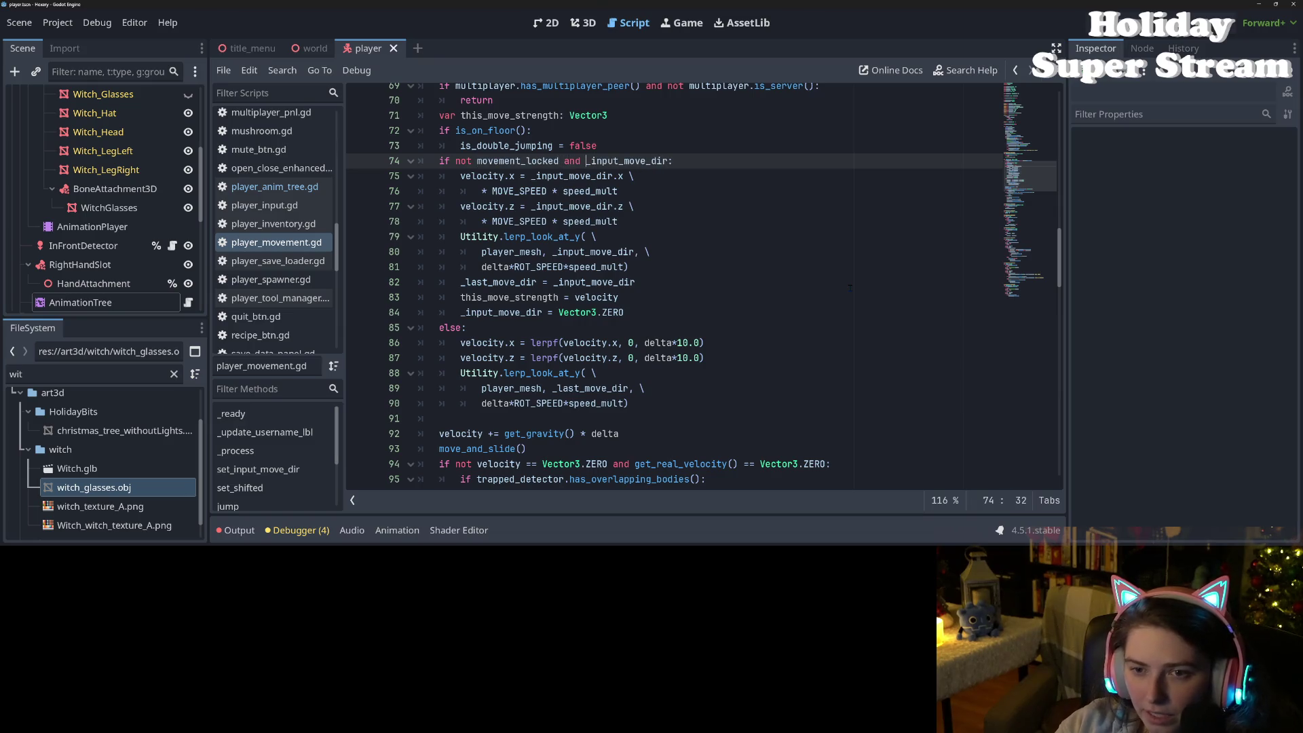
pyautogui.scroll(-9, 556, 291)
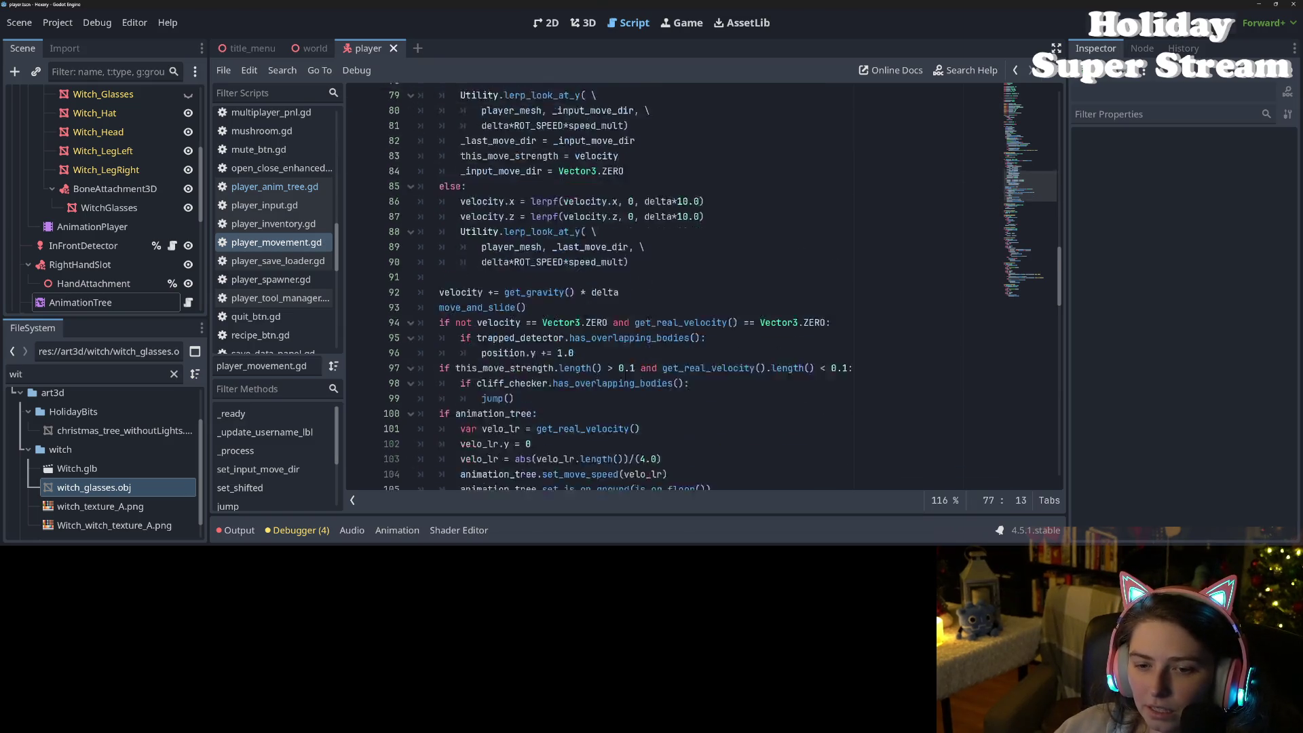
pyautogui.click(538, 281)
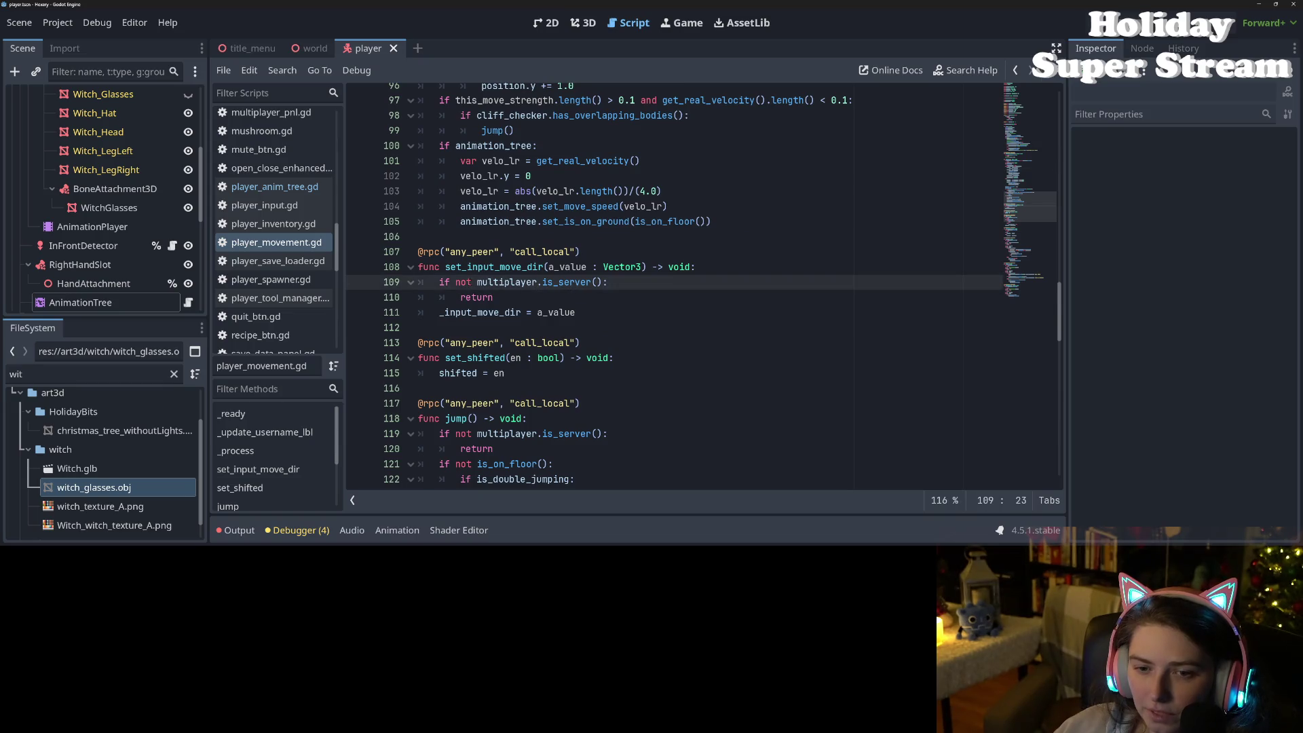
pyautogui.click(609, 282)
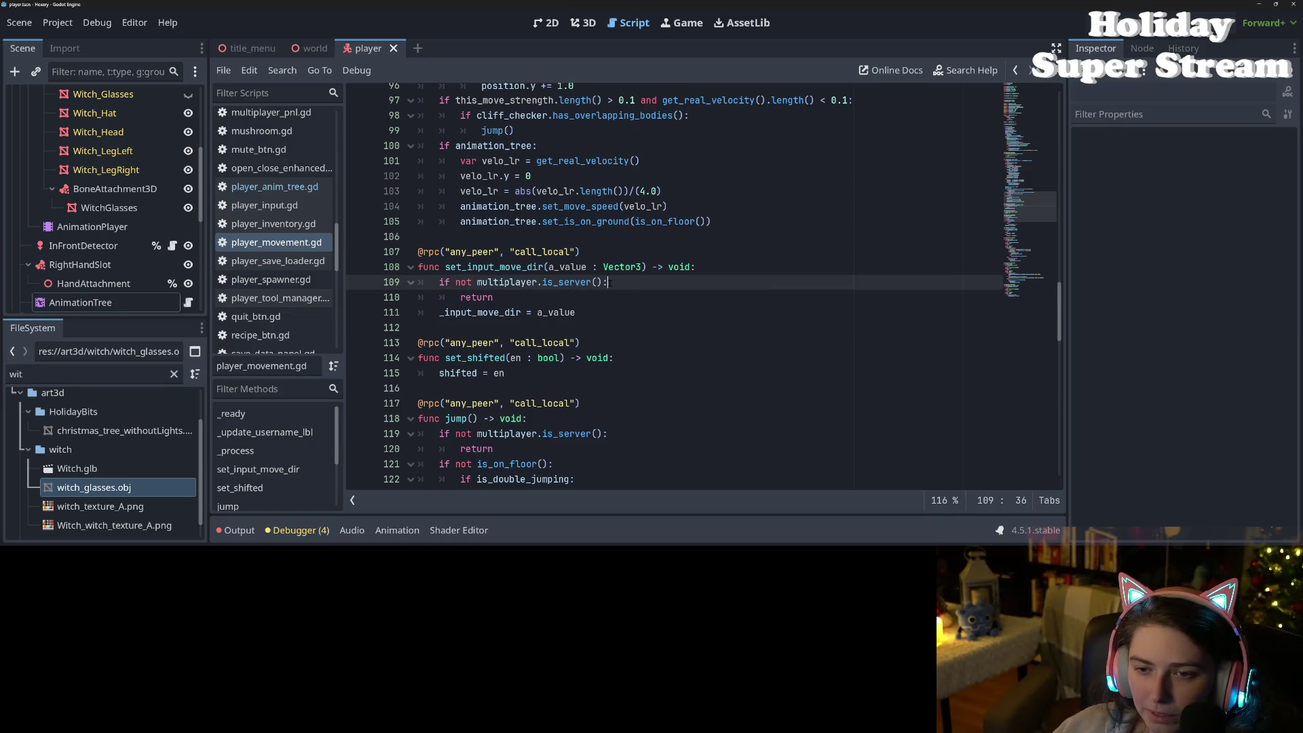
pyautogui.press('Left')
pyautogui.write('or ')
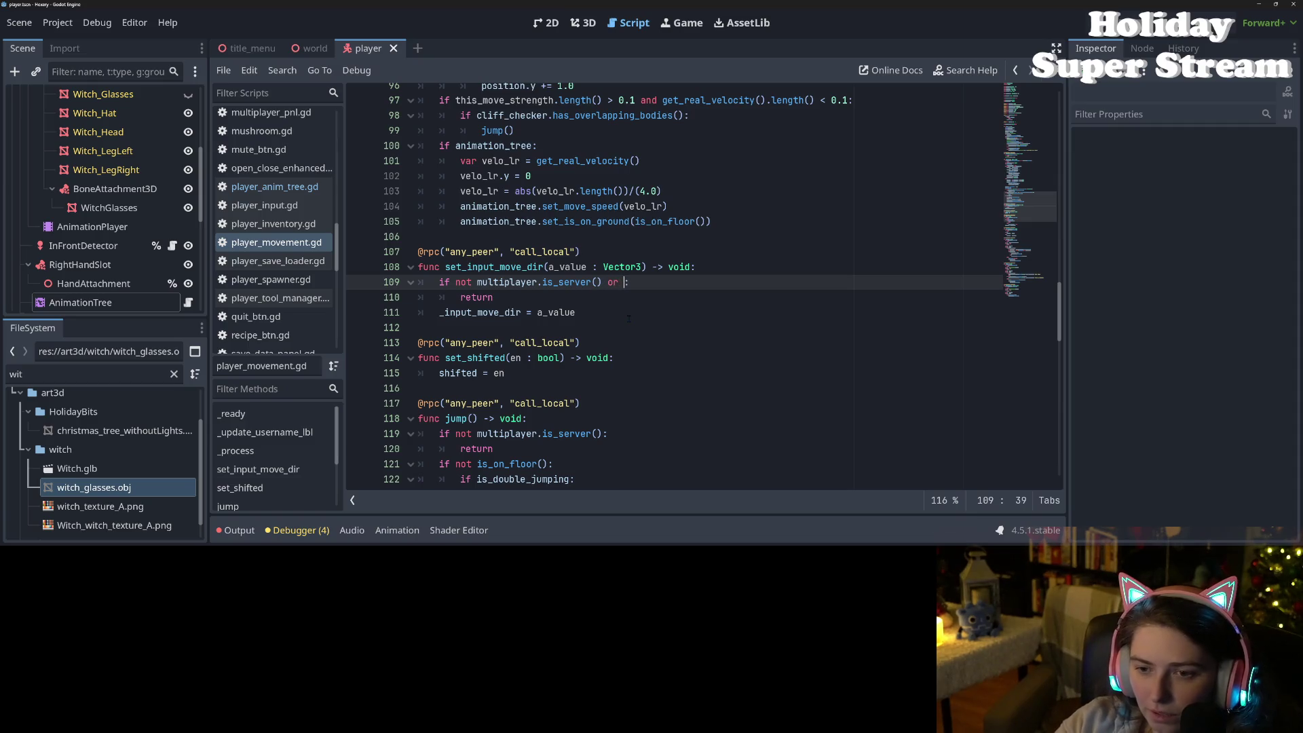
pyautogui.write('movement_locked')
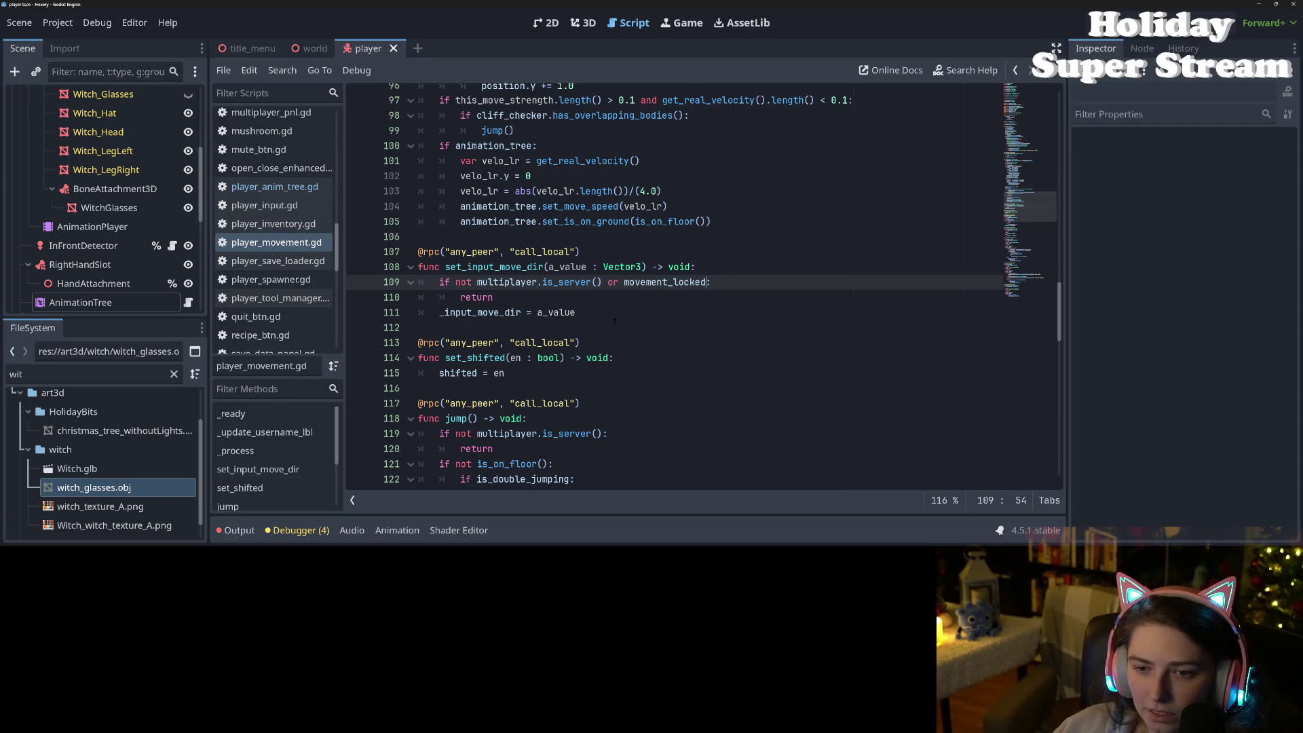
pyautogui.hotkey('ctrl', 'shift', 'Left')
pyautogui.hotkey('ctrl', 'shift', 'Left')
pyautogui.hotkey('ctrl', 'shift', 'Left')
pyautogui.hotkey('ctrl', 'c')
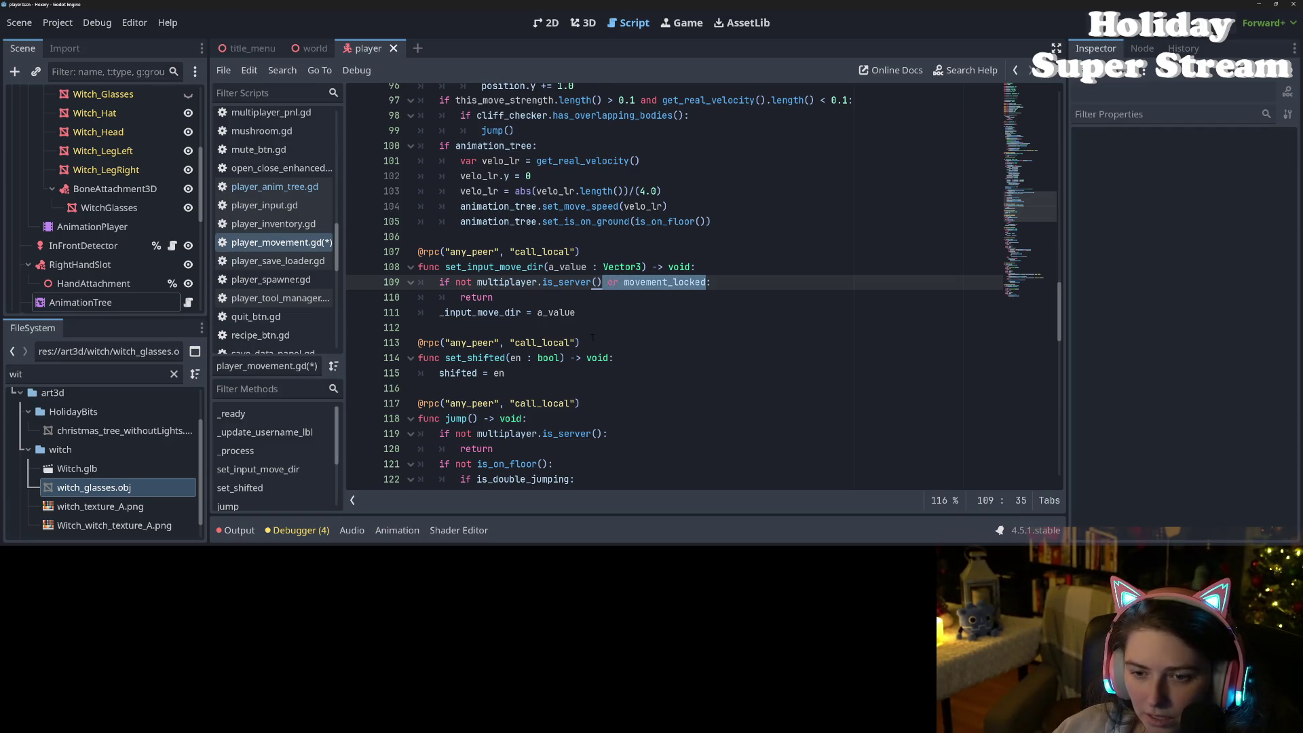
# Step: Paste the 'or movement_locked' condition into the jump and set_running server checks
pyautogui.scroll(-3, 541, 375)
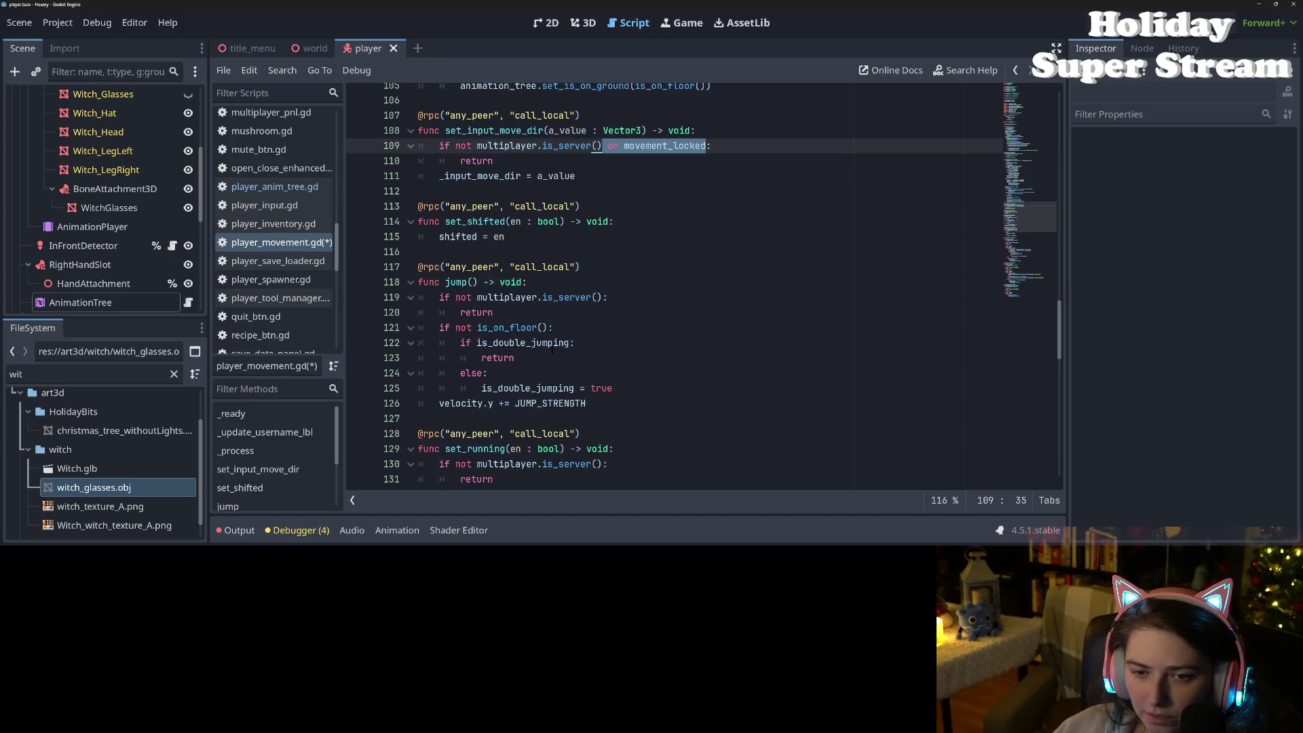
pyautogui.click(602, 298)
pyautogui.hotkey('ctrl', 'v')
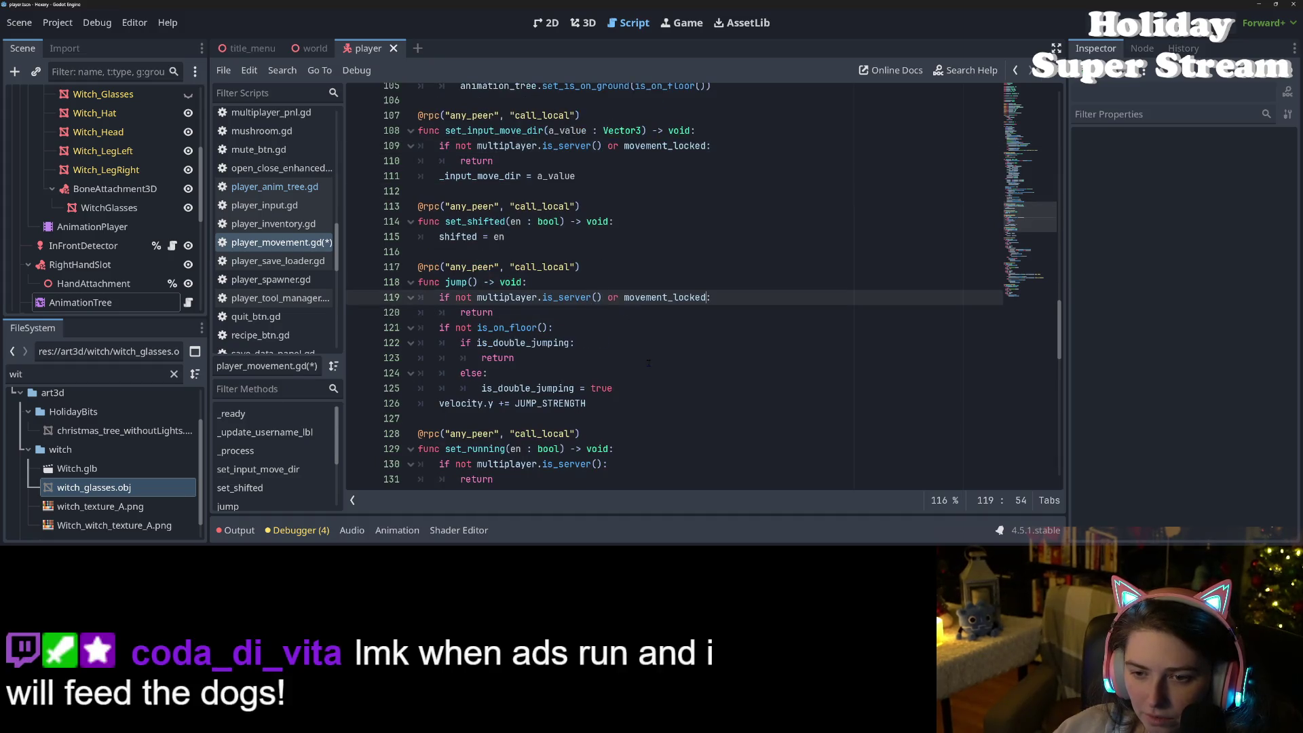
pyautogui.scroll(-2, 616, 368)
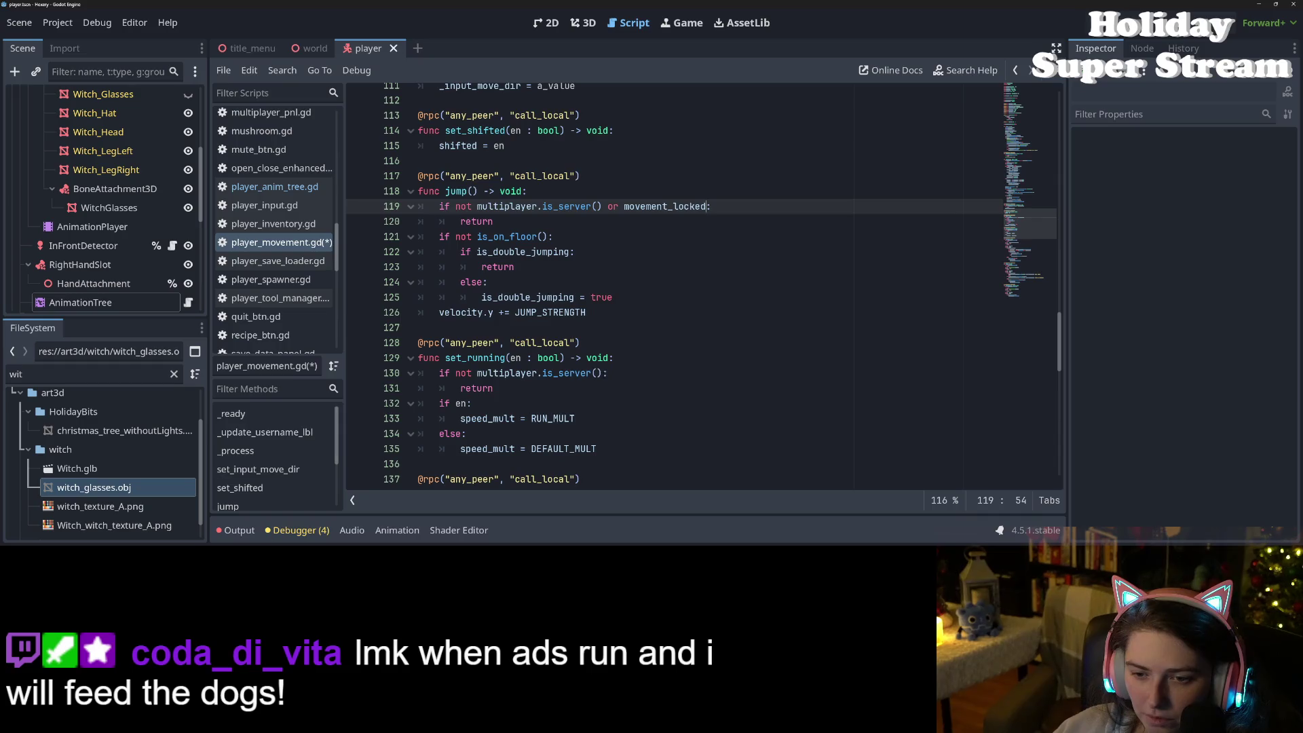
pyautogui.click(601, 372)
pyautogui.hotkey('ctrl', 'v')
# Step: Add 'or movement_locked' to the early-return checks in interact and pickup
pyautogui.scroll(-2, 580, 402)
pyautogui.scroll(-2, 597, 370)
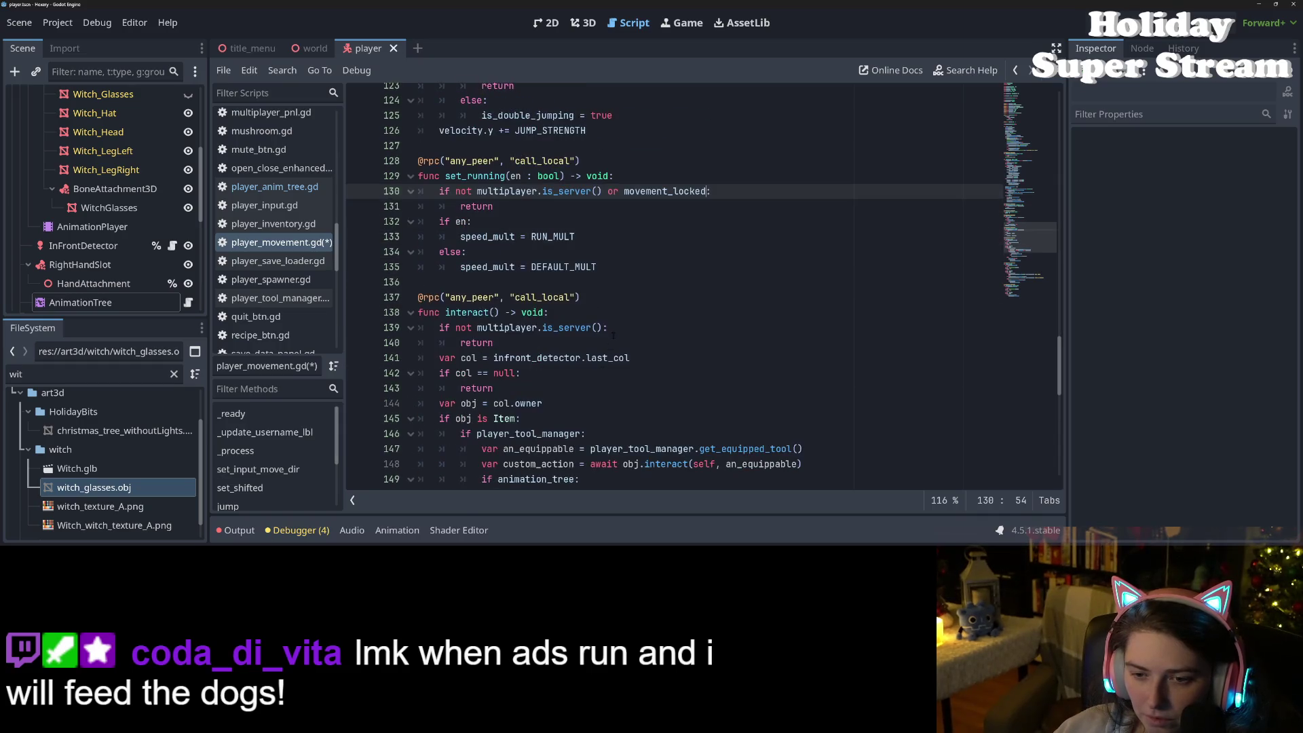
pyautogui.click(601, 330)
pyautogui.hotkey('ctrl', 'v')
pyautogui.scroll(-8, 592, 386)
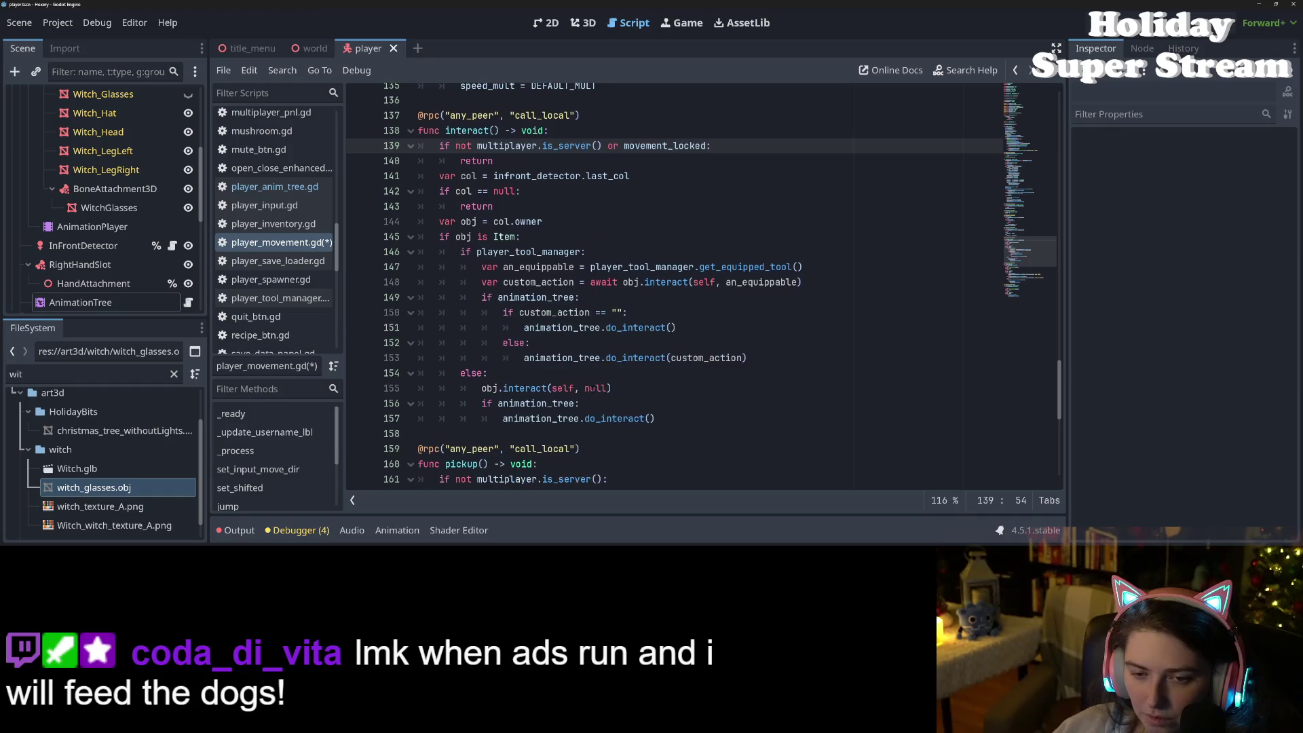
pyautogui.click(597, 299)
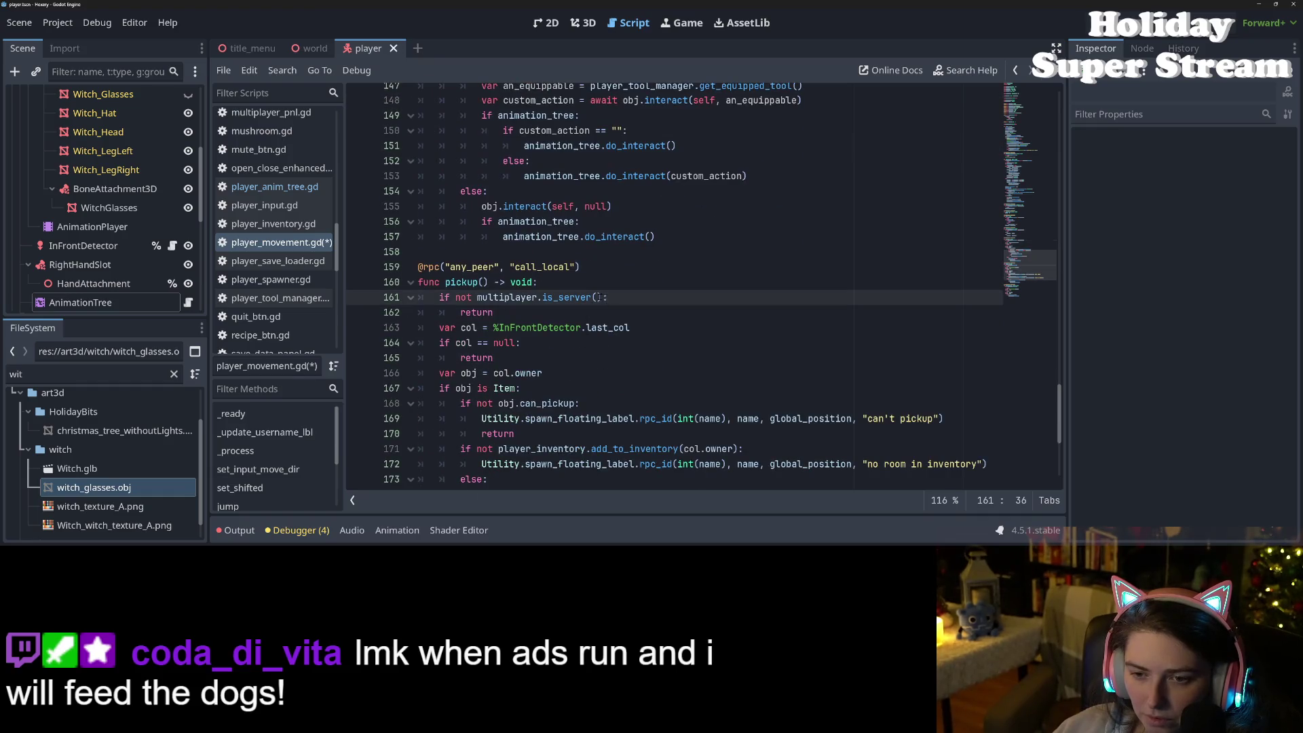
pyautogui.hotkey('ctrl', 'v')
# Step: Add the condition to rotate_object's server check, undoing the paste misplaced on its header line
pyautogui.scroll(-6, 598, 379)
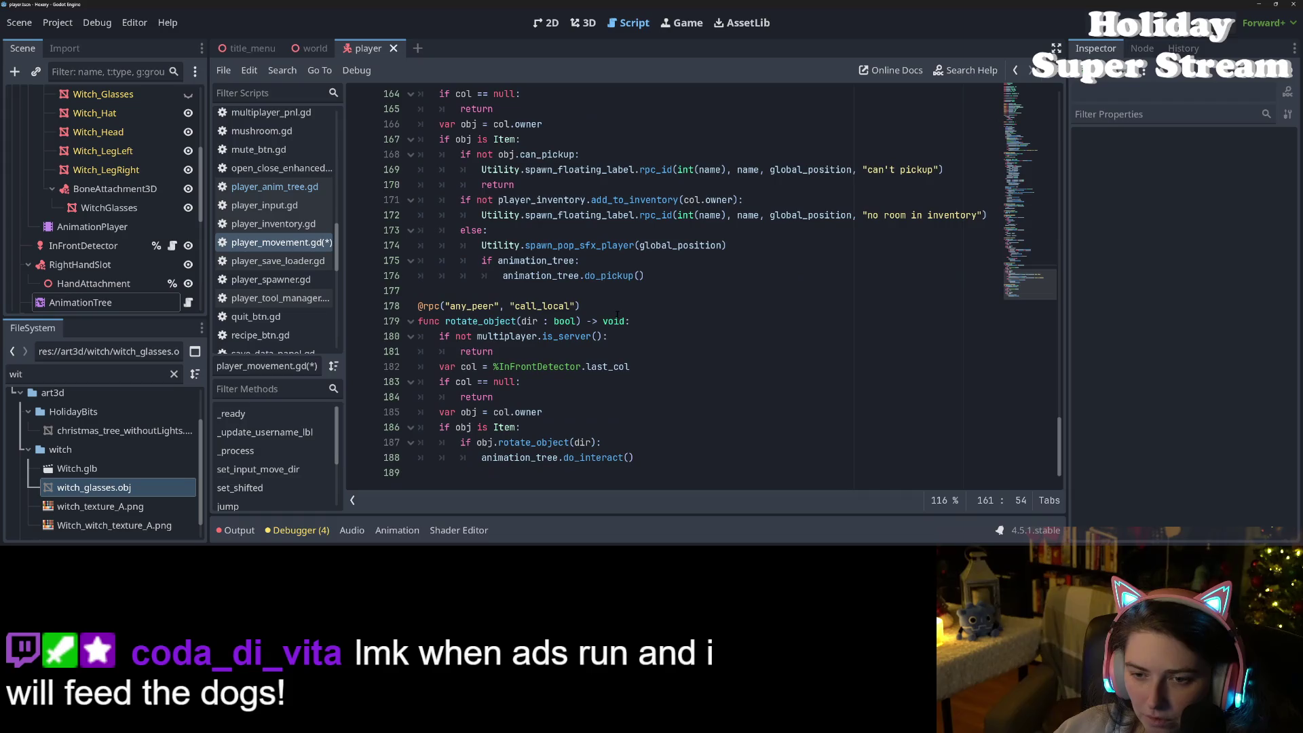
pyautogui.click(623, 321)
pyautogui.hotkey('ctrl', 'v')
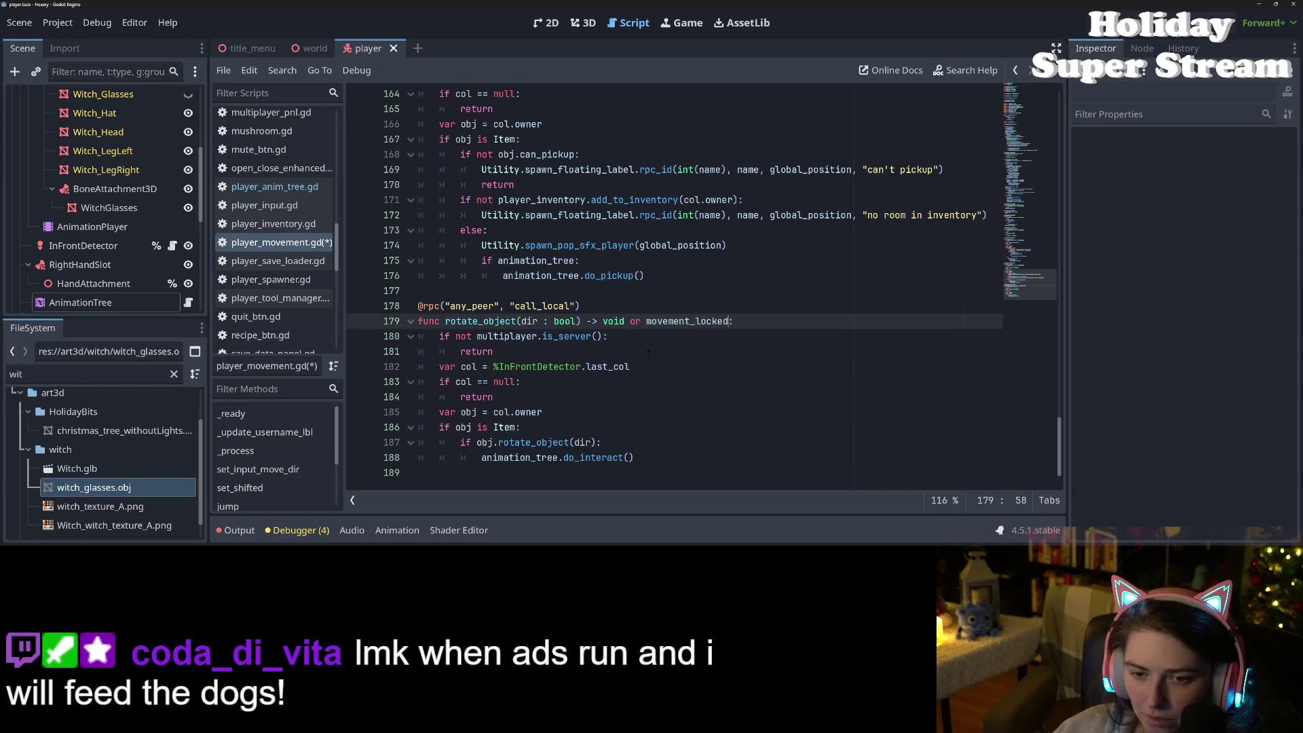
pyautogui.scroll(3, 645, 352)
pyautogui.scroll(-3, 648, 355)
pyautogui.hotkey('ctrl', 'z')
pyautogui.press('Down')
pyautogui.hotkey('ctrl', 'v')
pyautogui.scroll(20, 662, 349)
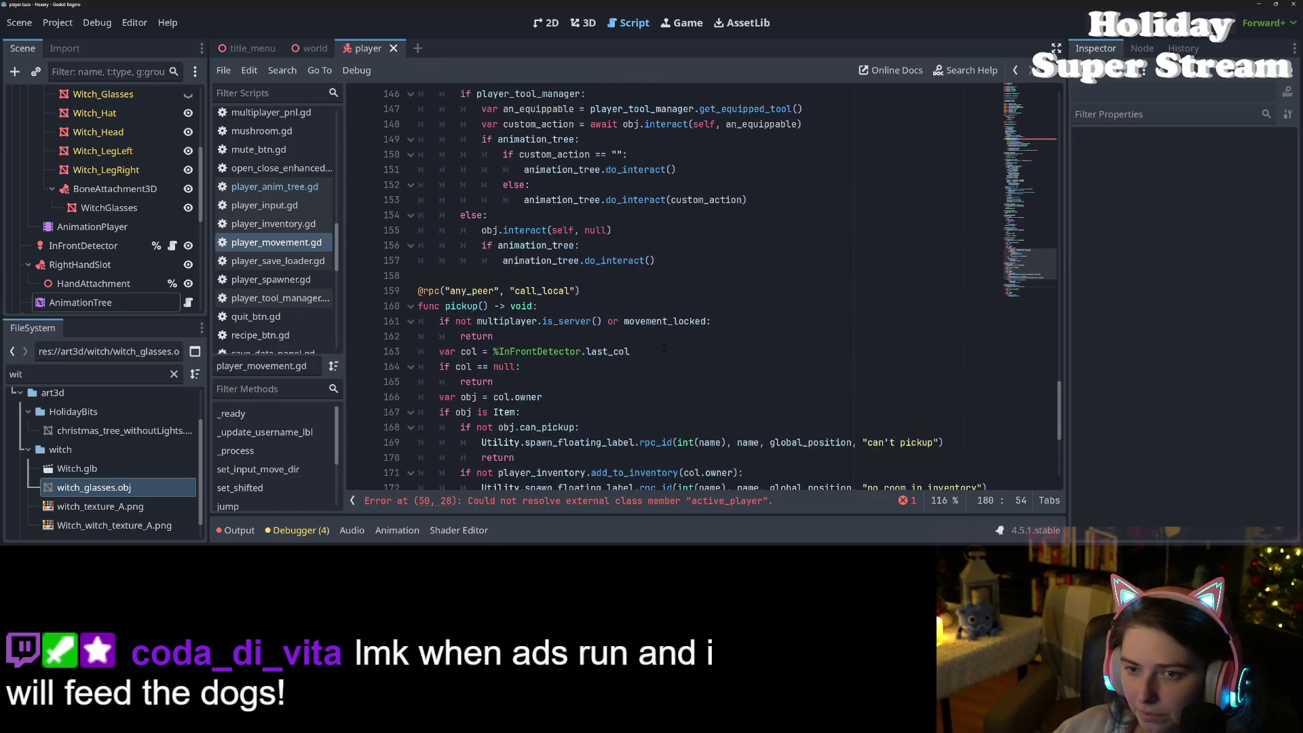
# Step: Delete 'not movement_locked and' from line 74, save player_movement.gd, and run the game with F5
pyautogui.scroll(10, 723, 285)
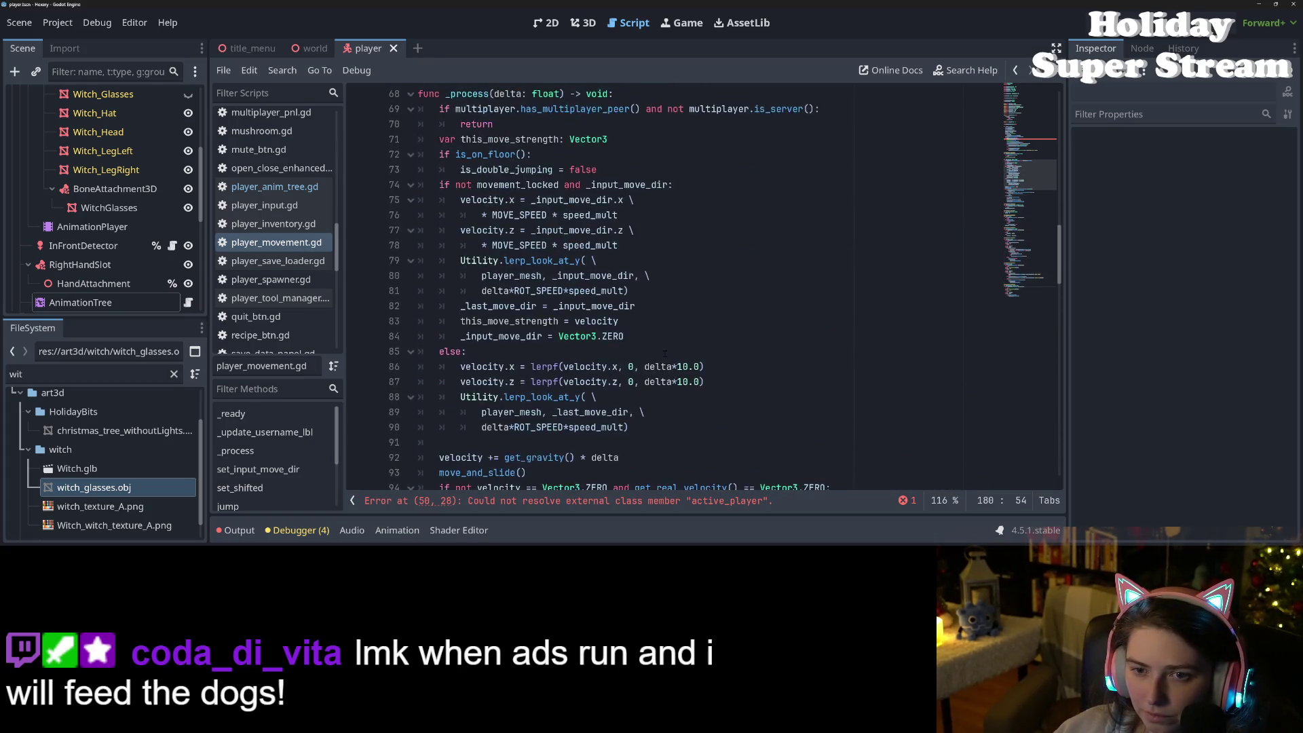
pyautogui.scroll(-6, 583, 350)
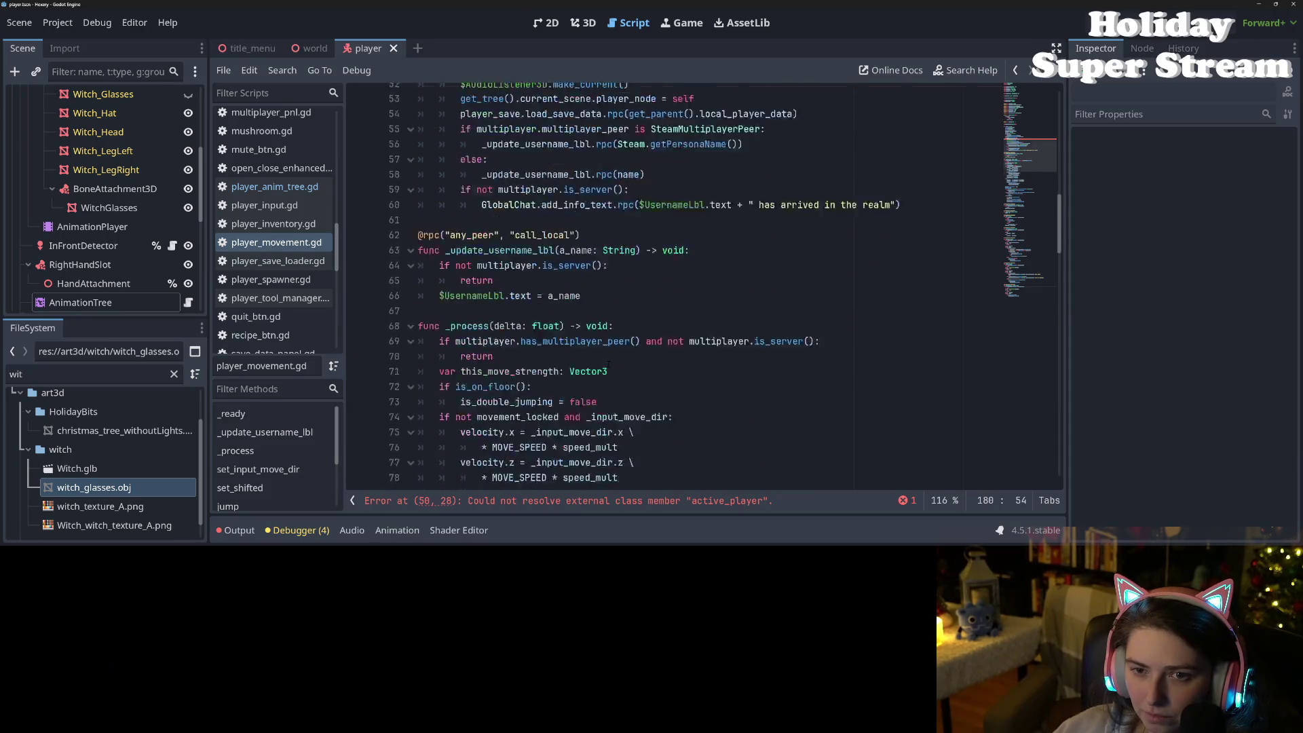
pyautogui.scroll(-5, 584, 350)
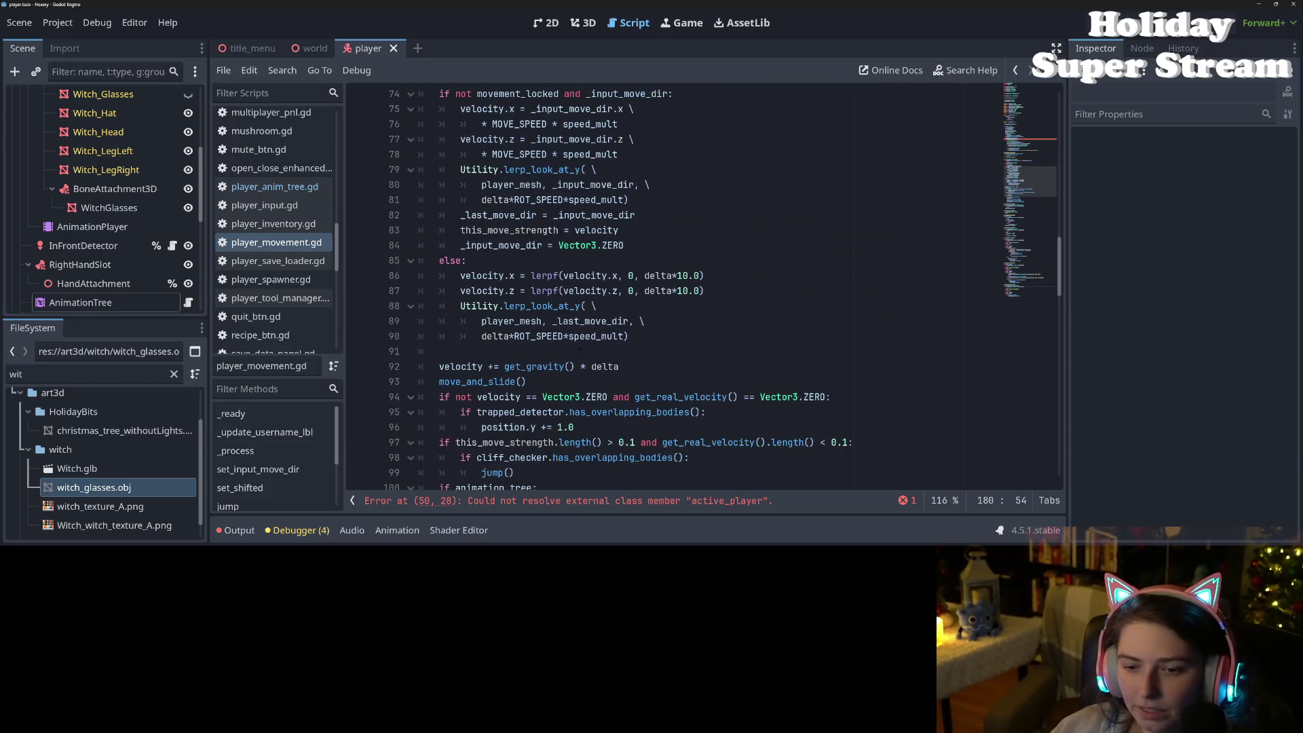
pyautogui.scroll(1, 575, 348)
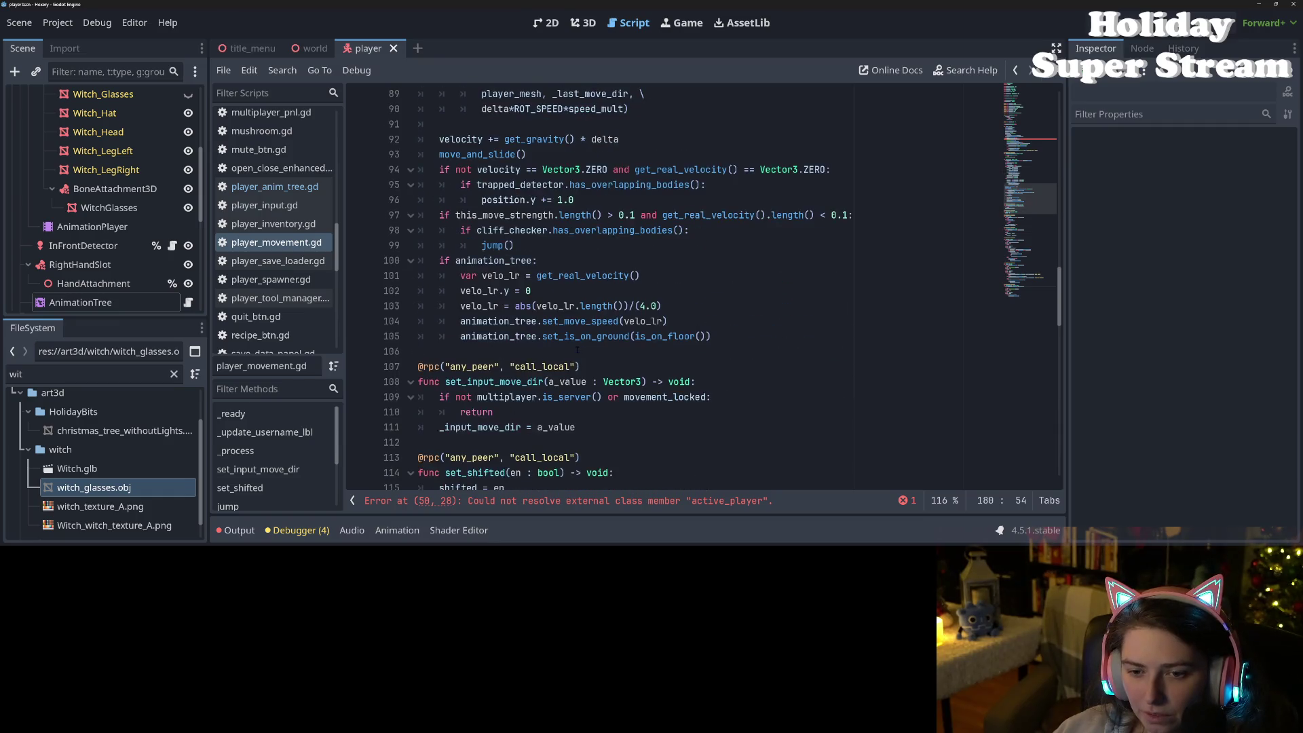
pyautogui.click(617, 472)
pyautogui.scroll(5, 702, 288)
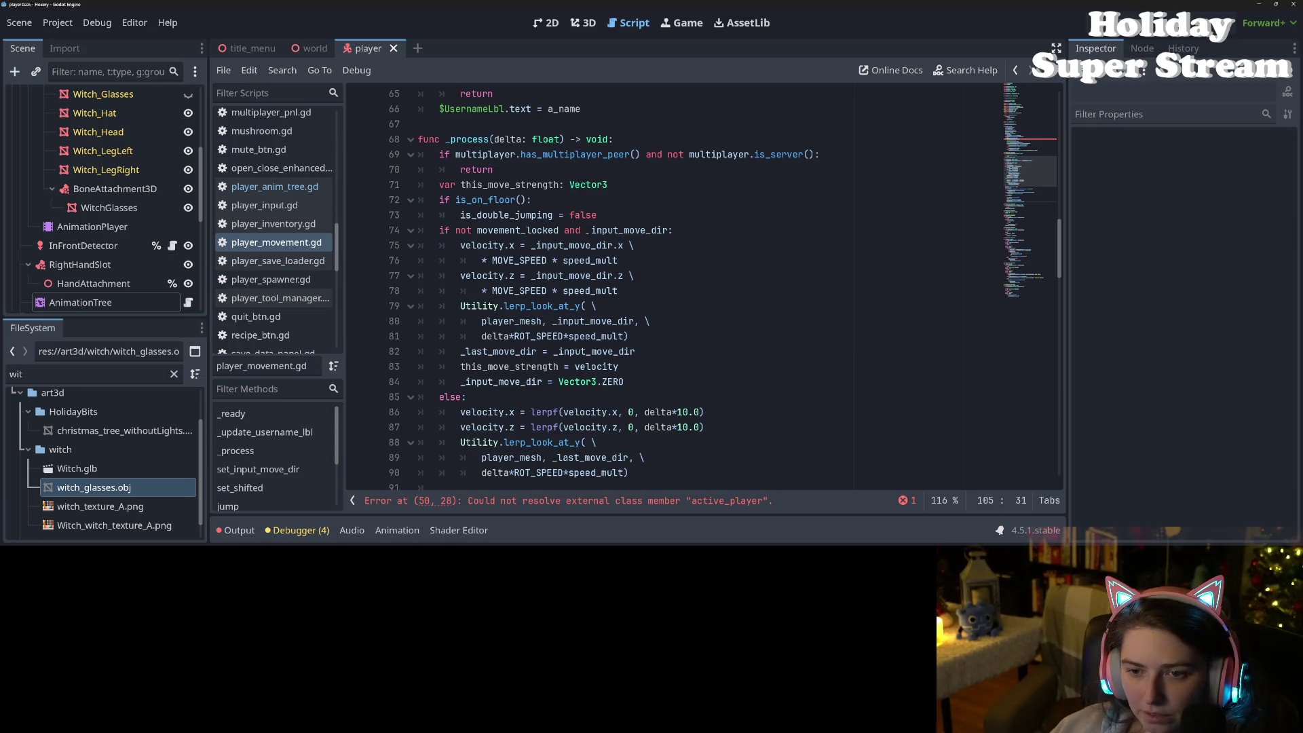
pyautogui.moveTo(588, 231); pyautogui.dragTo(455, 231)
pyautogui.press('BackSpace')
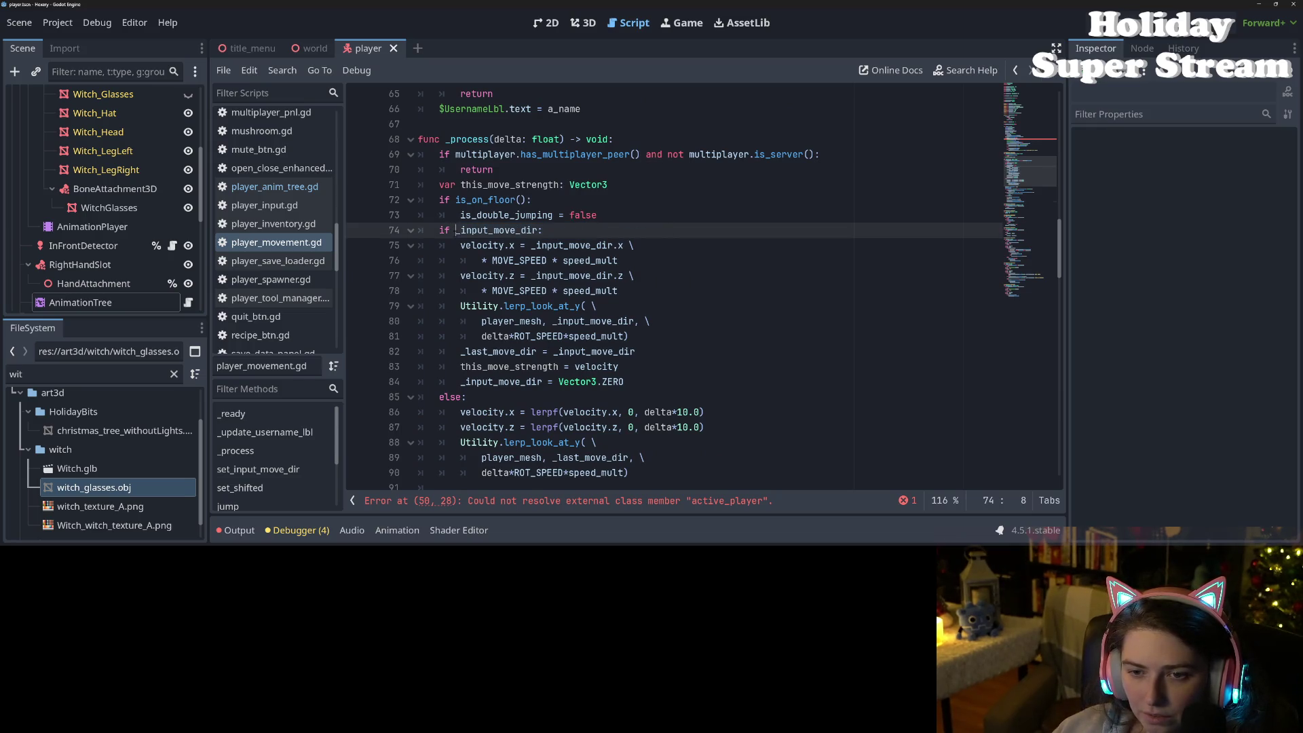
pyautogui.hotkey('ctrl', 's')
pyautogui.scroll(12, 812, 320)
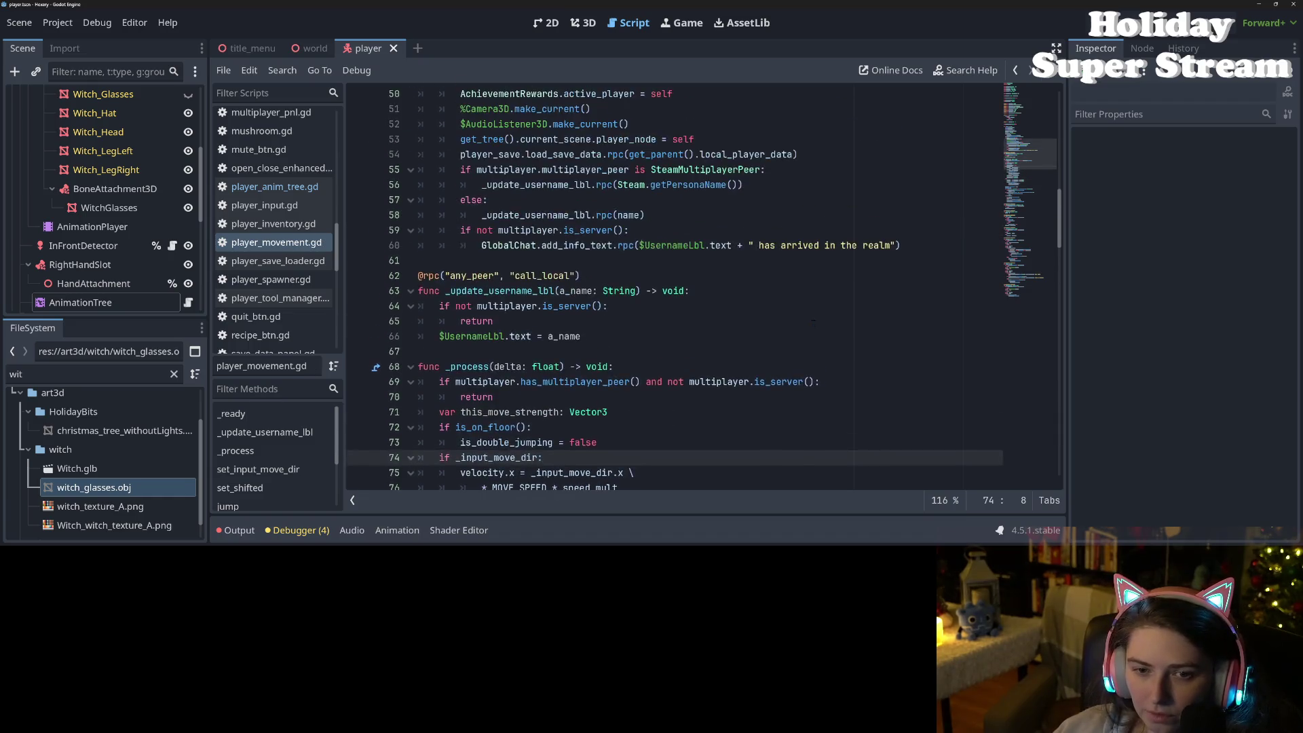
pyautogui.scroll(9, 811, 320)
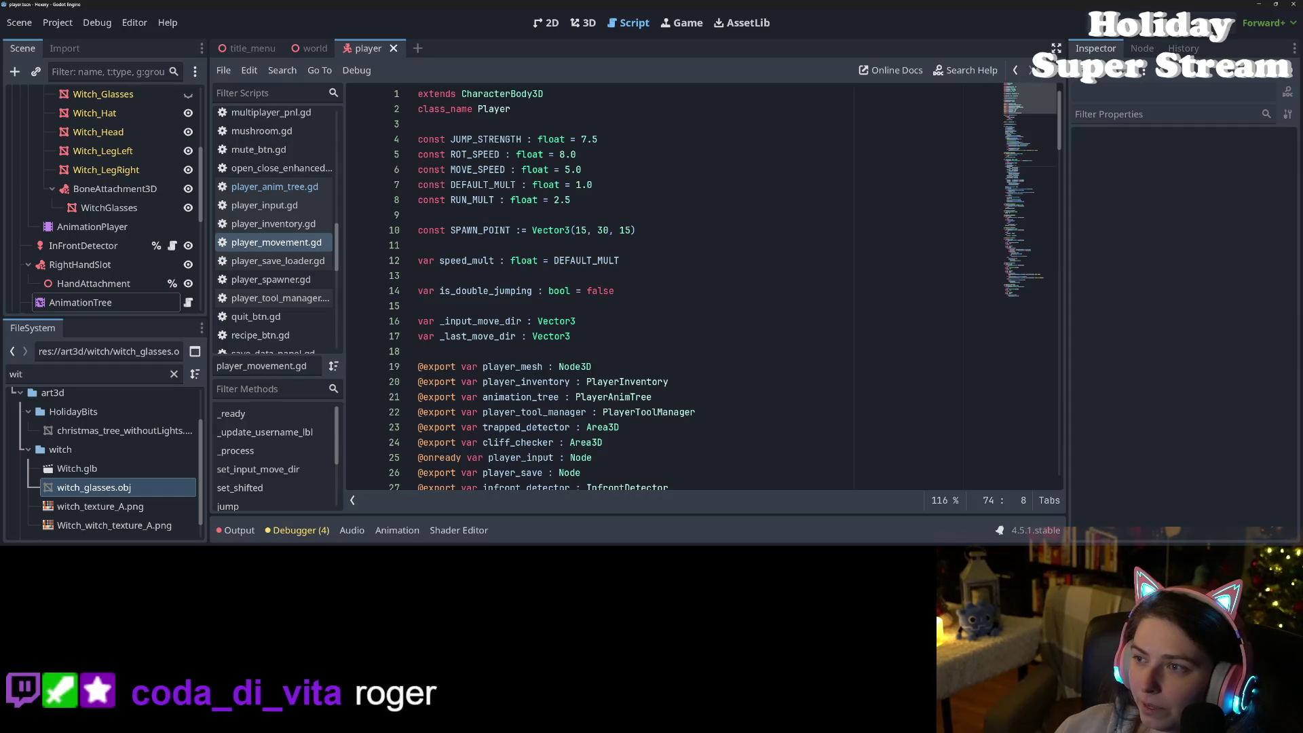
pyautogui.press('F5')
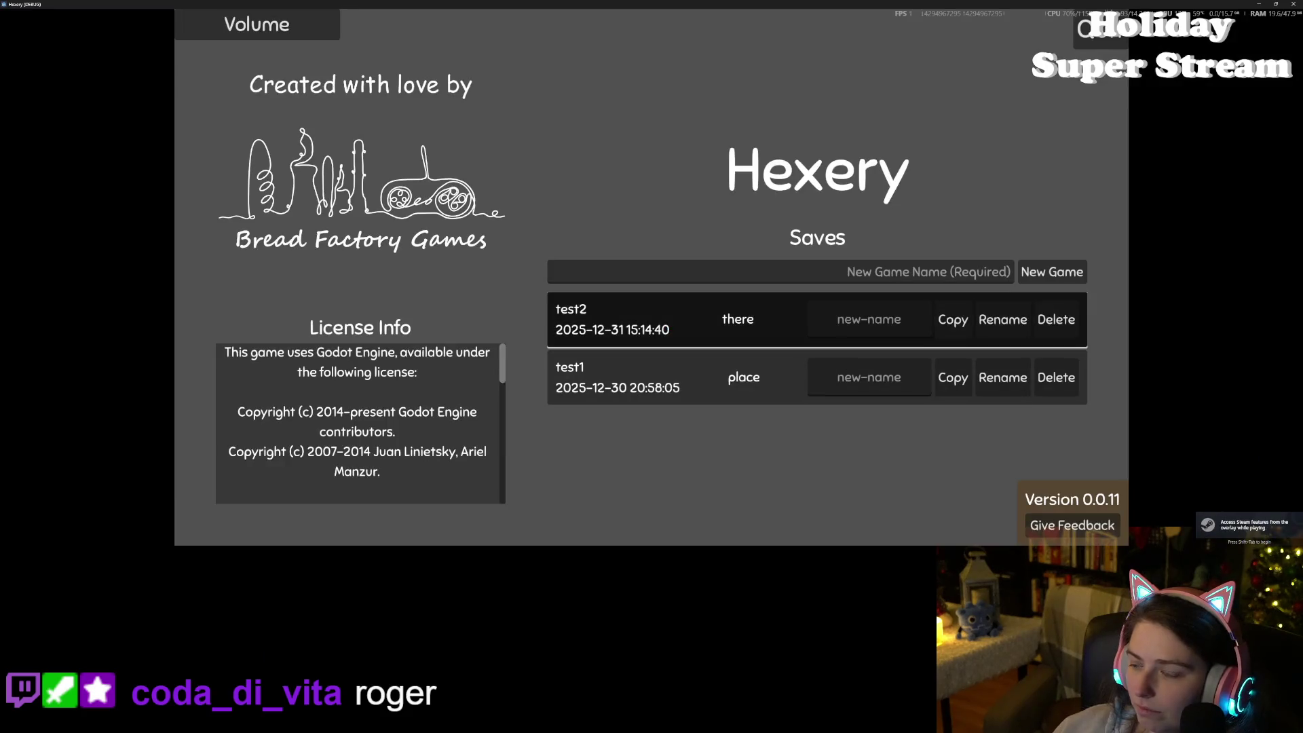
# Step: Load the test2 save from the Hexery main menu into the 'there' world
pyautogui.press('Return')
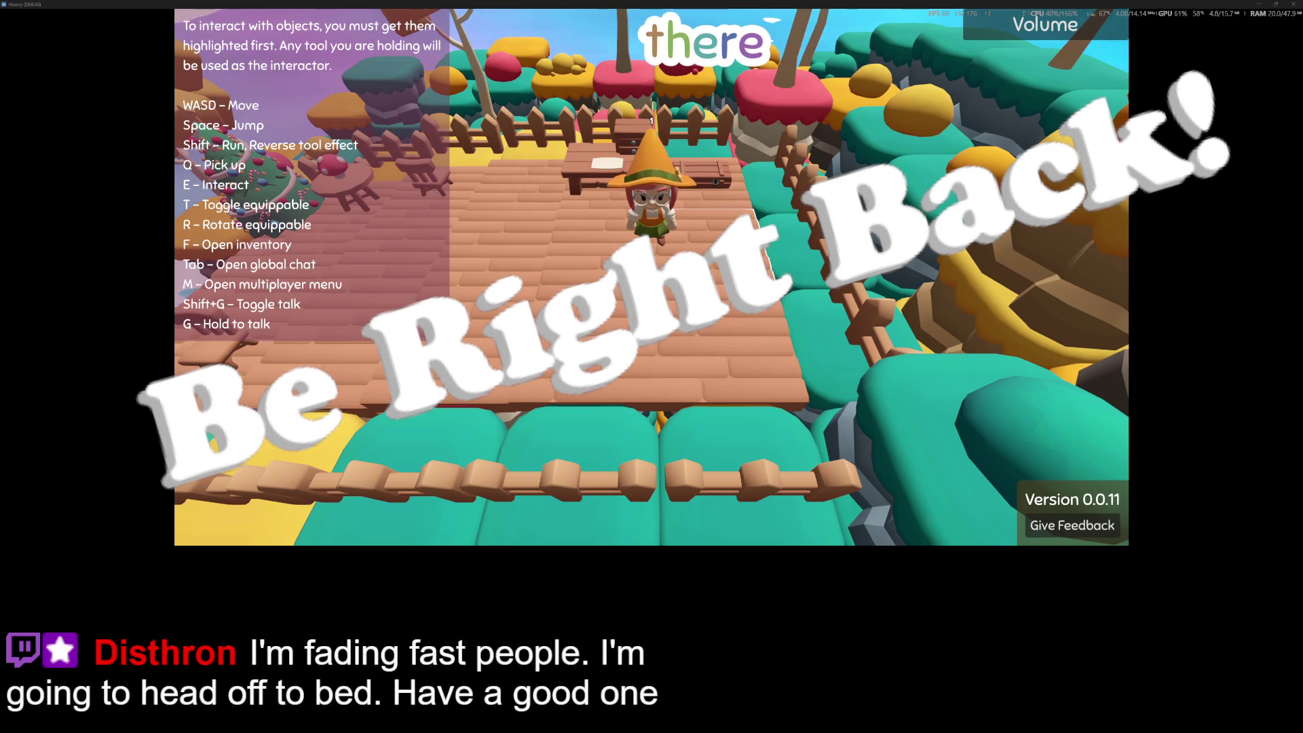
pyautogui.moveTo(1045, 24)
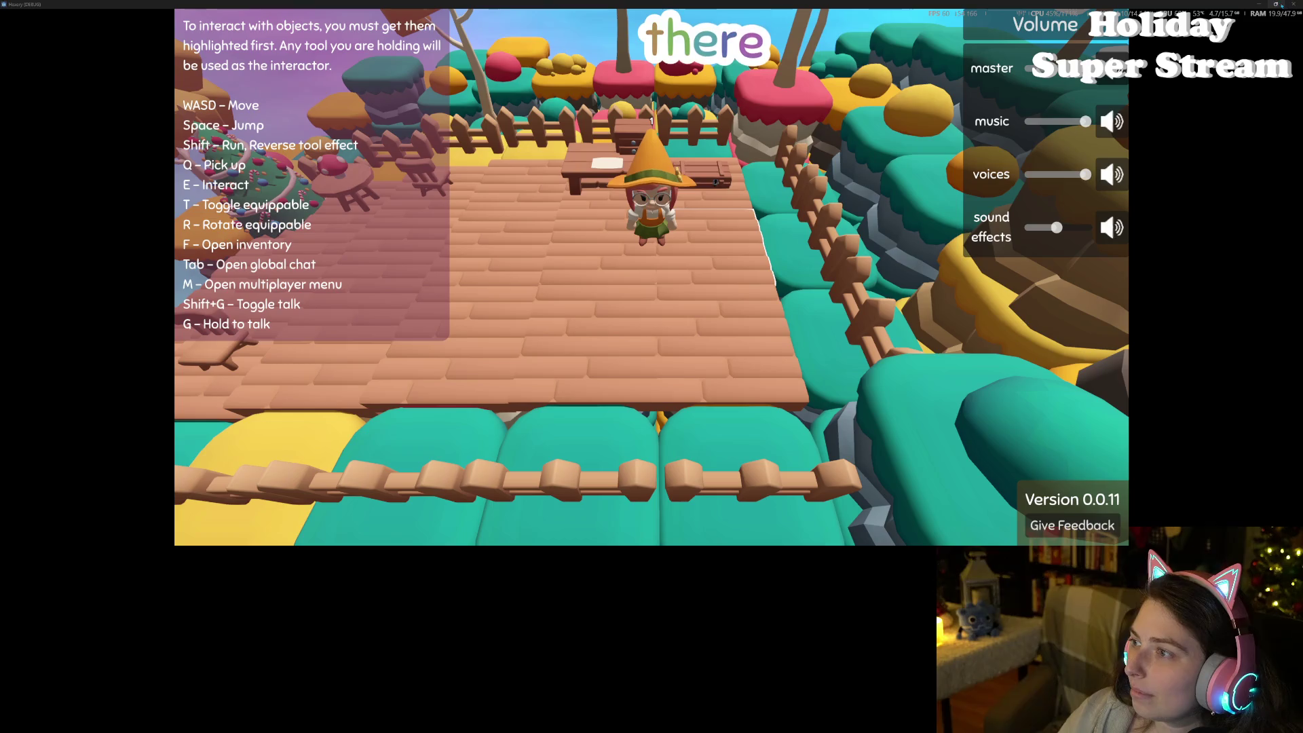
# Step: Close the running Hexery game with Alt+F4 to end the debugging session
pyautogui.hotkey('alt', 'F4')
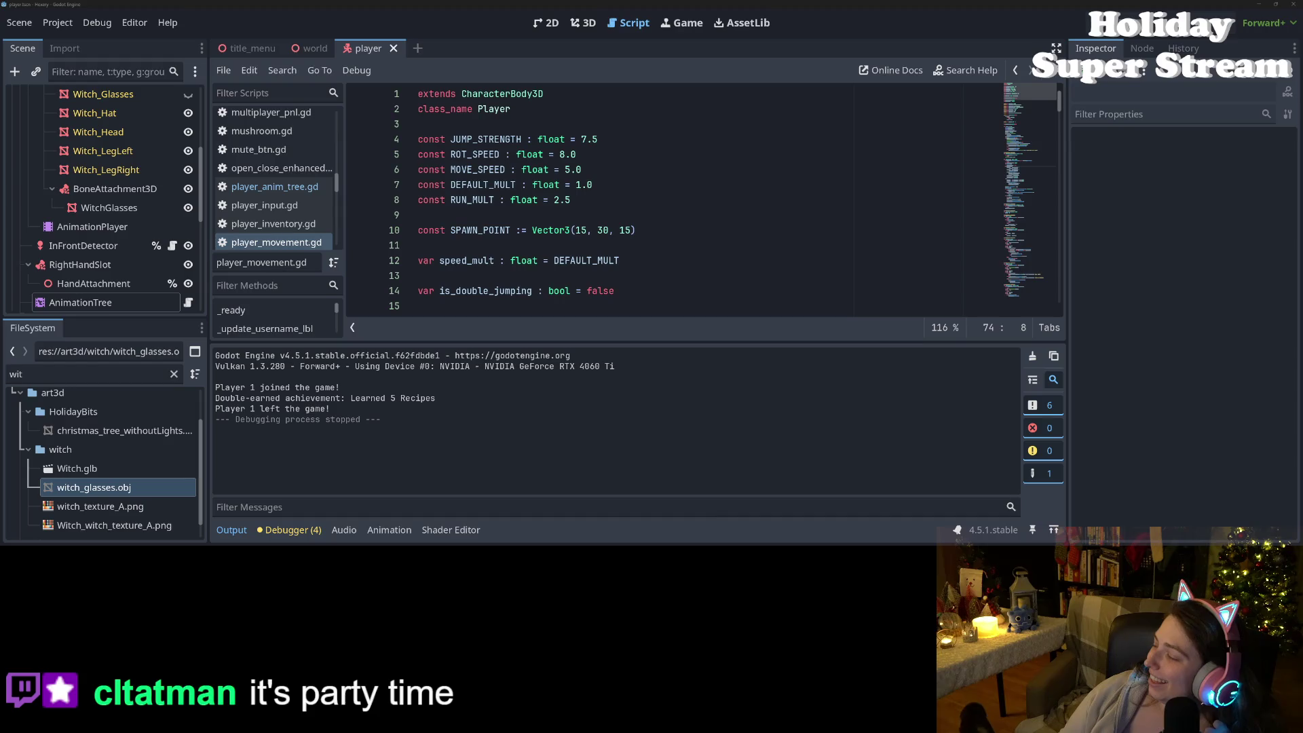
# Step: Switch to the Chrome window showing the Trello Hexery board
pyautogui.hotkey('alt', 'Tab')
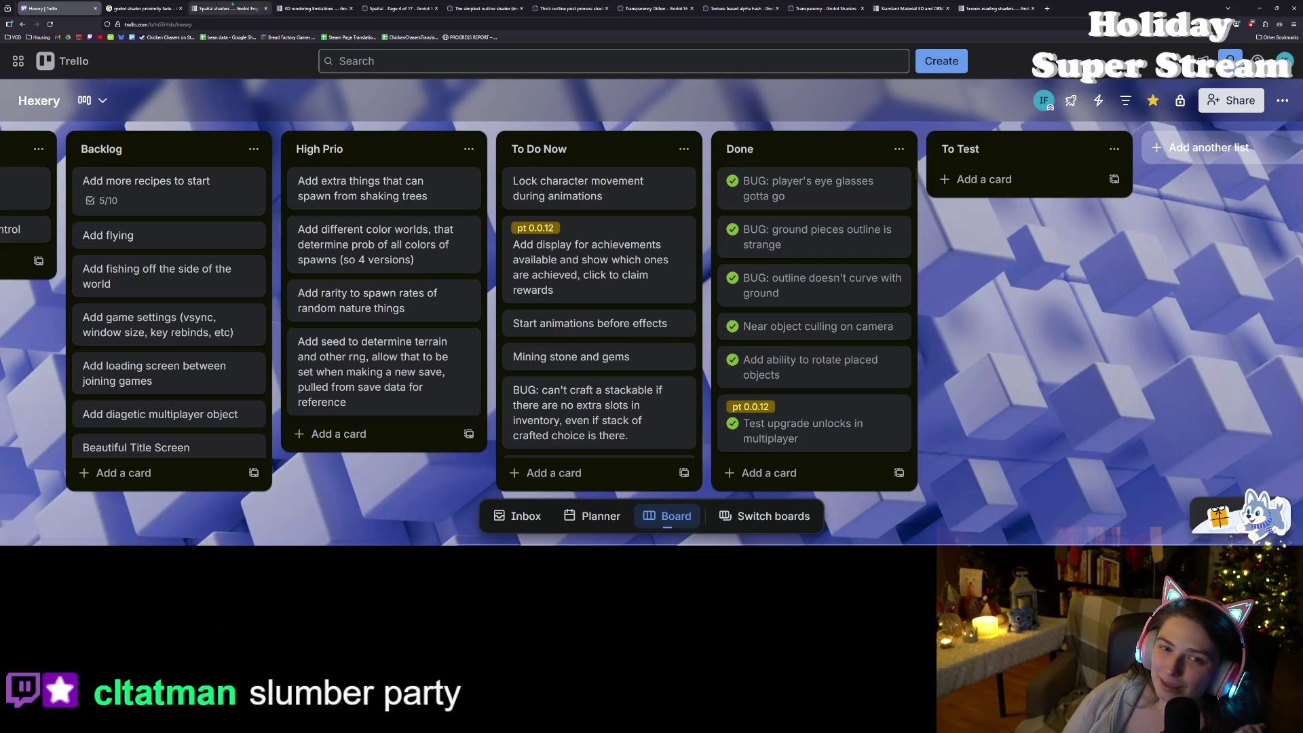
# Step: Close all browser tabs to the right of the Trello tab
pyautogui.rightClick(70, 8)
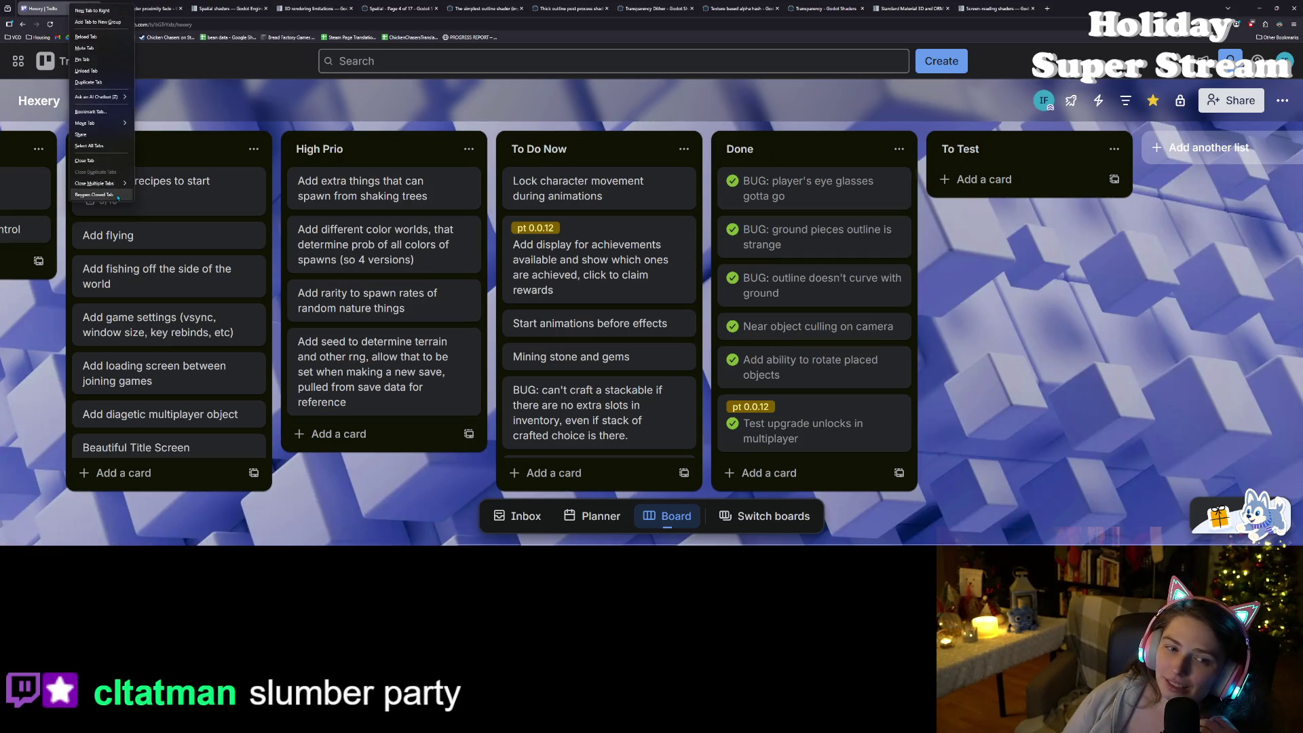
pyautogui.moveTo(118, 184)
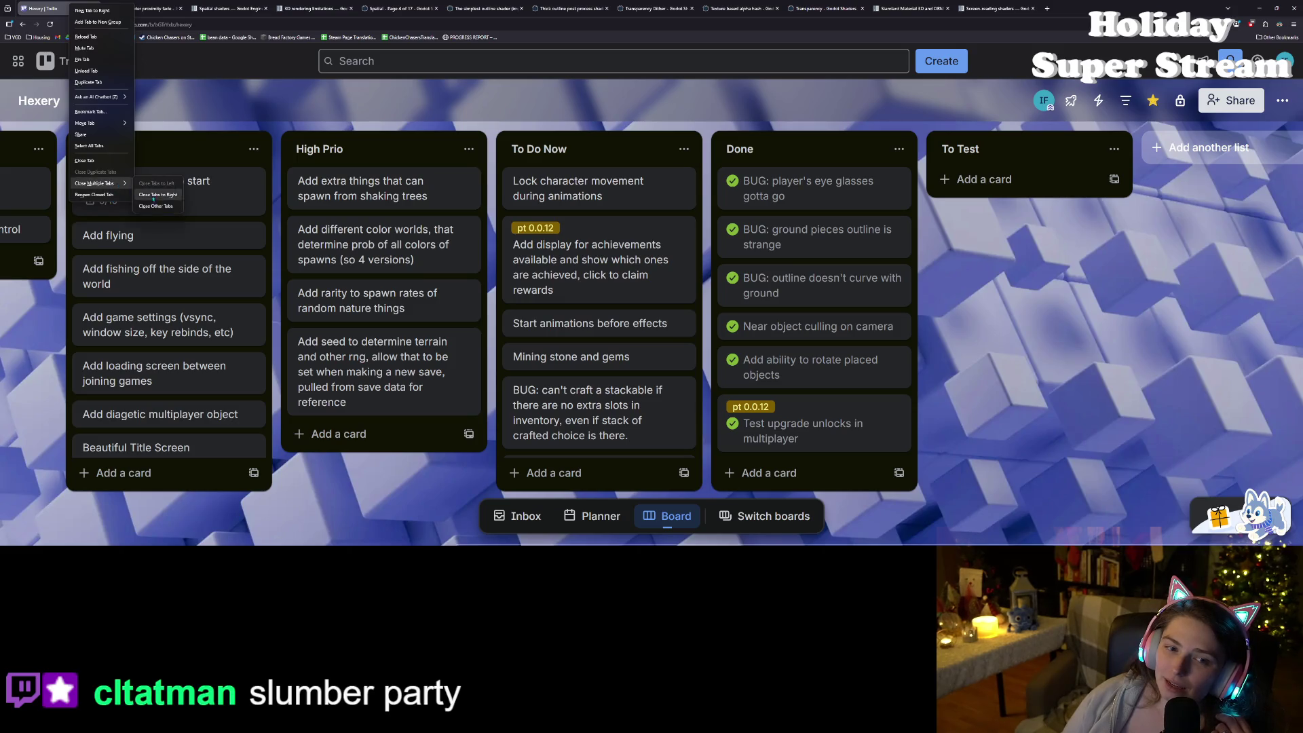
pyautogui.click(158, 195)
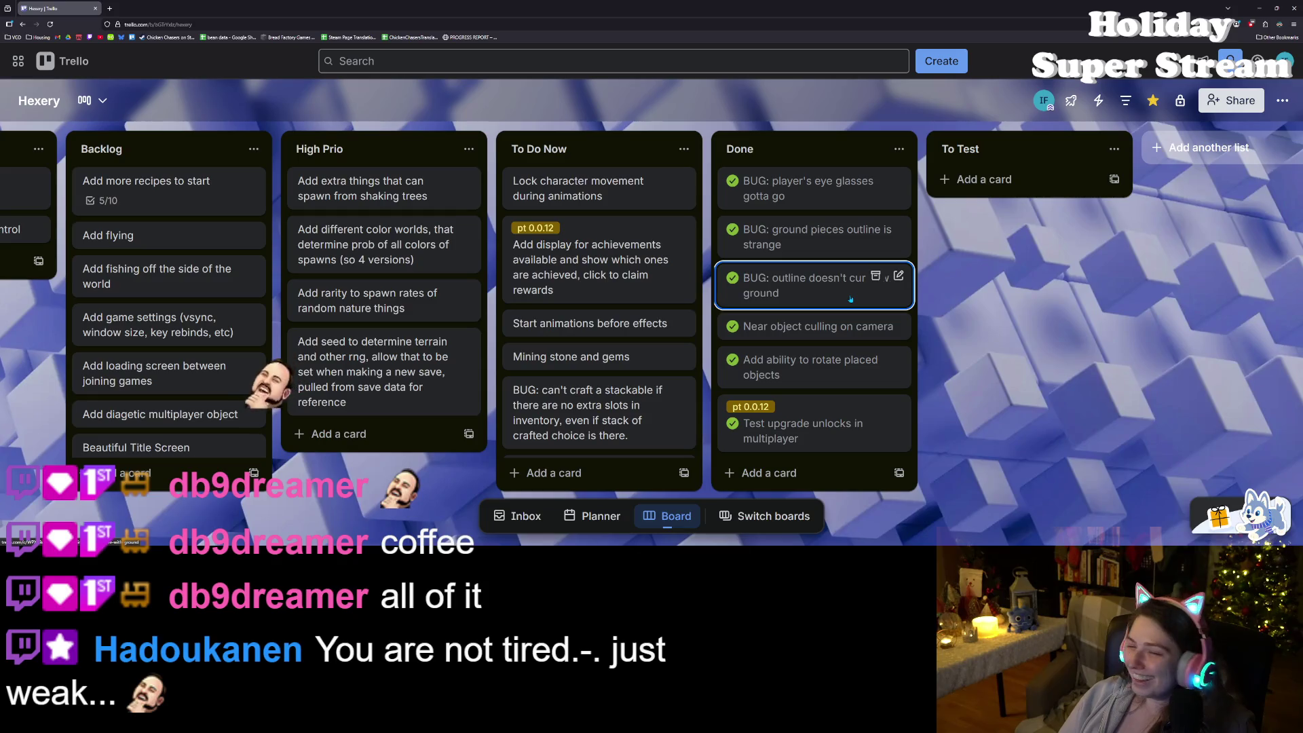
# Step: Minimize the browser to bring the Godot editor back
pyautogui.scroll(-1, 618, 328)
pyautogui.scroll(1, 618, 328)
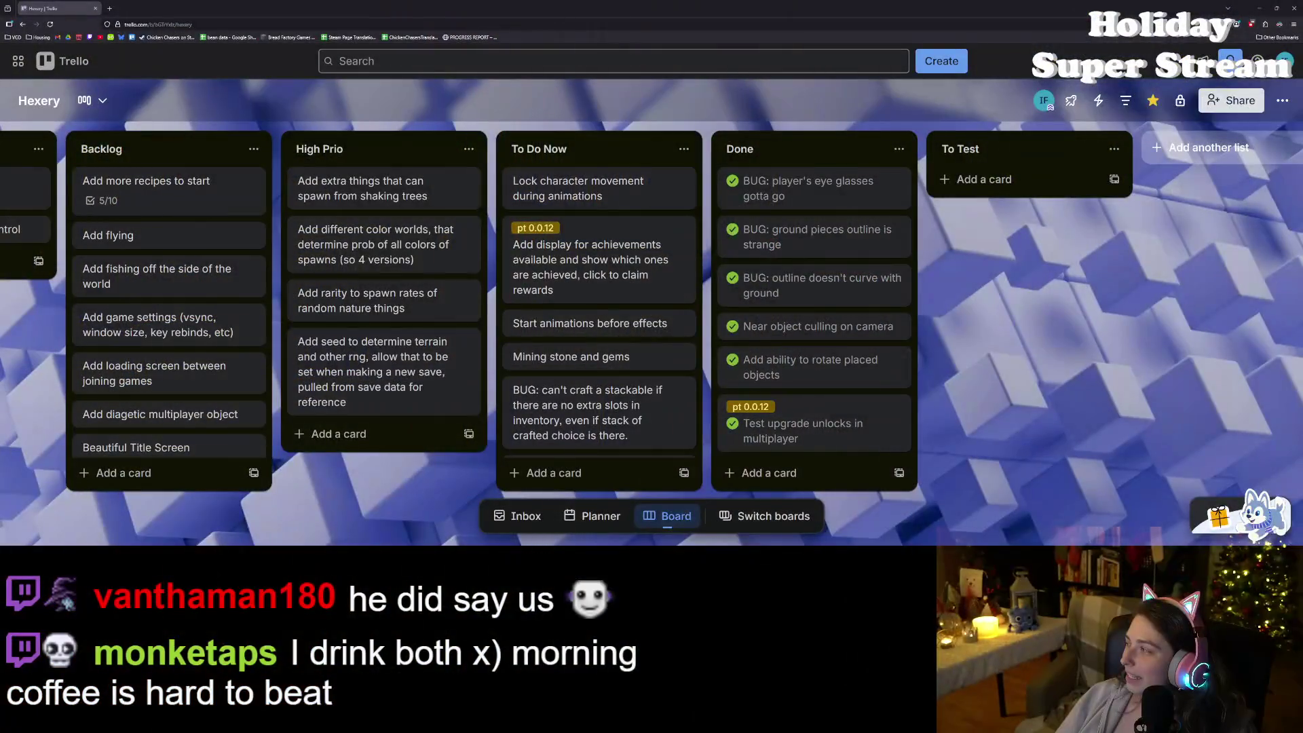
pyautogui.click(1255, 5)
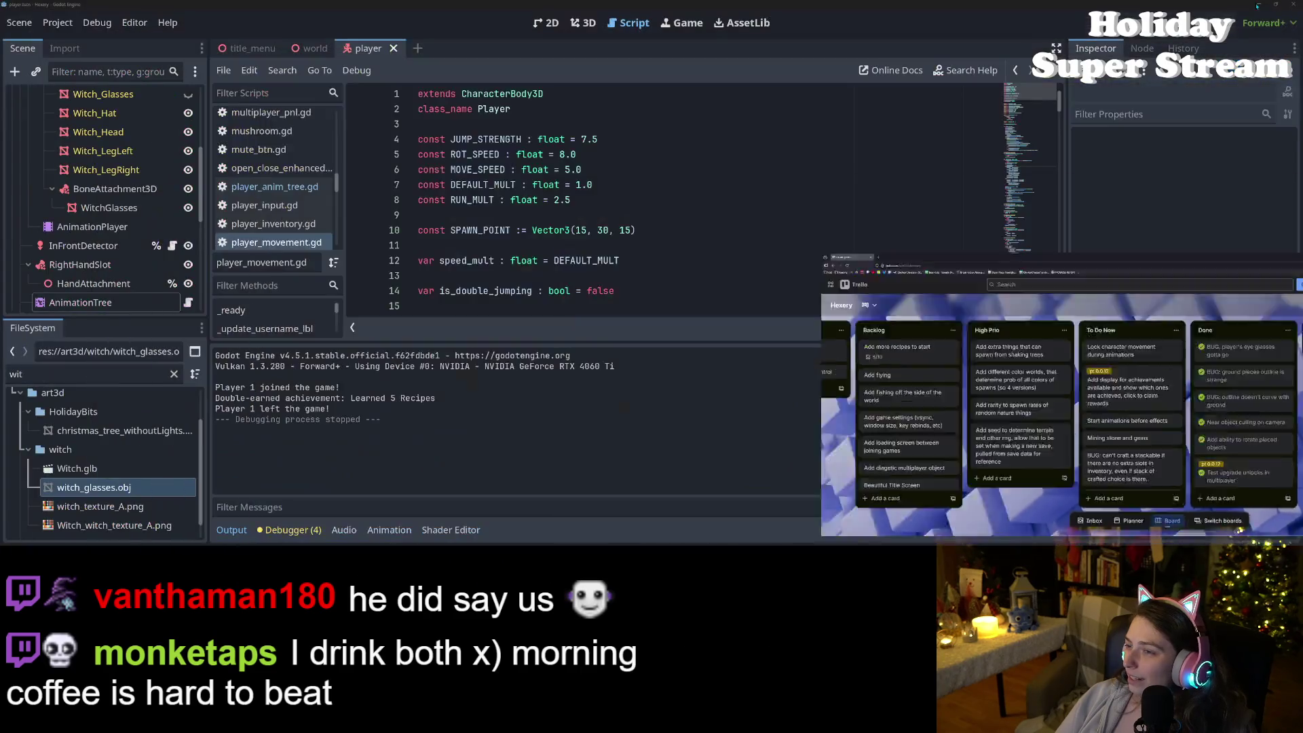
# Step: Relaunch Hexery, load the test2 save and walk the character up to the table
pyautogui.press('F5')
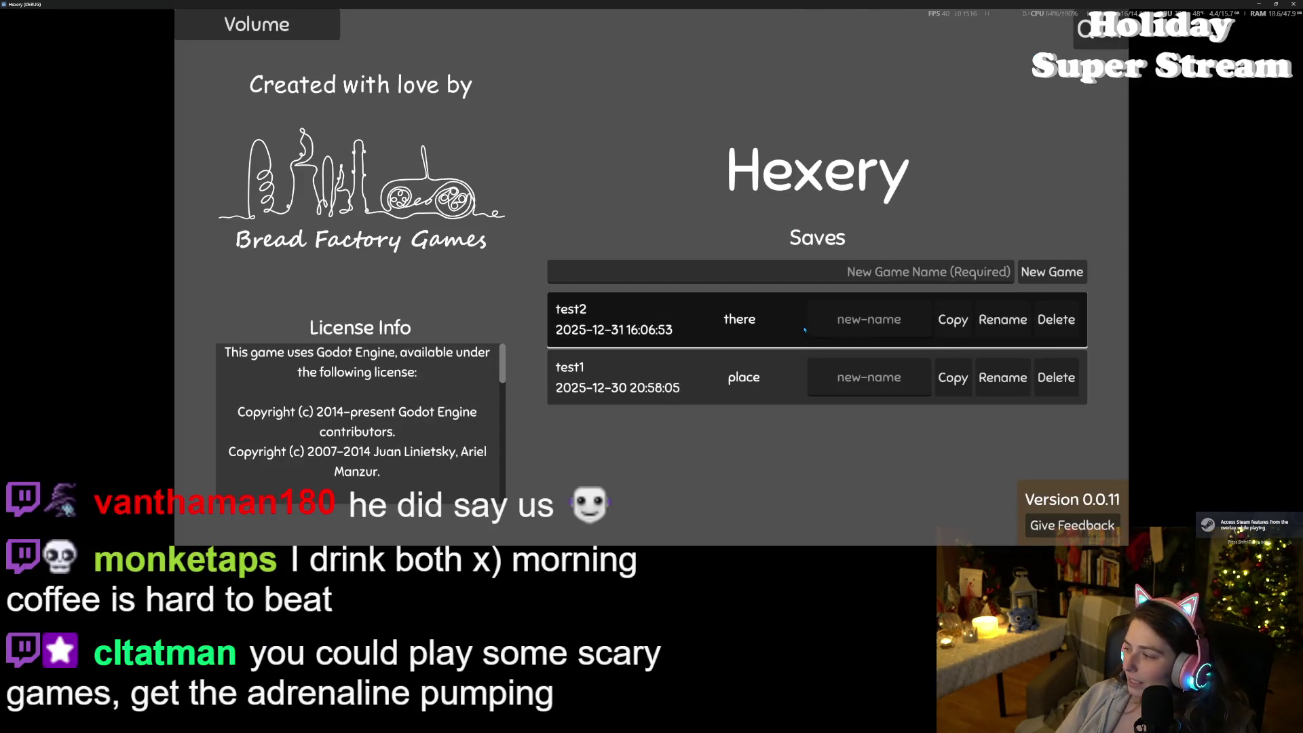
pyautogui.click(780, 332)
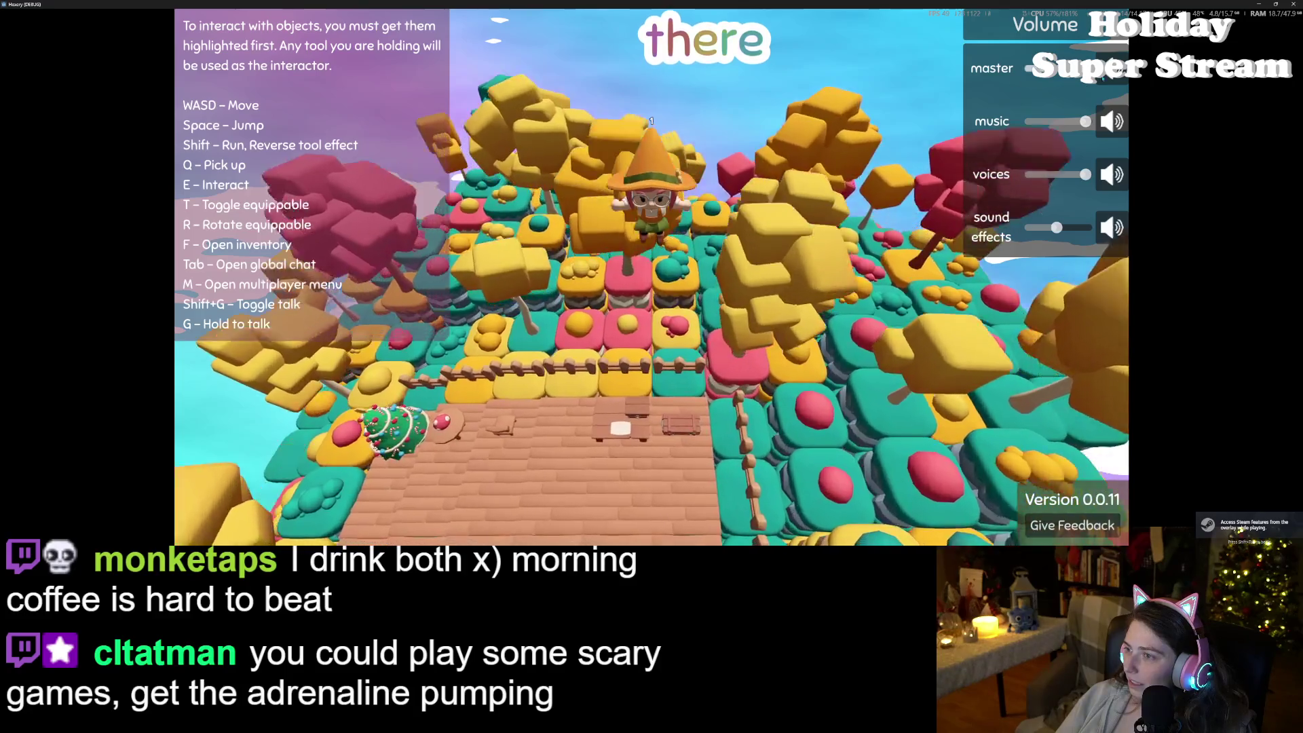
pyautogui.press('s')
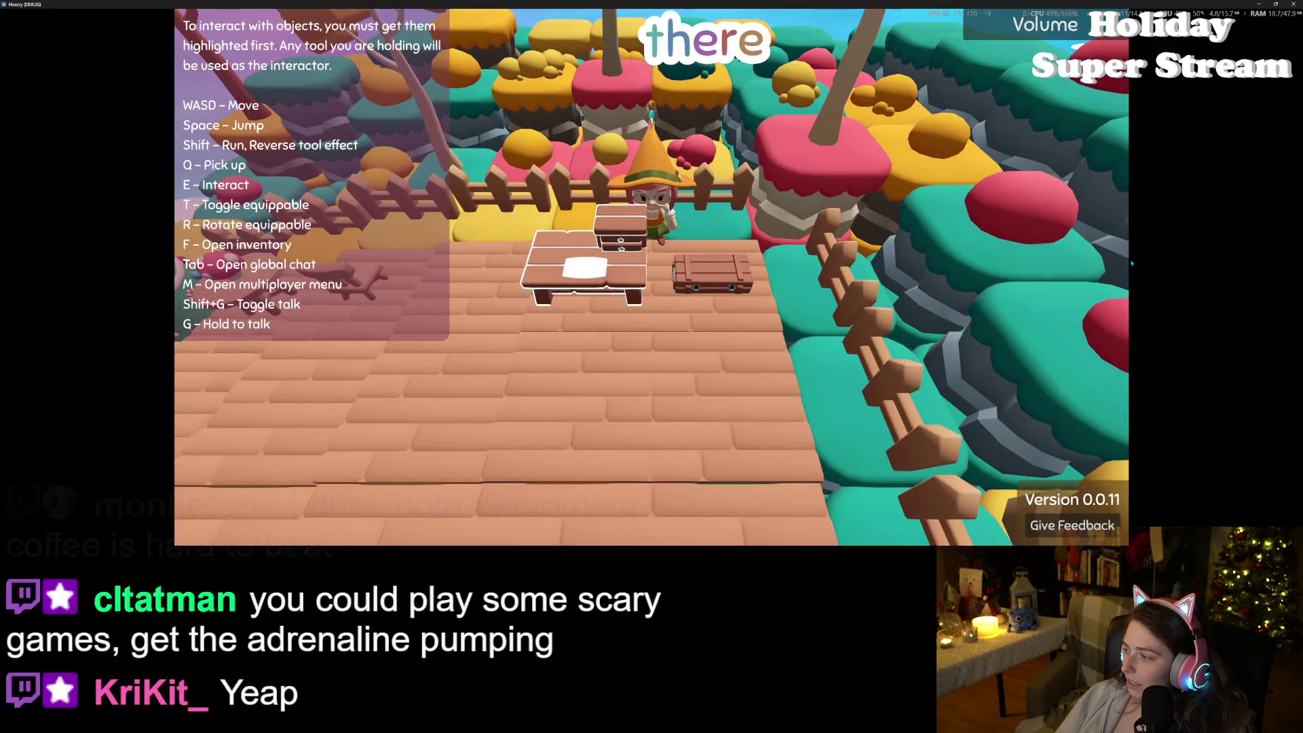
# Step: Hide the music player window and walk the character left away from the table
pyautogui.hotkey('alt', 'Tab')
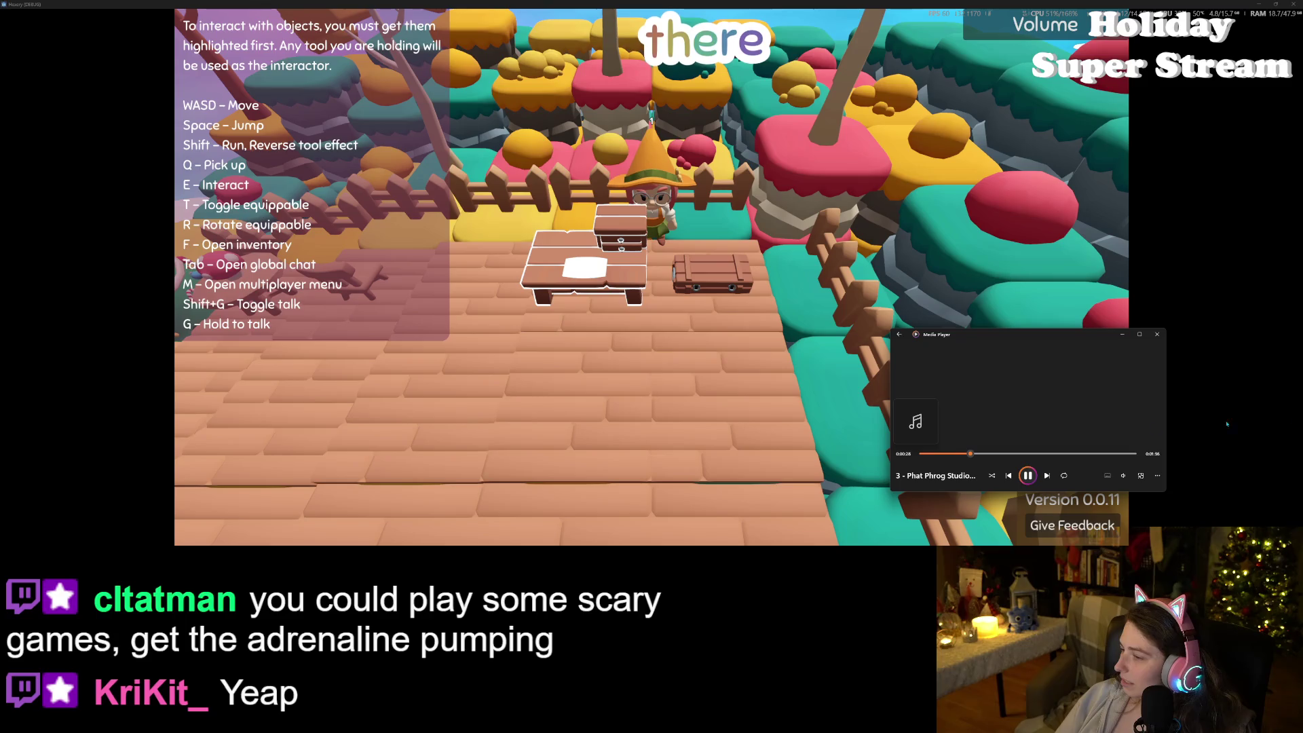
pyautogui.click(1121, 333)
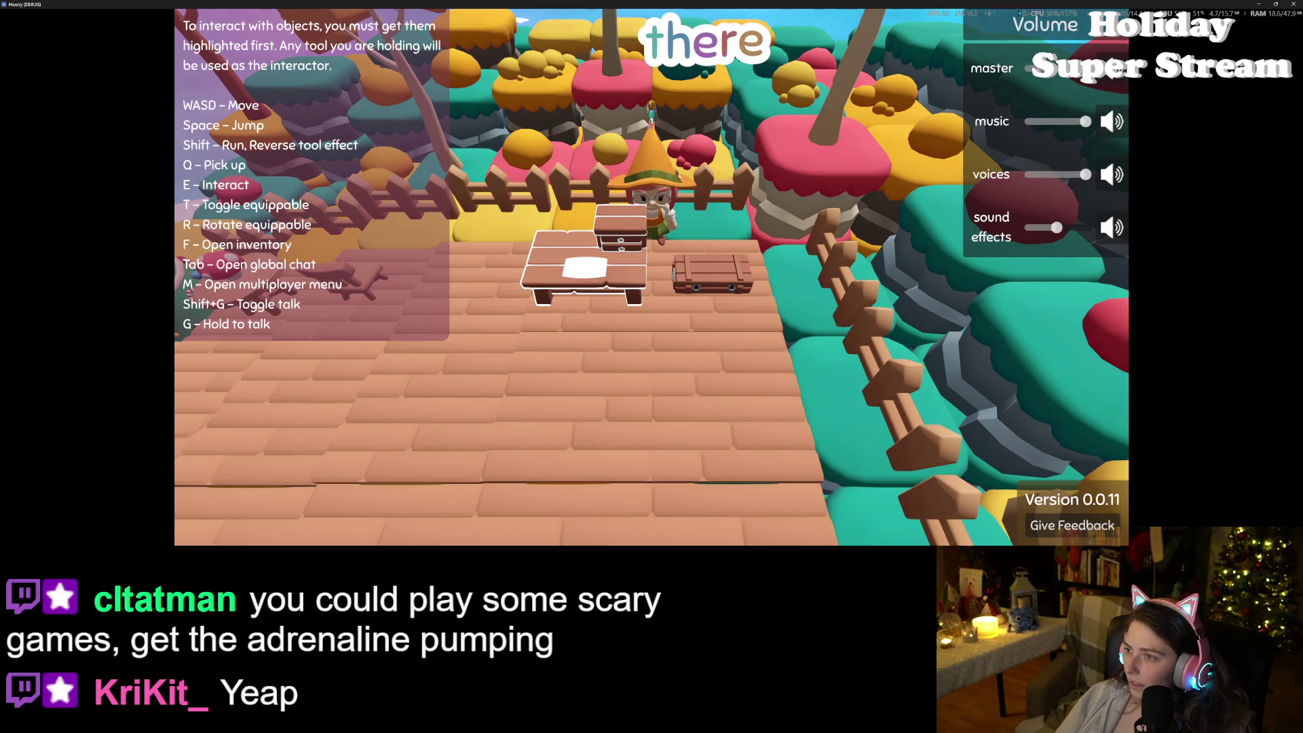
pyautogui.press('a')
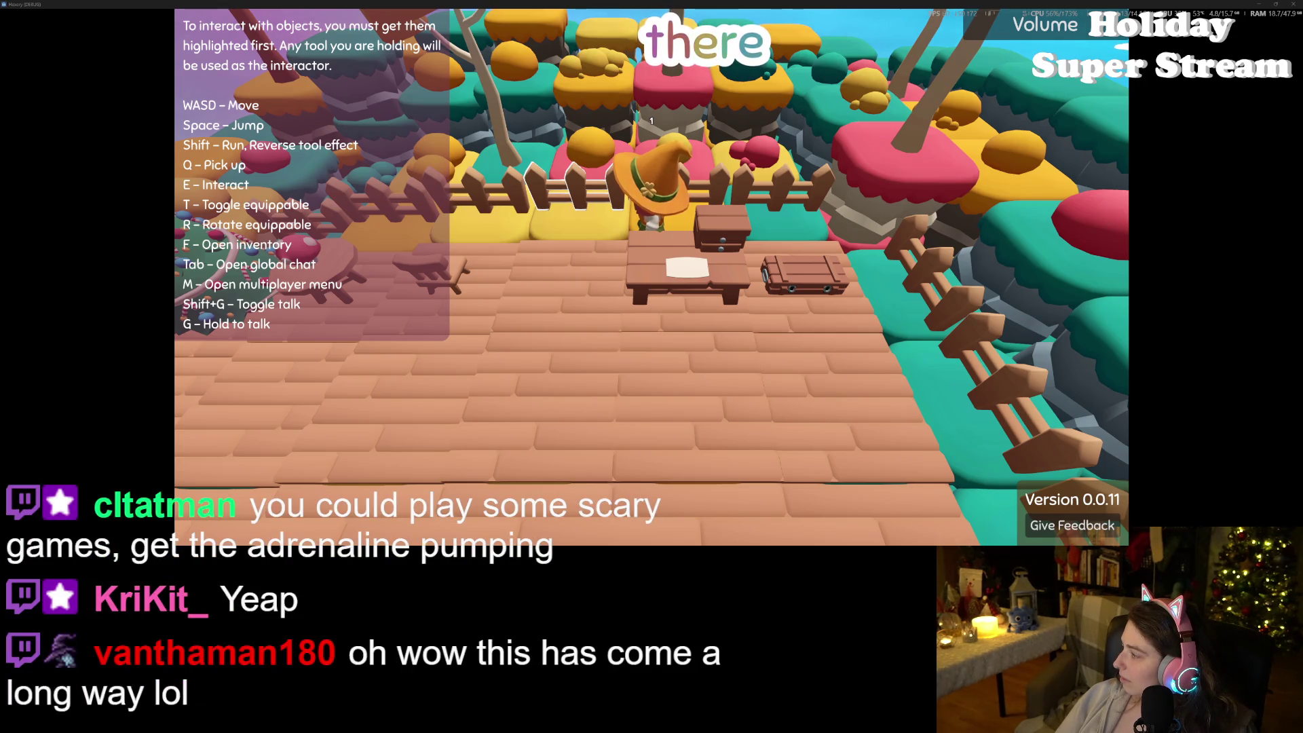
# Step: Walk the witch left and toward the front fence past the Christmas tree, zooming the camera out and back
pyautogui.press('a')
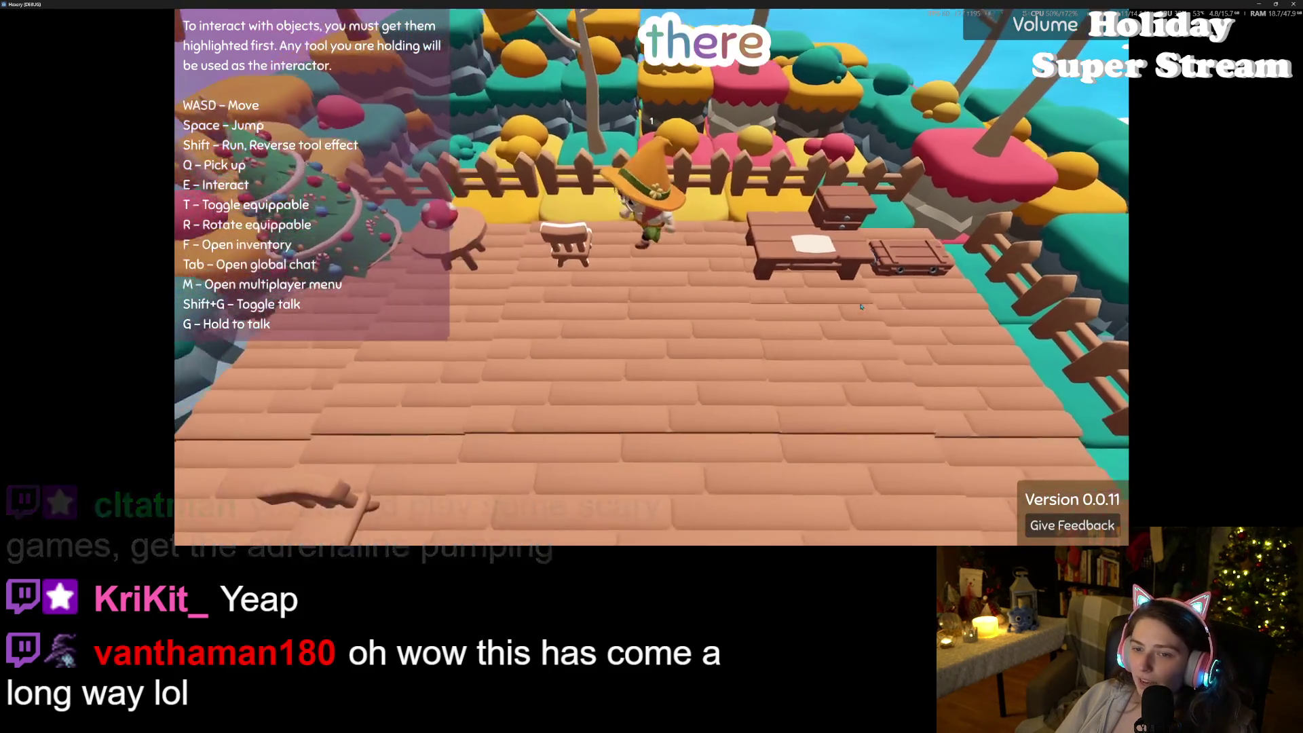
pyautogui.press('s')
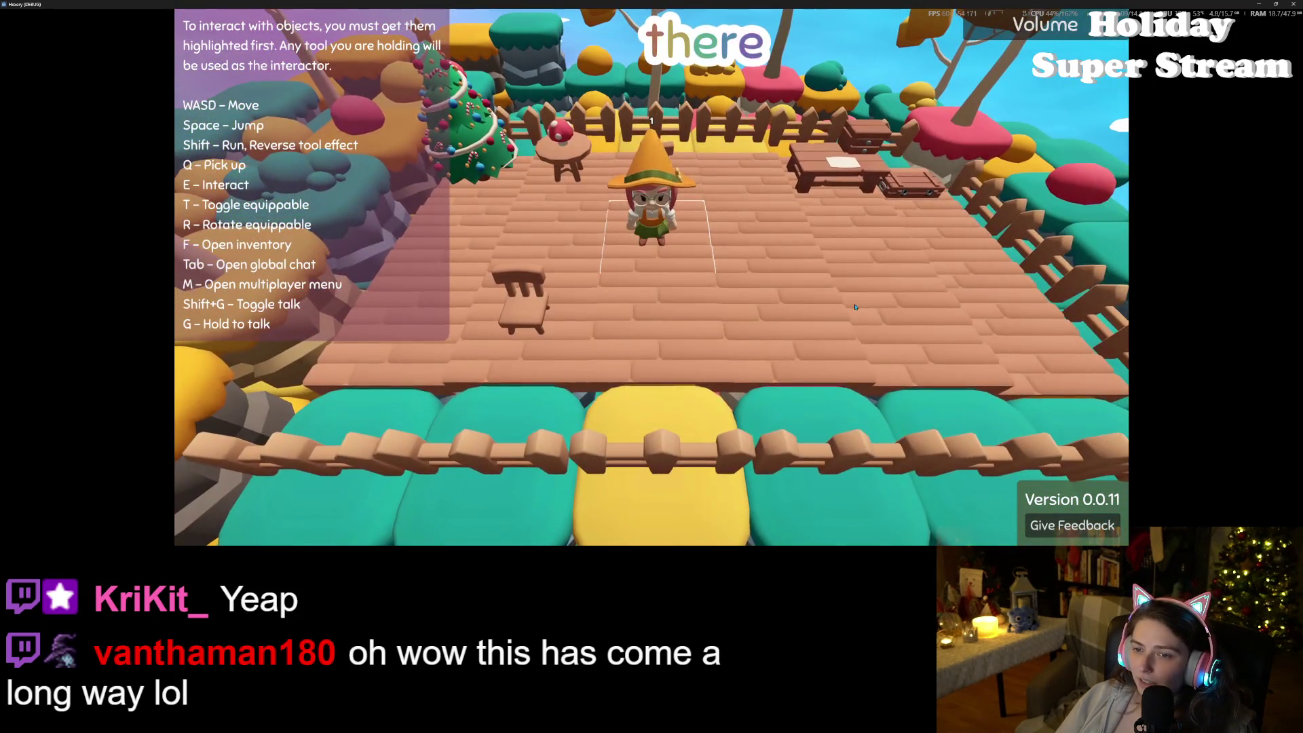
pyautogui.scroll(-5, 854, 307)
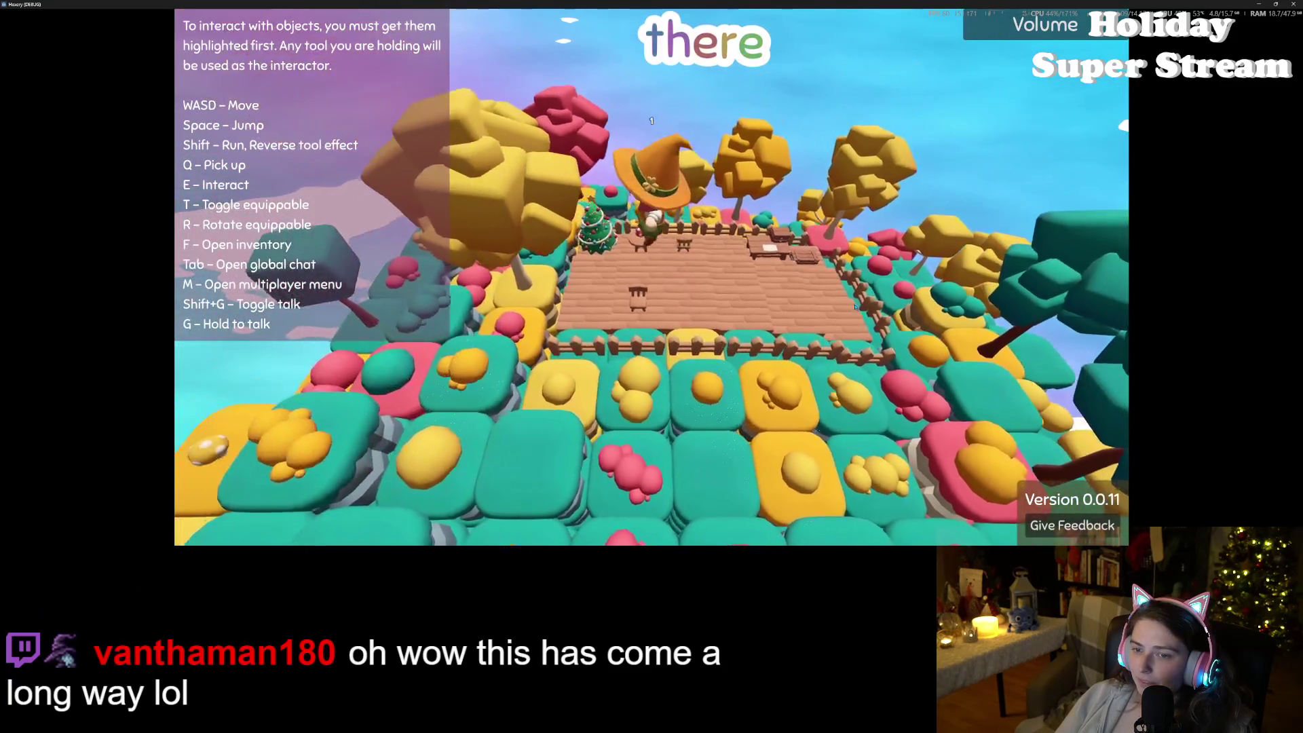
pyautogui.scroll(5, 855, 307)
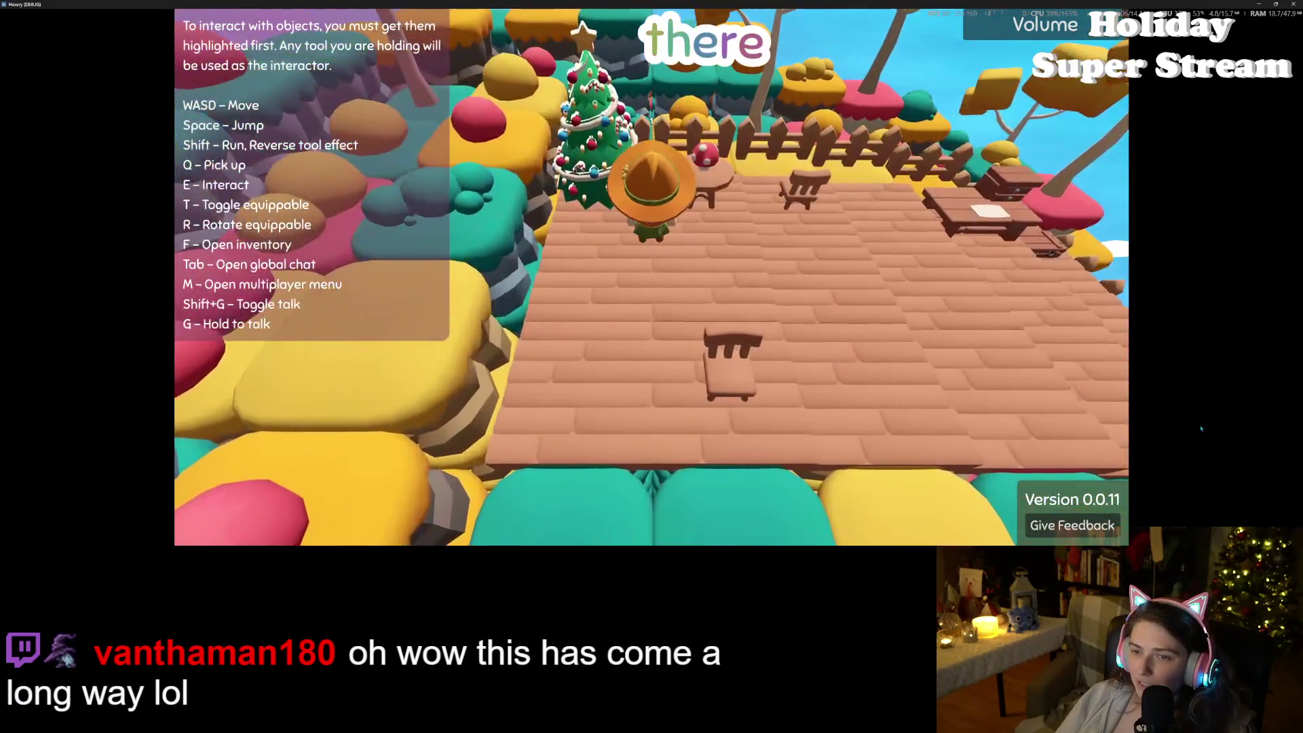
pyautogui.scroll(-5, 854, 307)
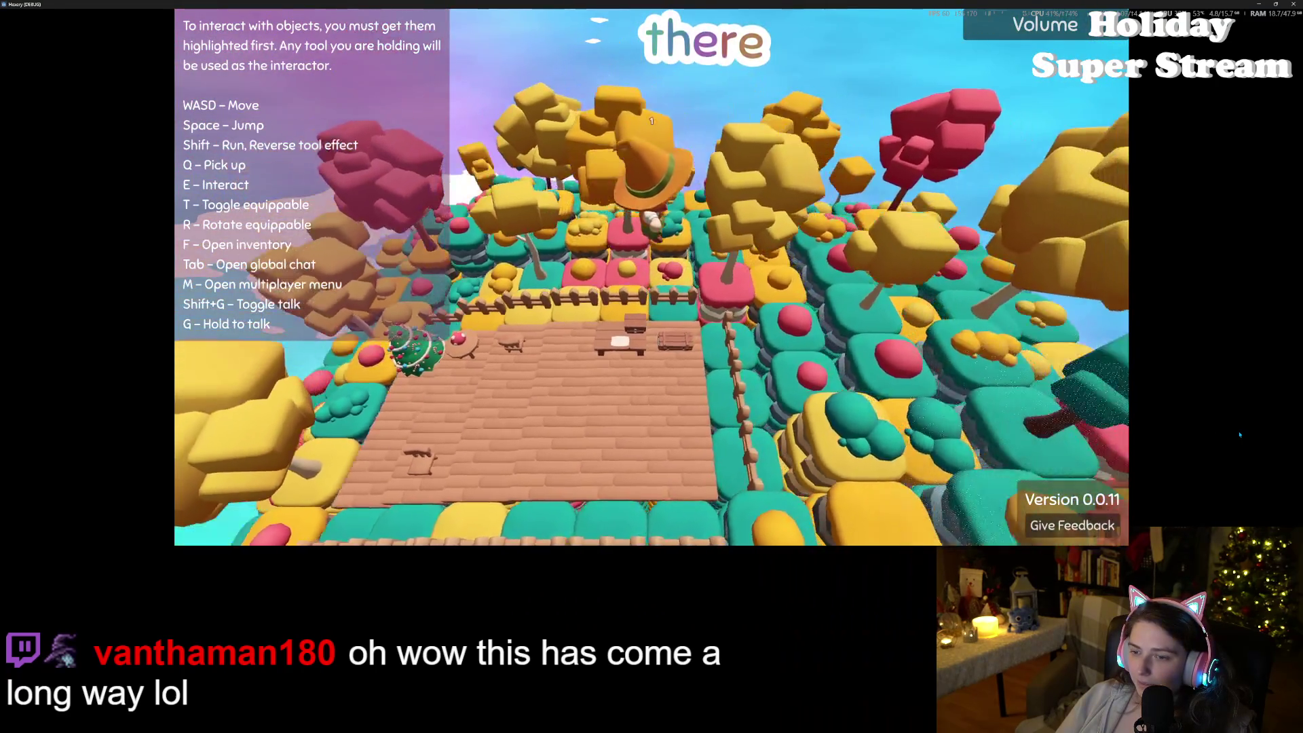
pyautogui.scroll(5, 855, 308)
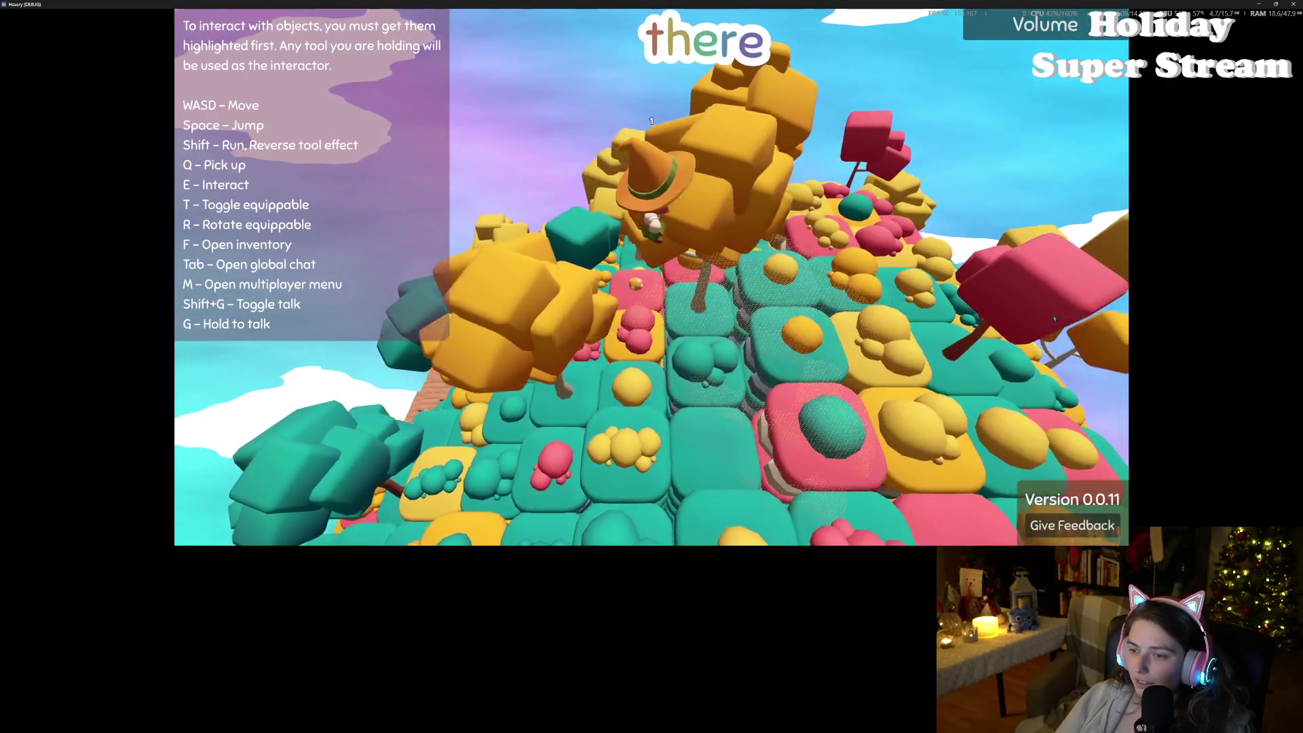
# Step: Walk the witch onto the bush tiles beside the deck by the Christmas tree, ending facing the camera
pyautogui.scroll(-5, 1053, 318)
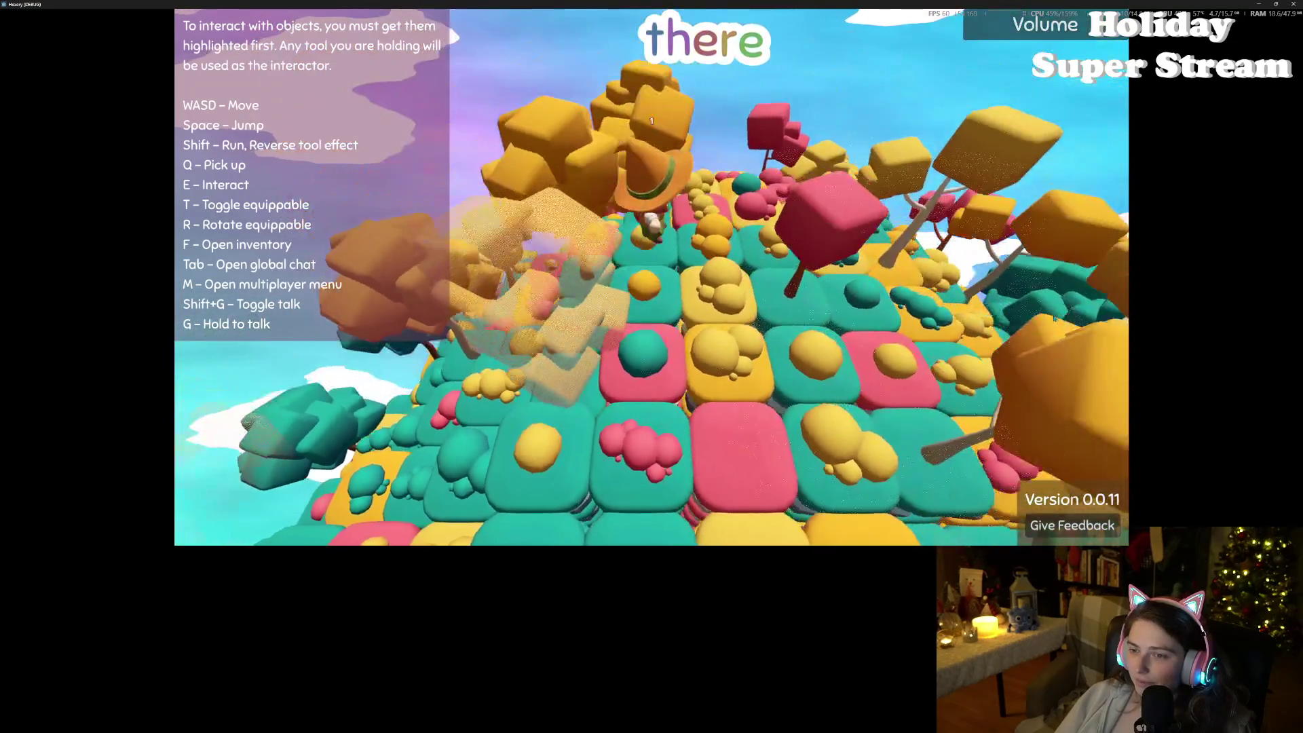
pyautogui.scroll(5, 1054, 319)
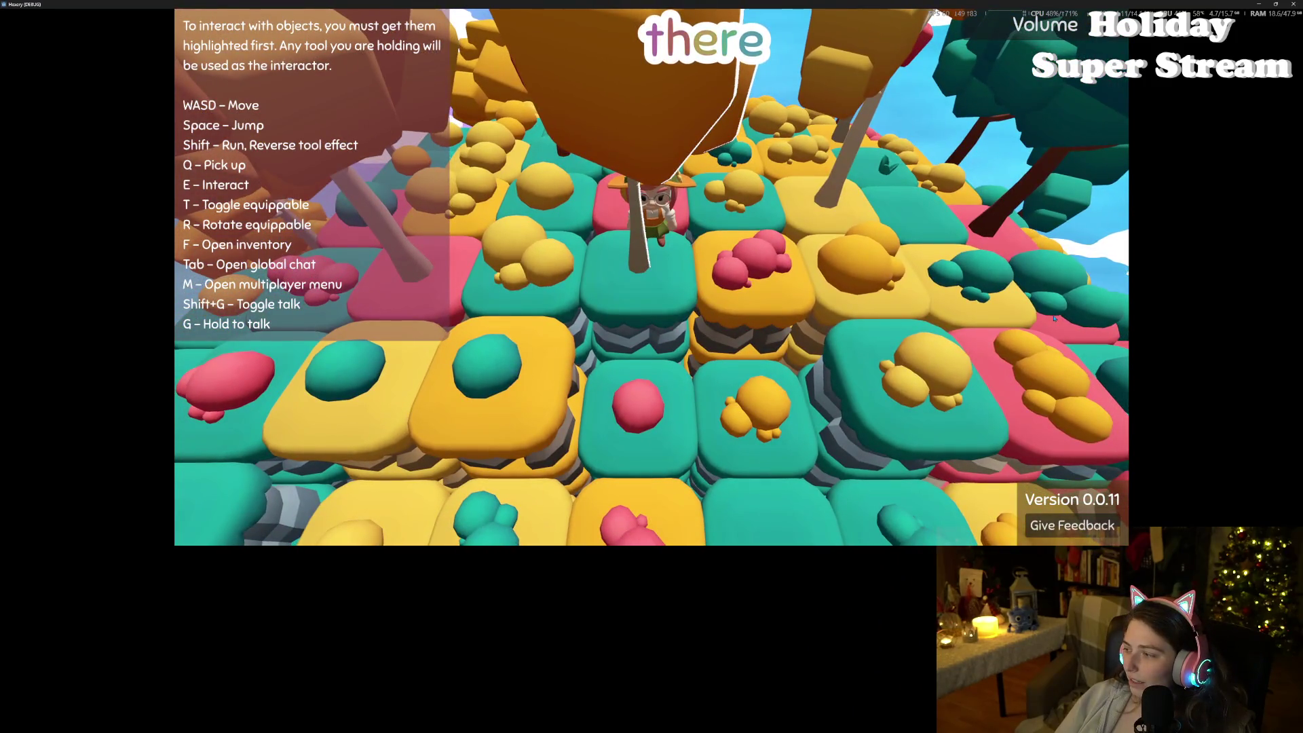
pyautogui.press('w')
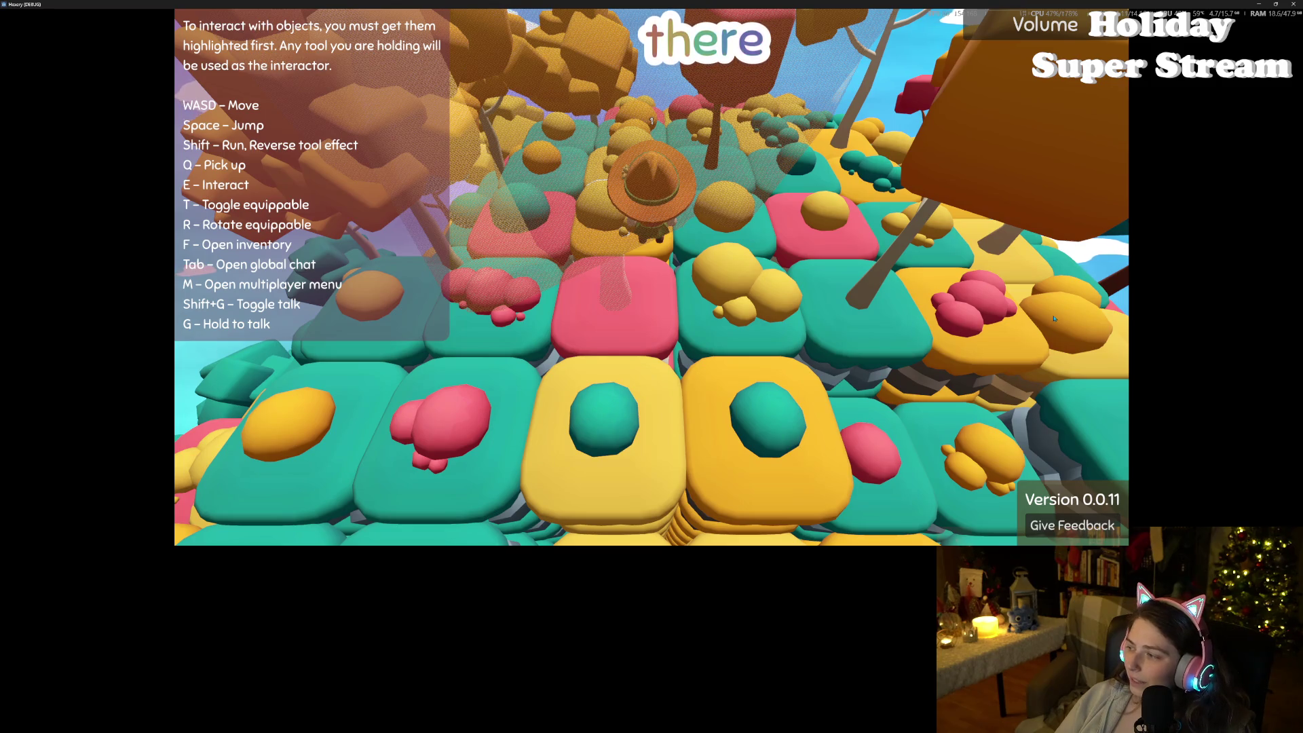
pyautogui.scroll(-5, 1050, 317)
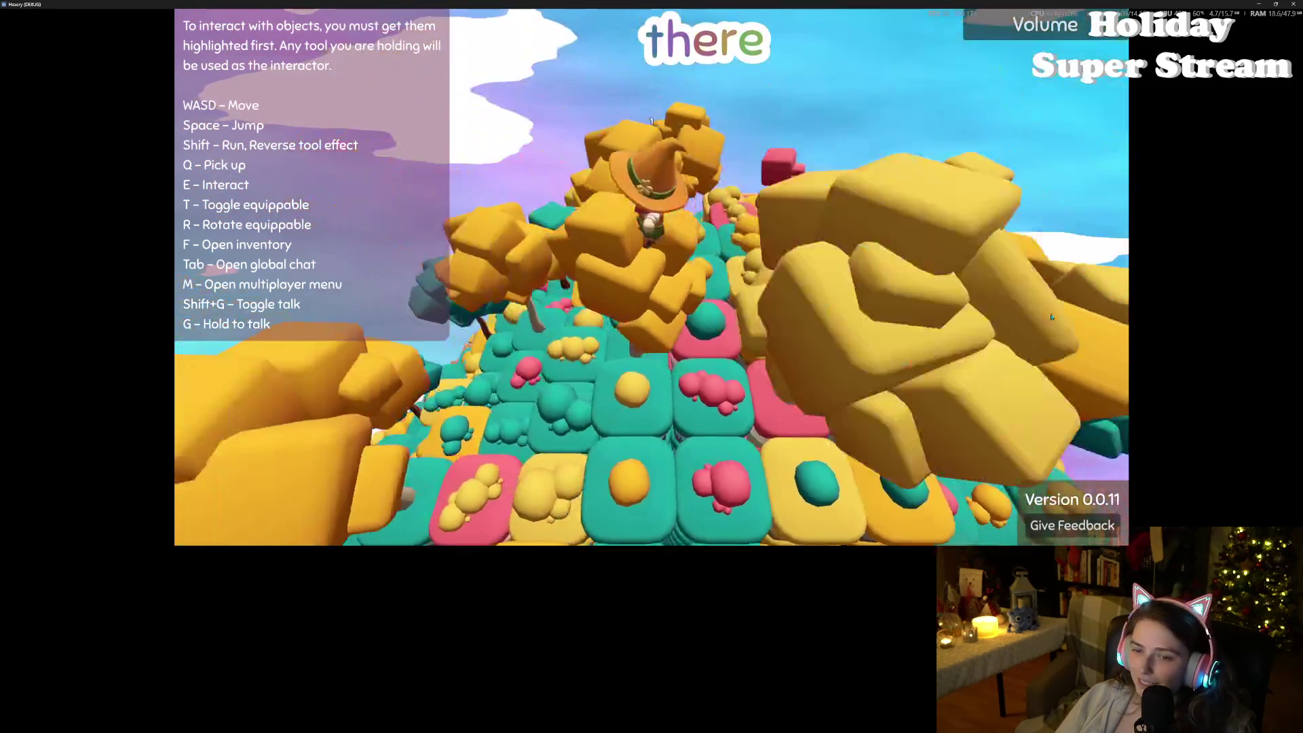
pyautogui.scroll(5, 1050, 315)
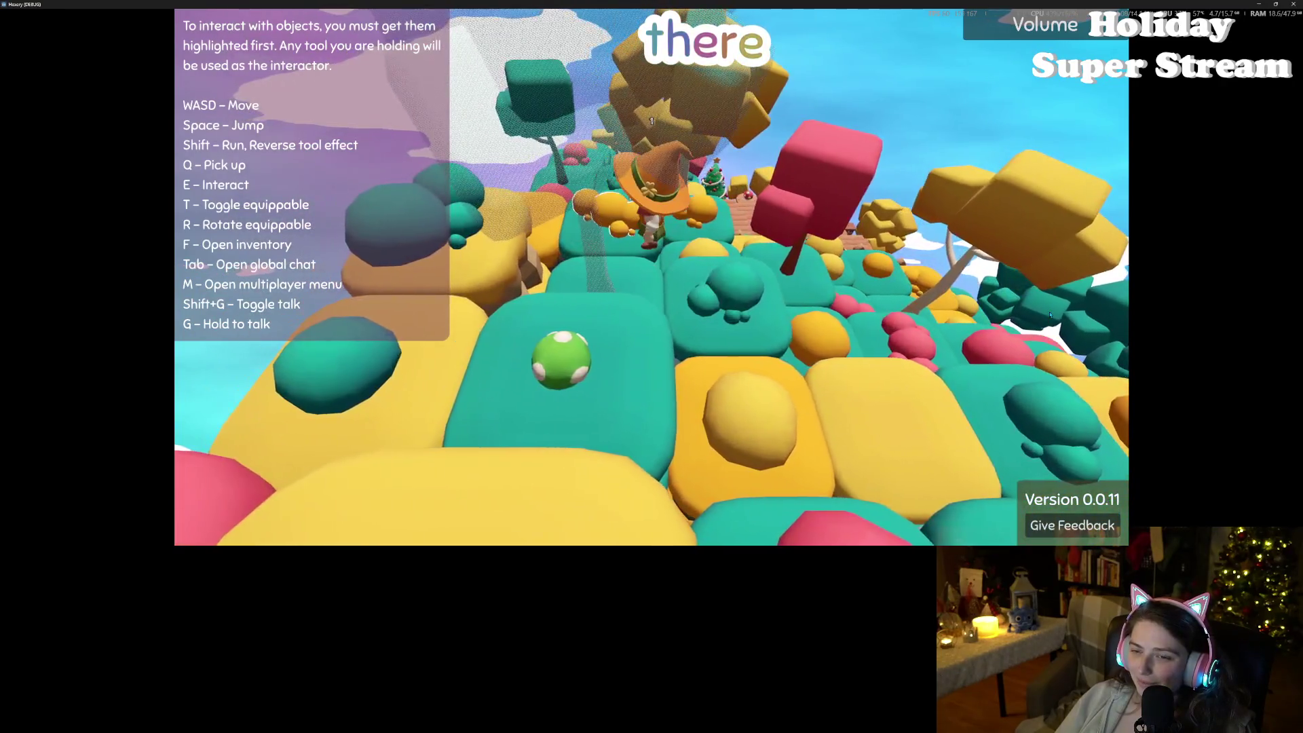
pyautogui.scroll(-4, 1049, 314)
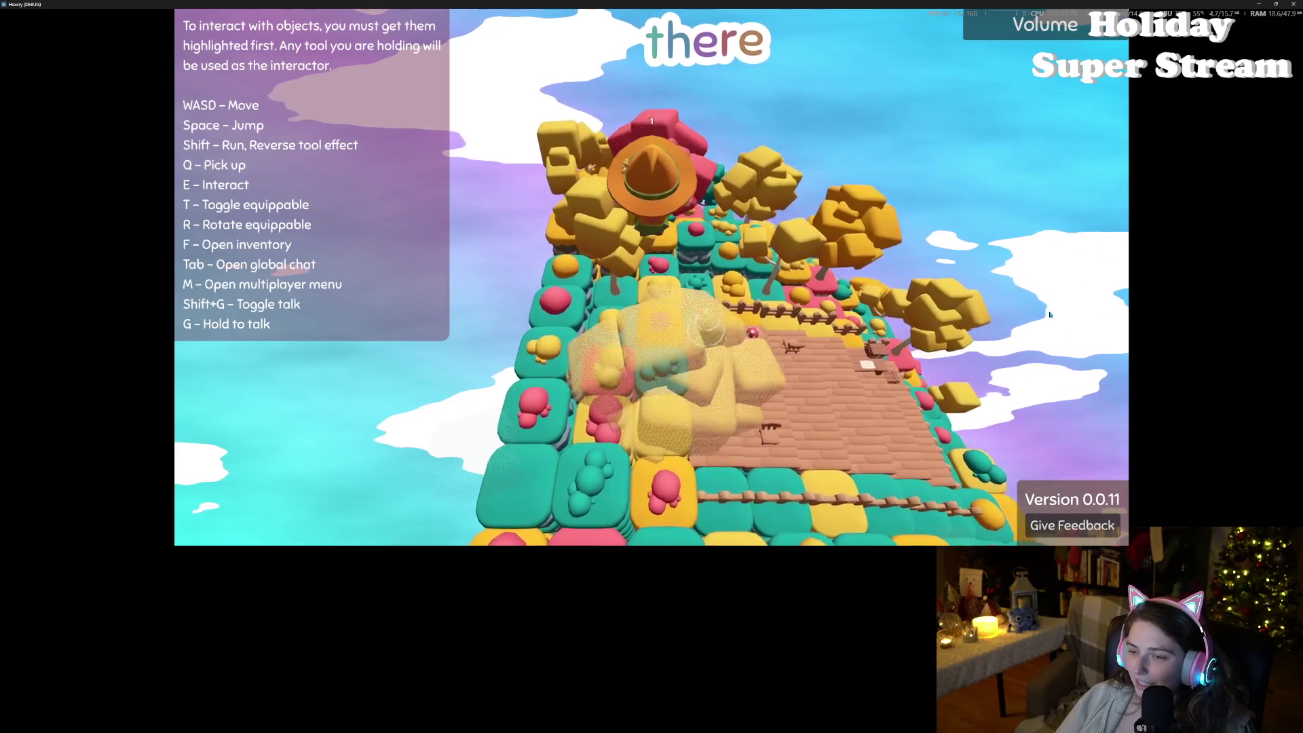
pyautogui.scroll(4, 1049, 315)
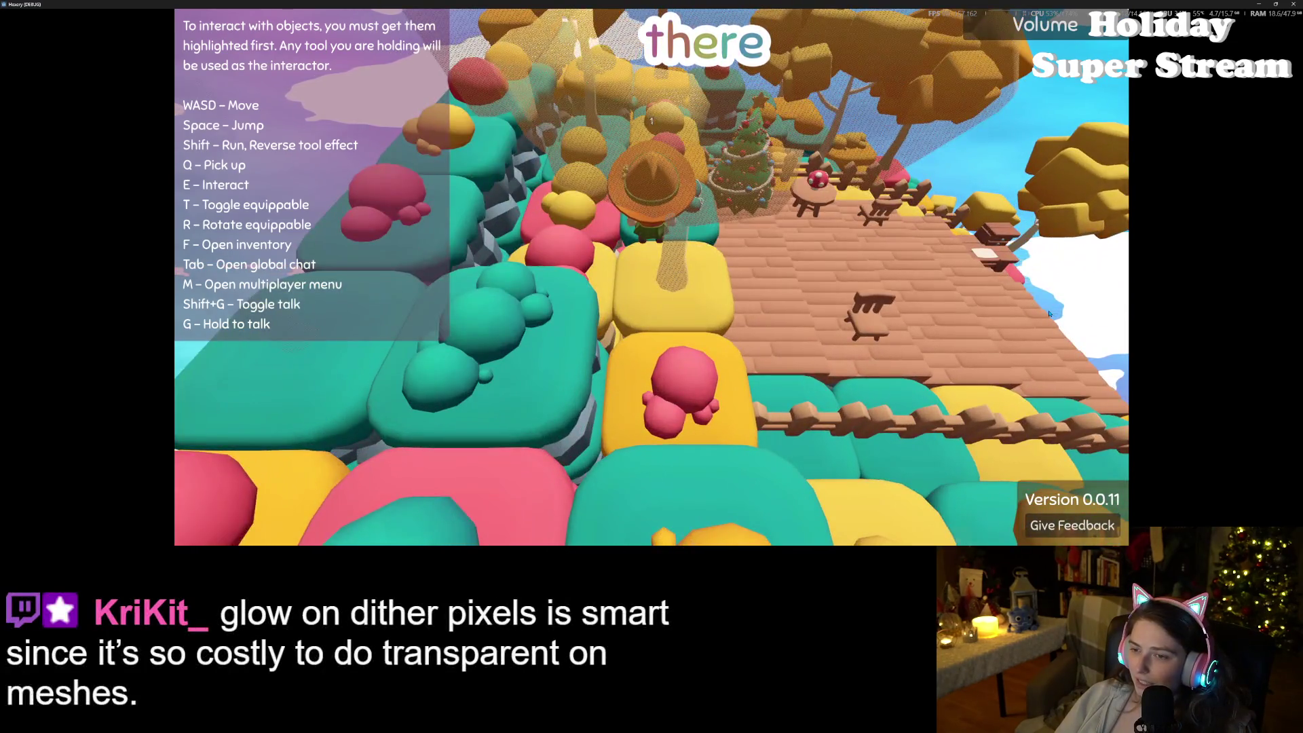
pyautogui.press('s')
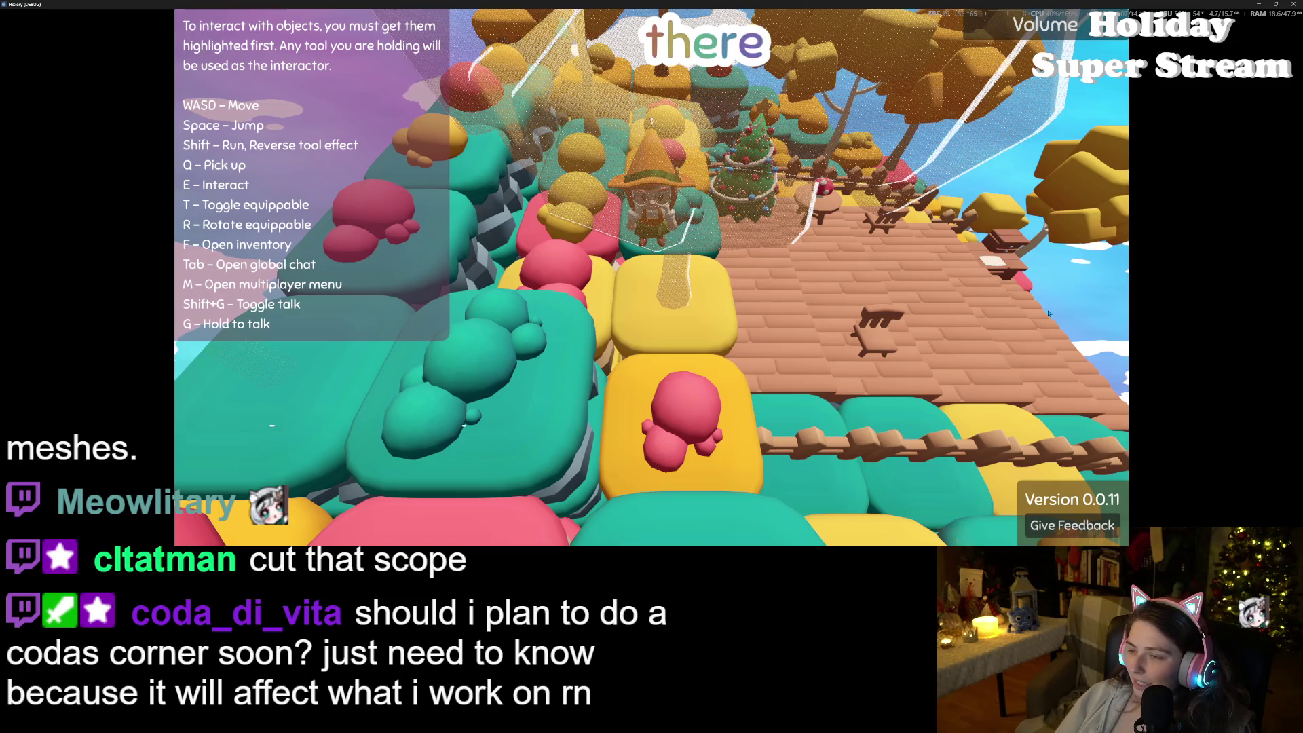
# Step: Walk the witch right off the deck across the teal bushes into the pink, teal and yellow tiles
pyautogui.scroll(-5, 1048, 314)
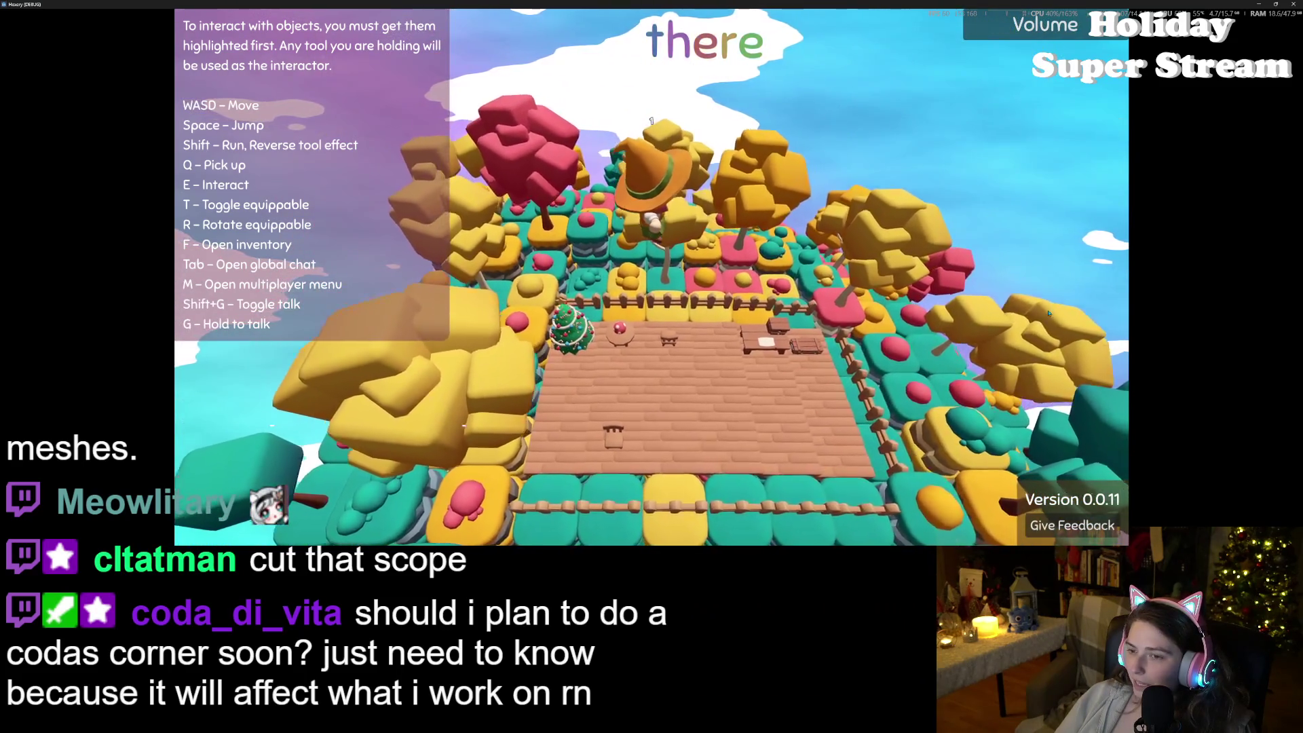
pyautogui.scroll(5, 1048, 313)
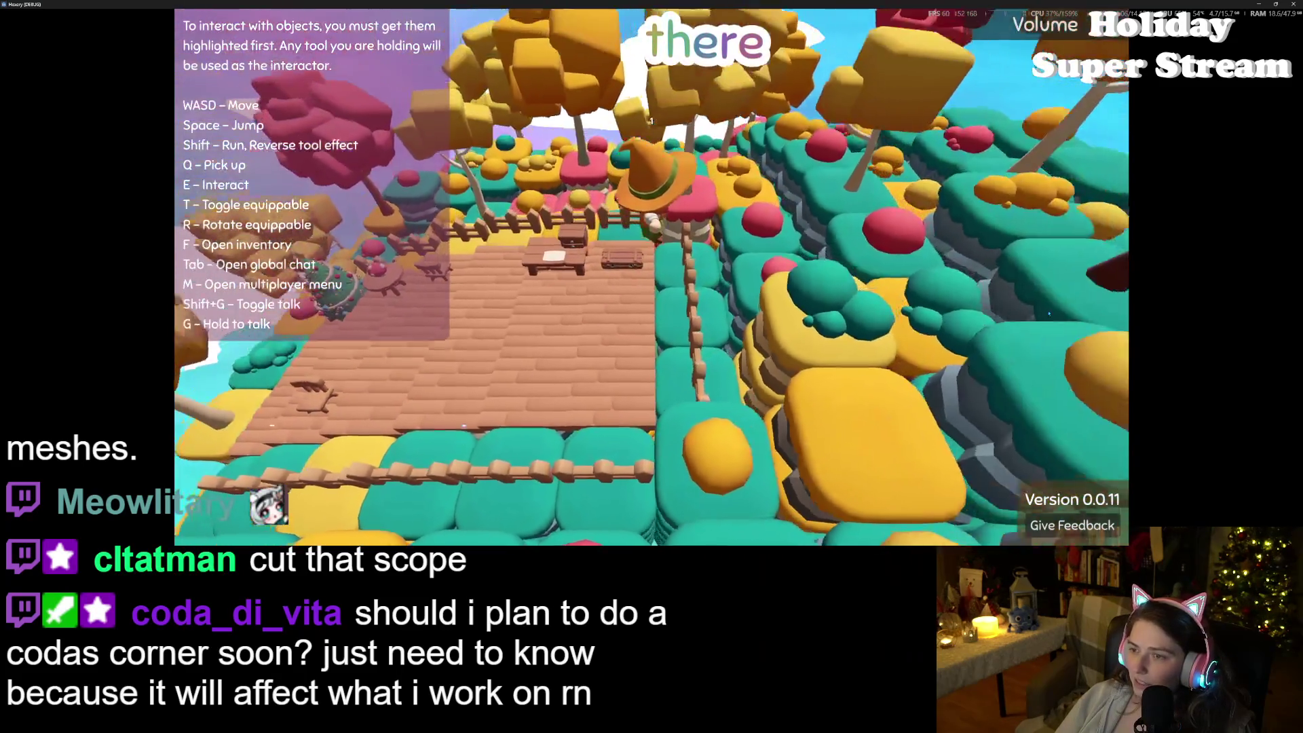
pyautogui.press('d')
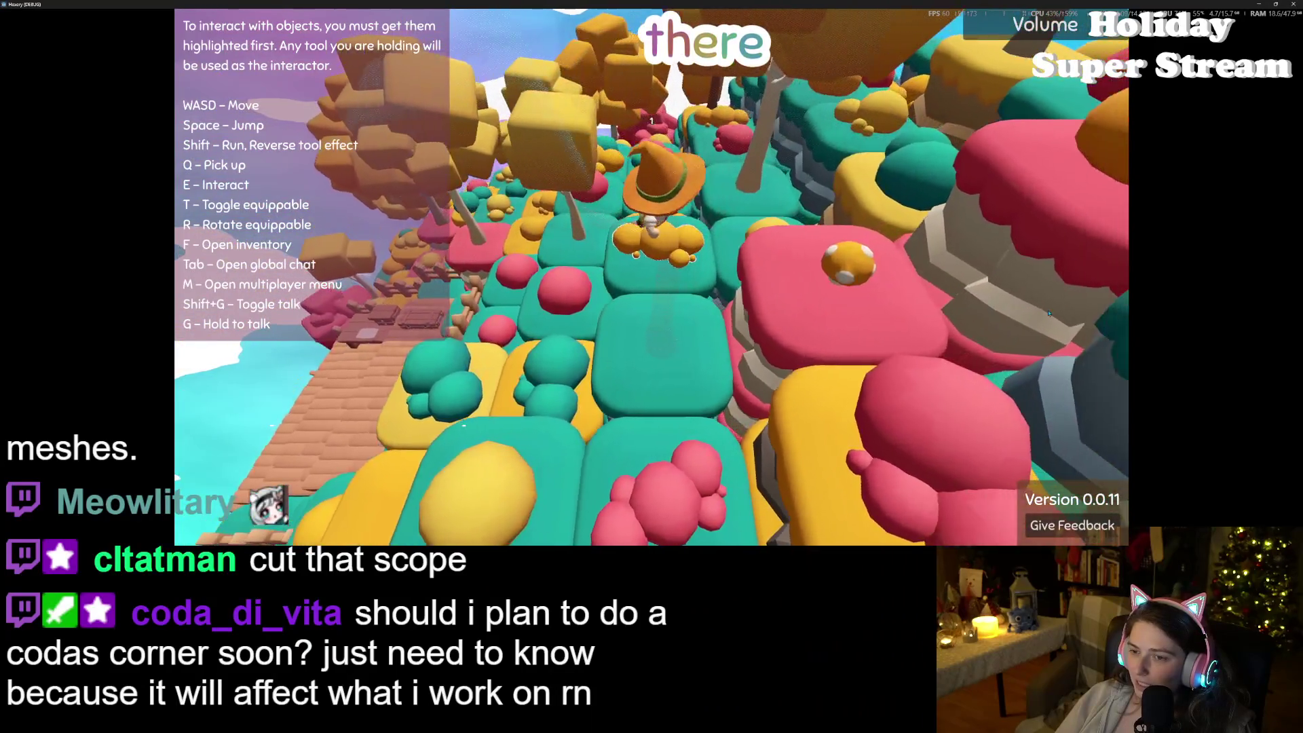
pyautogui.press('d')
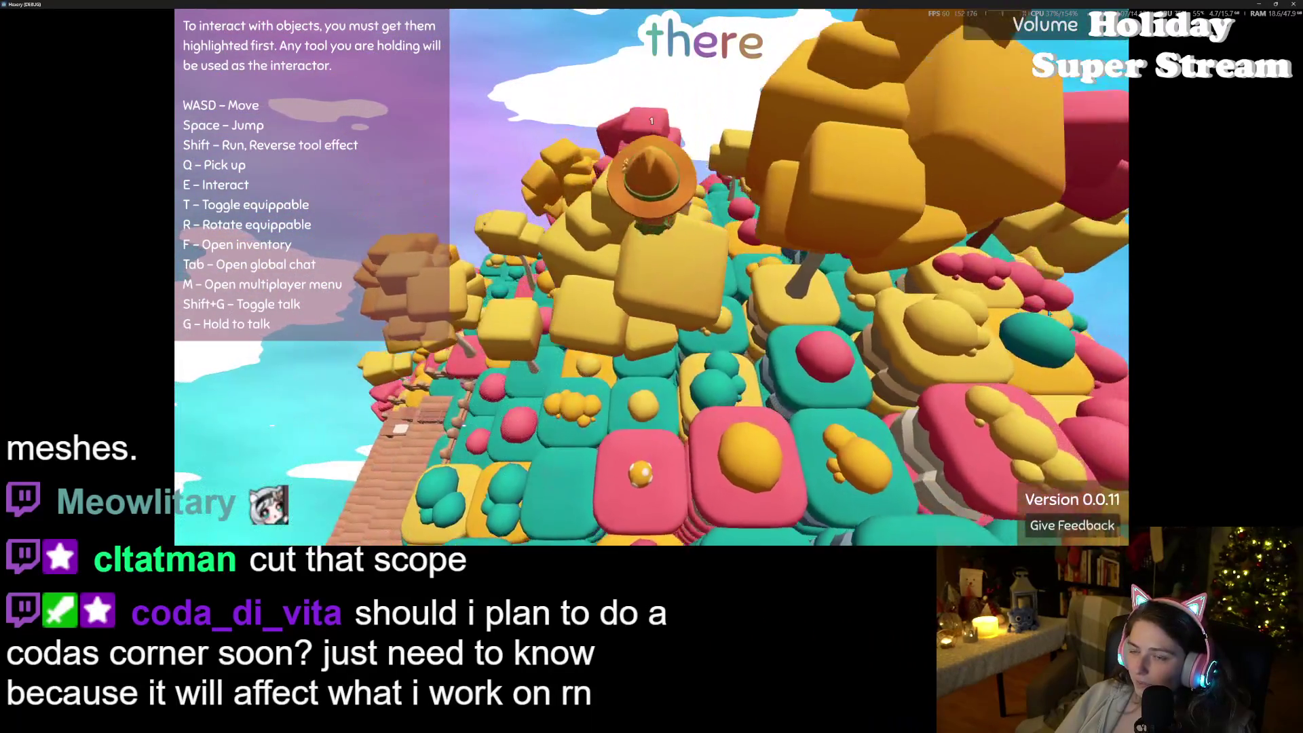
pyautogui.press('d')
pyautogui.press('w')
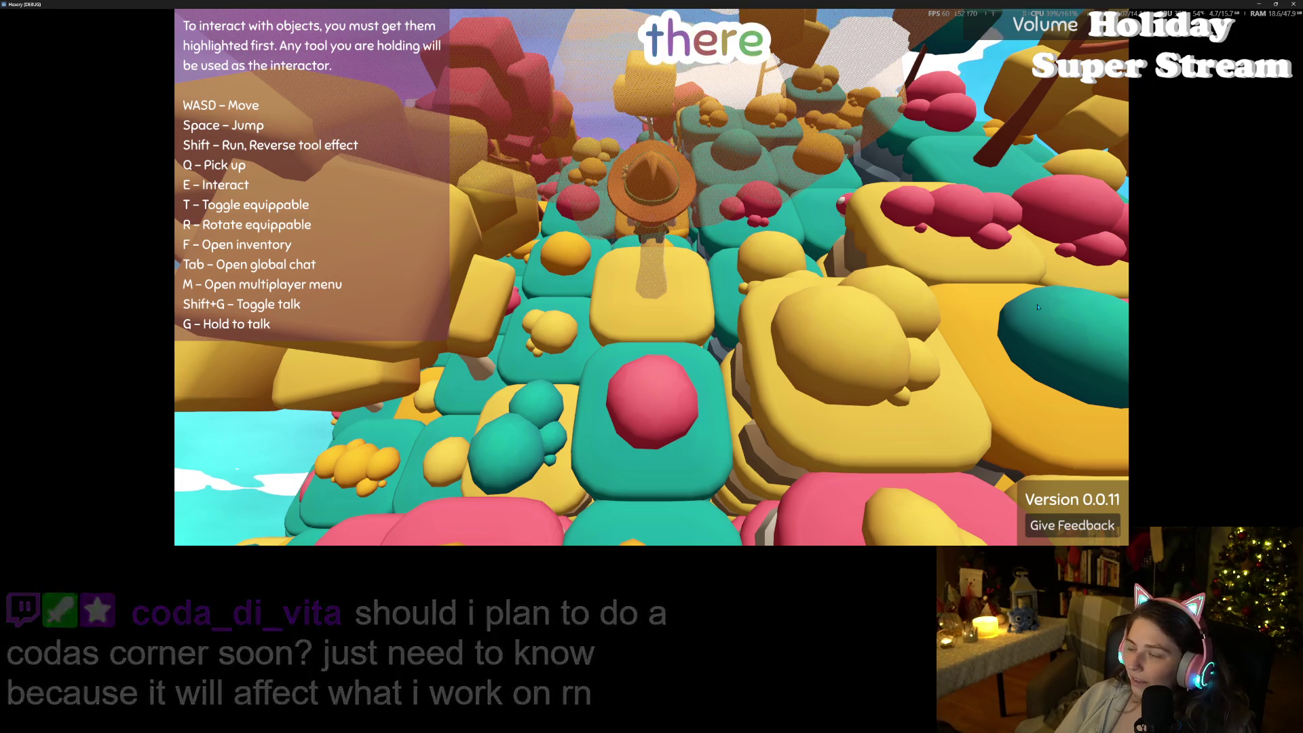
# Step: Walk the witch back toward the camera across the tiles, past a tree, ending facing the camera
pyautogui.press('w')
pyautogui.press('s')
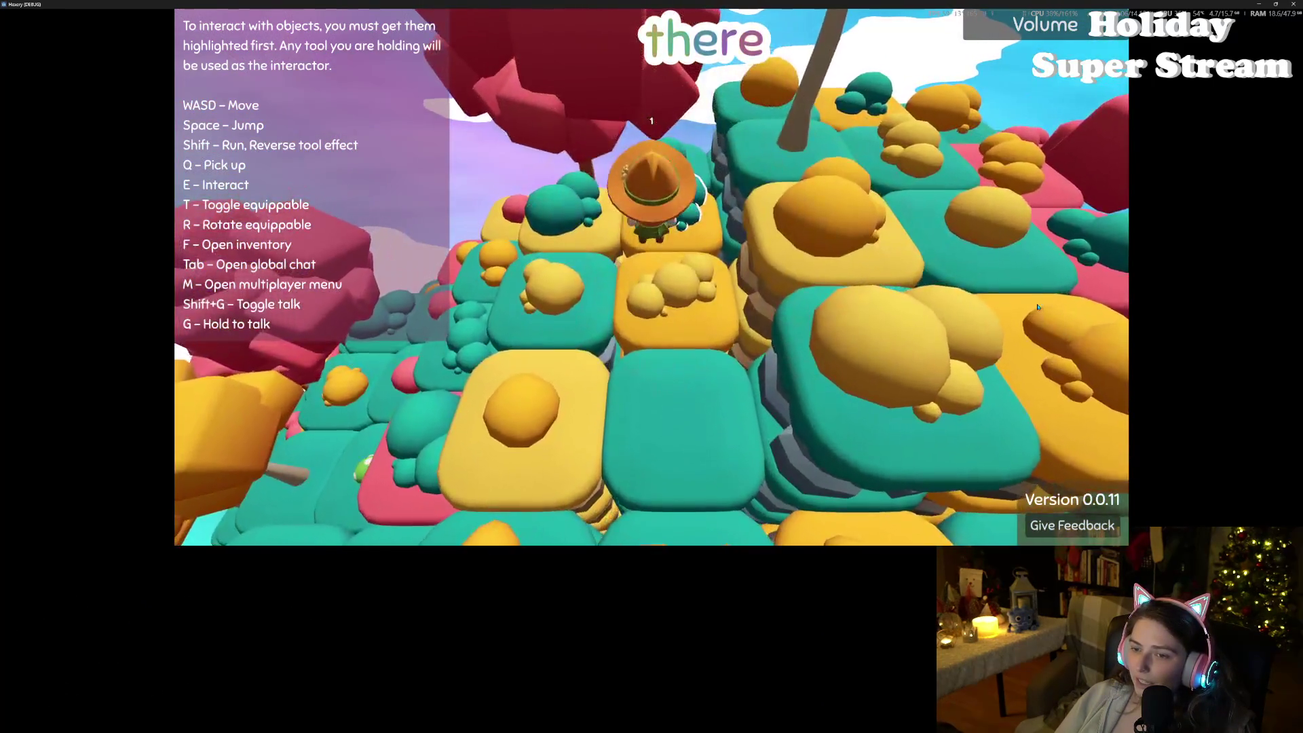
pyautogui.press('s')
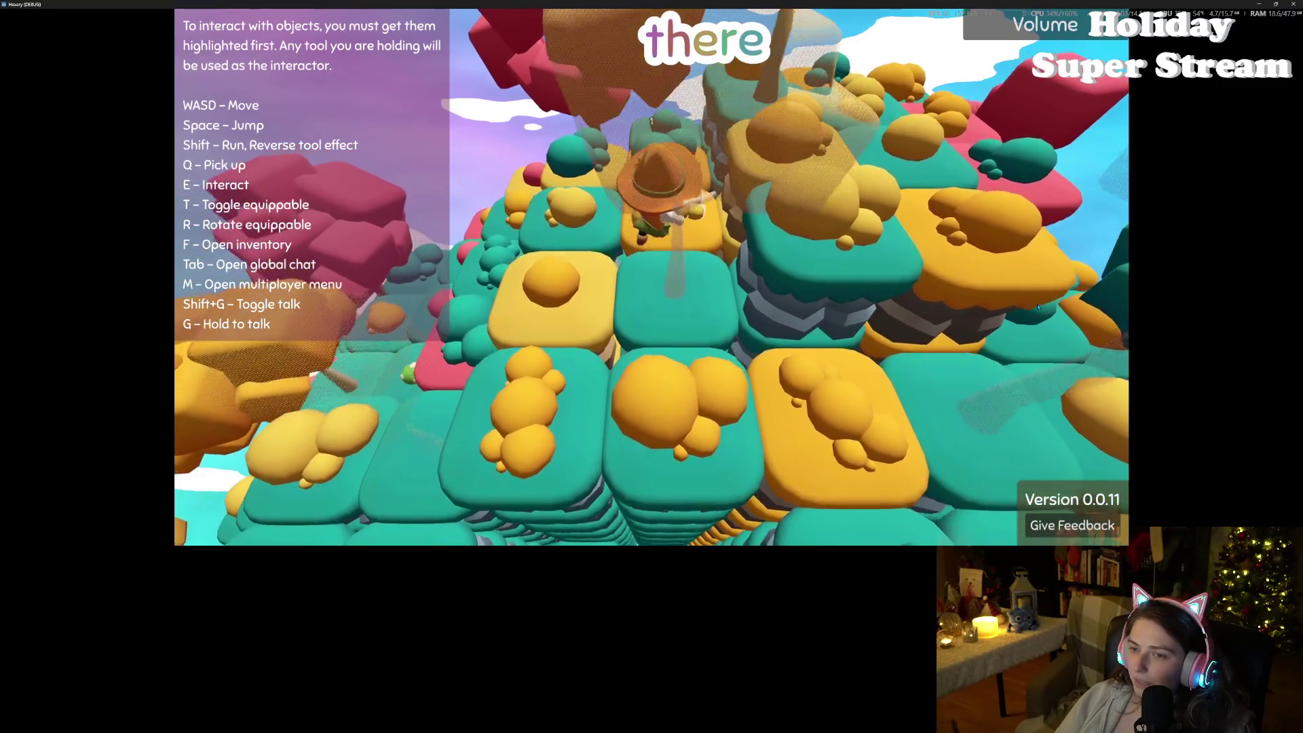
pyautogui.press('s')
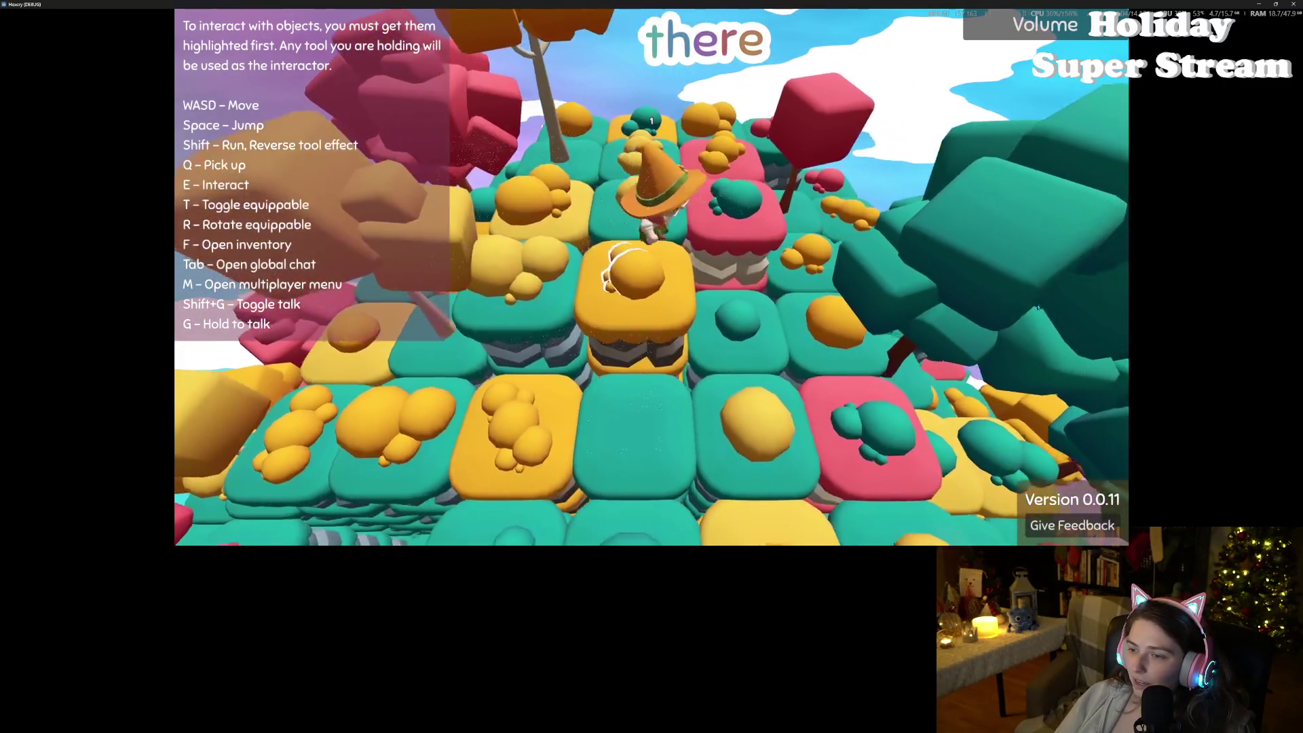
pyautogui.press('s')
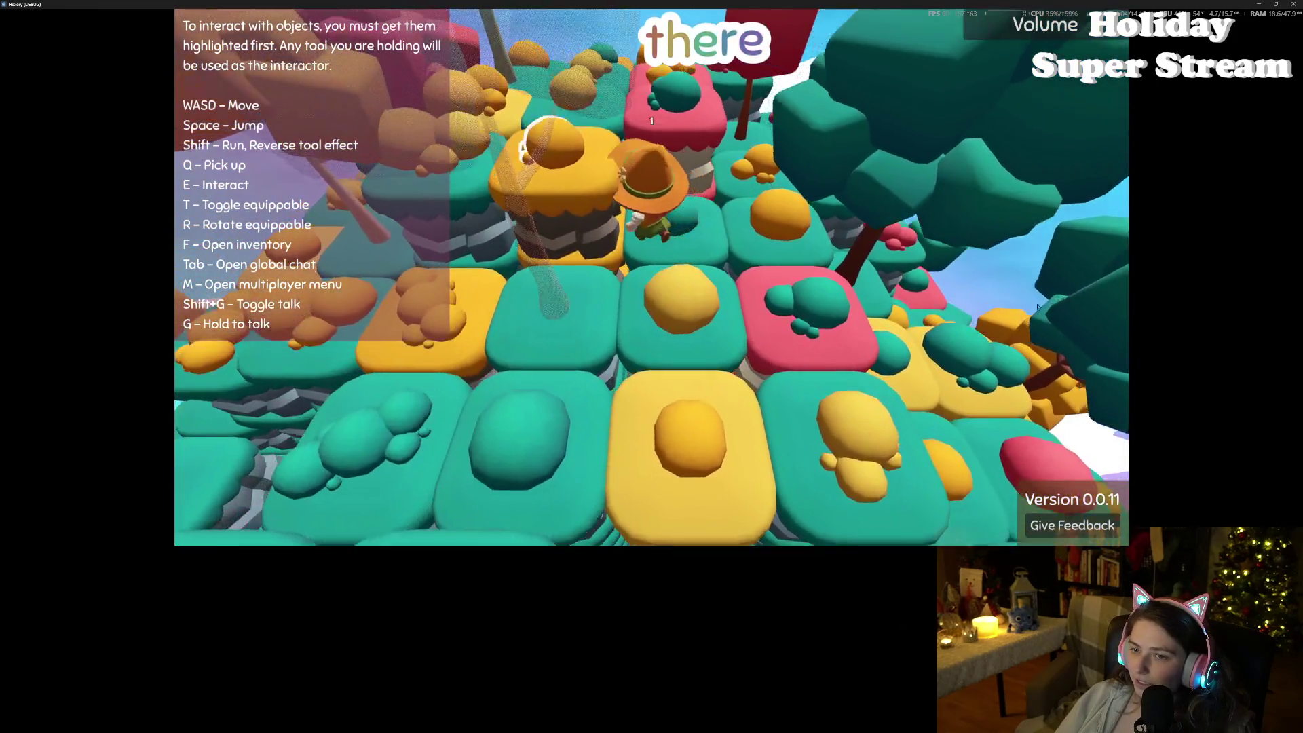
pyautogui.press('s')
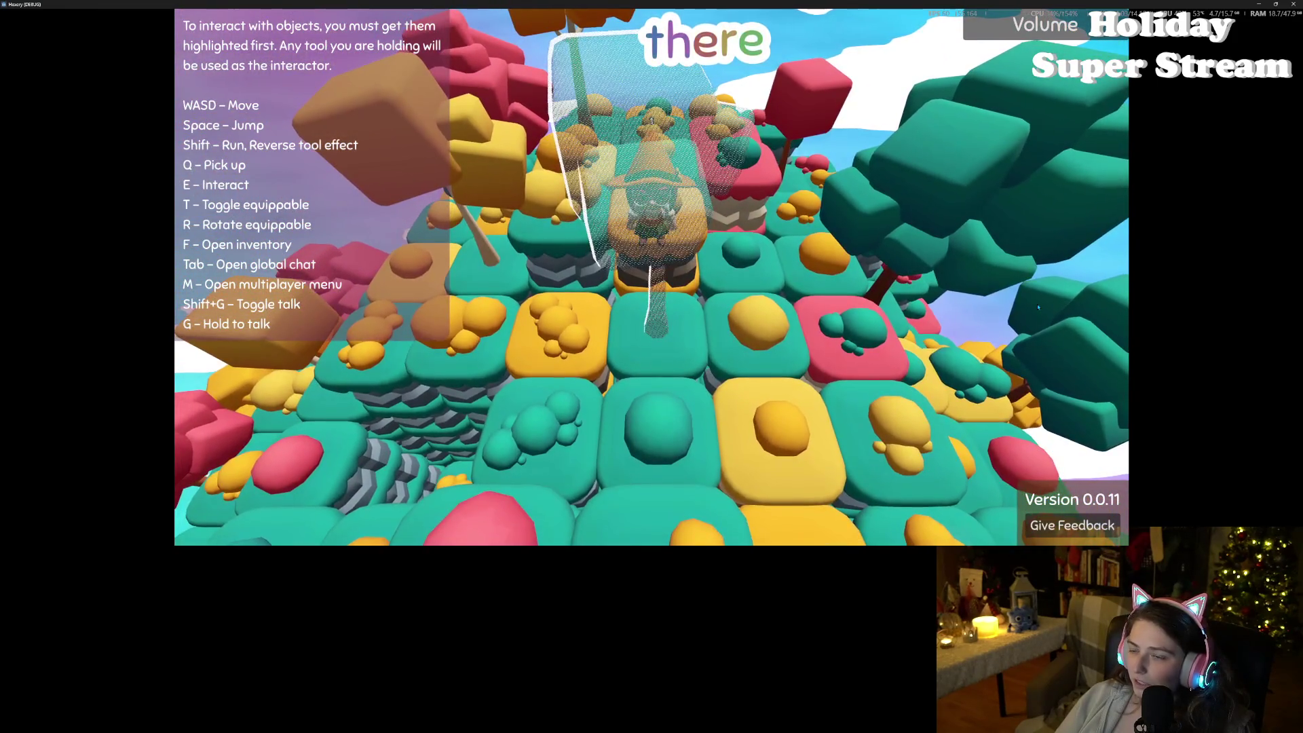
pyautogui.press('s')
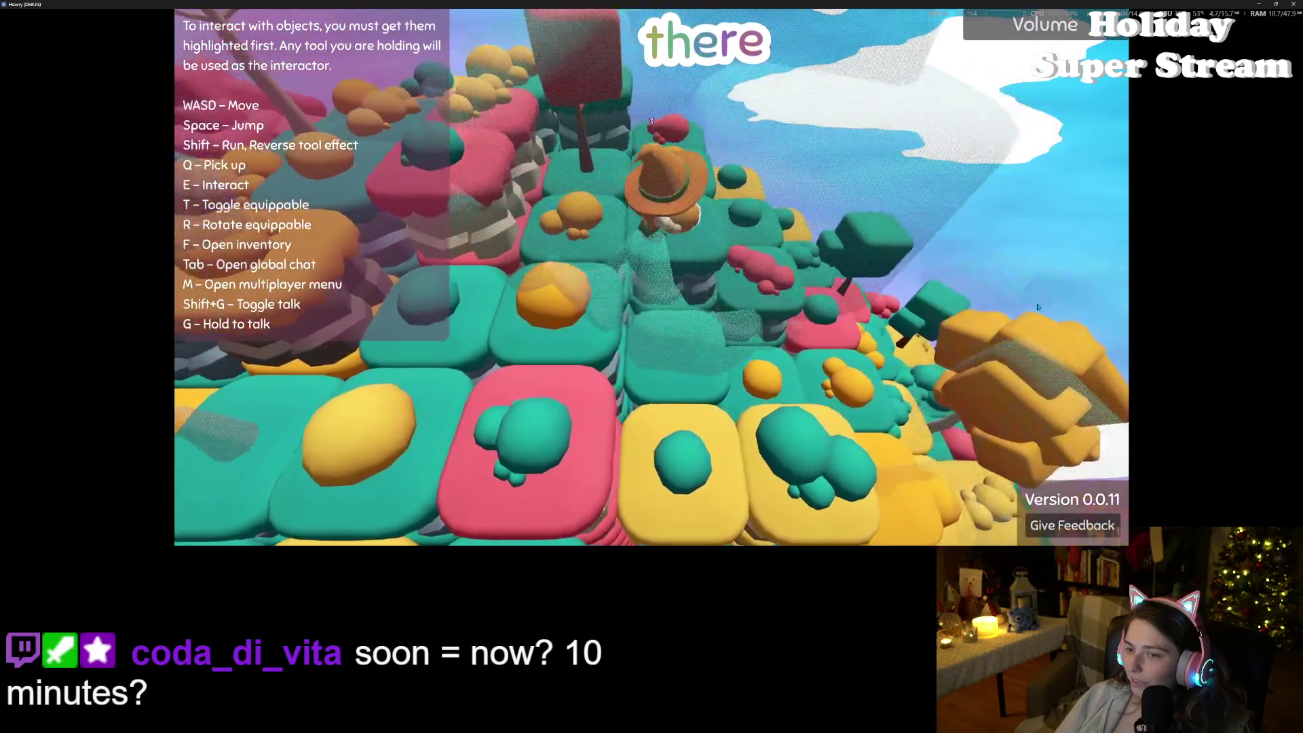
pyautogui.press('w')
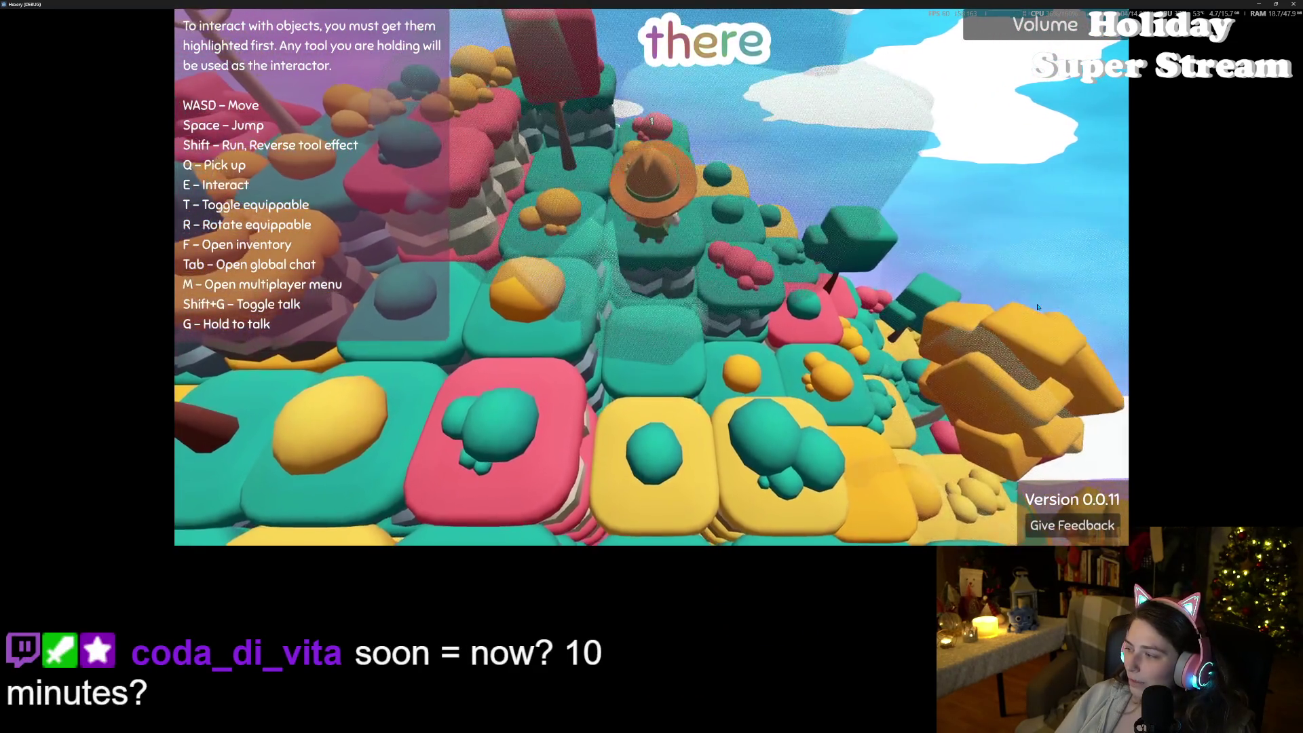
pyautogui.press('s')
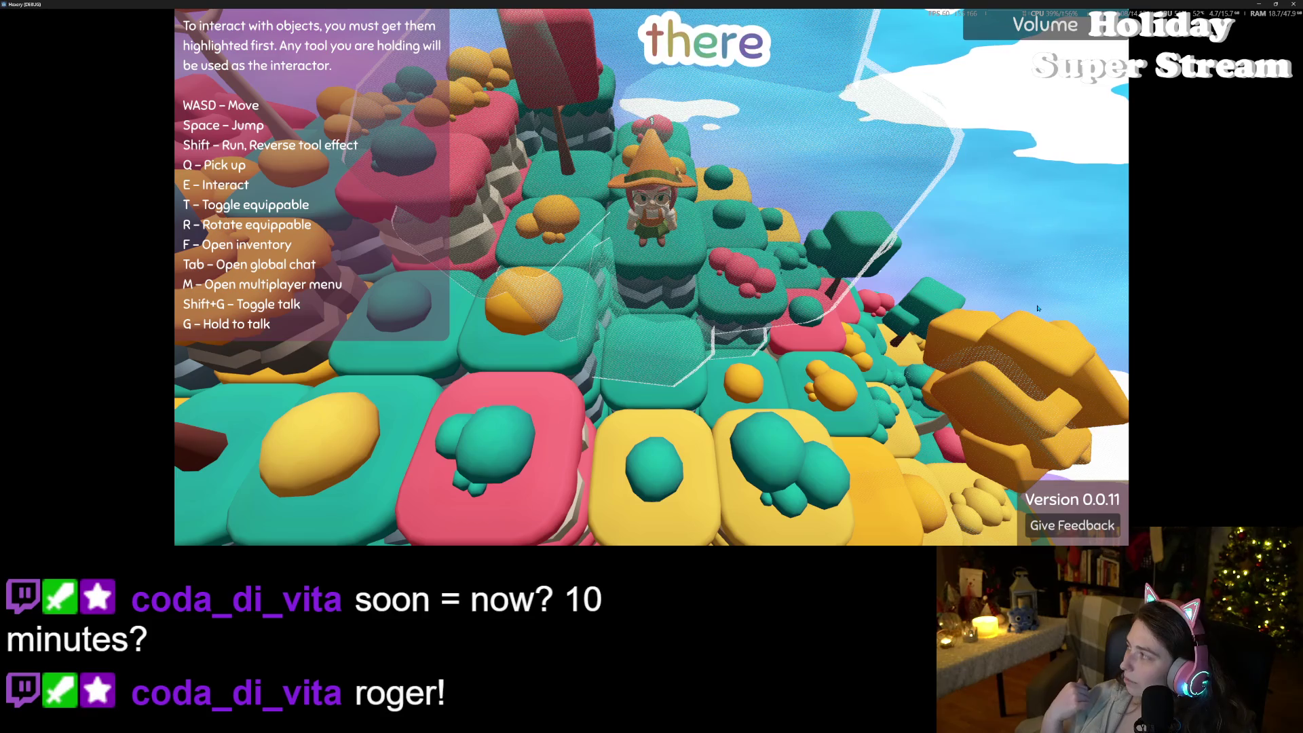
# Step: Walk the witch forward onto the red block's tile, then back across the island
pyautogui.press('w')
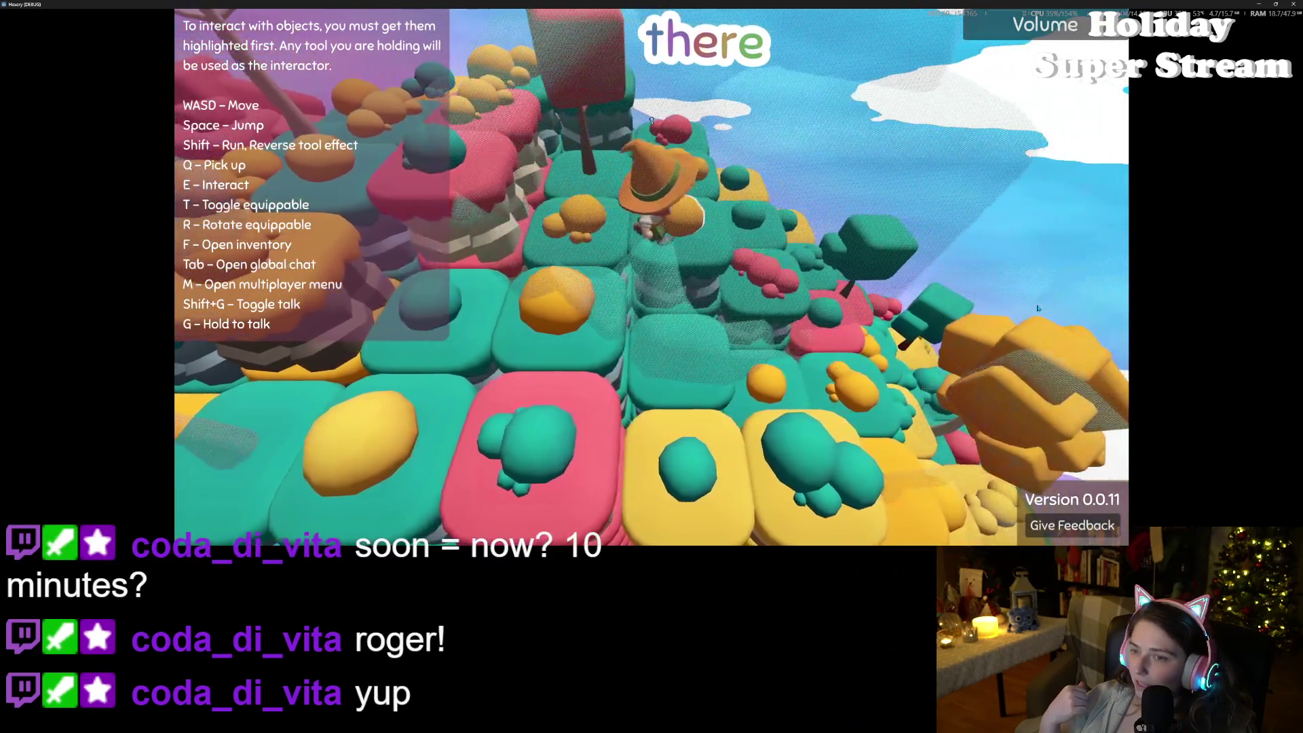
pyautogui.press('w')
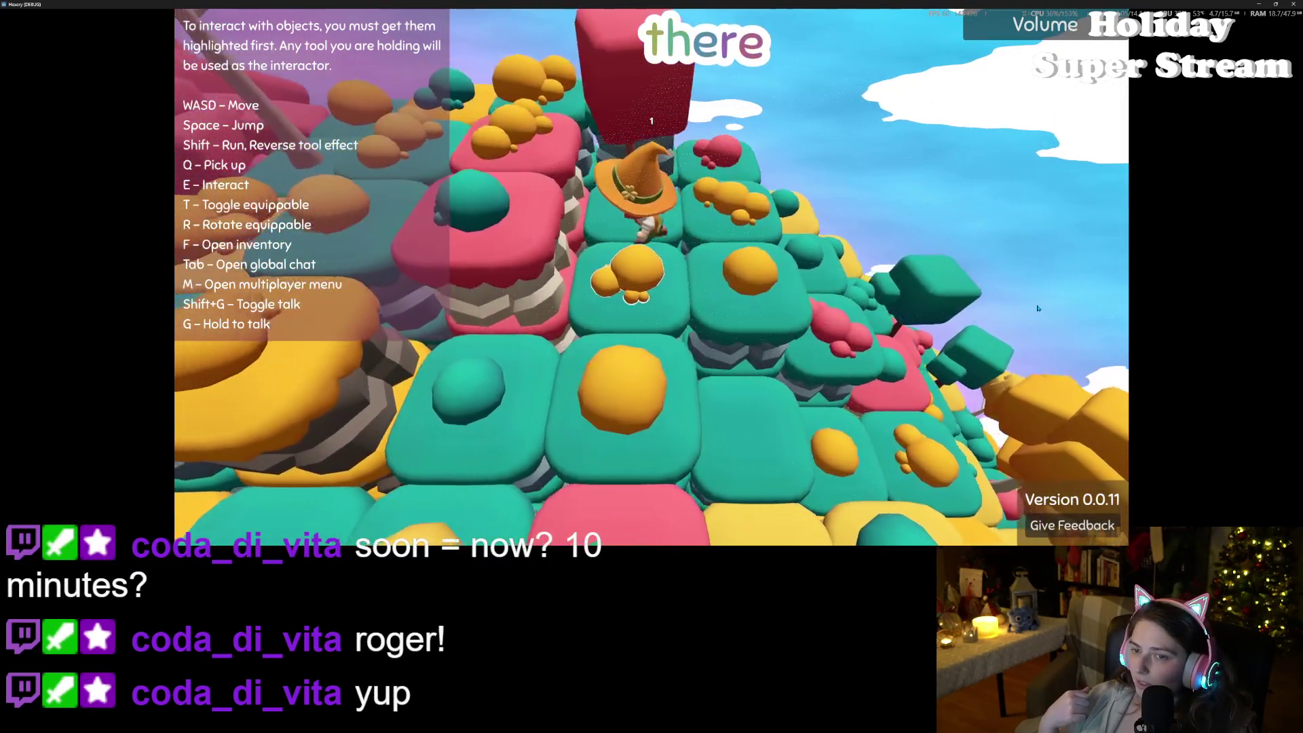
pyautogui.press('w')
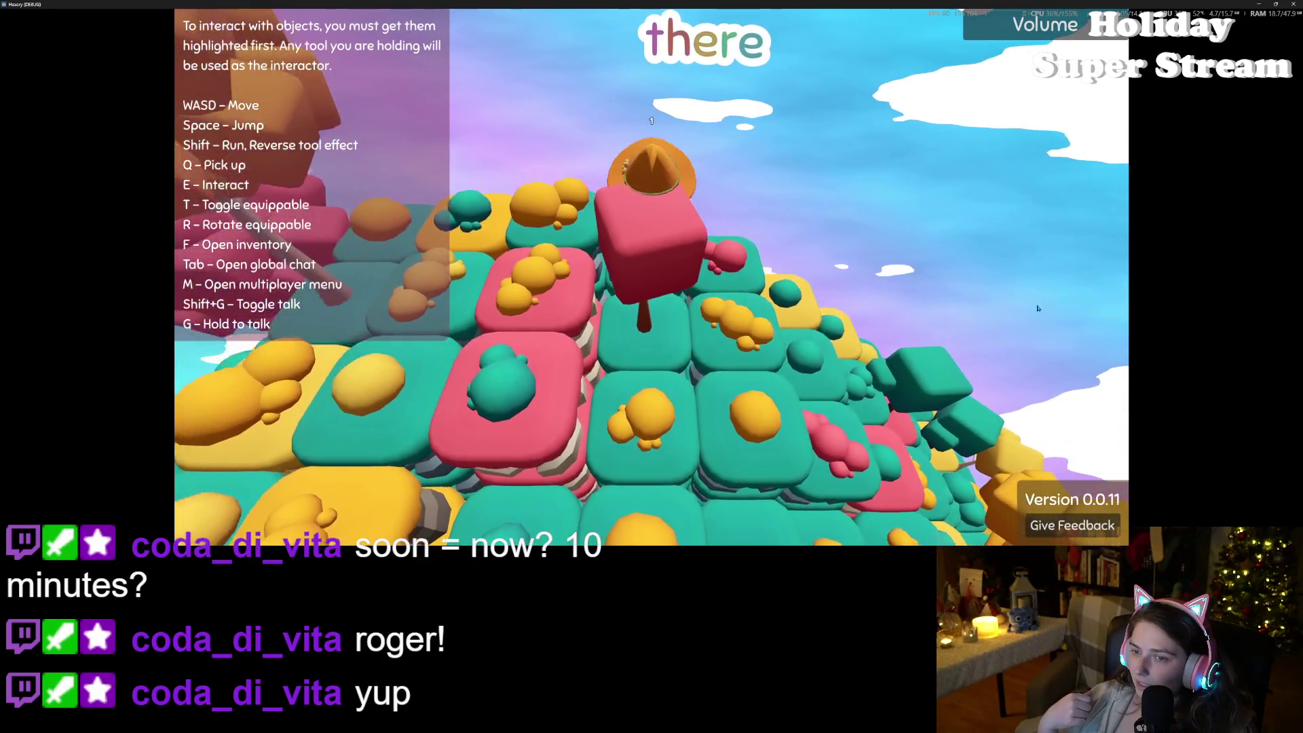
pyautogui.press('s')
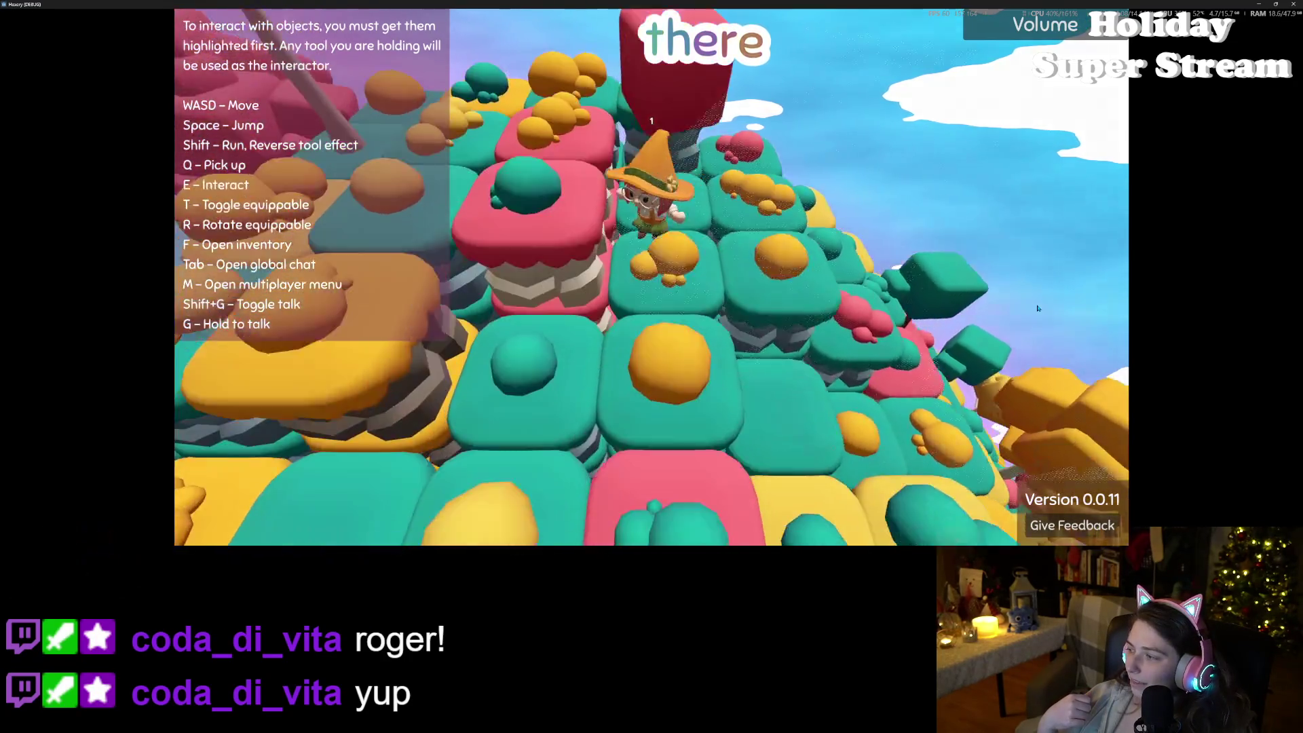
pyautogui.press('s')
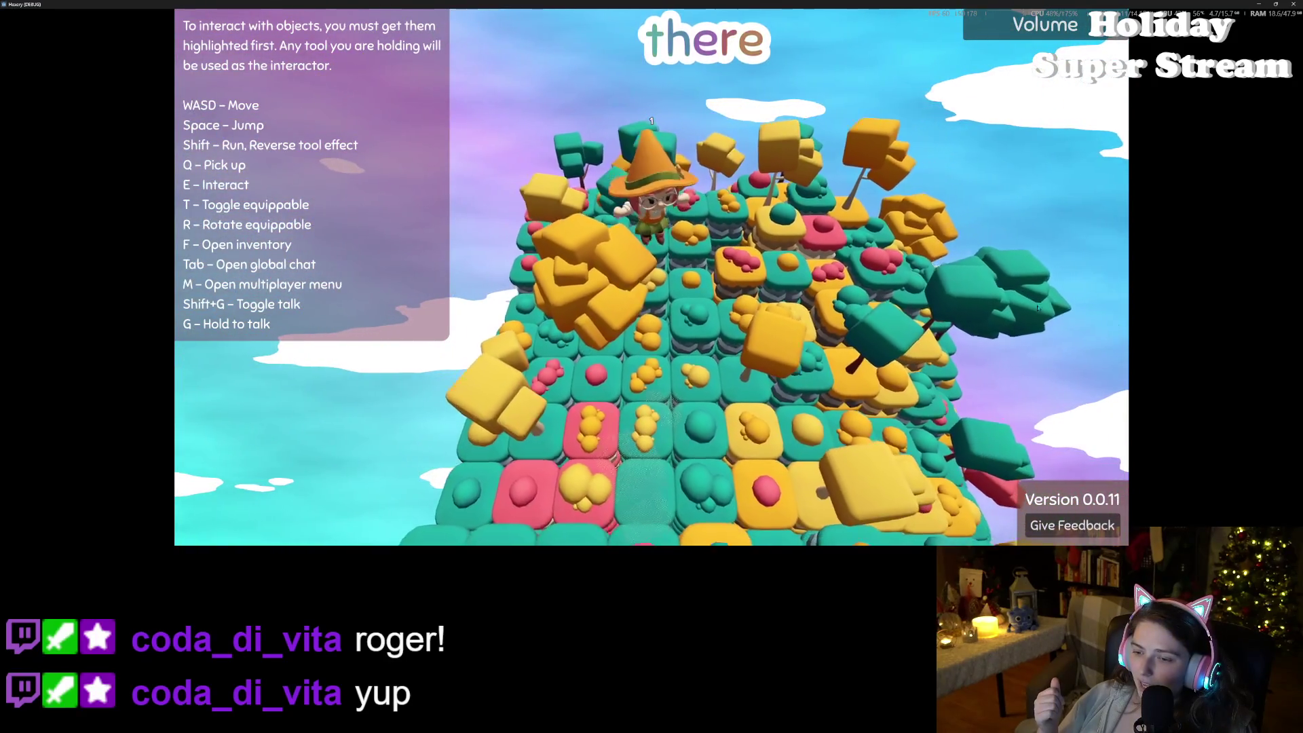
# Step: Walk the witch forward and swing the view around her, zooming the camera in and out
pyautogui.press('w')
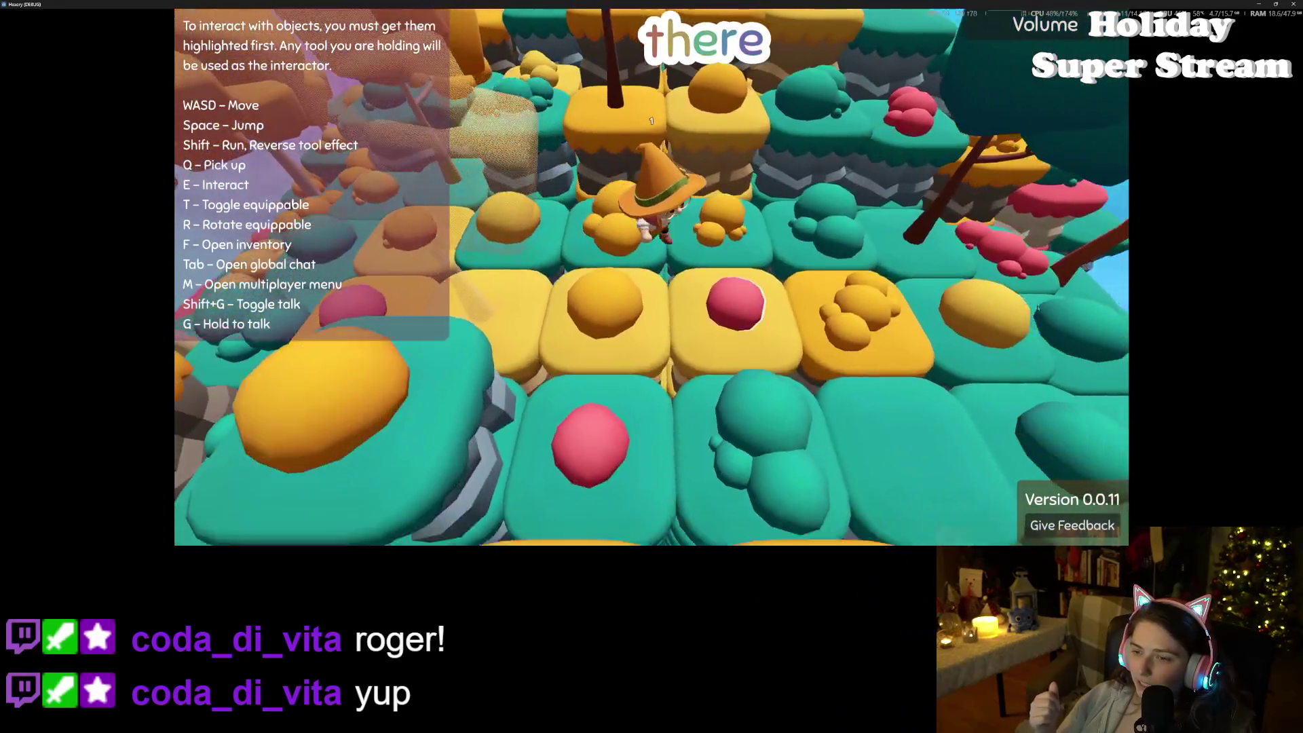
pyautogui.scroll(-5, 1037, 308)
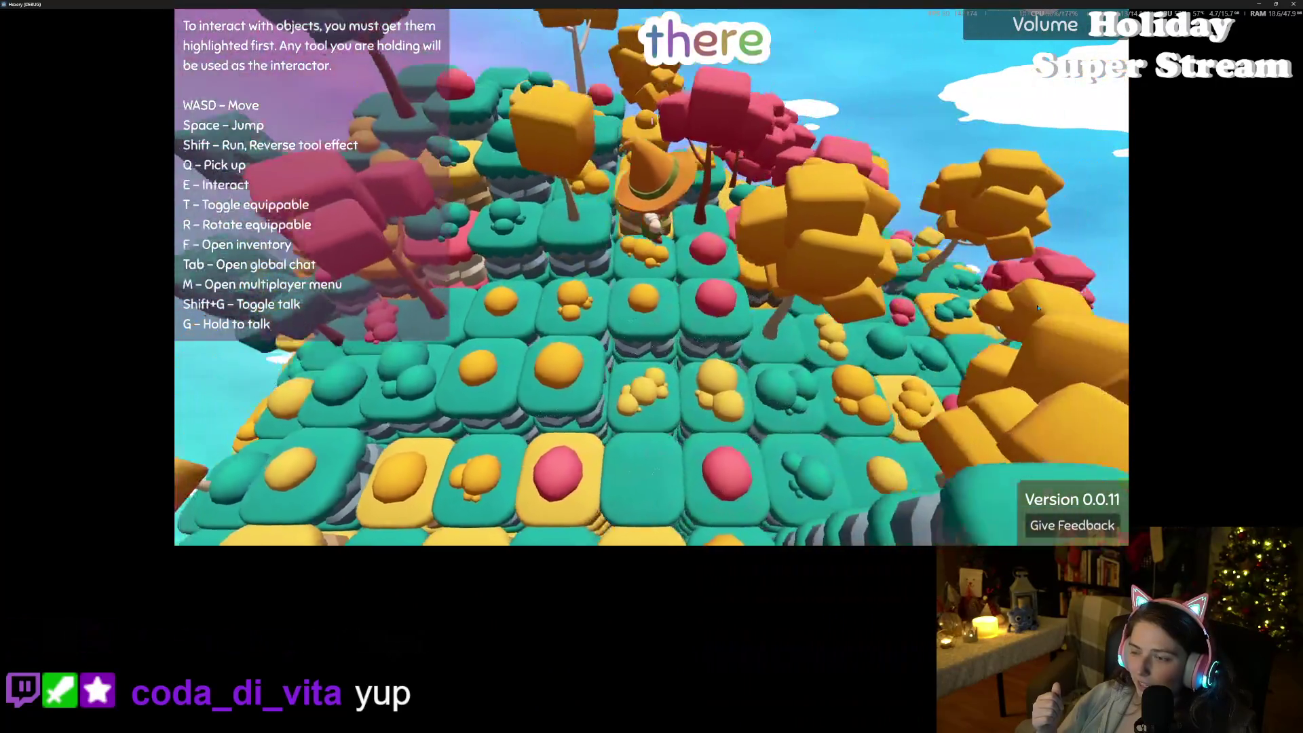
pyautogui.press('a')
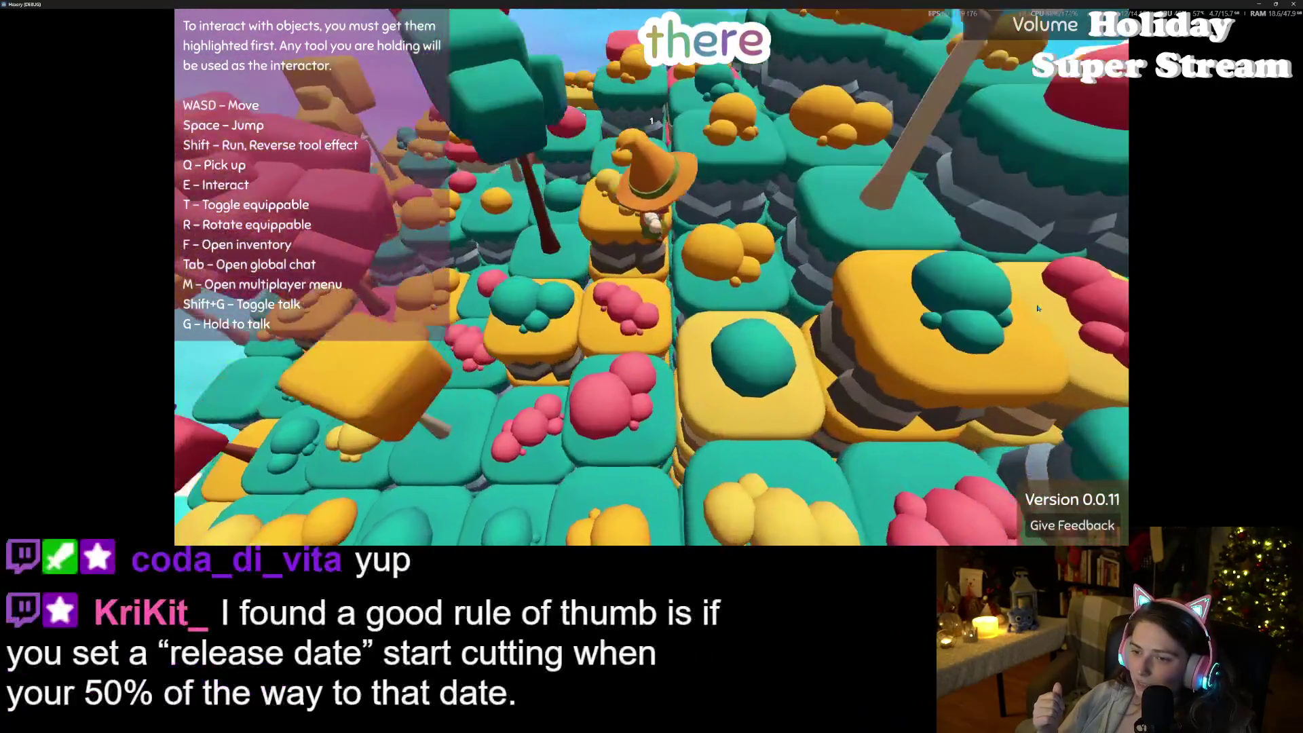
pyautogui.scroll(5, 1037, 308)
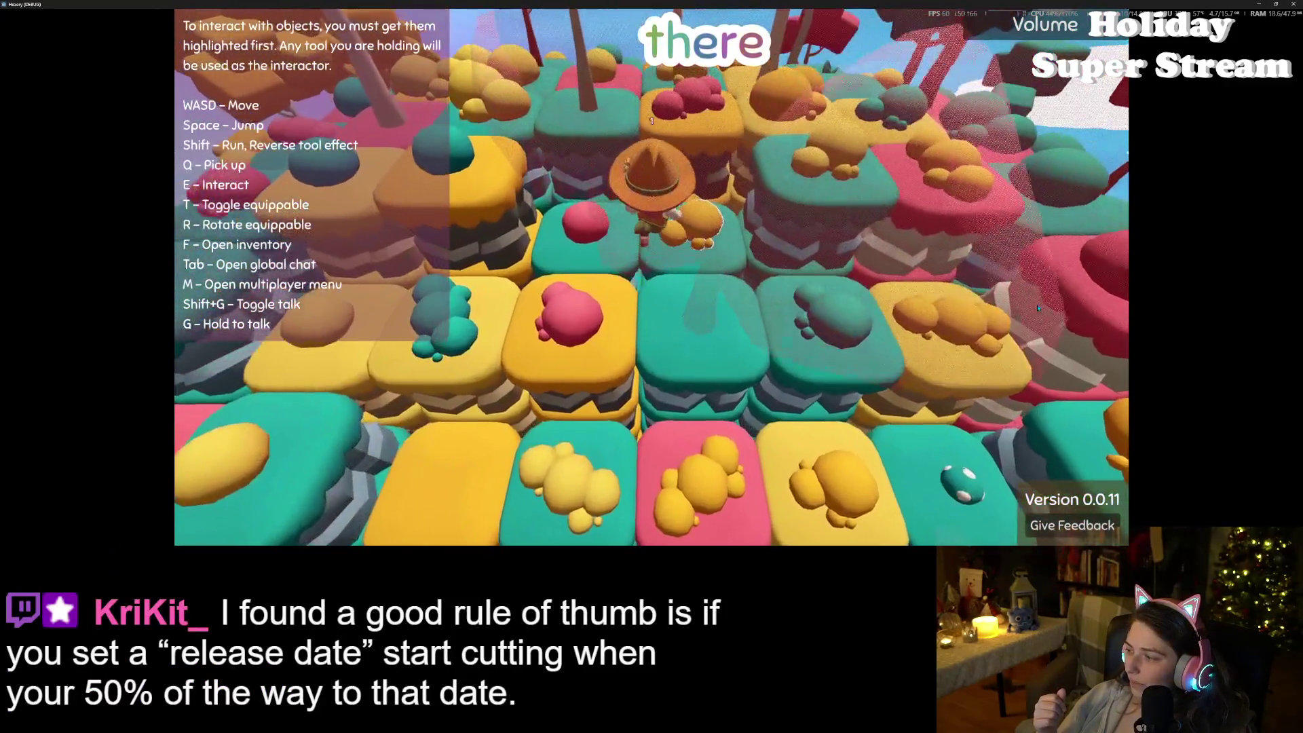
pyautogui.scroll(-5, 1037, 308)
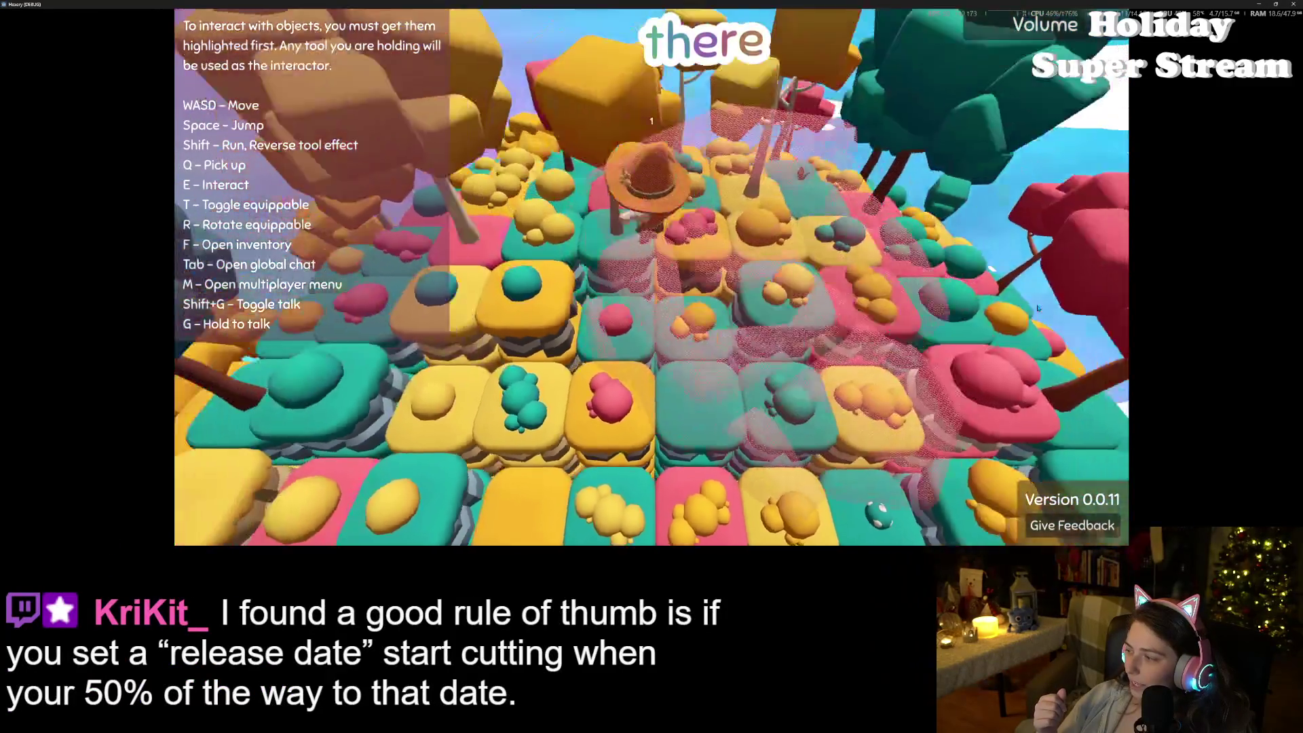
pyautogui.scroll(-3, 1037, 308)
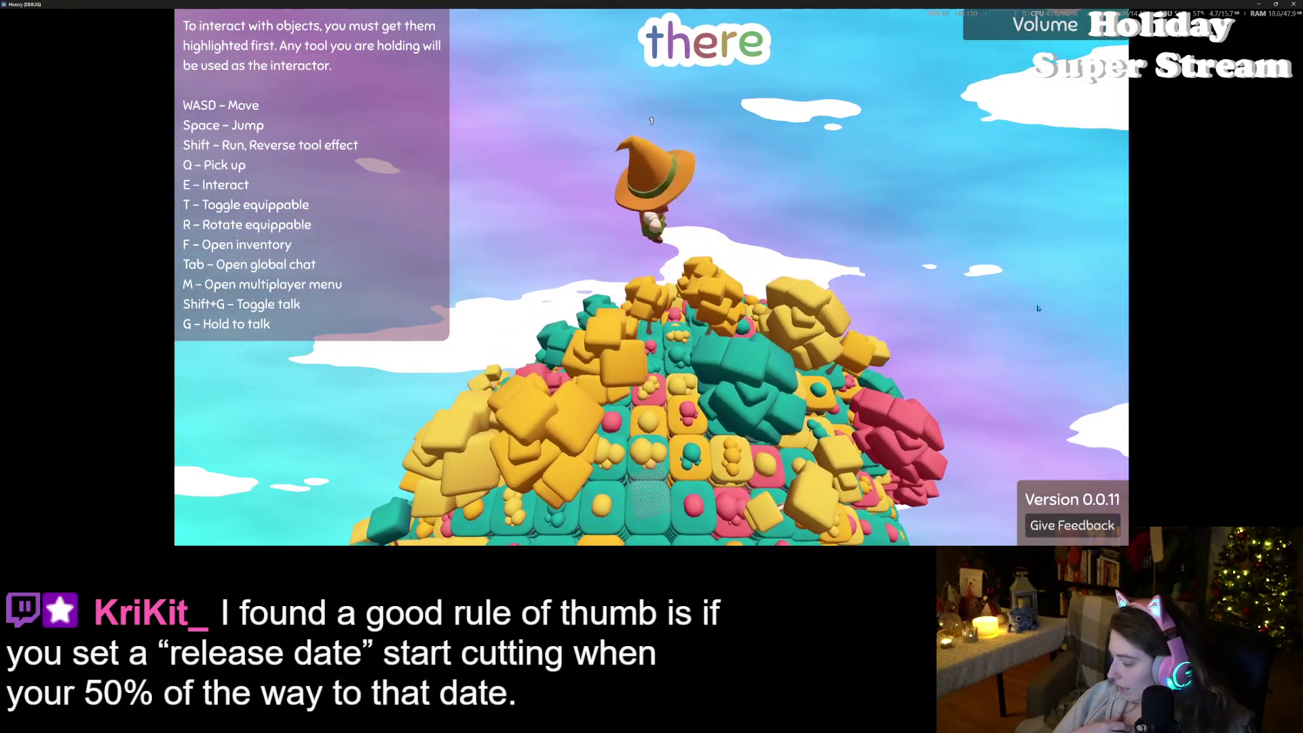
pyautogui.scroll(5, 1038, 308)
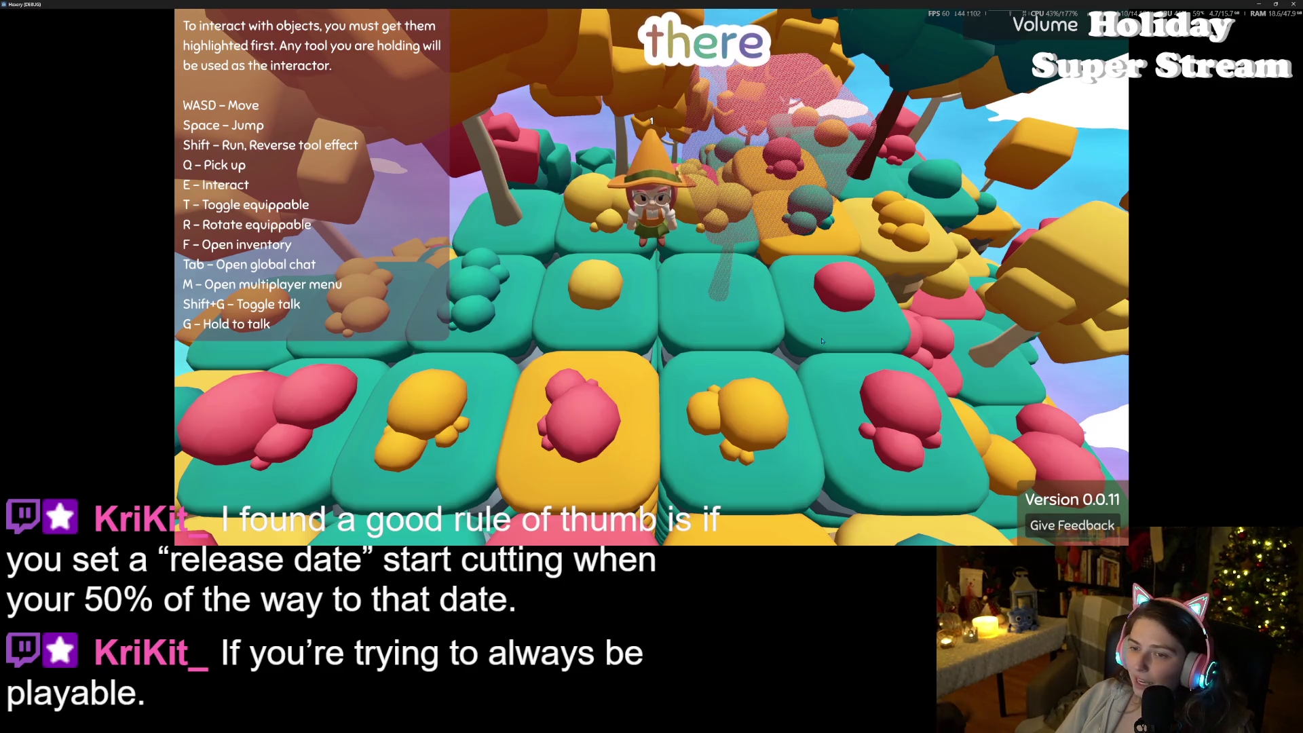
# Step: Walk the witch deeper into the island and turn her to face the camera
pyautogui.press('w')
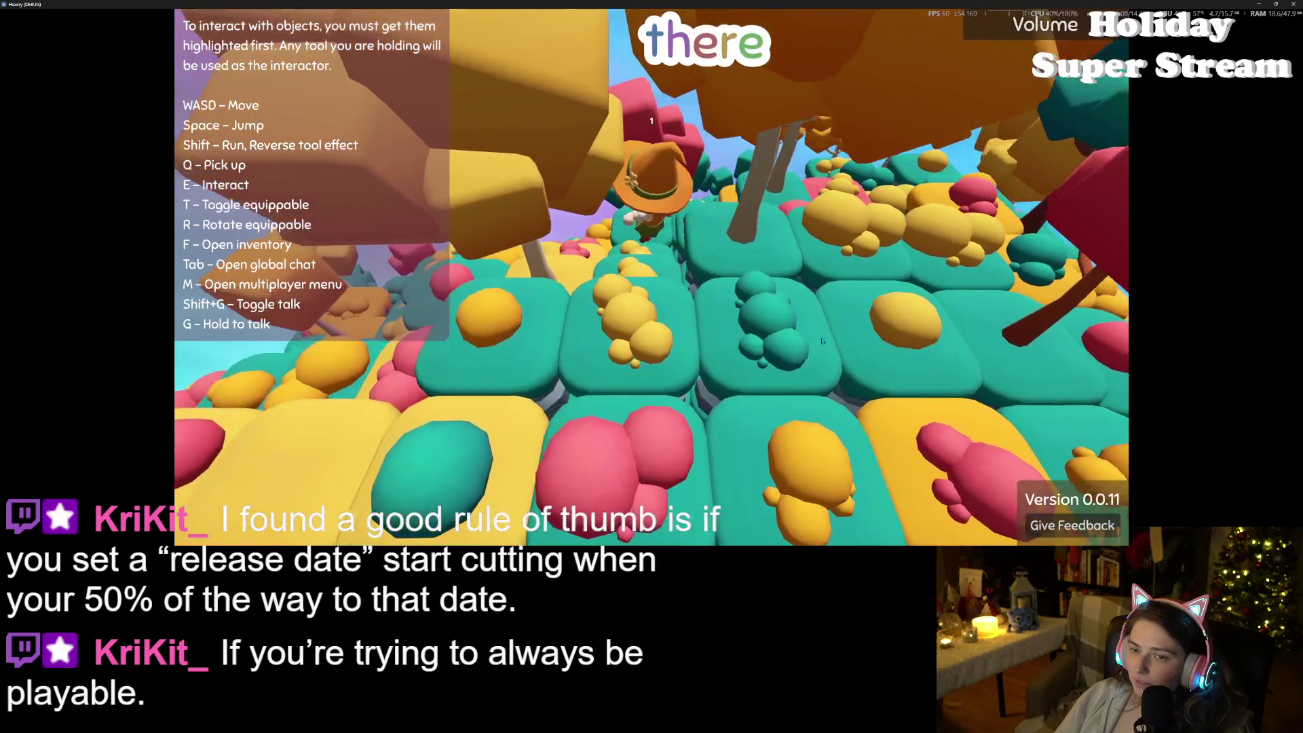
pyautogui.press('w')
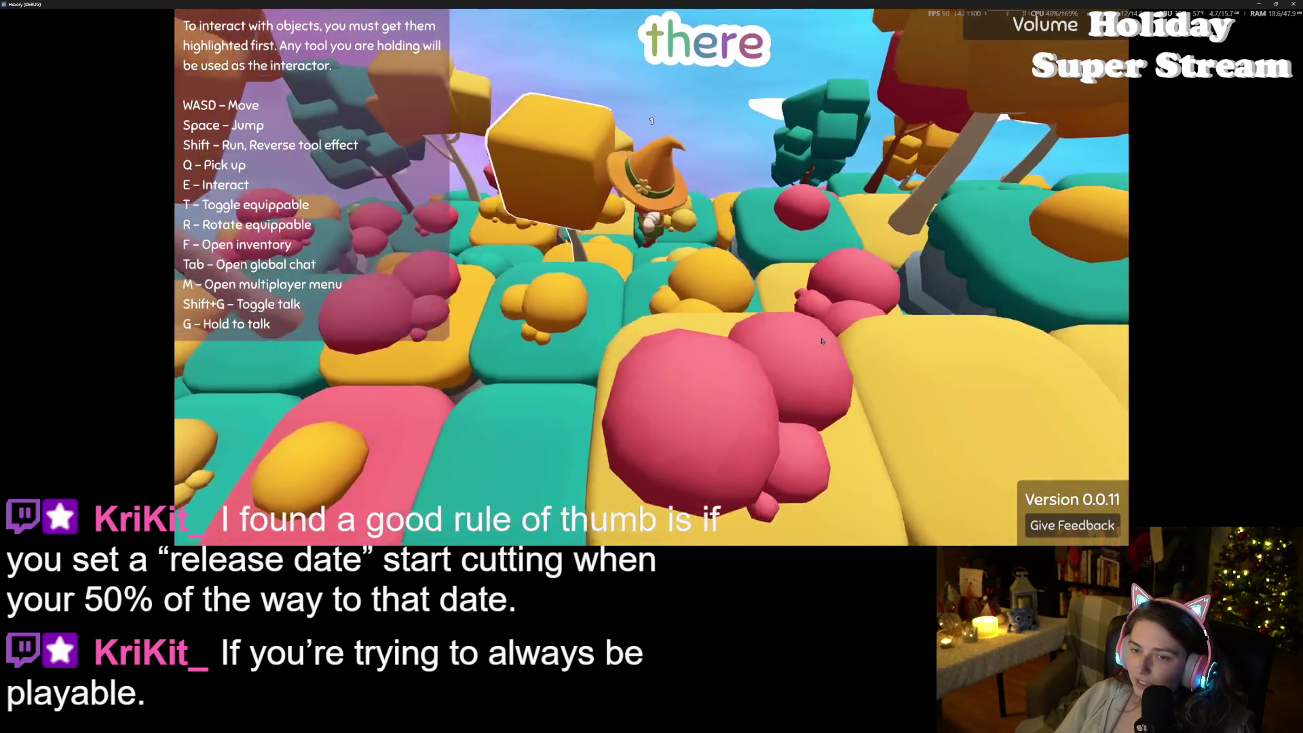
pyautogui.press('w')
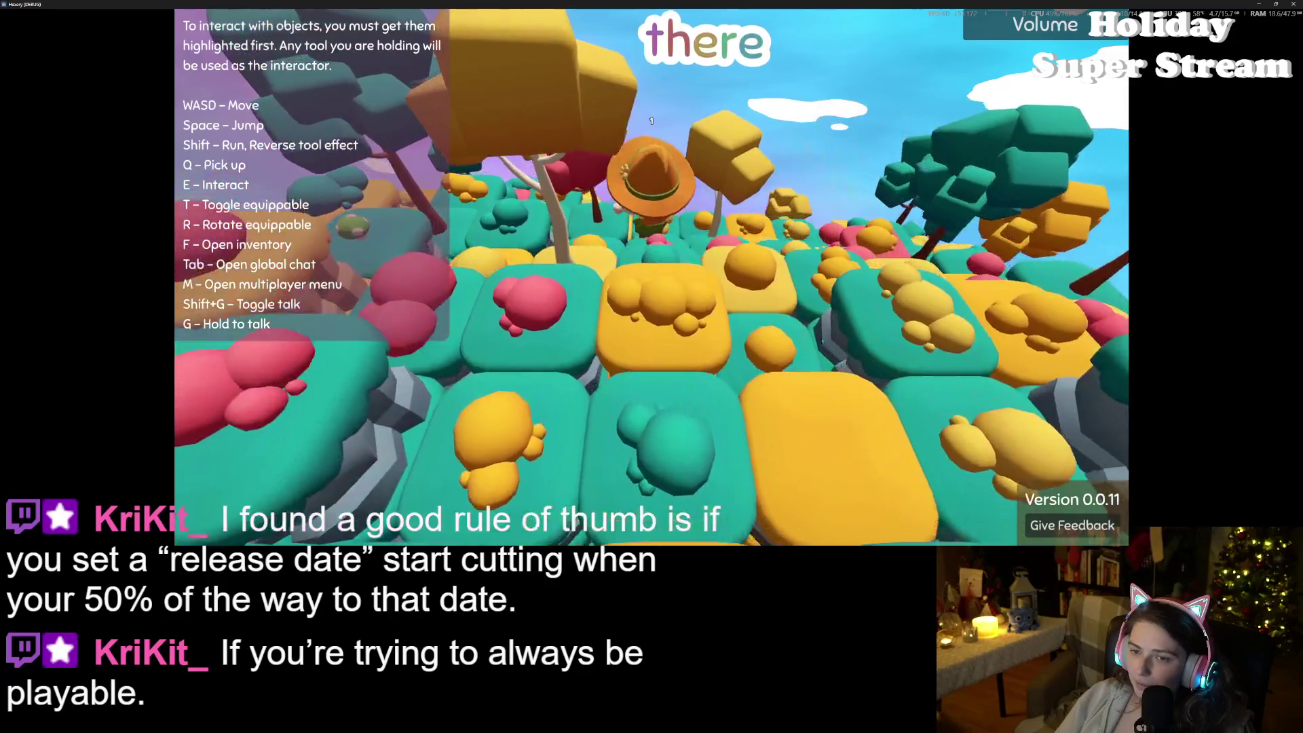
pyautogui.press('w')
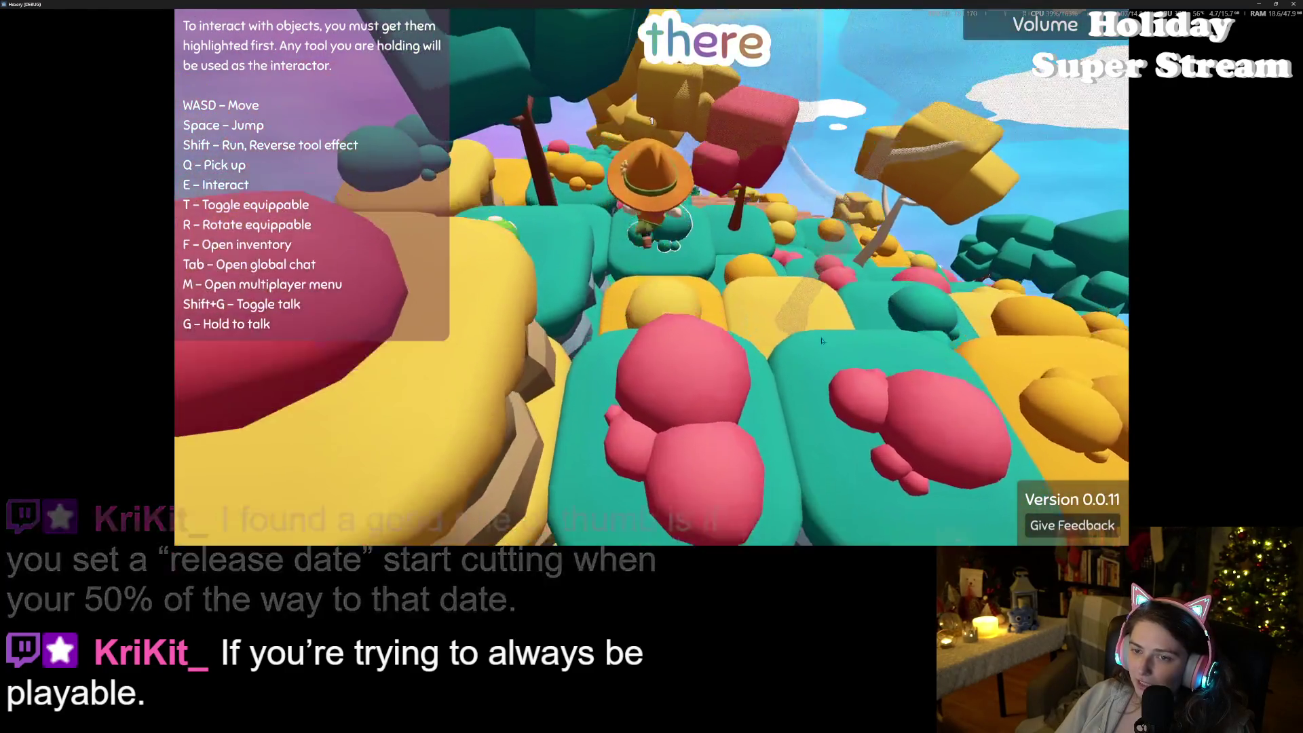
pyautogui.press('w')
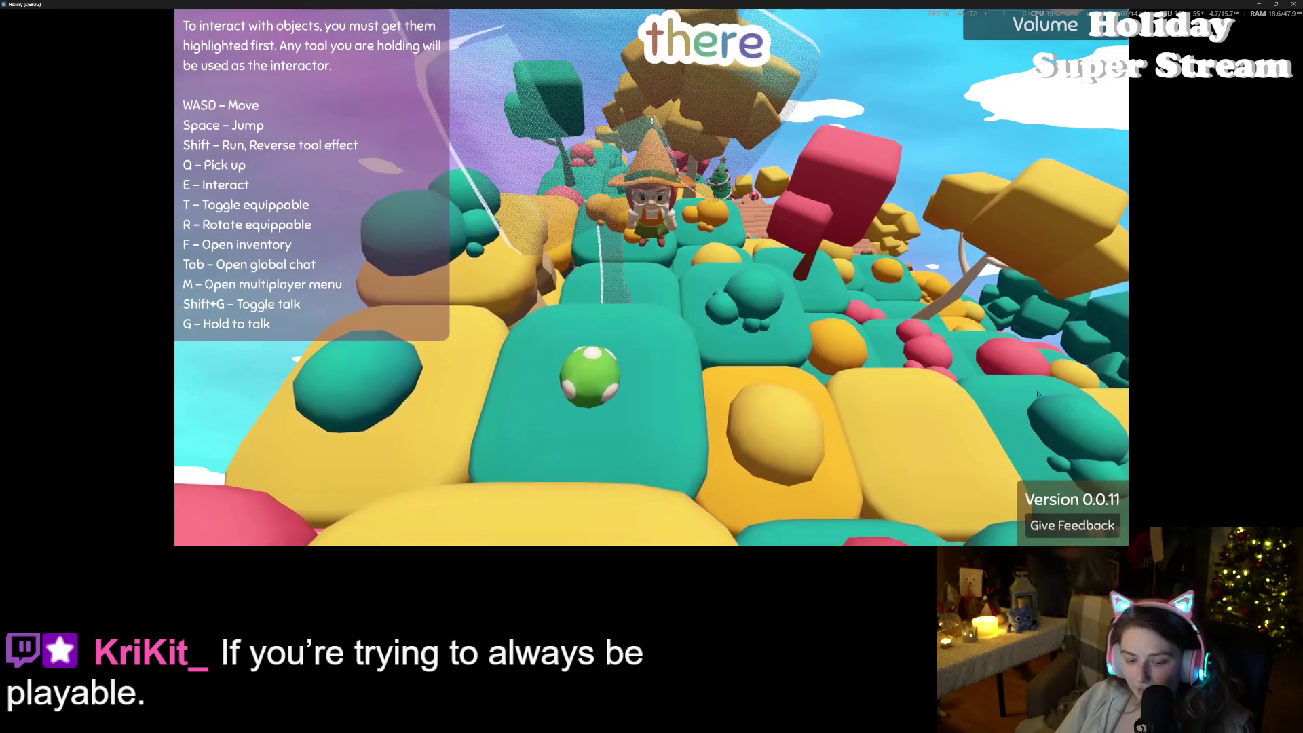
# Step: Open the Achievement Shop and walk the witch onto the wooden deck up to the fence
pyautogui.press('e')
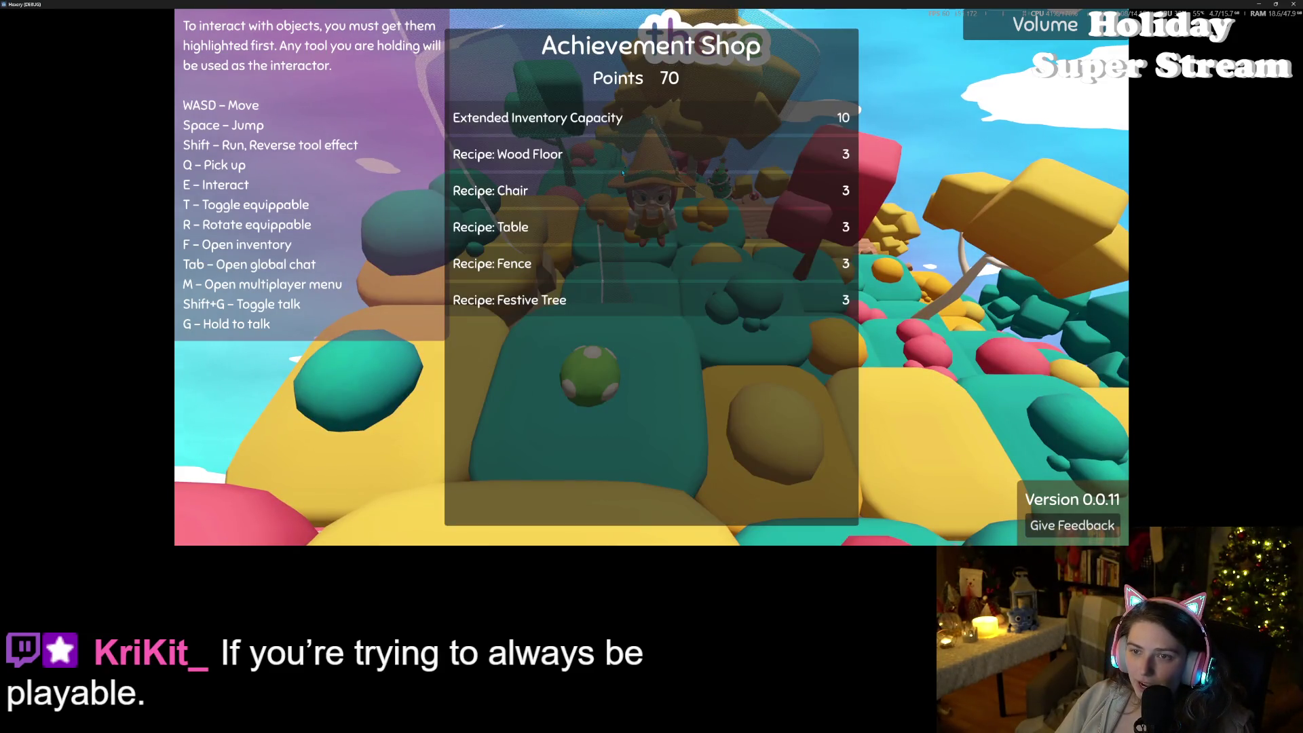
pyautogui.press('w')
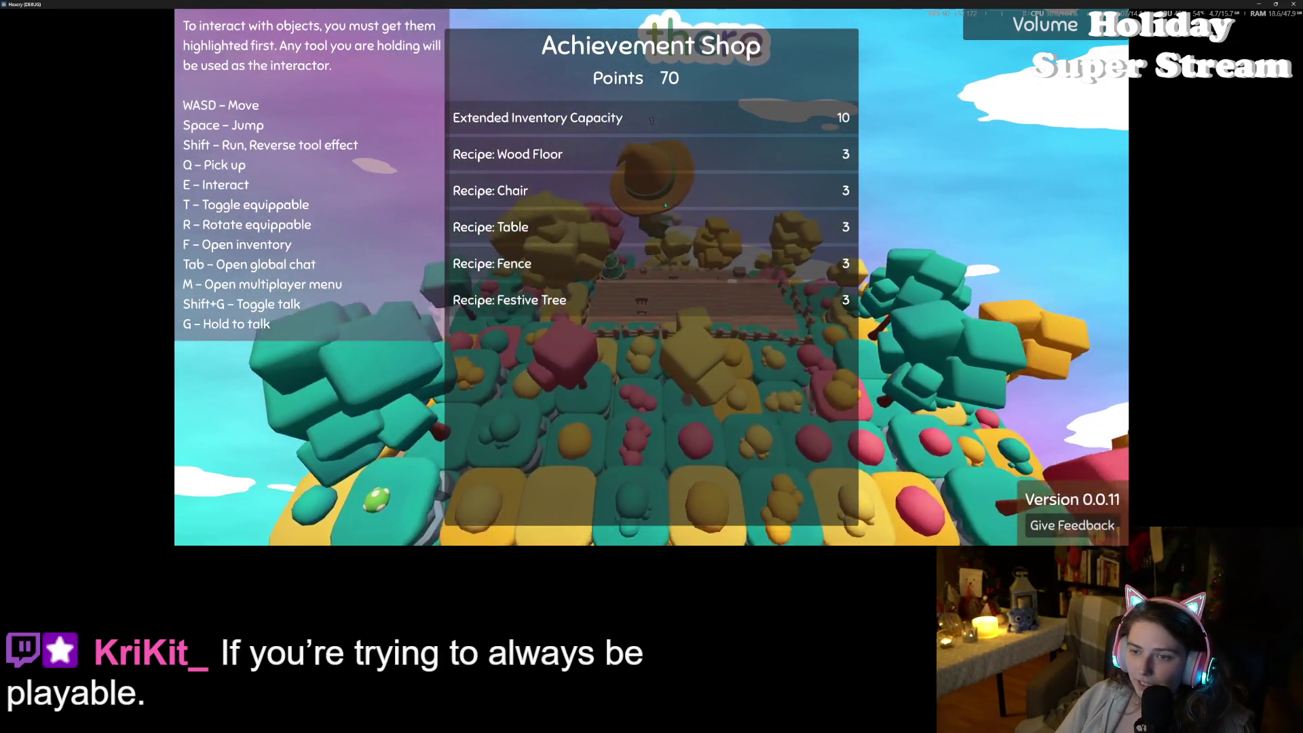
pyautogui.press('w')
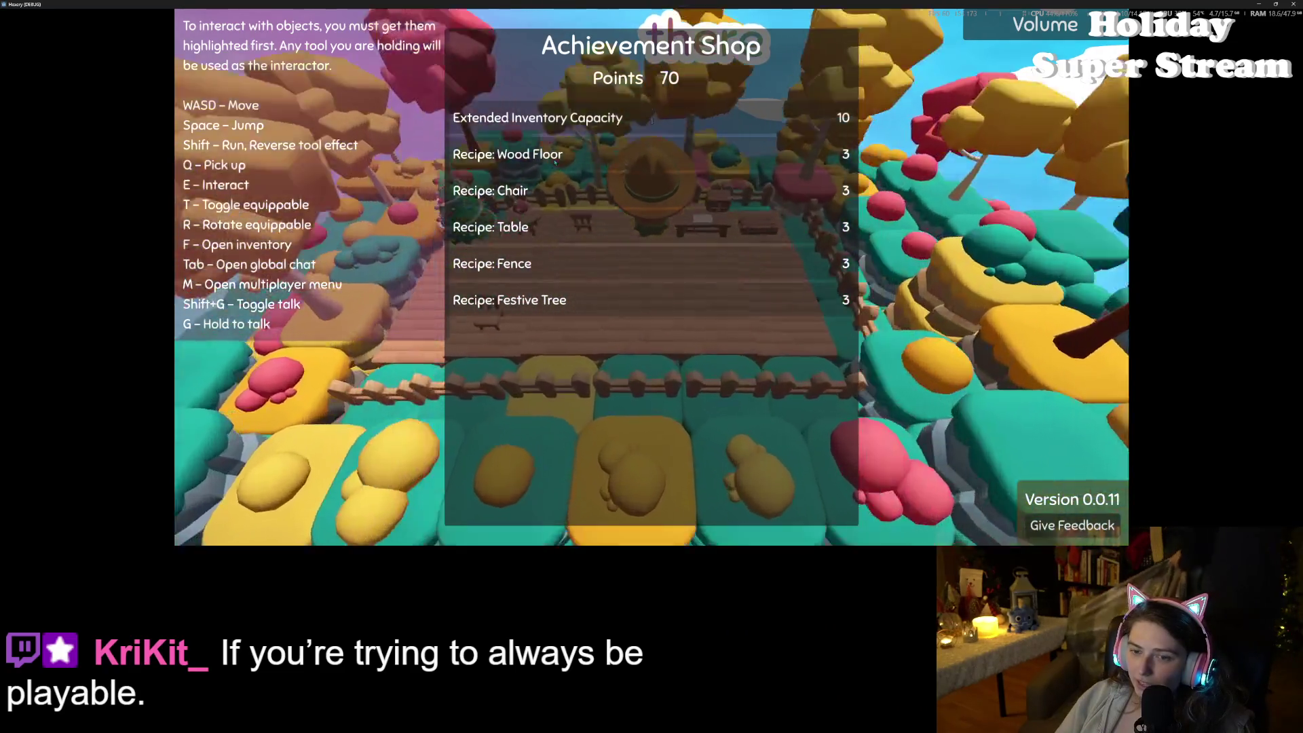
pyautogui.press('s')
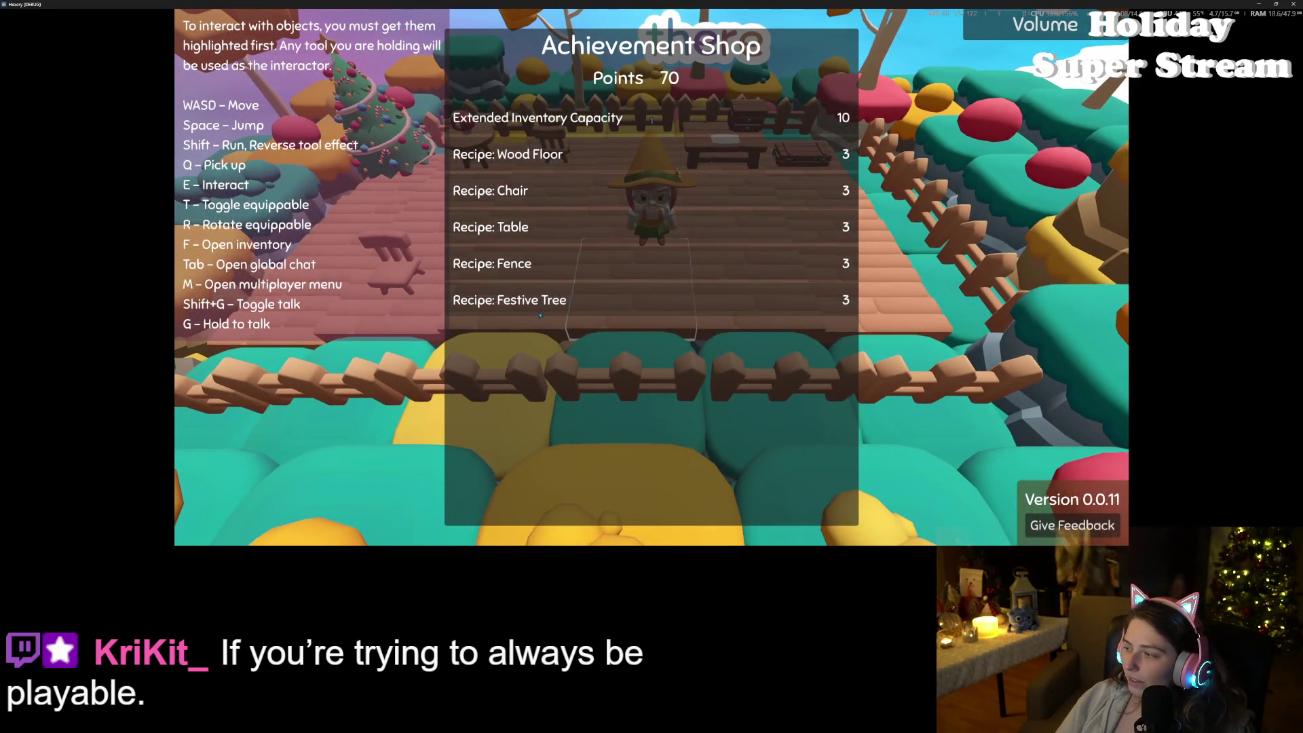
pyautogui.press('s')
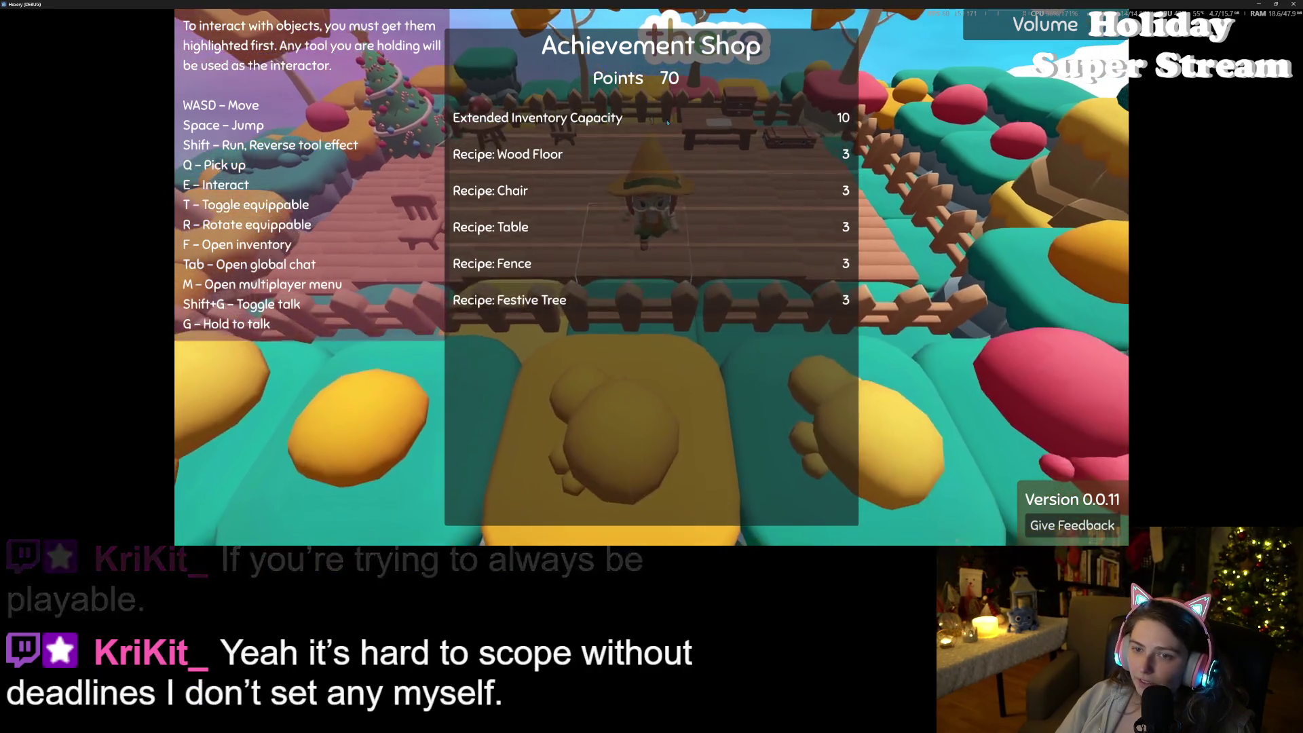
# Step: Close the shop, then briefly check the inventory, the shop again, and the global chat
pyautogui.press('Escape')
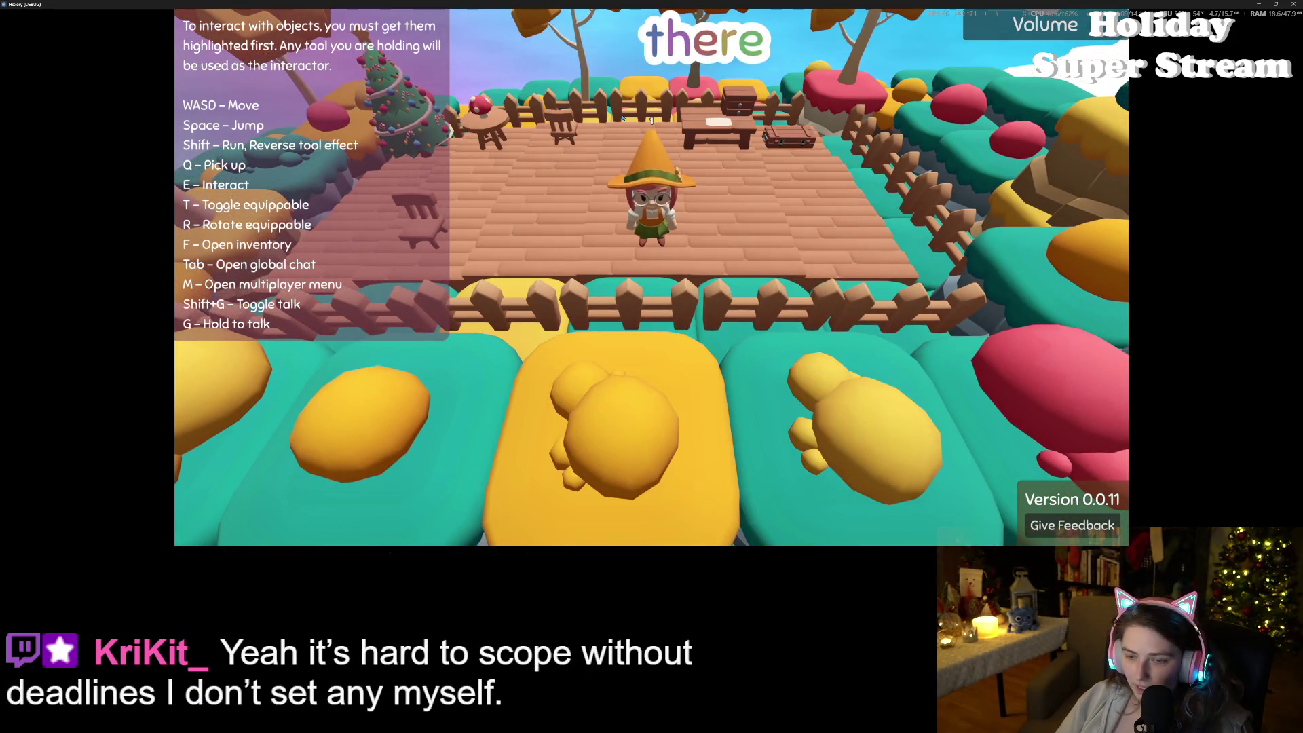
pyautogui.press('f')
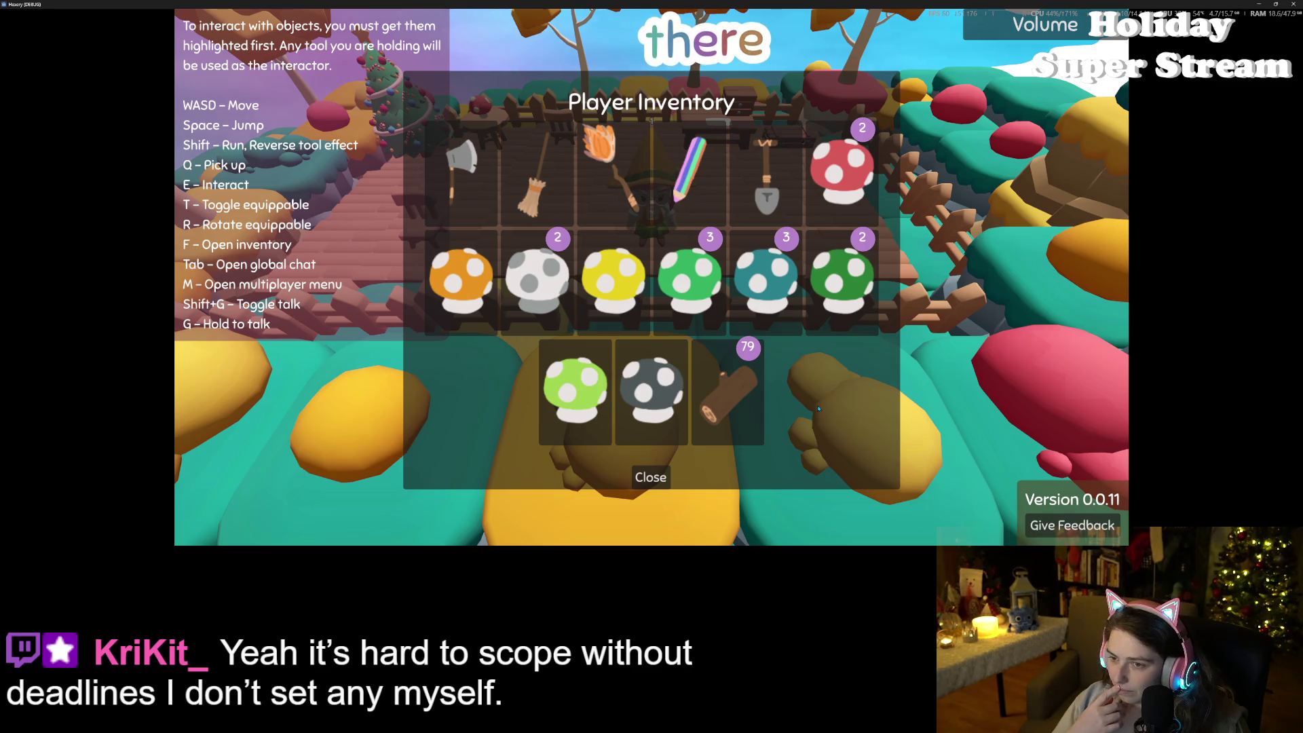
pyautogui.press('Escape')
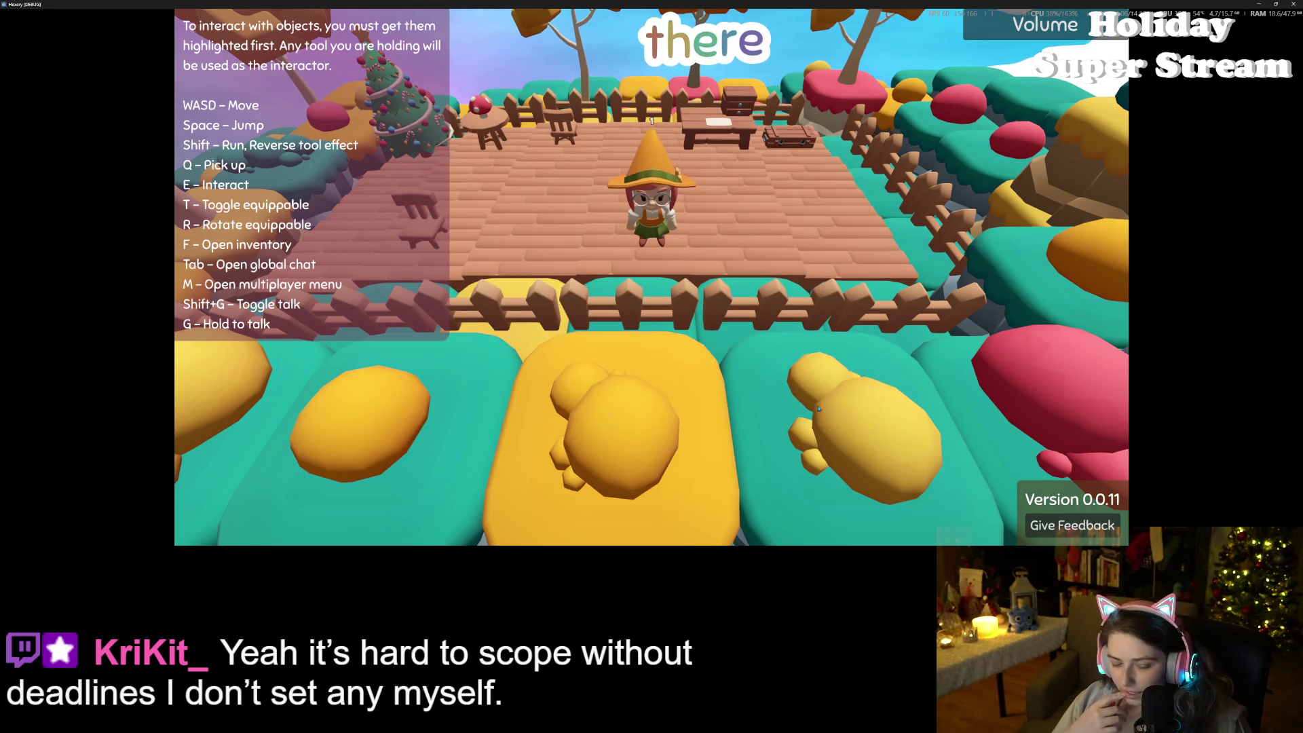
pyautogui.press('p')
pyautogui.press('Escape')
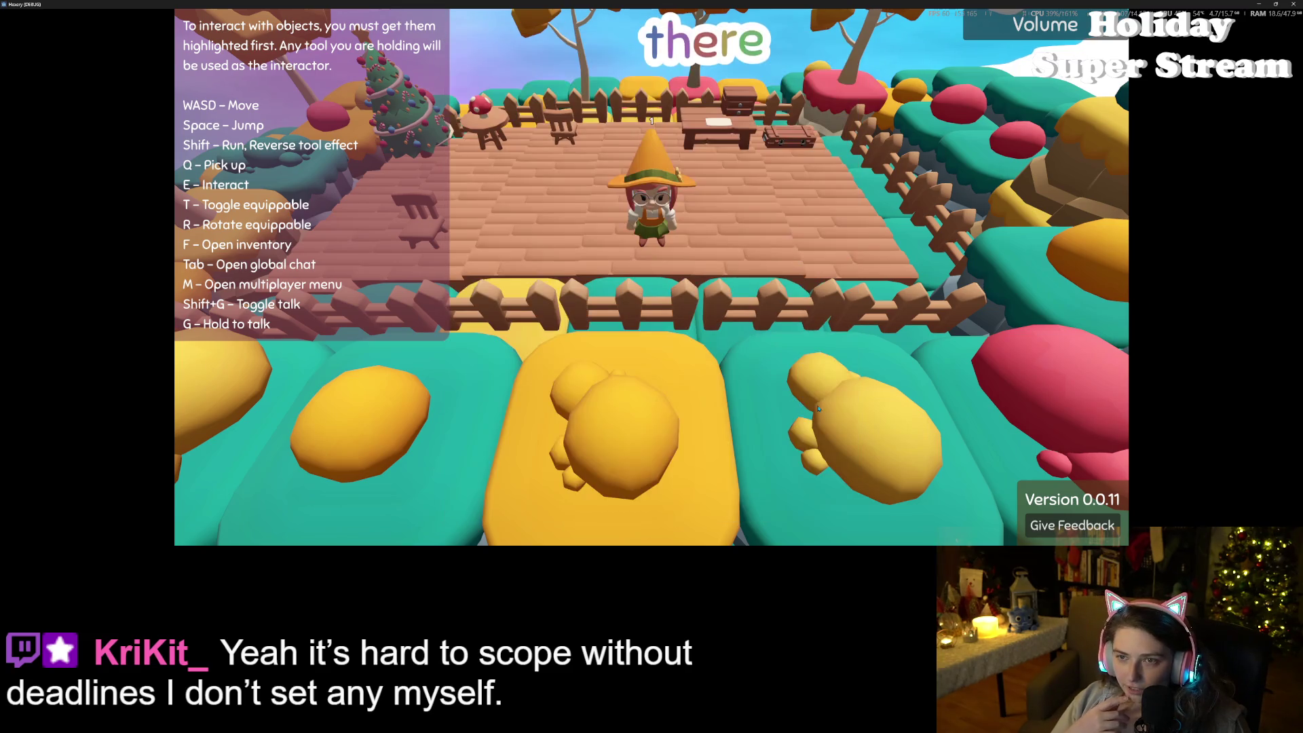
pyautogui.press('Tab')
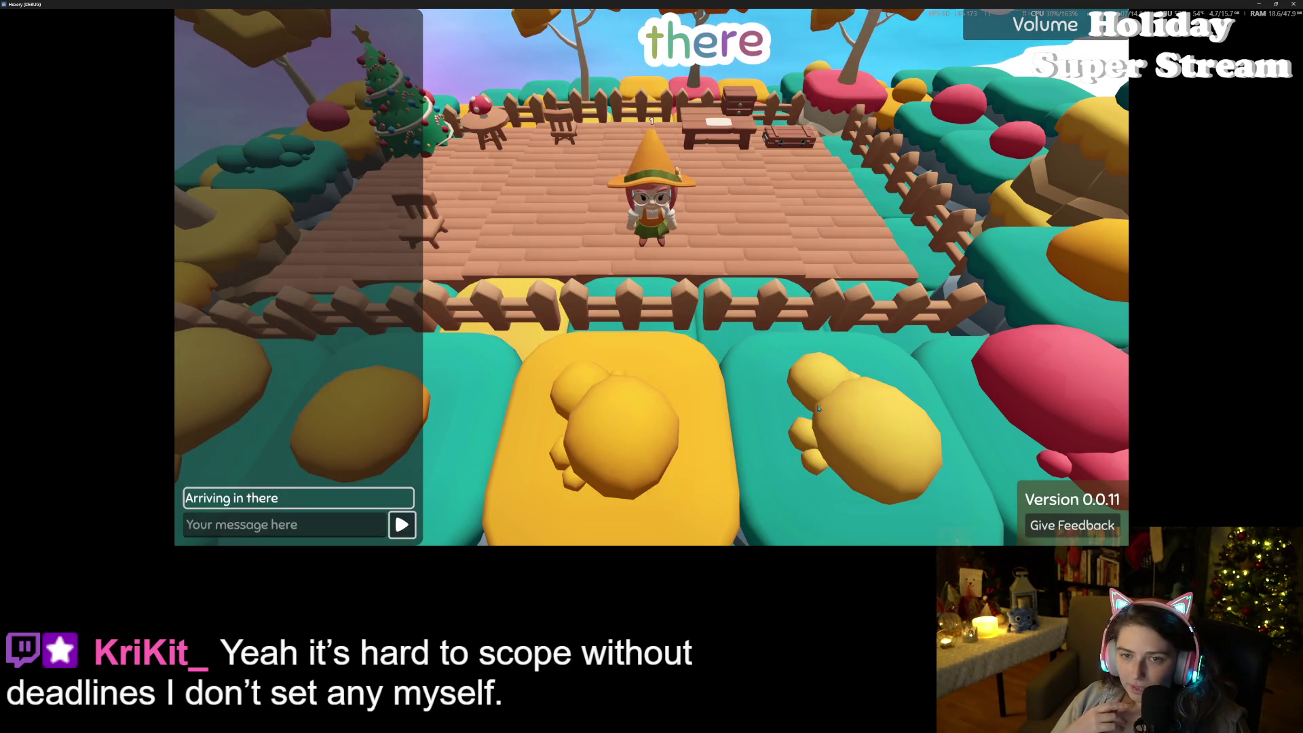
pyautogui.press('Tab')
pyautogui.scroll(-5, 819, 408)
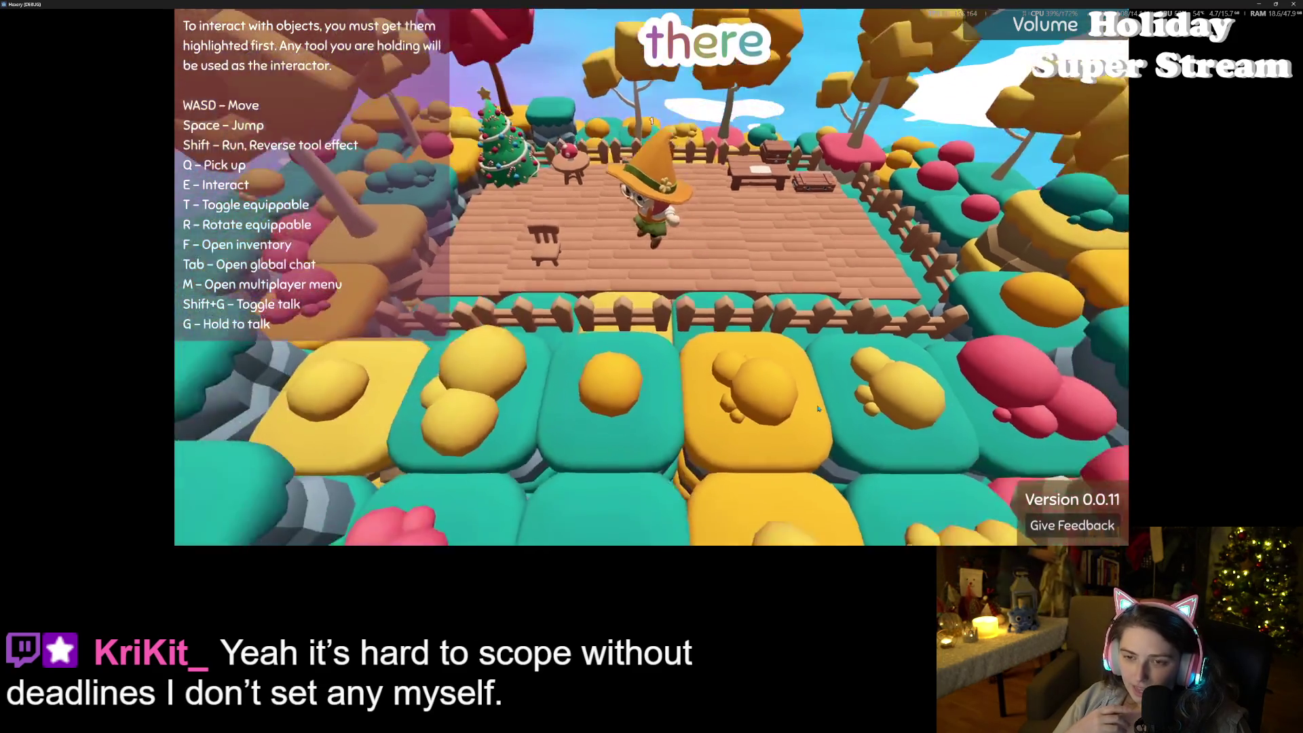
# Step: Walk the witch off the deck onto the yellow tiles and along the path under the red tree
pyautogui.press('w')
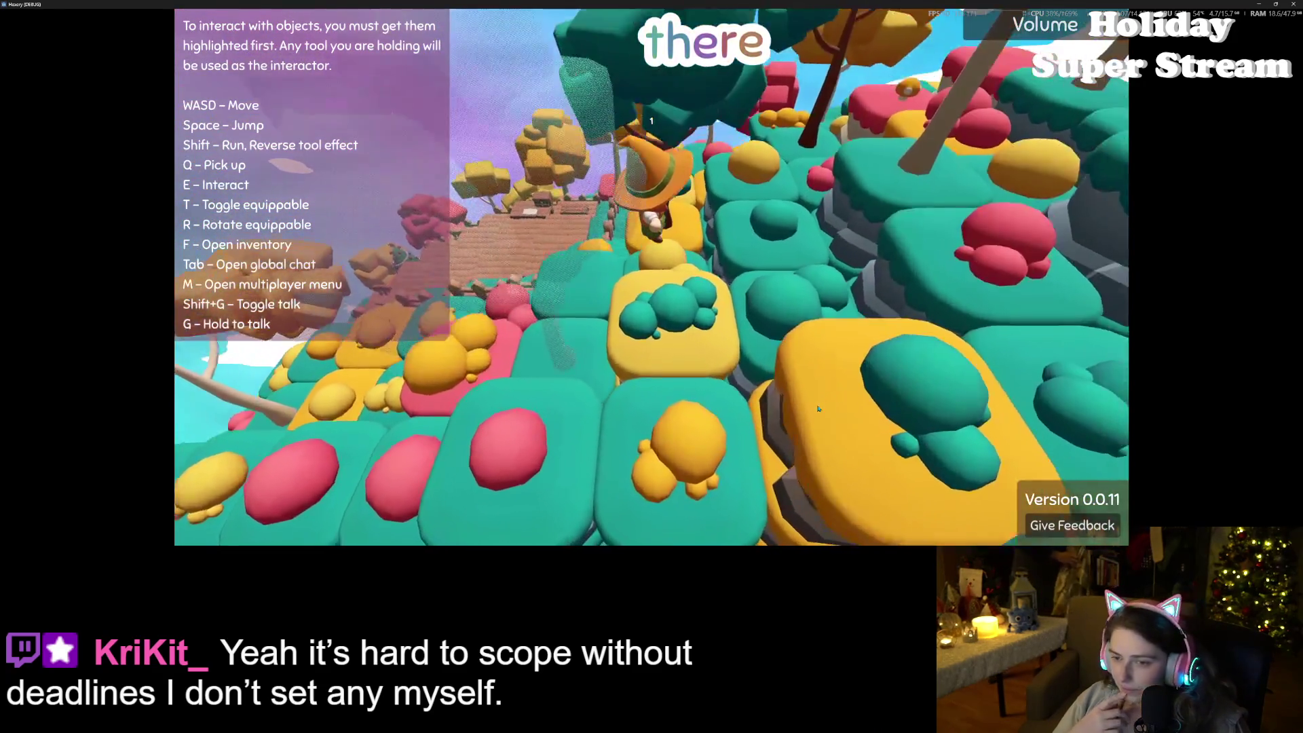
pyautogui.press('s')
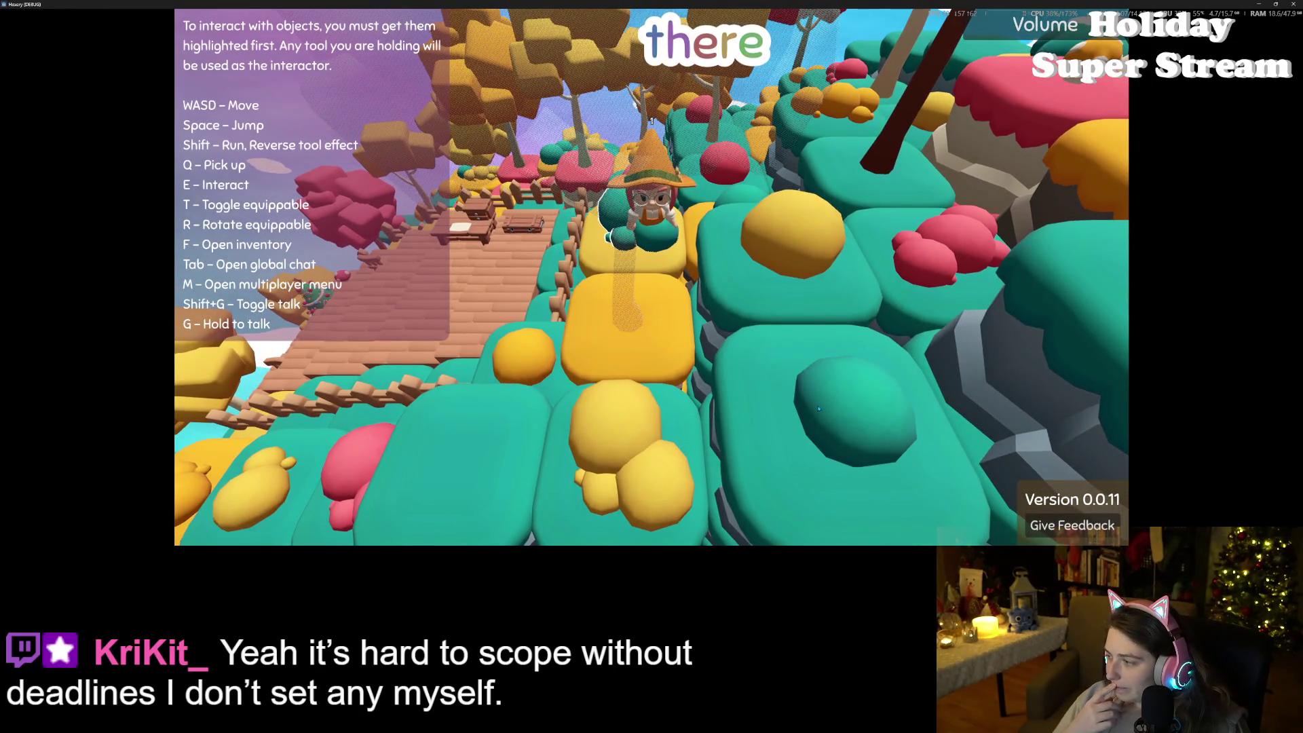
pyautogui.press('w')
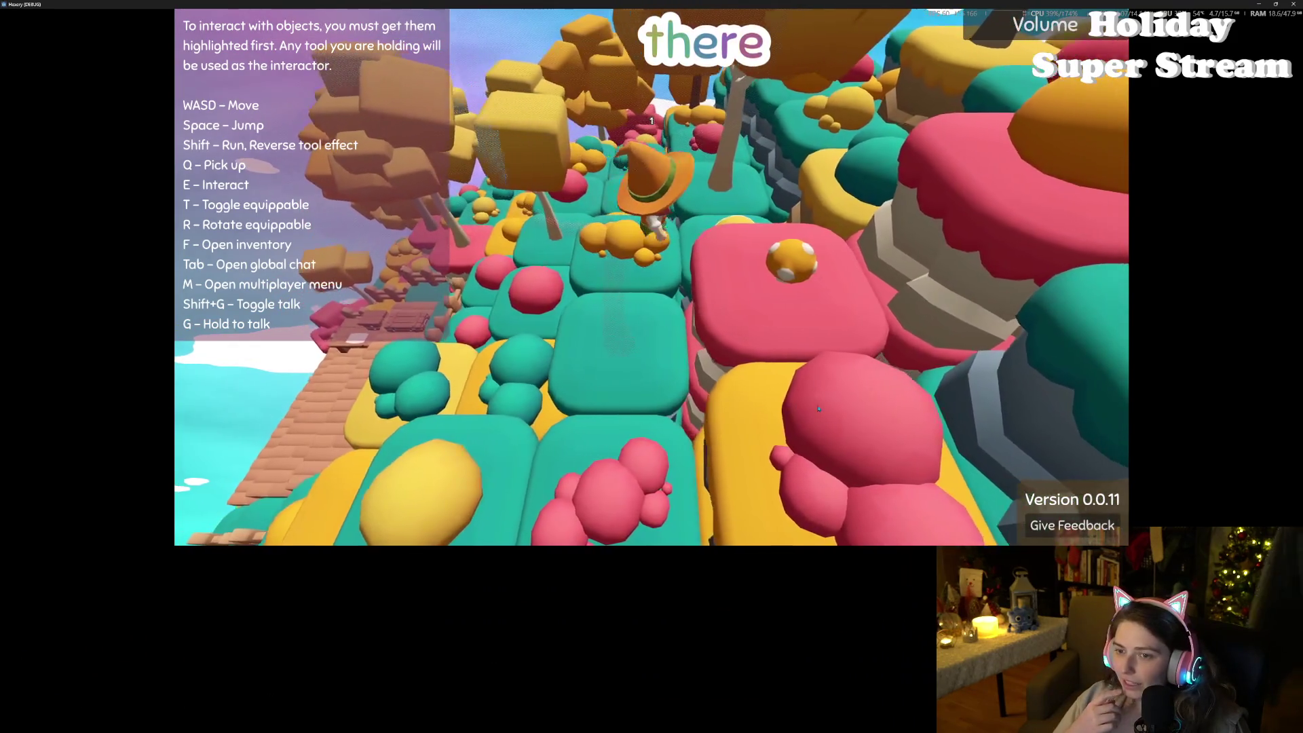
pyautogui.press('w')
pyautogui.press('w')
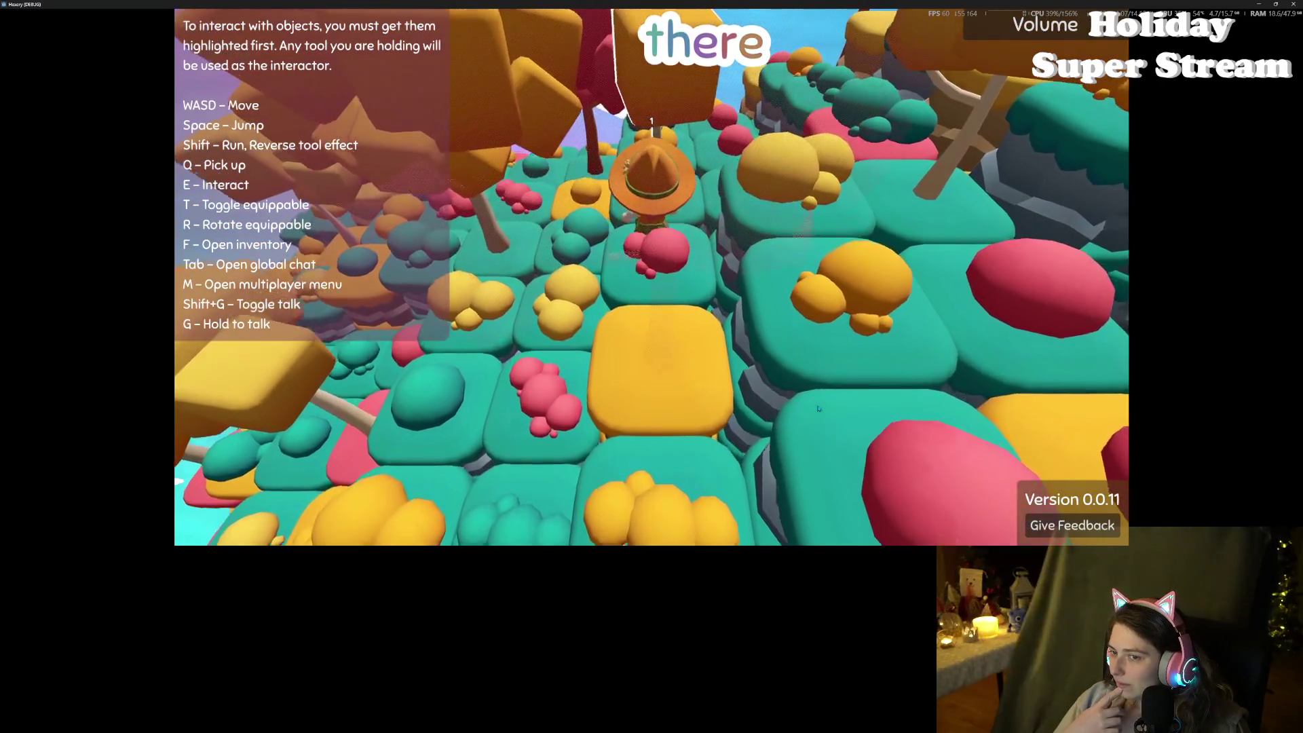
pyautogui.press('w')
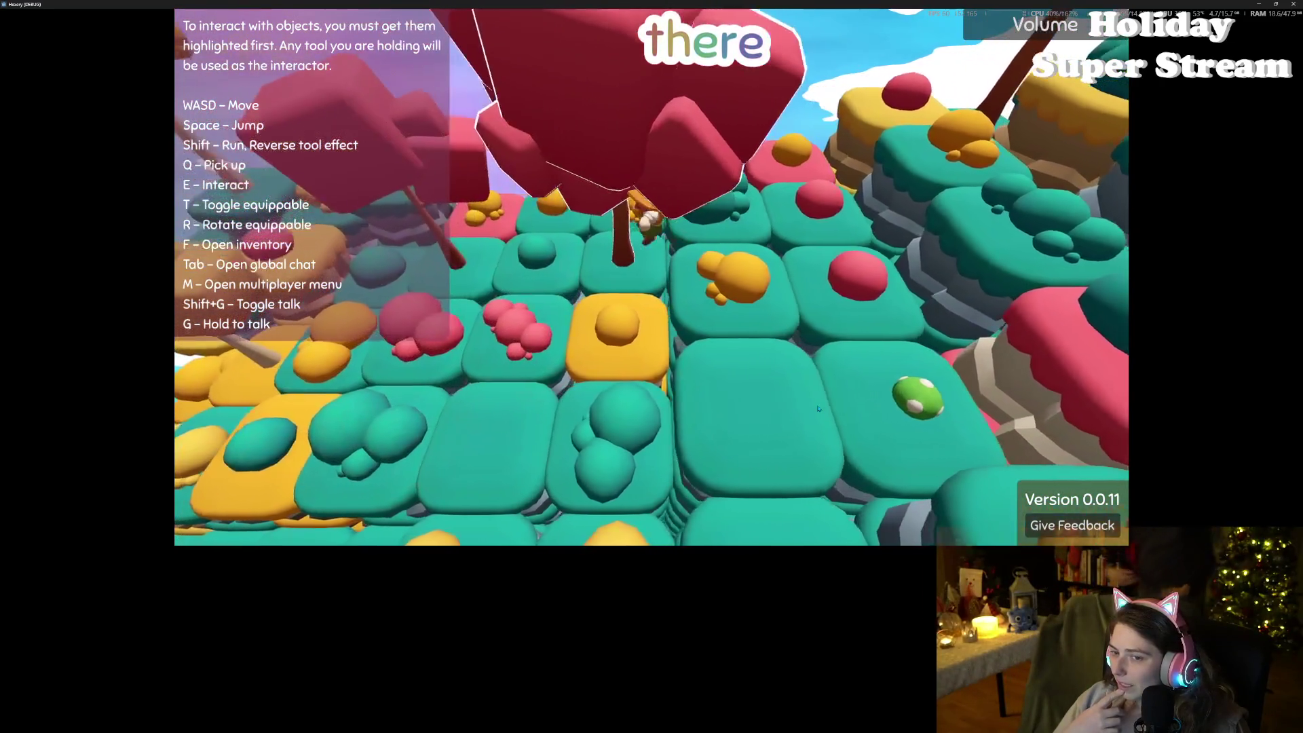
pyautogui.press('w')
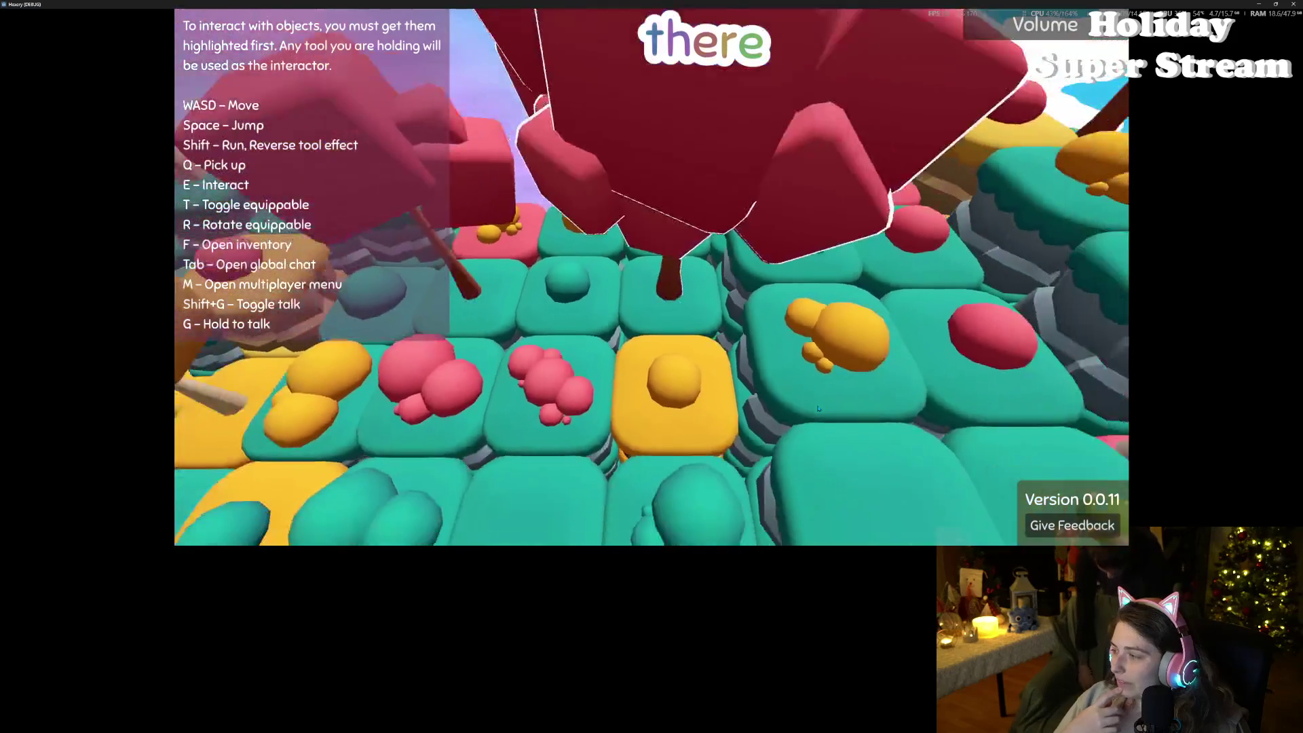
pyautogui.press('w')
pyautogui.press('w')
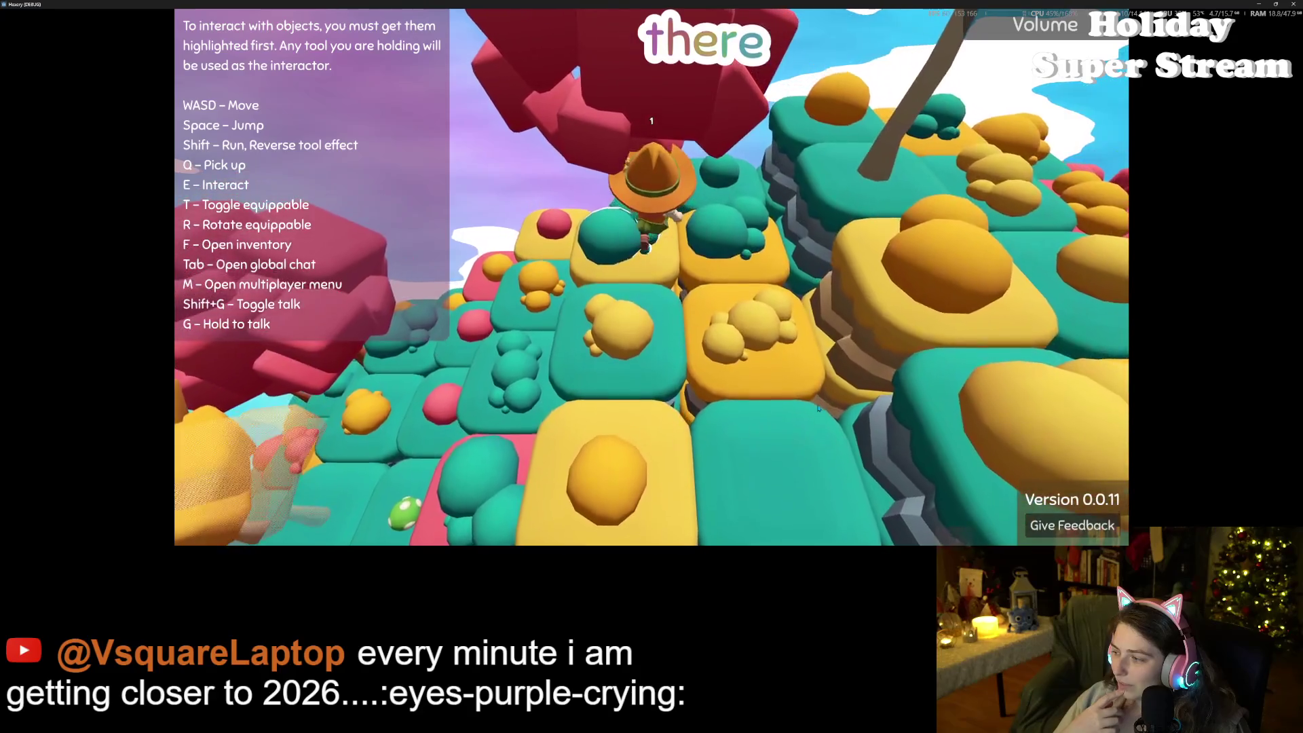
# Step: Turn left and walk the witch ahead across the neighbouring raised tiles
pyautogui.press('a')
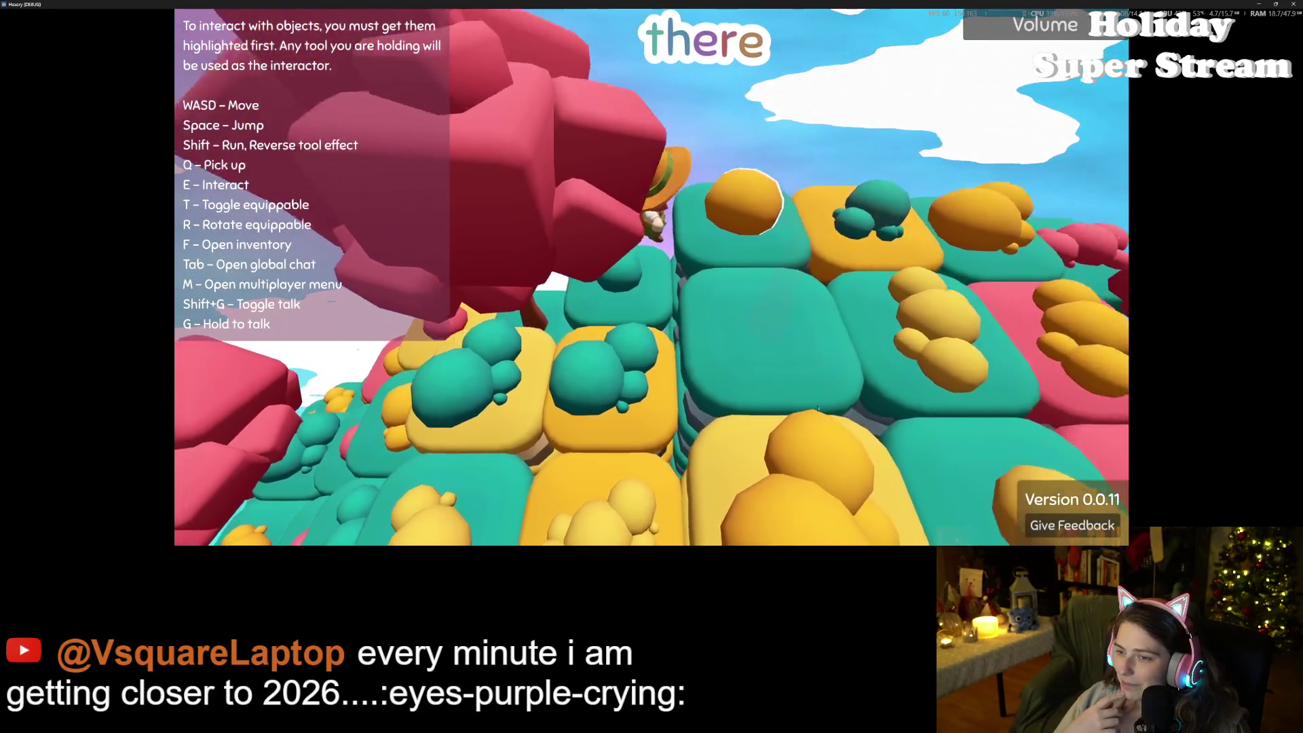
pyautogui.press('w')
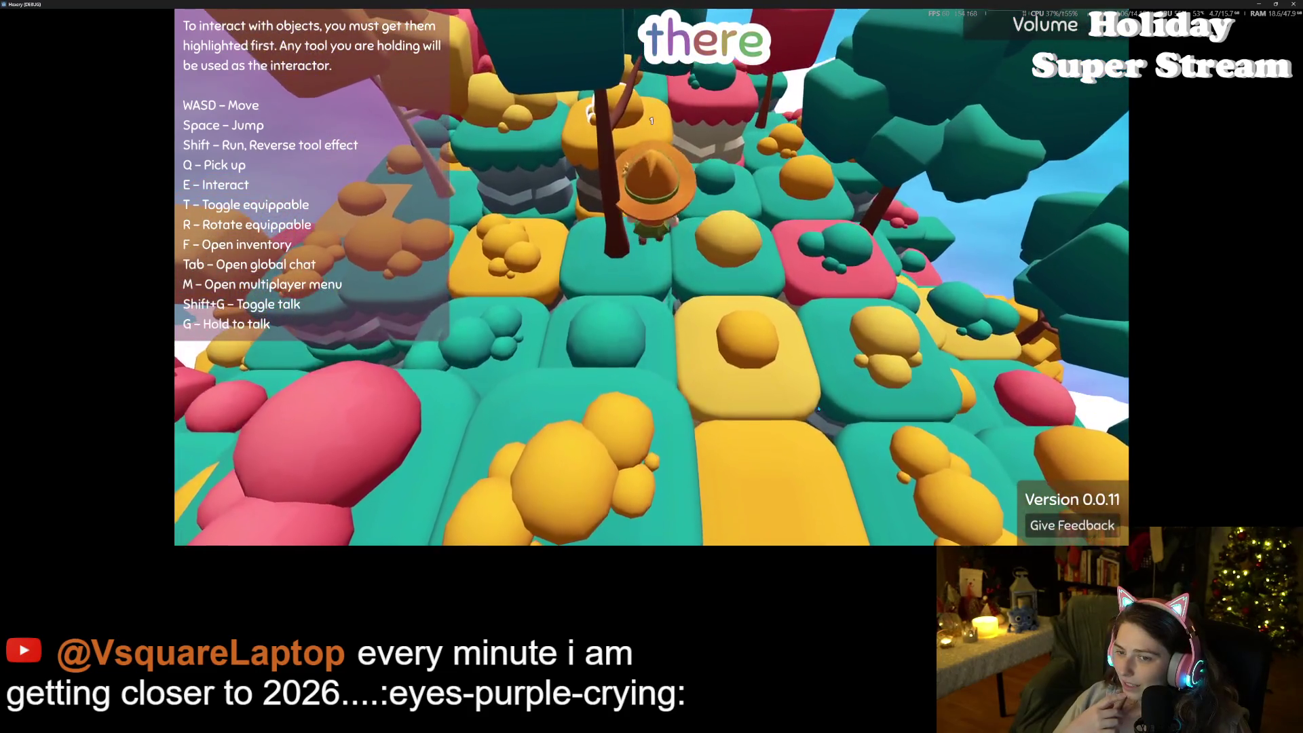
pyautogui.press('w')
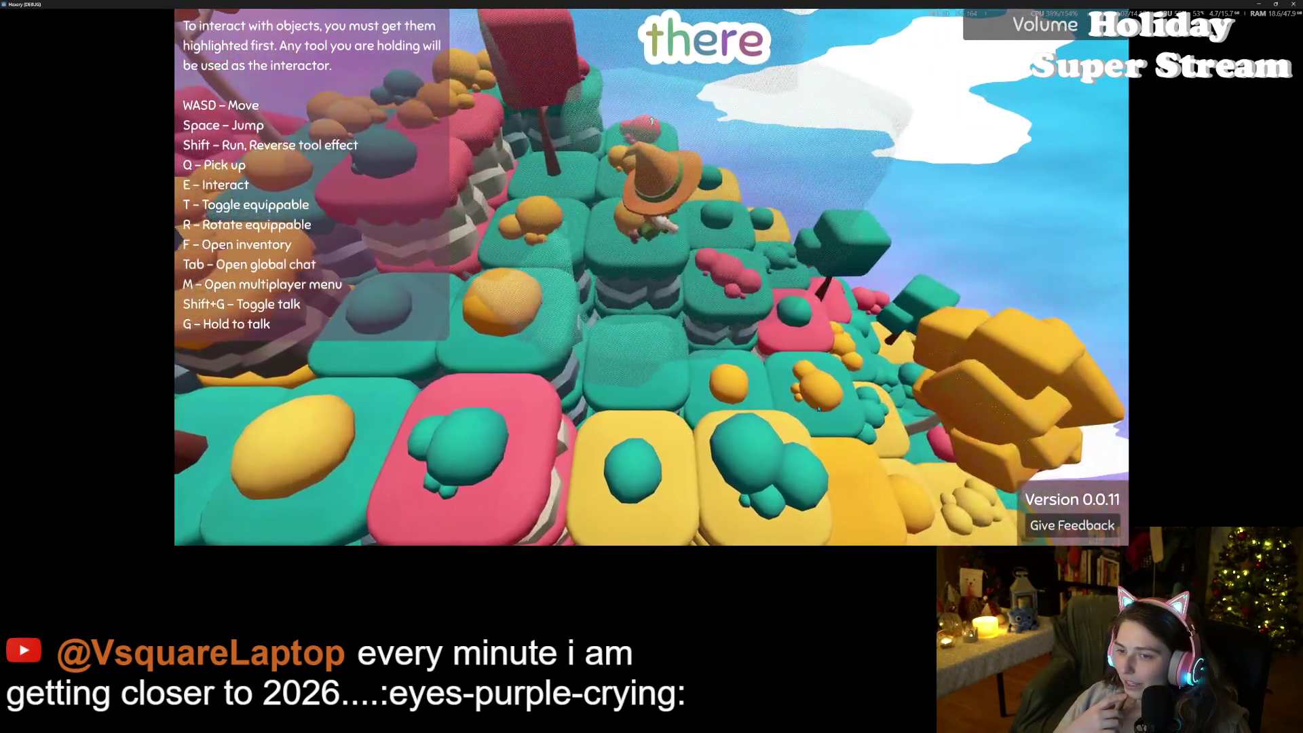
pyautogui.press('w')
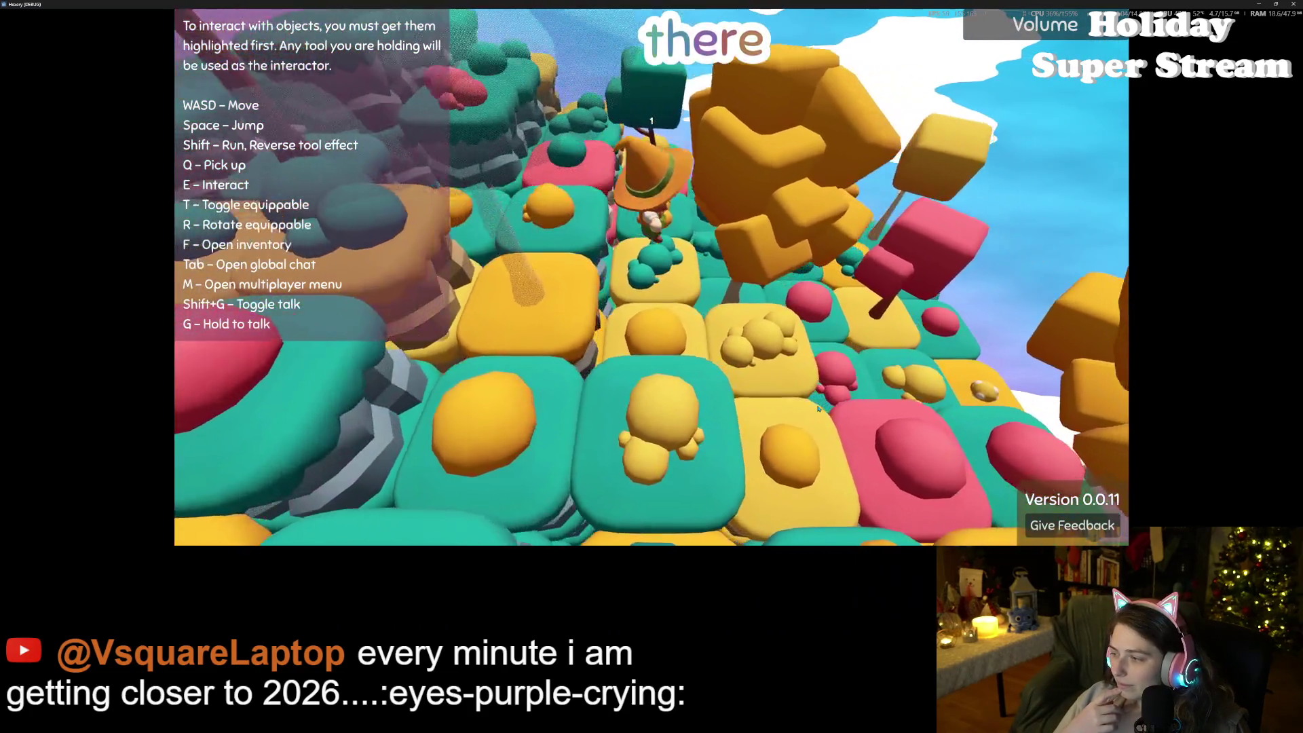
pyautogui.press('w')
pyautogui.press('w')
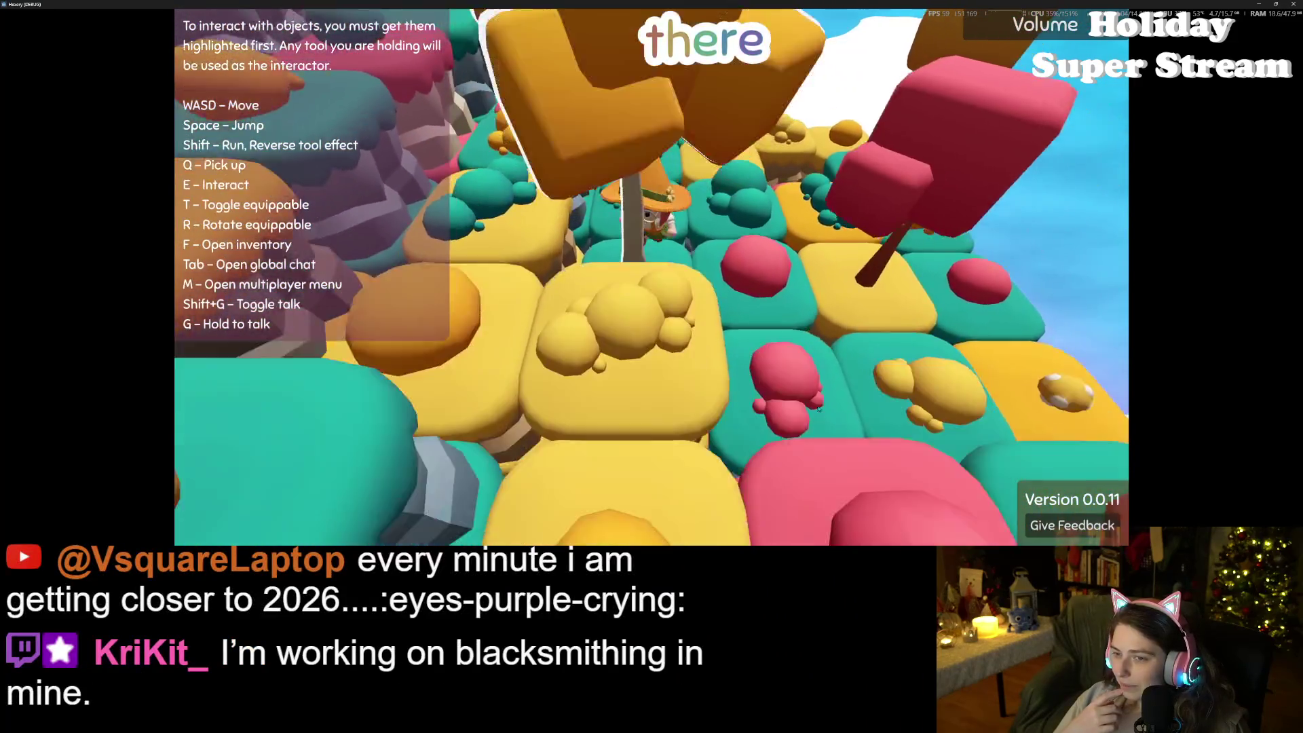
pyautogui.press('w')
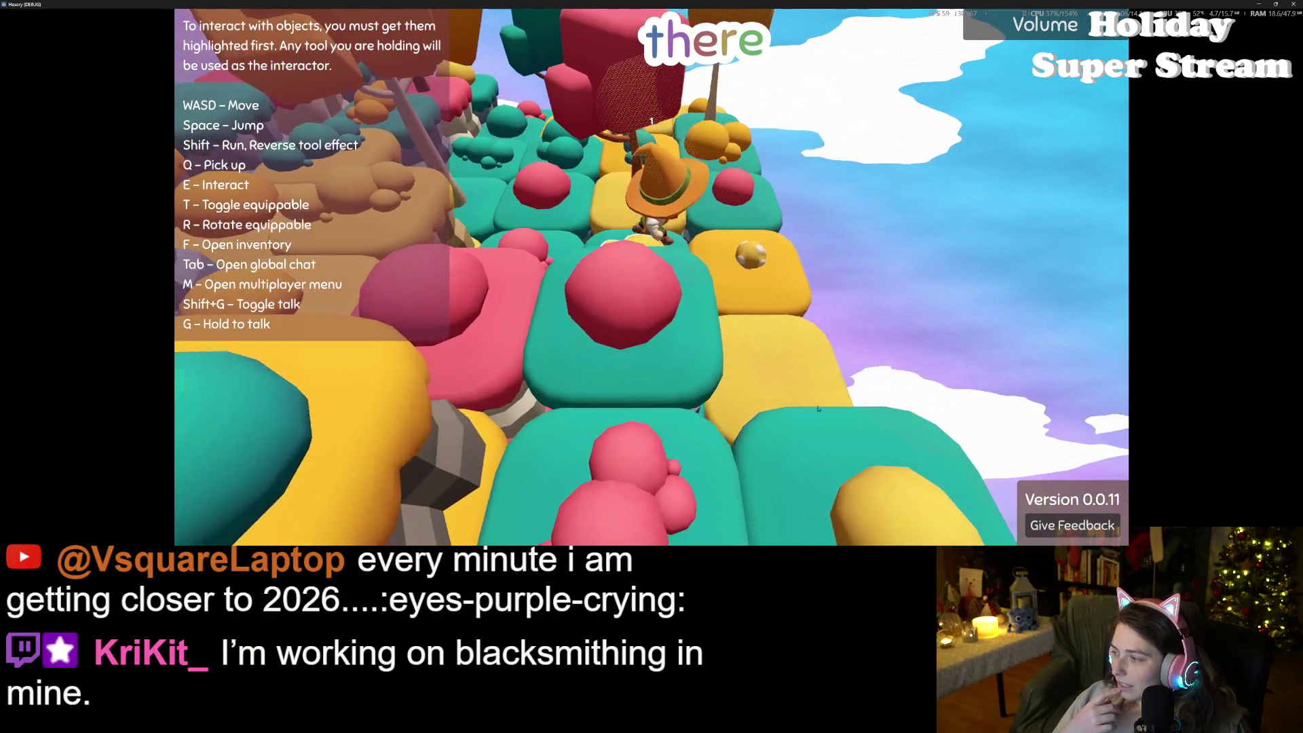
pyautogui.press('w')
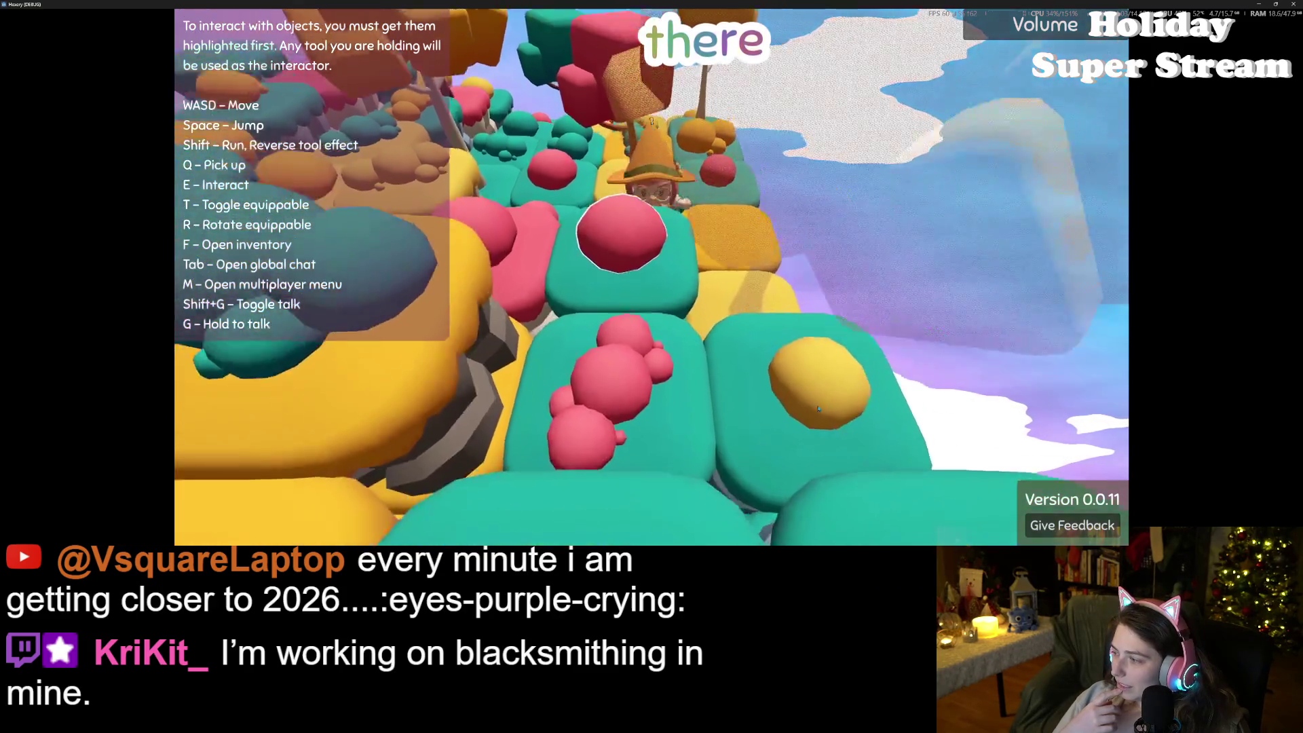
pyautogui.press('w')
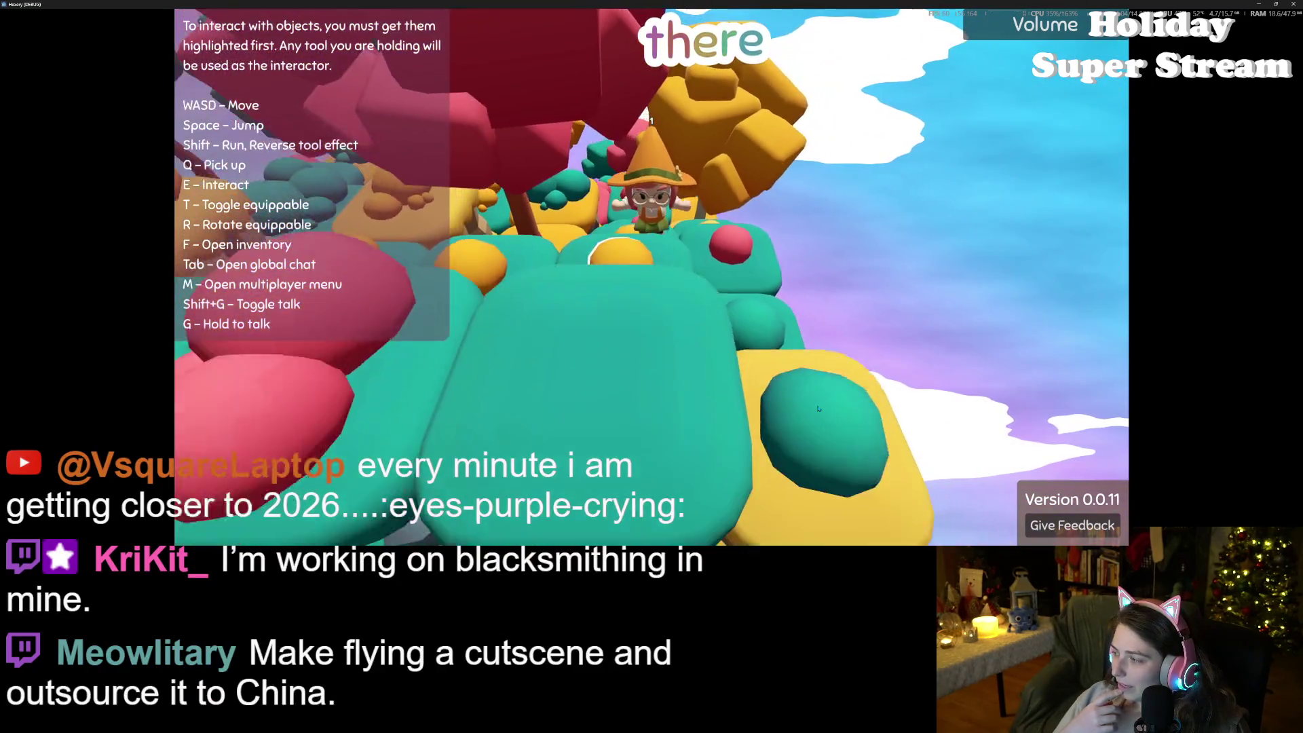
pyautogui.press('w')
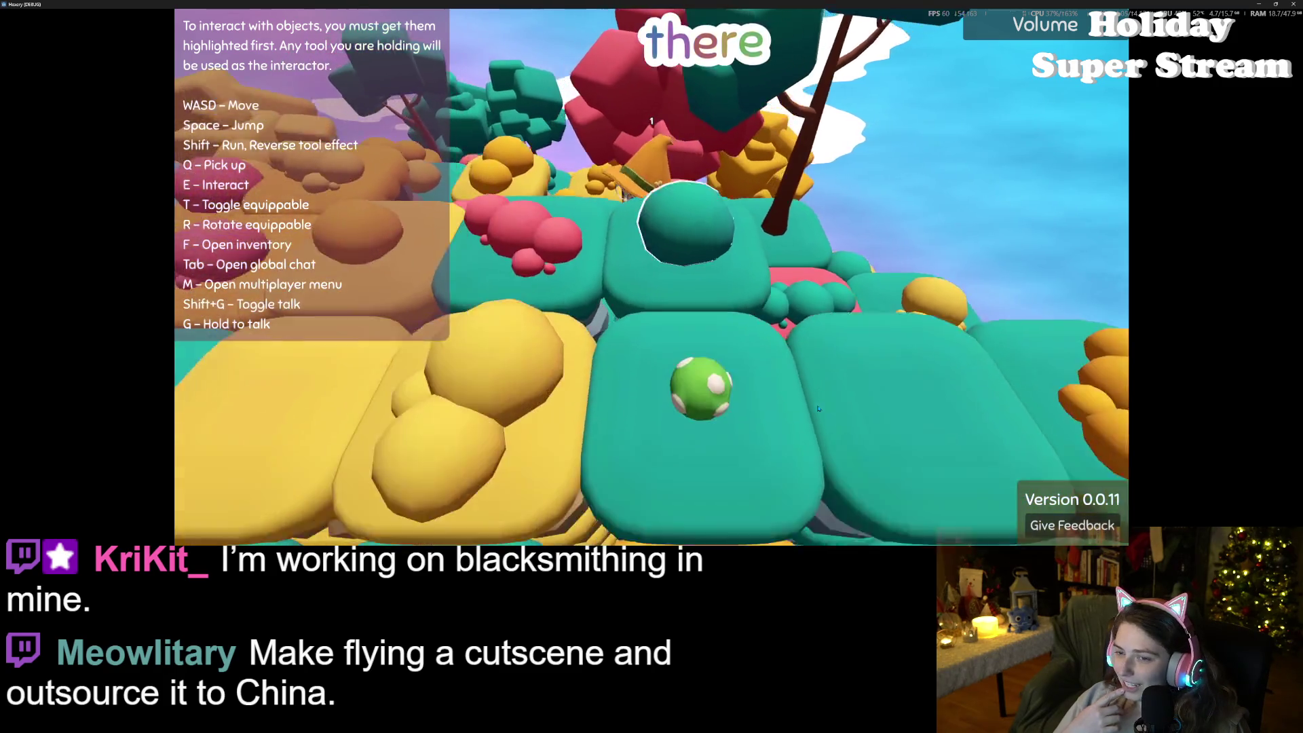
# Step: Walk the witch among the trees, through the red bush and onto a yellow tile, ending facing the camera
pyautogui.press('s')
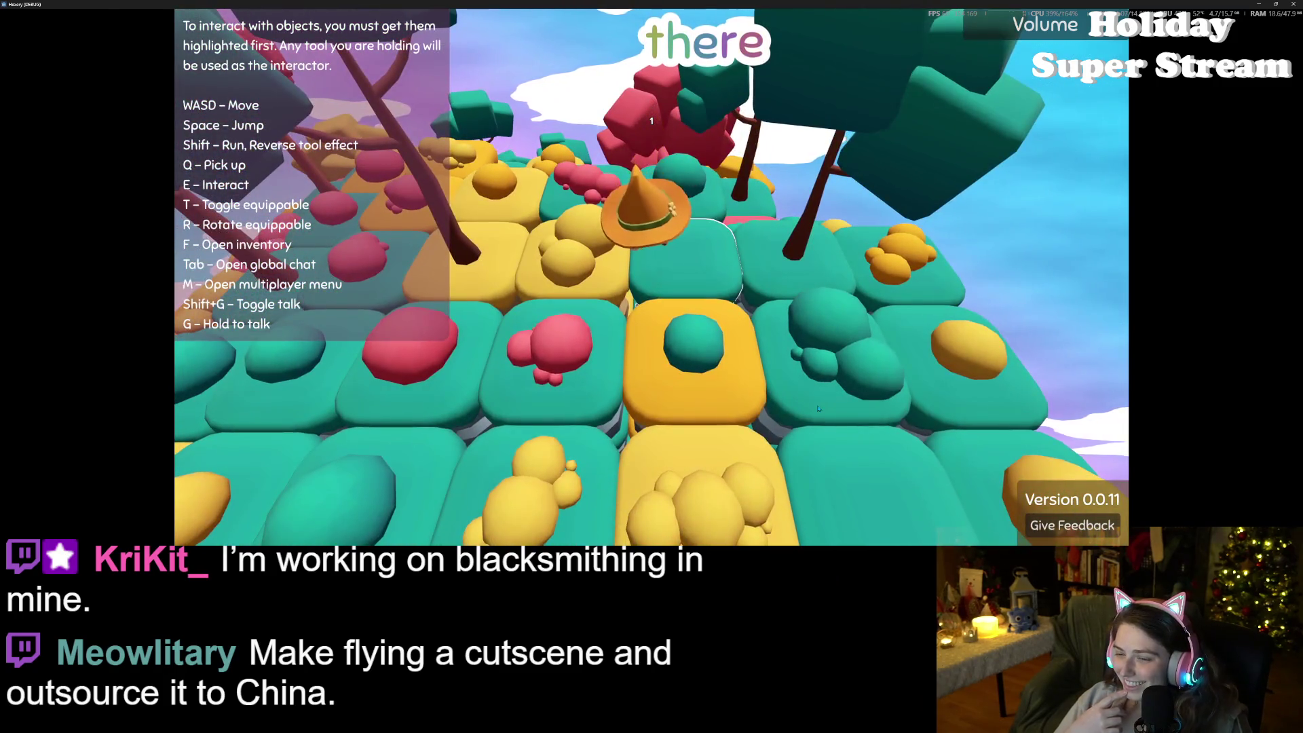
pyautogui.press('s')
pyautogui.press('s')
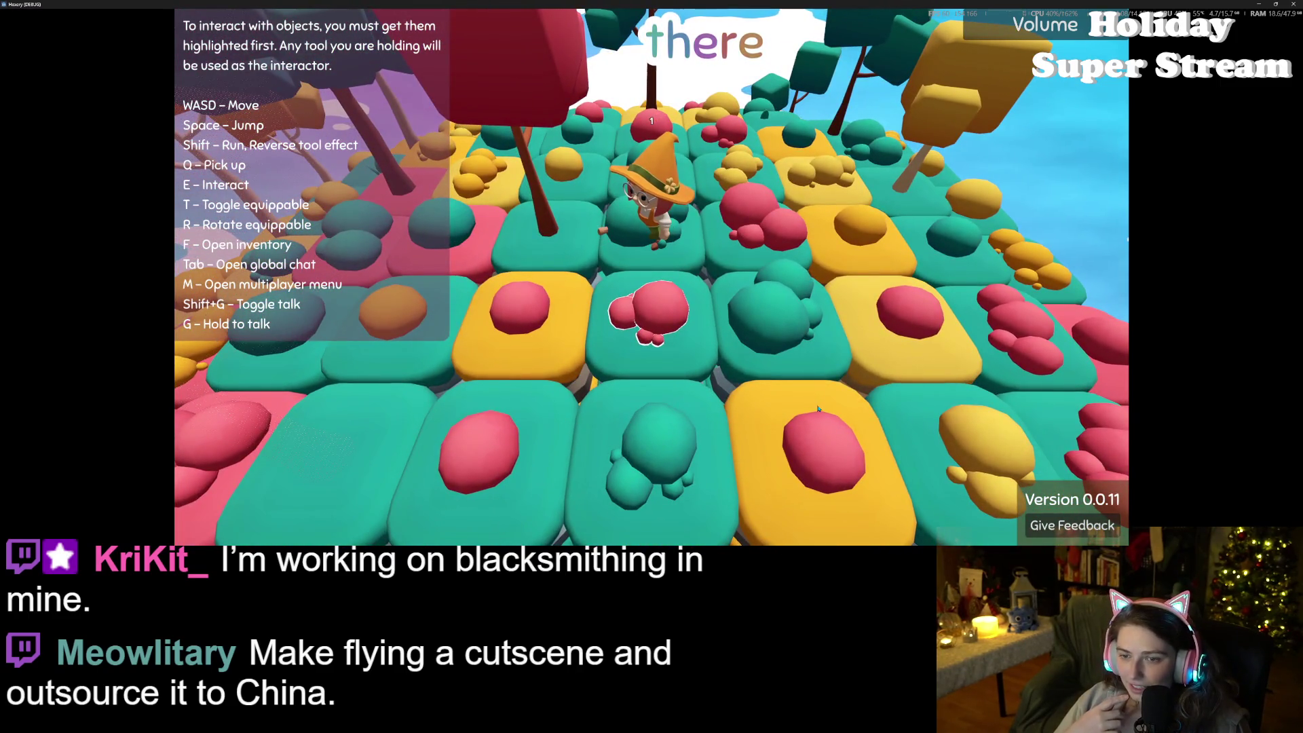
pyautogui.press('w')
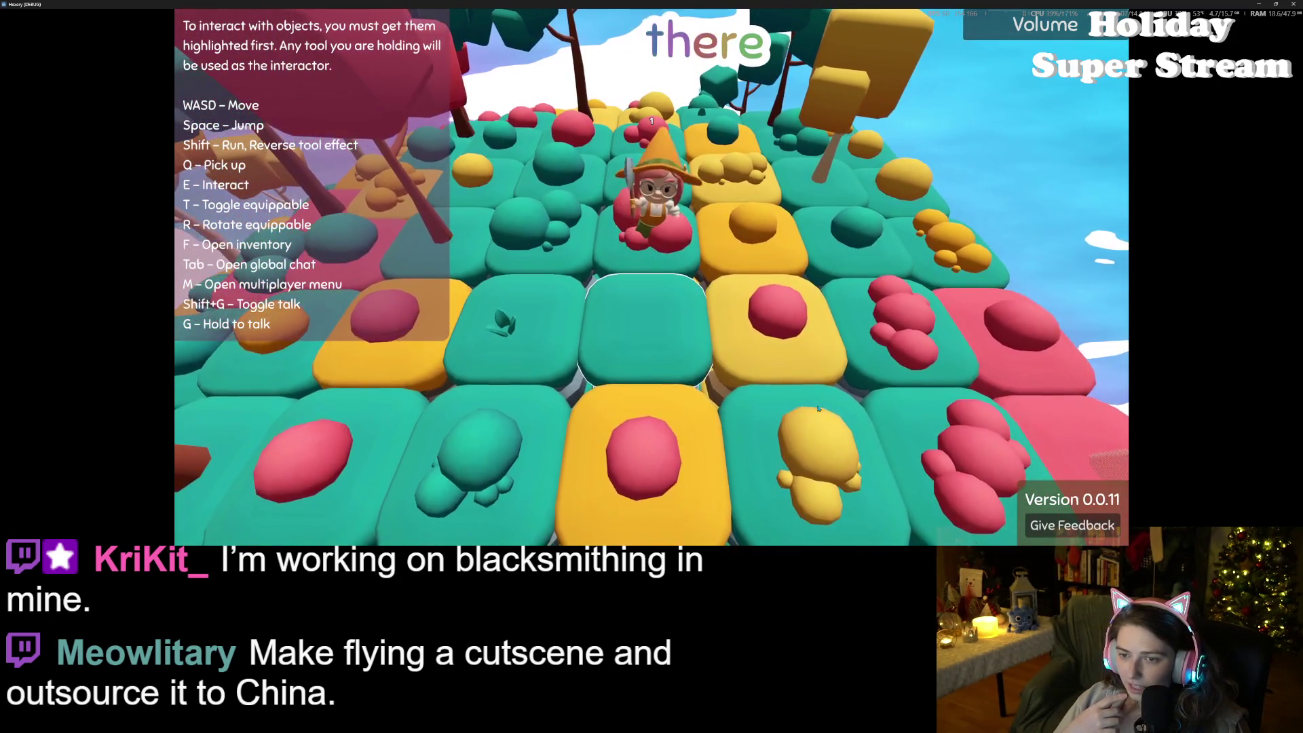
pyautogui.press('w')
pyautogui.press('s')
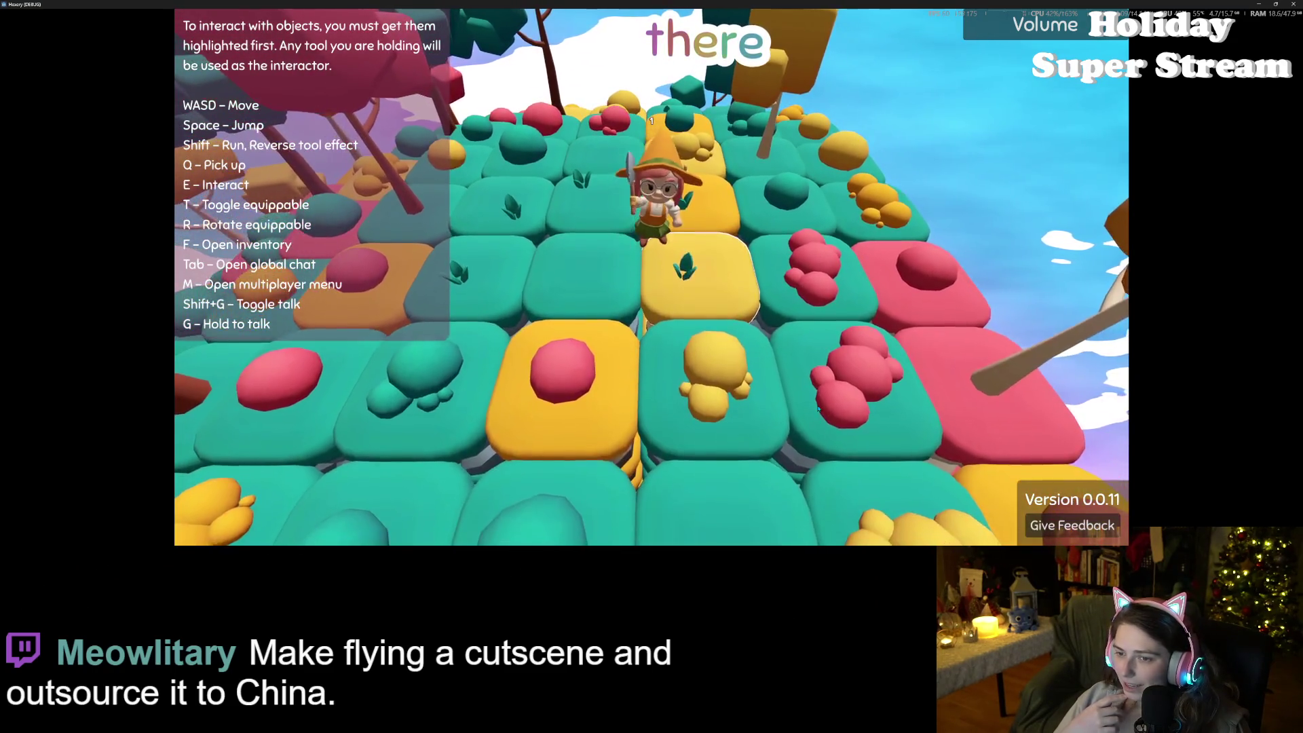
pyautogui.press('s')
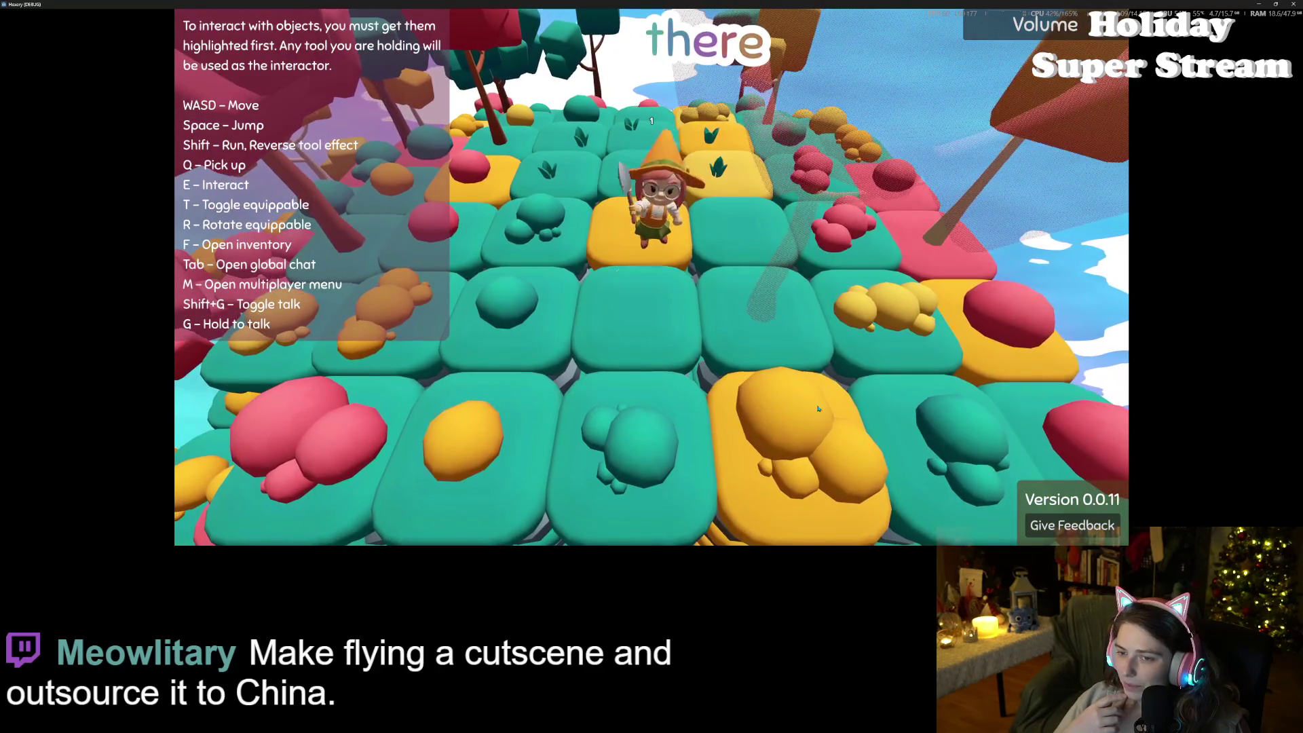
pyautogui.press('w')
pyautogui.press('w')
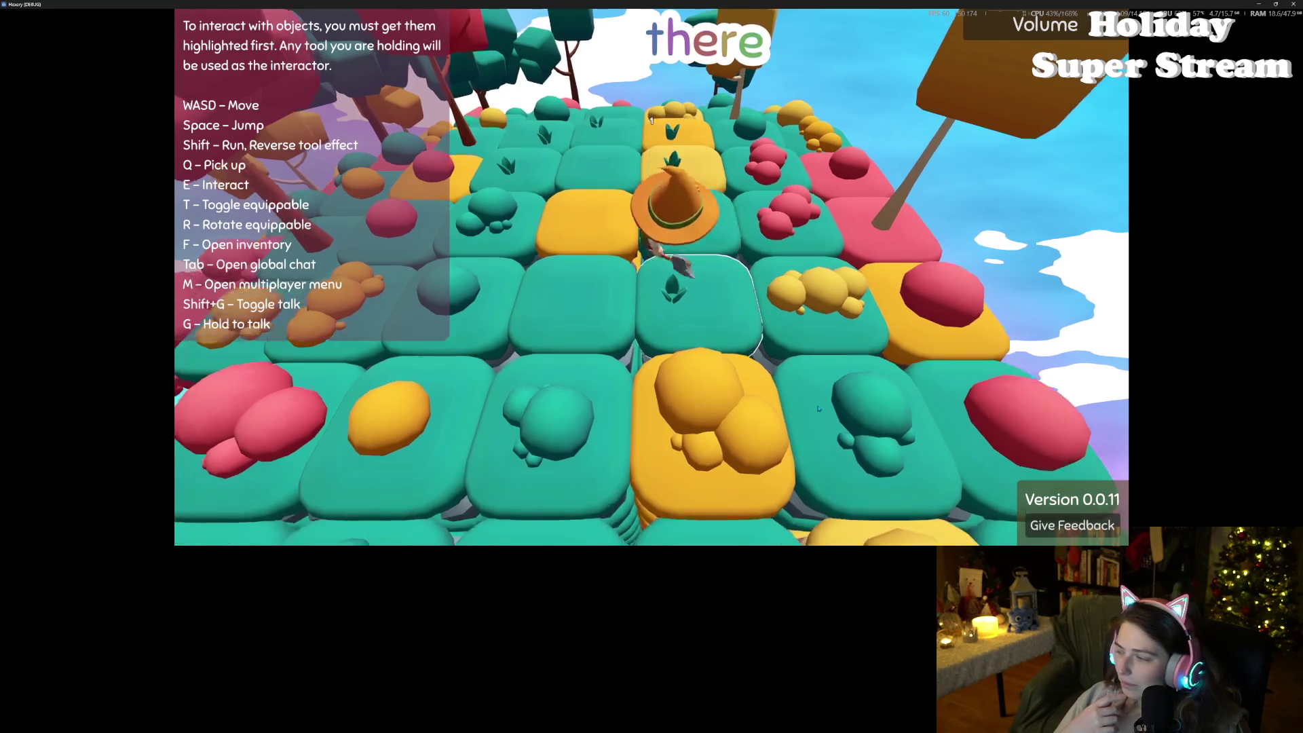
pyautogui.press('a')
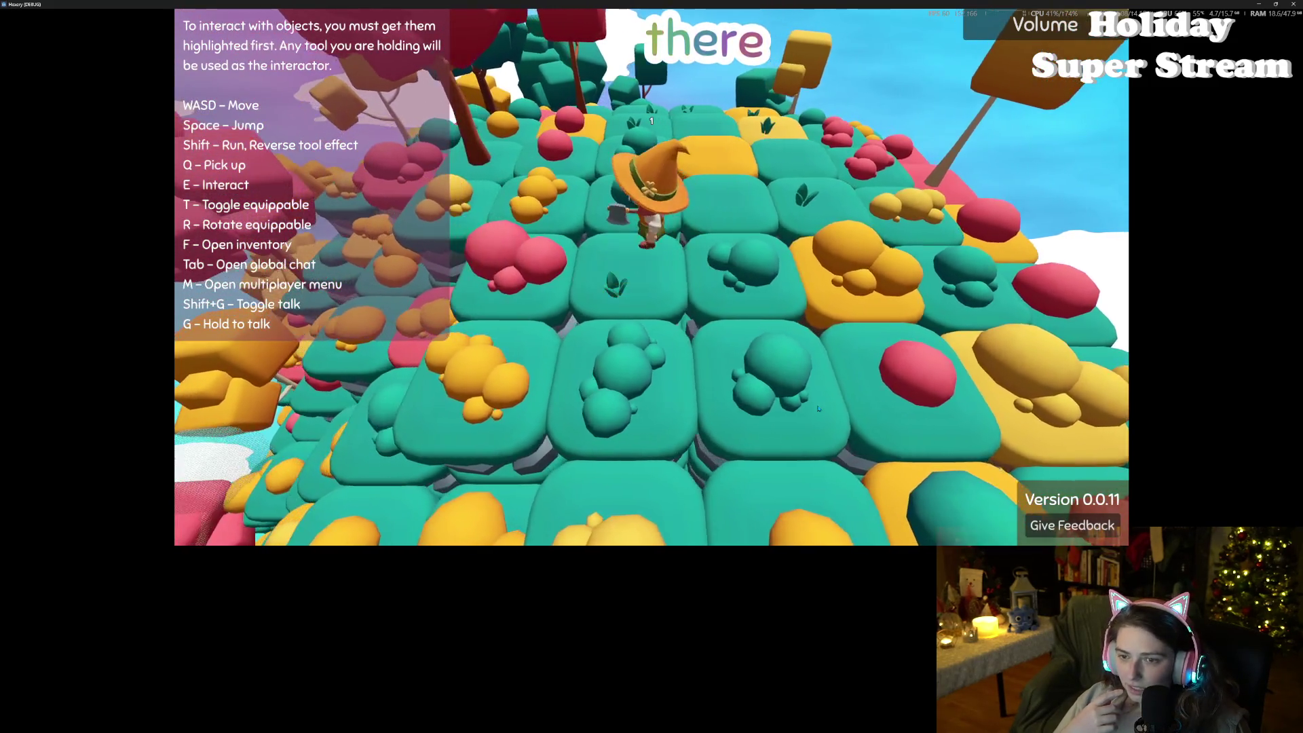
pyautogui.press('s')
pyautogui.press('w')
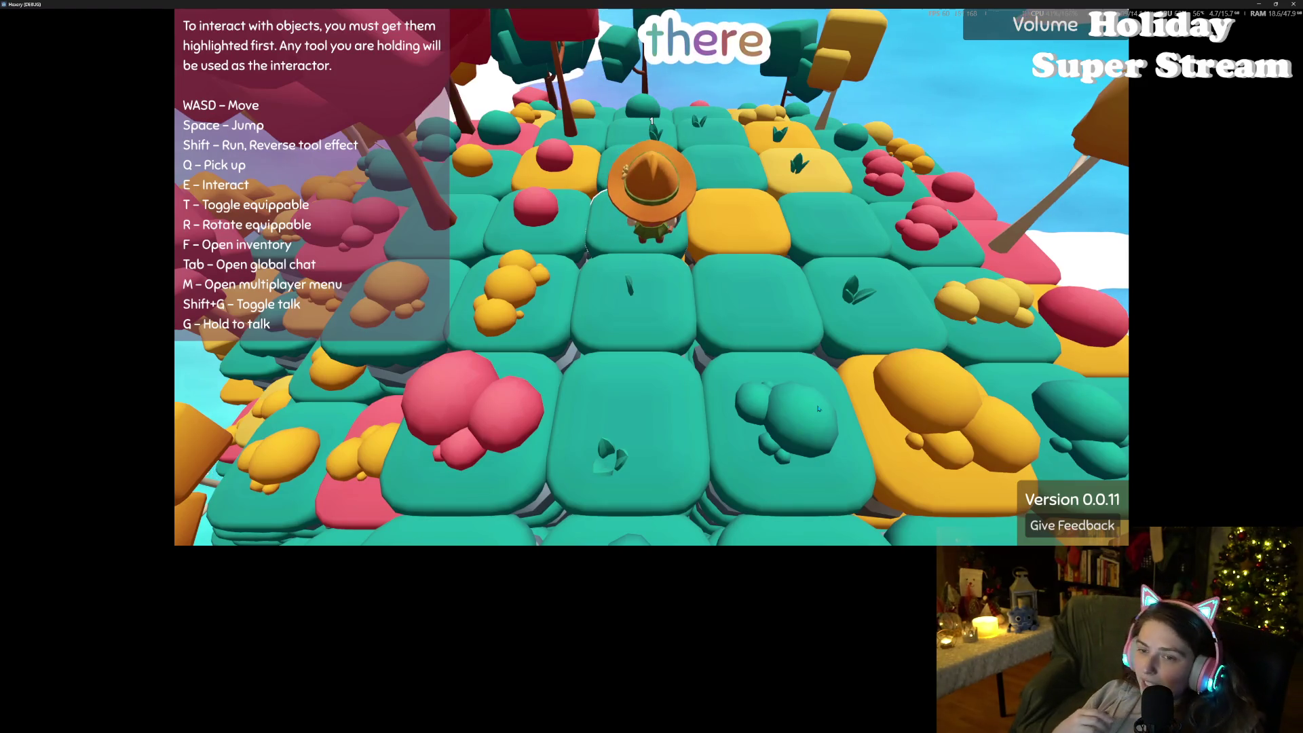
pyautogui.press('s')
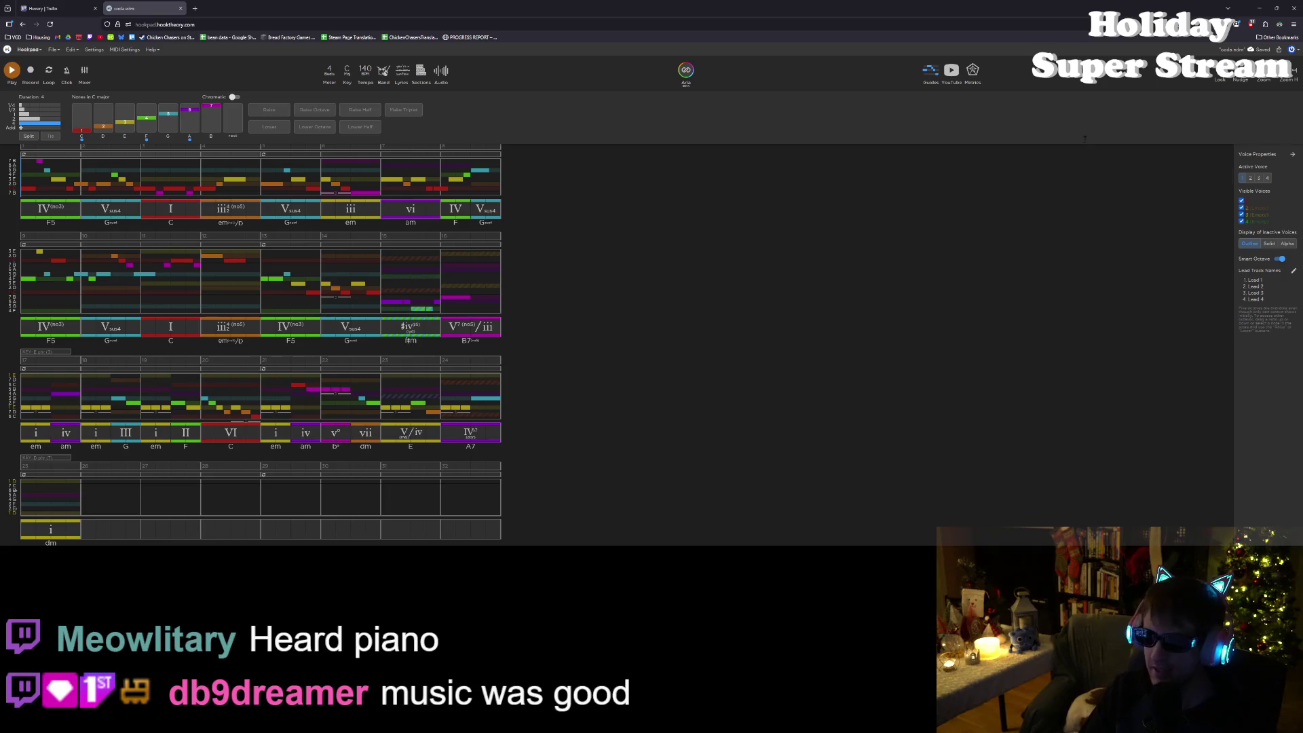
# Step: Enlarge the page and widen the measures with repeated horizontal zoom-in to about 161%
pyautogui.hotkey('ctrl', '+')
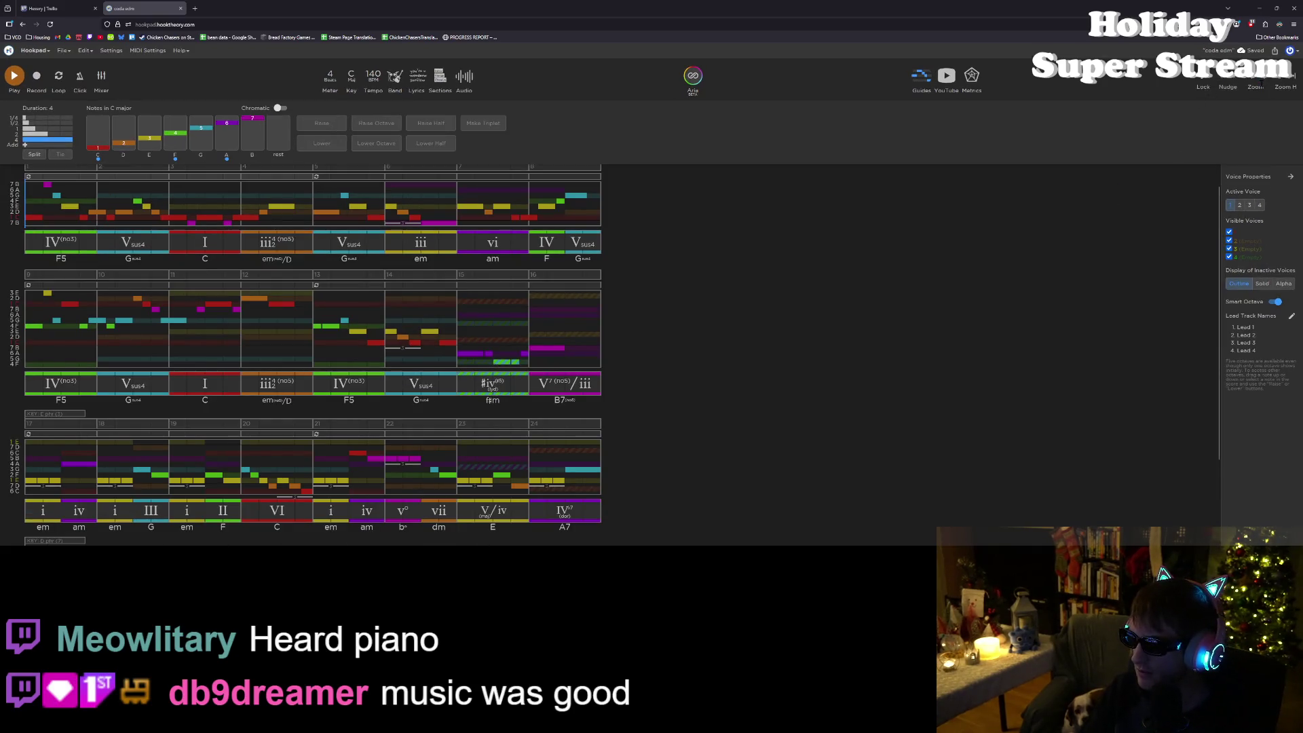
pyautogui.click(1281, 83)
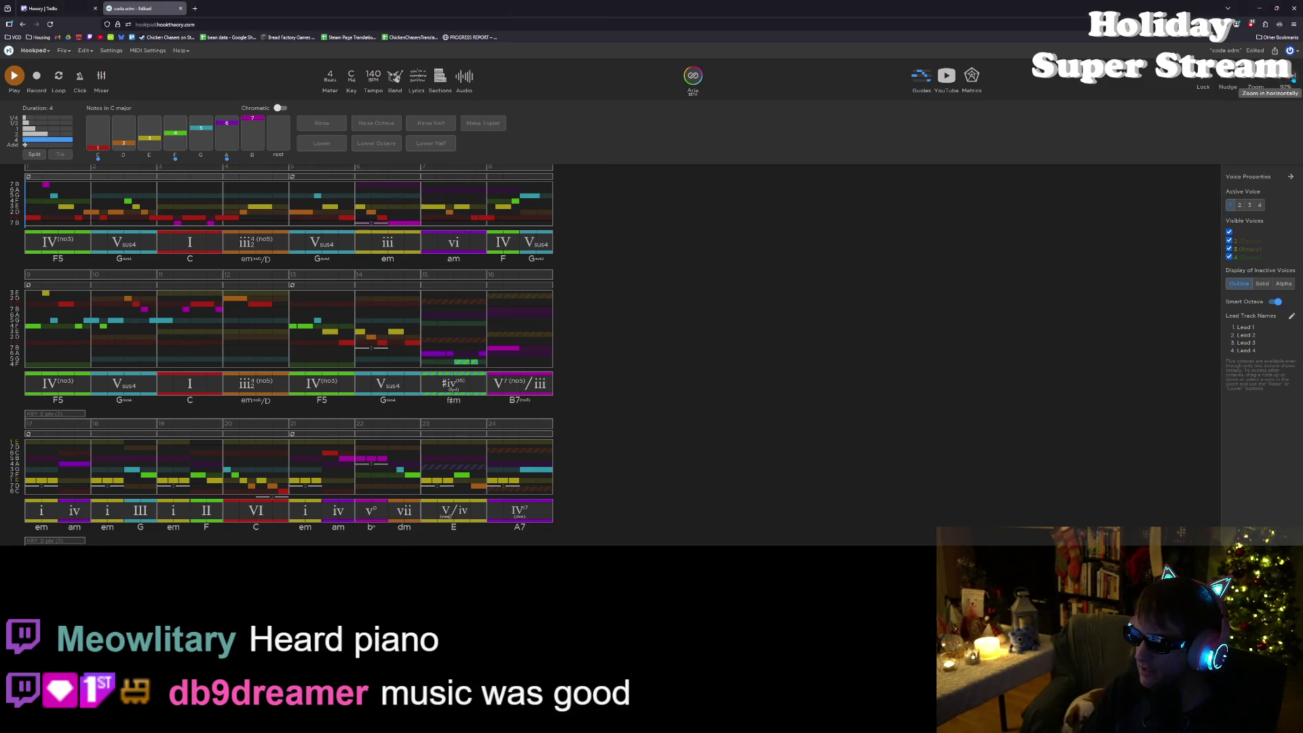
pyautogui.click(1293, 77)
pyautogui.click(1292, 77)
pyautogui.click(1293, 77)
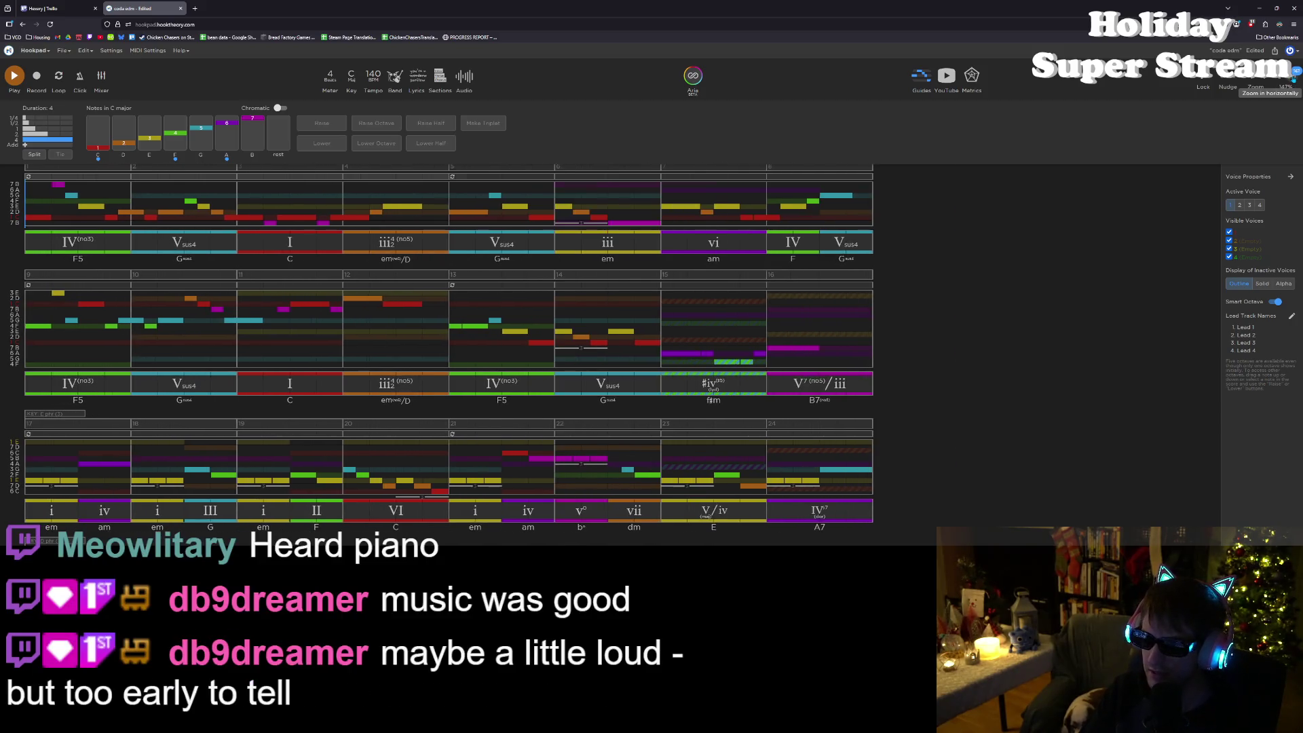
pyautogui.click(1293, 77)
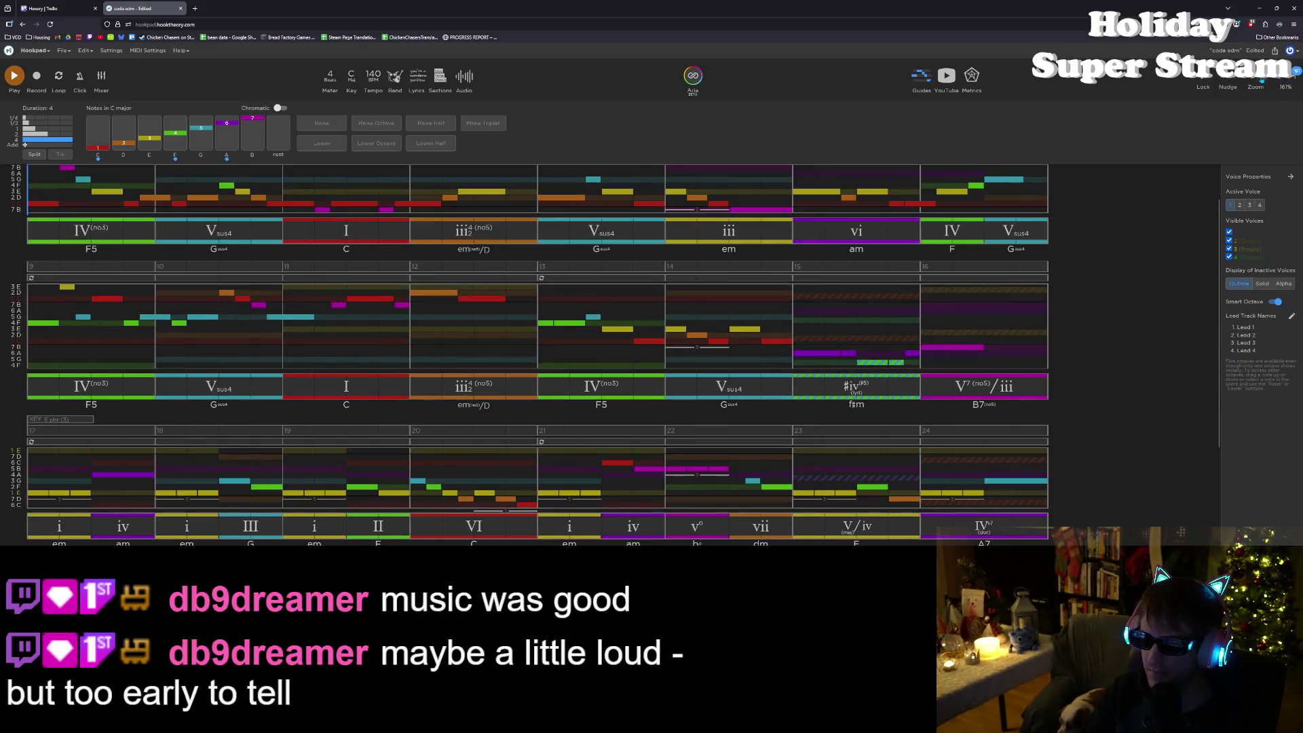
pyautogui.scroll(-1, 1038, 267)
pyautogui.scroll(1, 1038, 267)
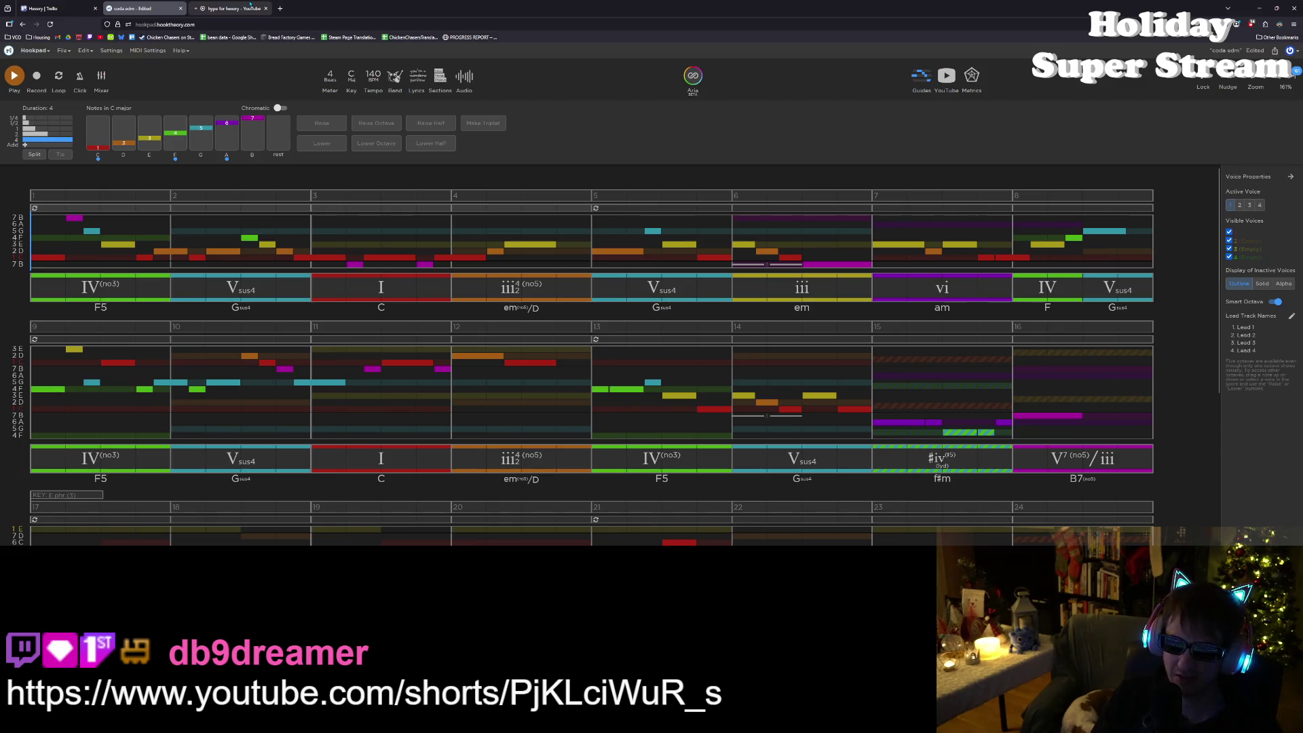
pyautogui.click(224, 6)
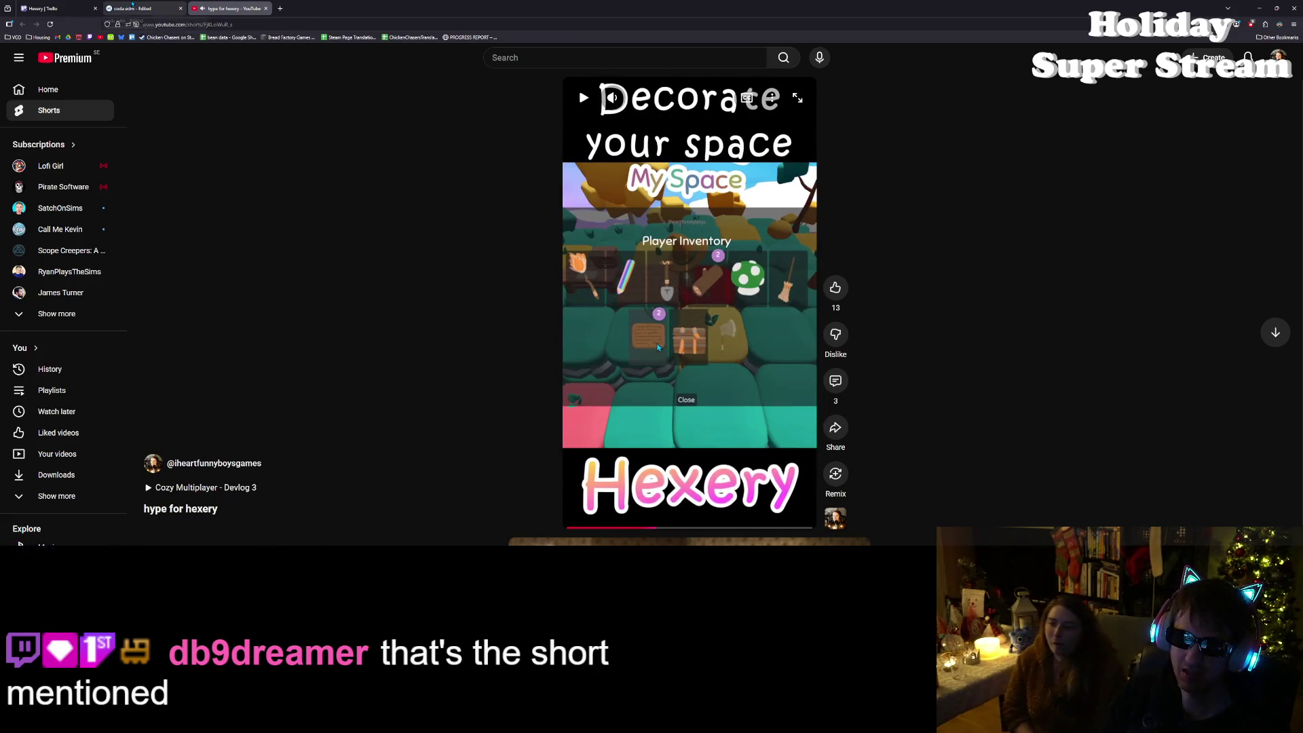
pyautogui.click(152, 8)
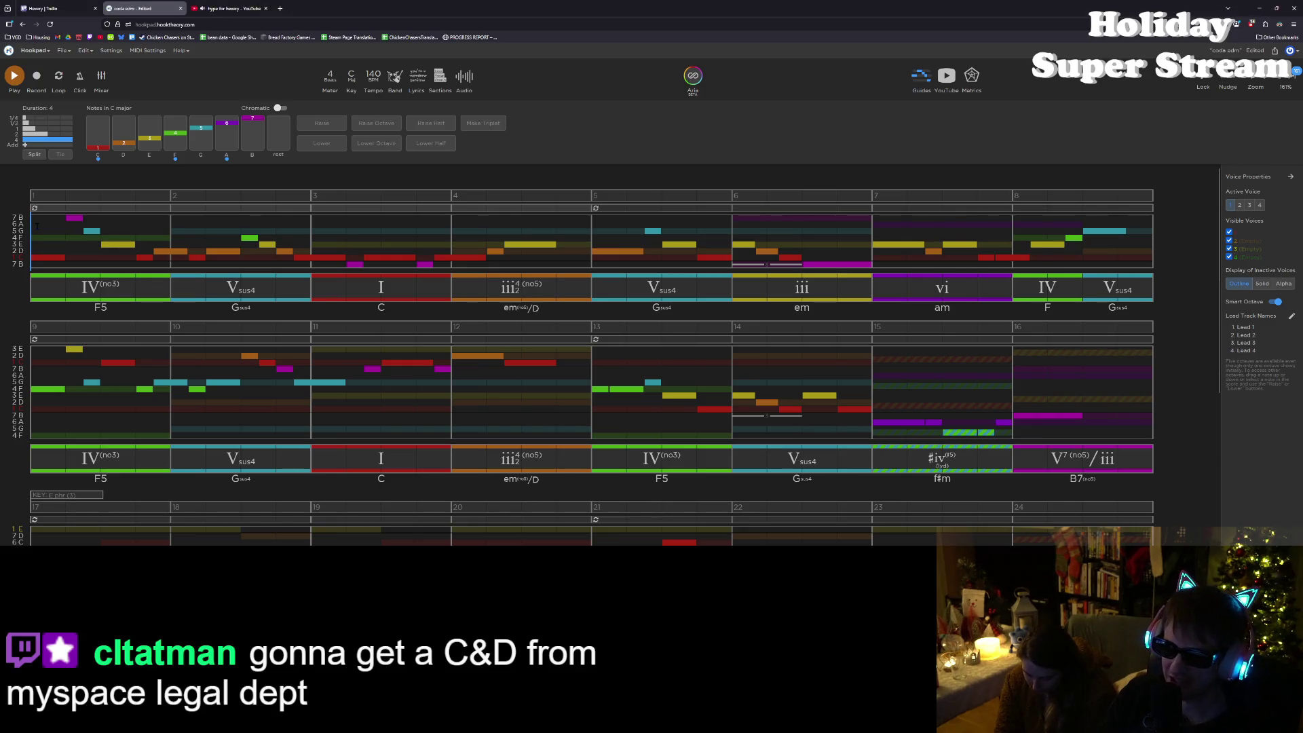
# Step: Play the song from measure 1 and listen through its sections
pyautogui.scroll(-3, 591, 353)
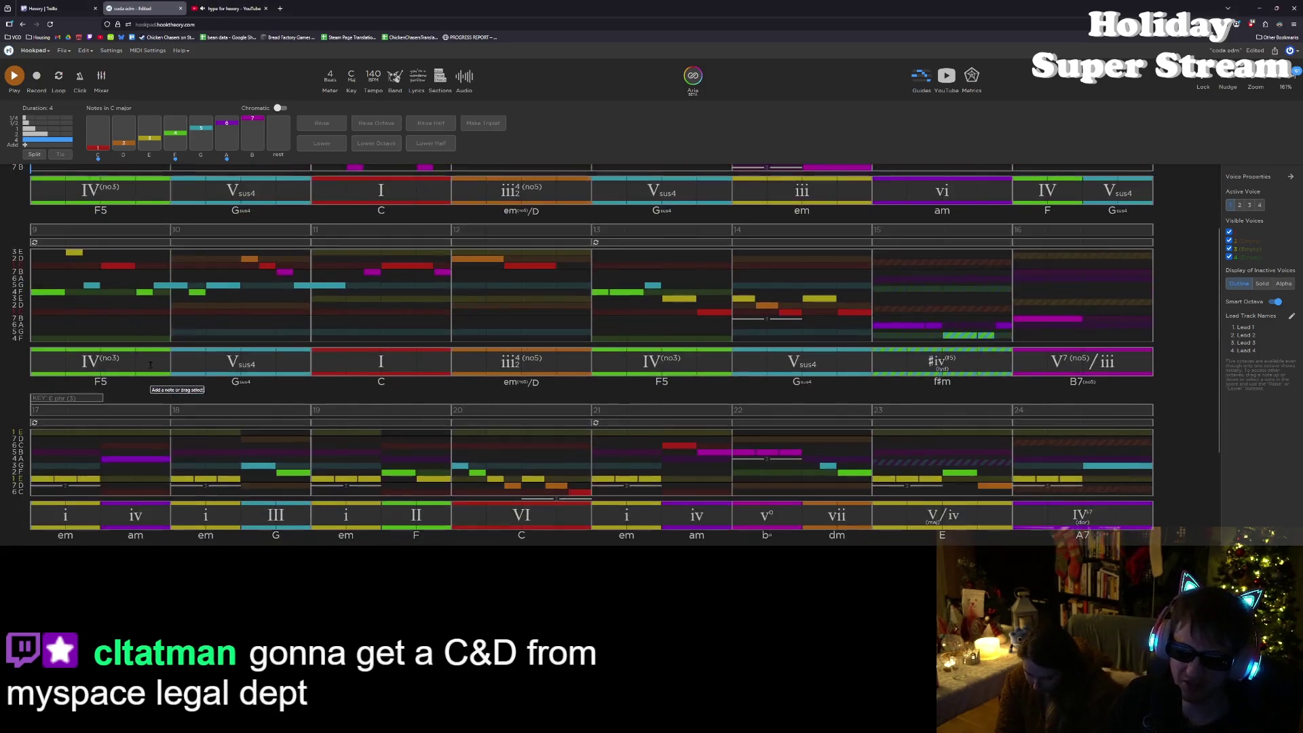
pyautogui.scroll(4, 151, 364)
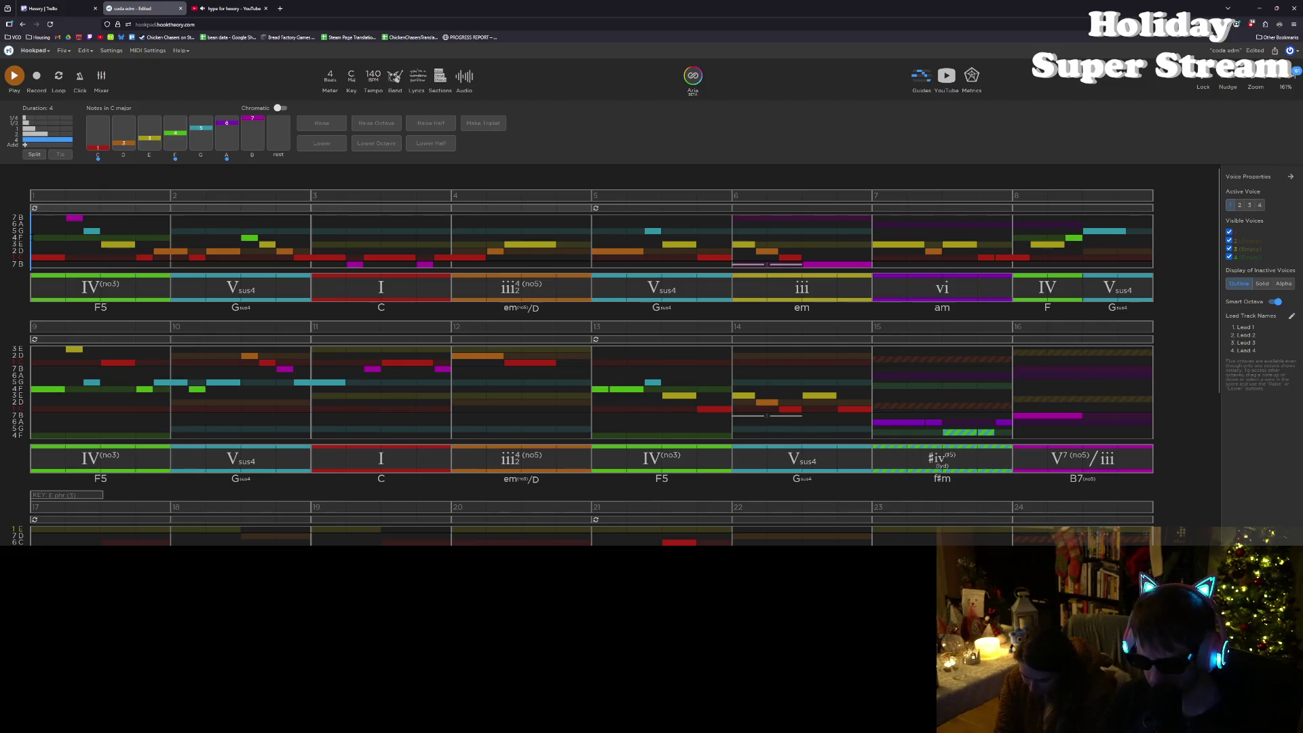
pyautogui.press('space')
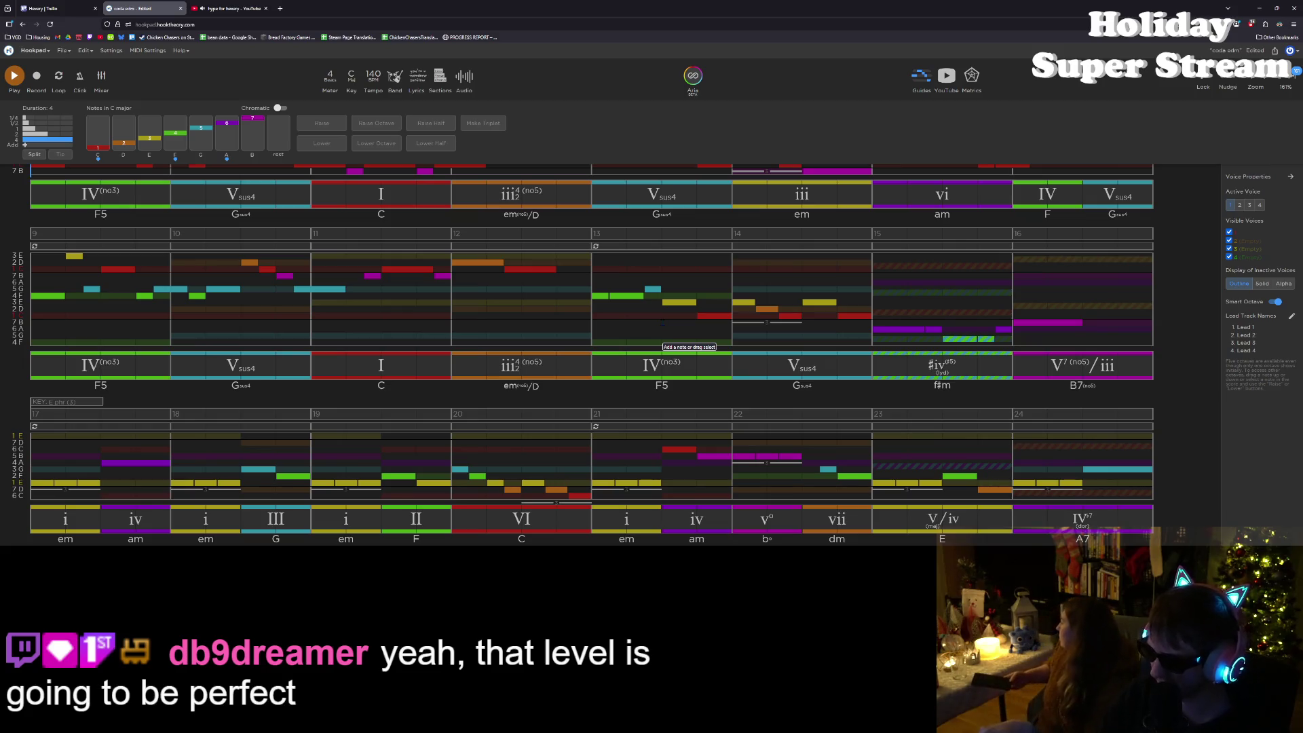
pyautogui.scroll(-1, 662, 323)
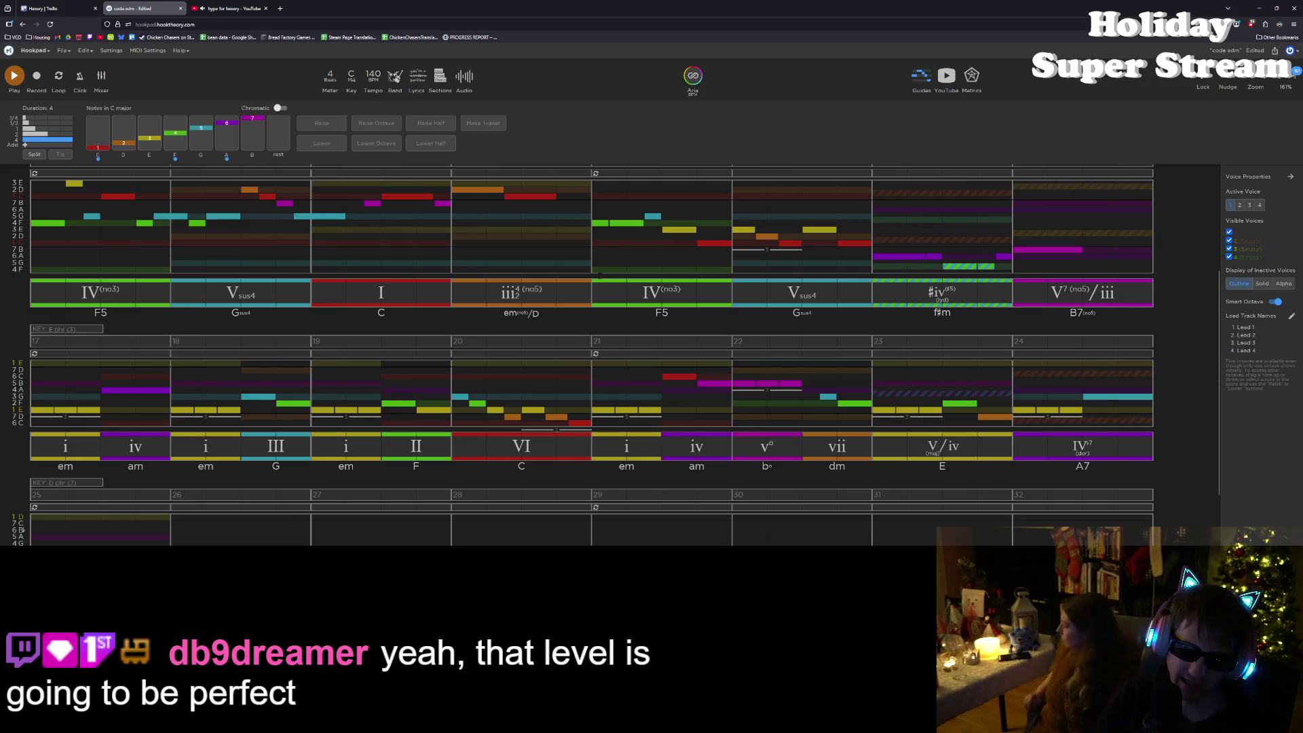
# Step: Set the edit point at the start of bar 17 and play the E phrygian section from there
pyautogui.scroll(-1, 86, 333)
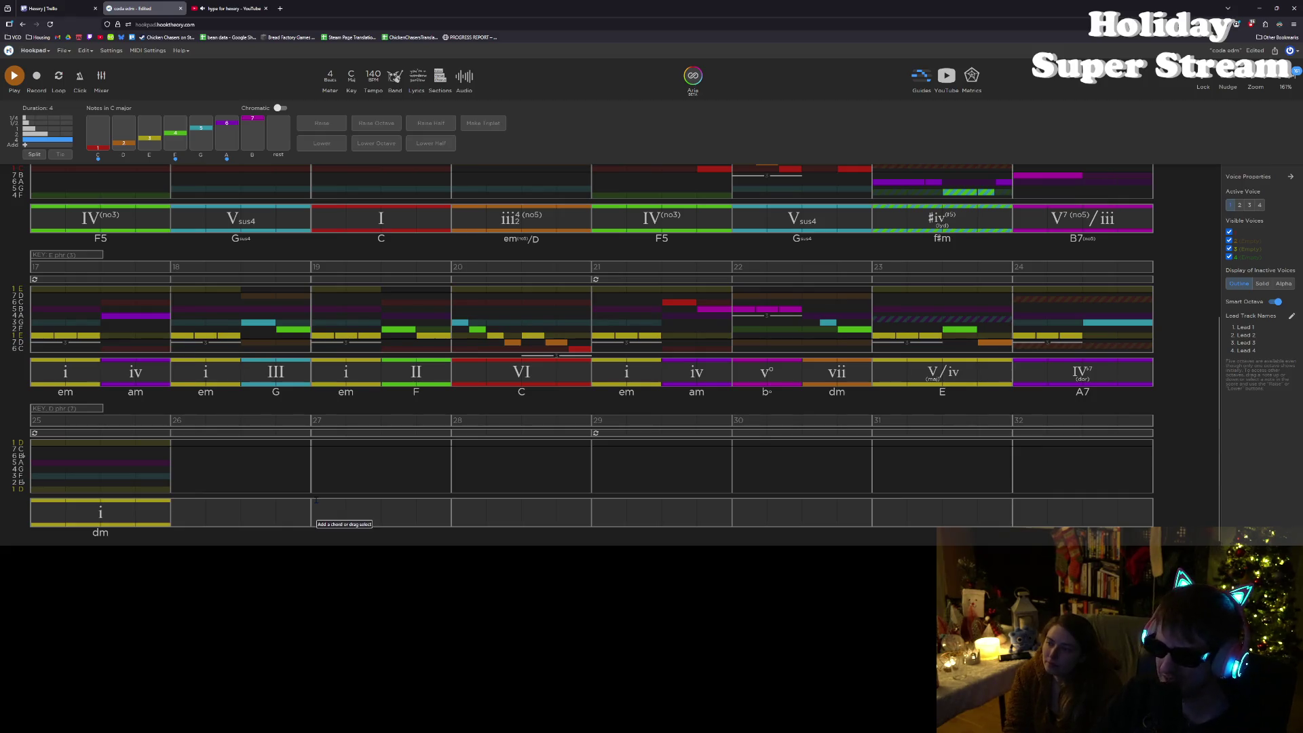
pyautogui.scroll(3, 315, 501)
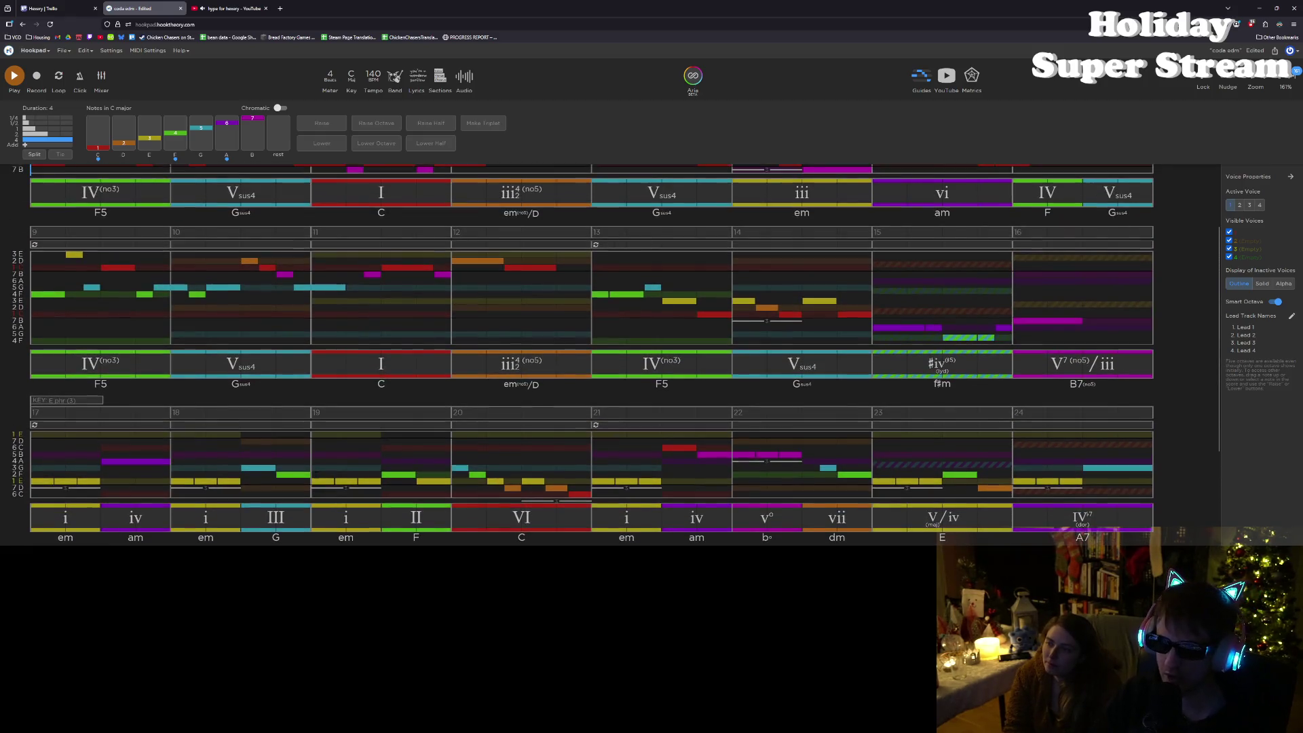
pyautogui.scroll(2, 316, 472)
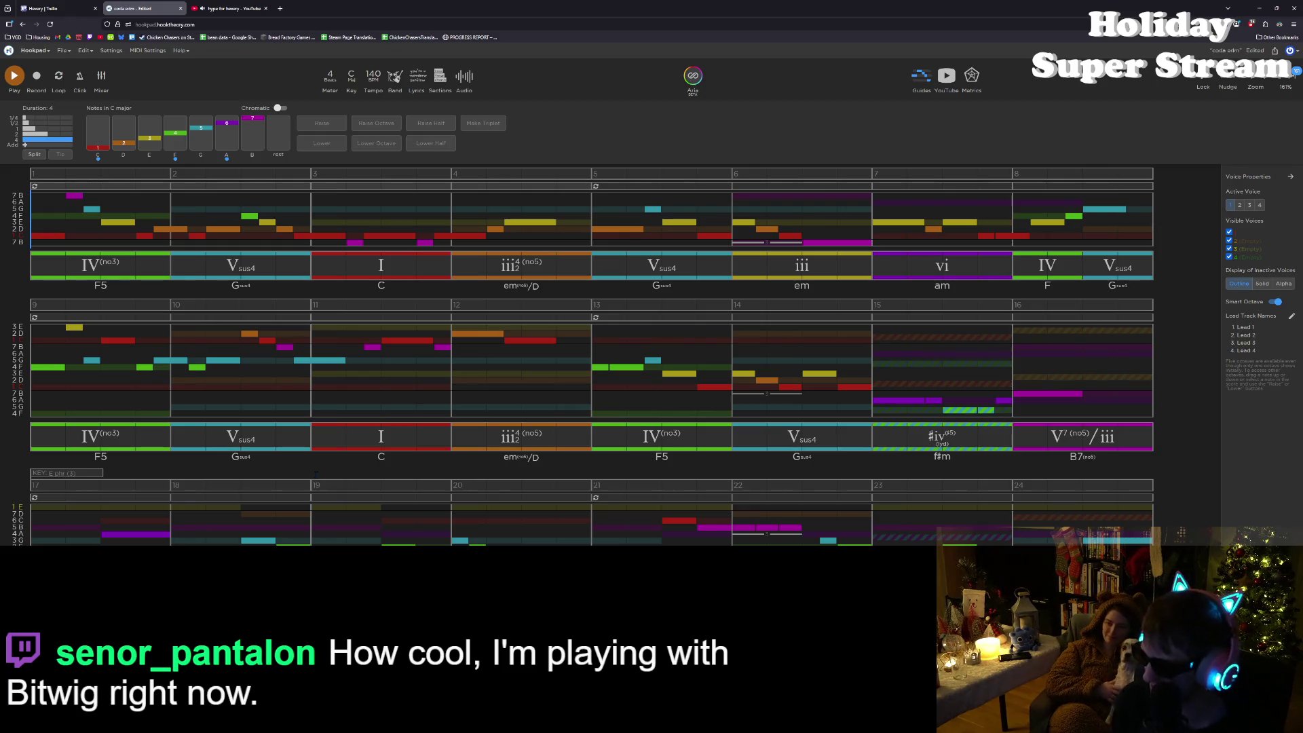
pyautogui.scroll(-2, 277, 381)
pyautogui.scroll(-1, 277, 381)
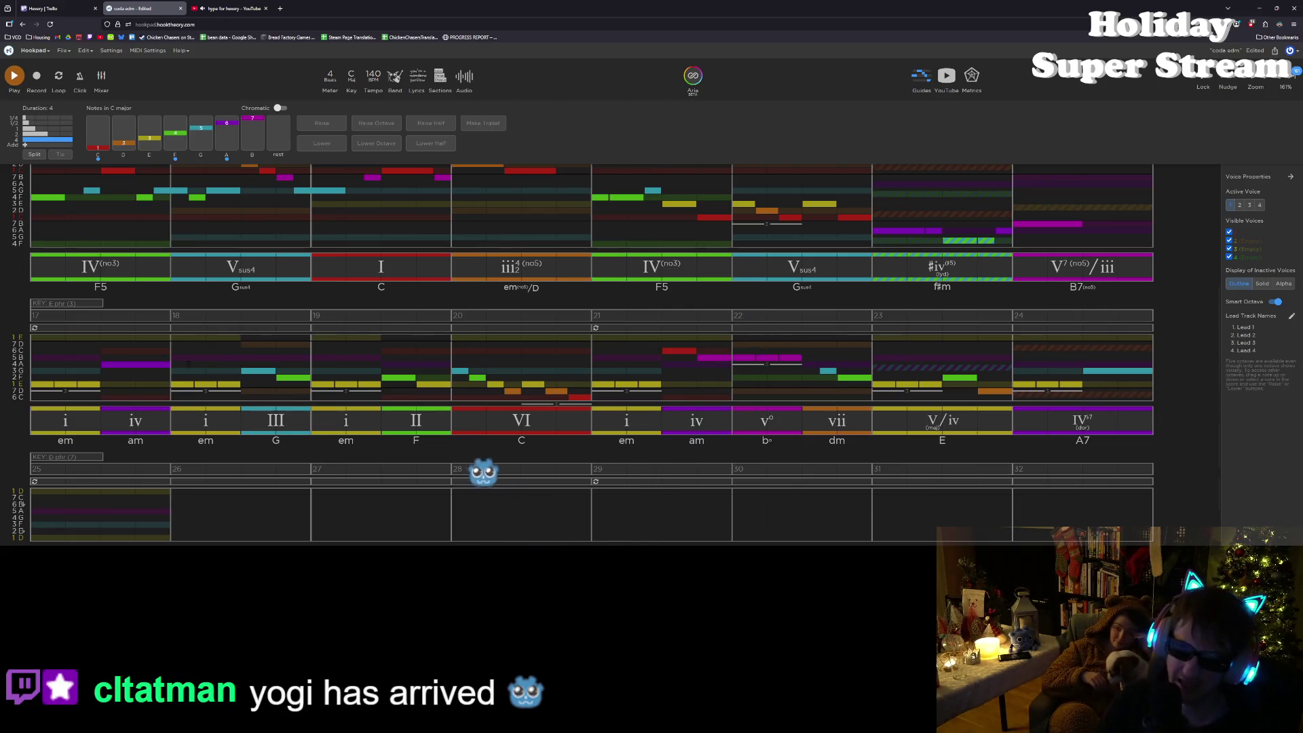
pyautogui.click(39, 354)
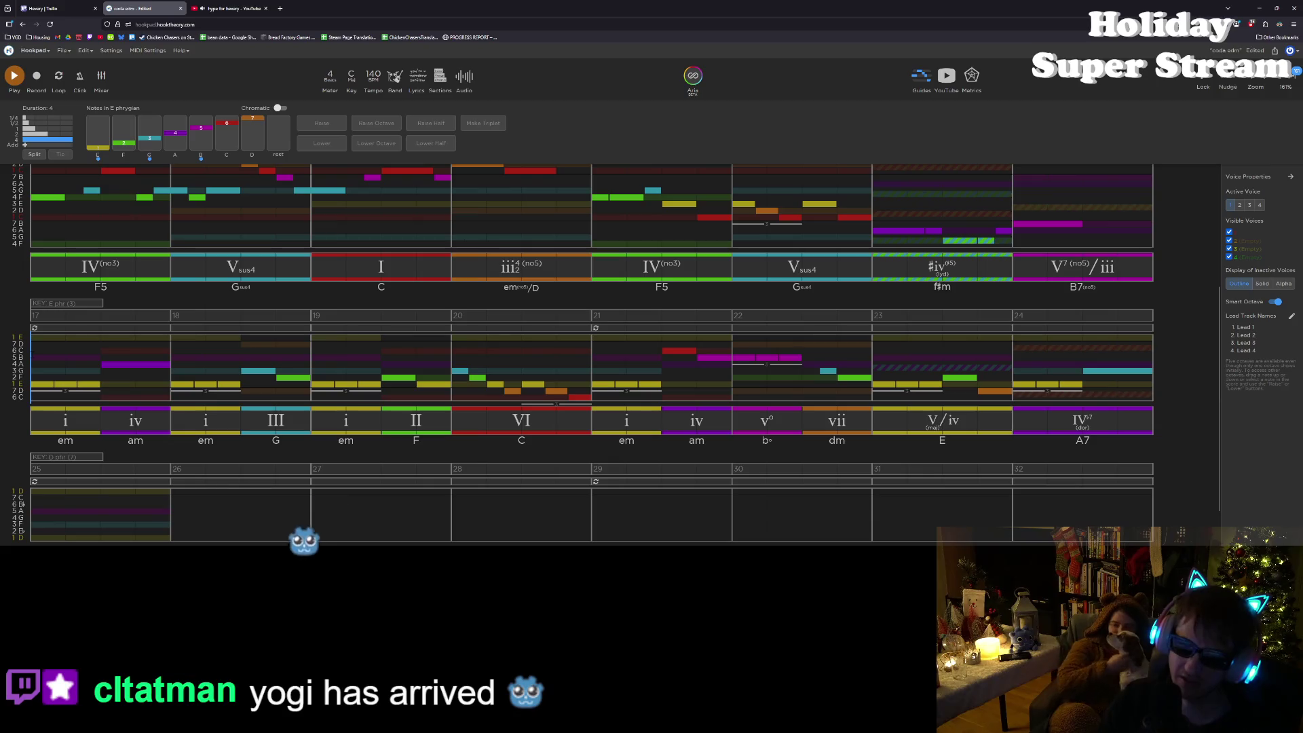
pyautogui.scroll(-1, 38, 354)
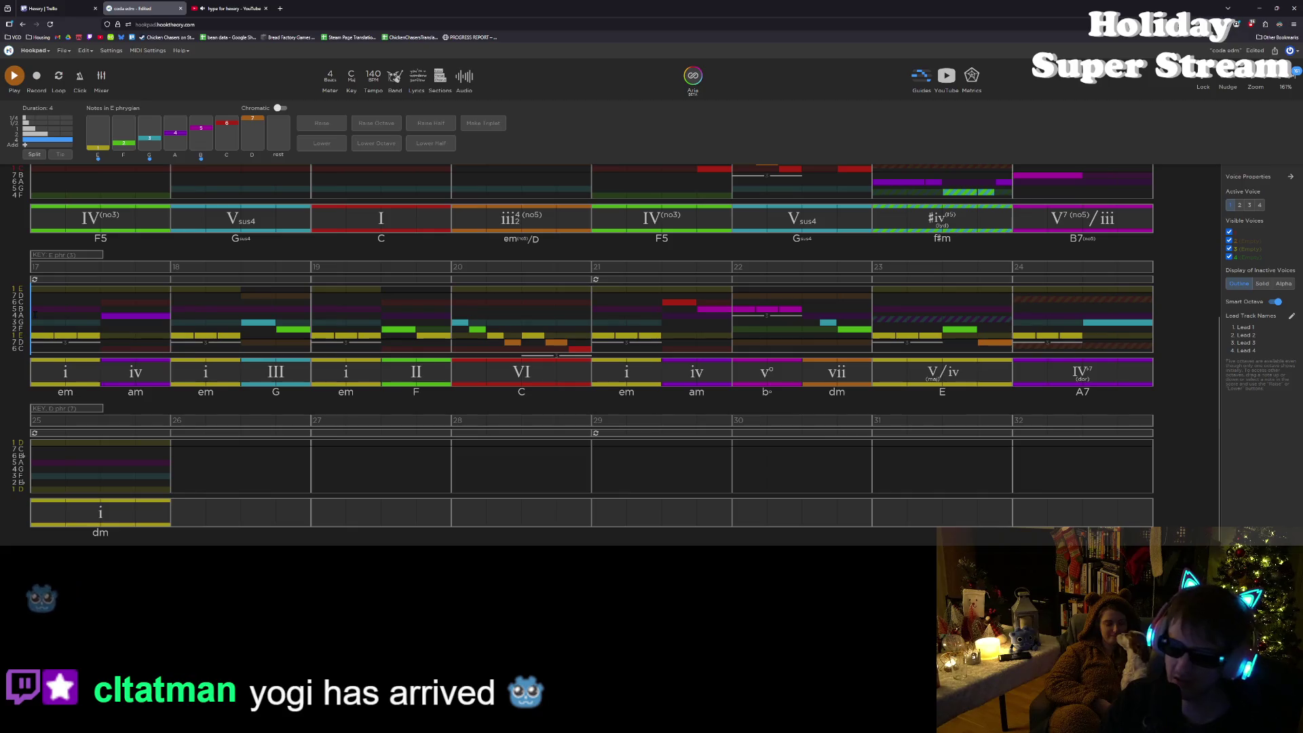
pyautogui.press('space')
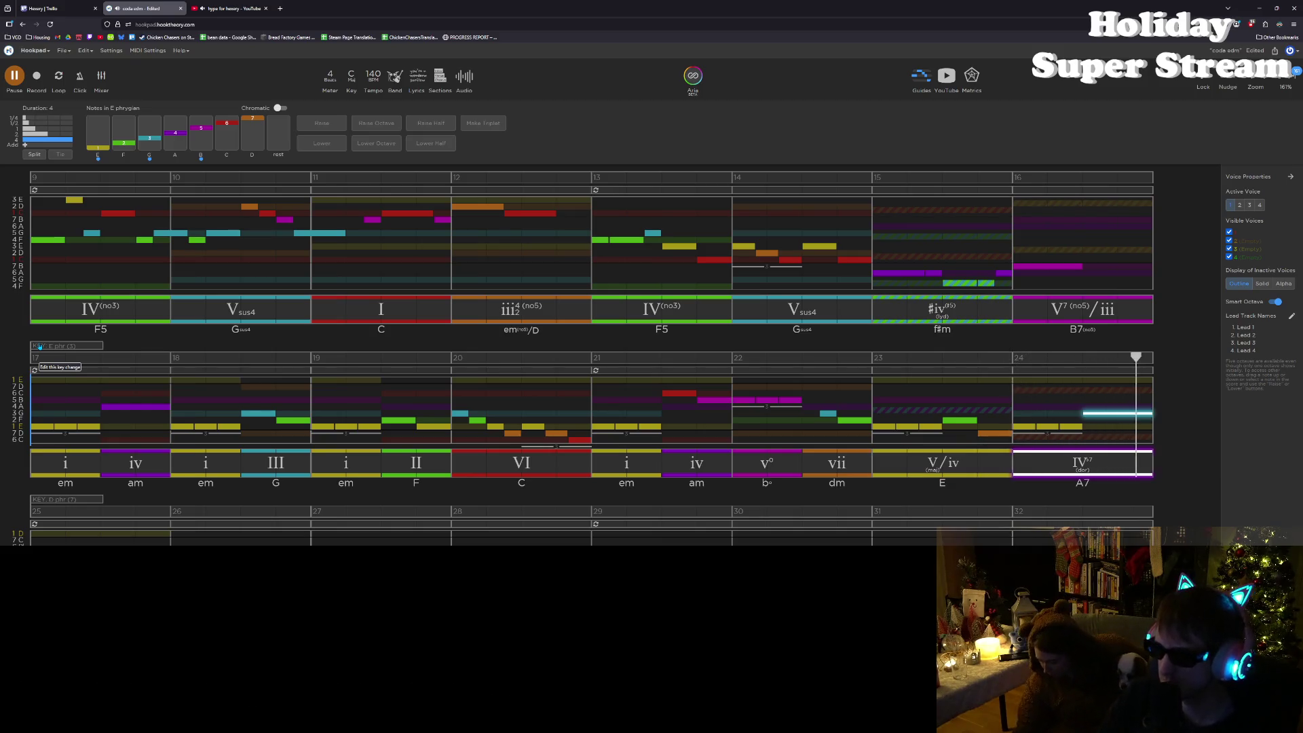
# Step: Stop playback and select all eight chords from bar 24's IV7 back to bar 17
pyautogui.press('space')
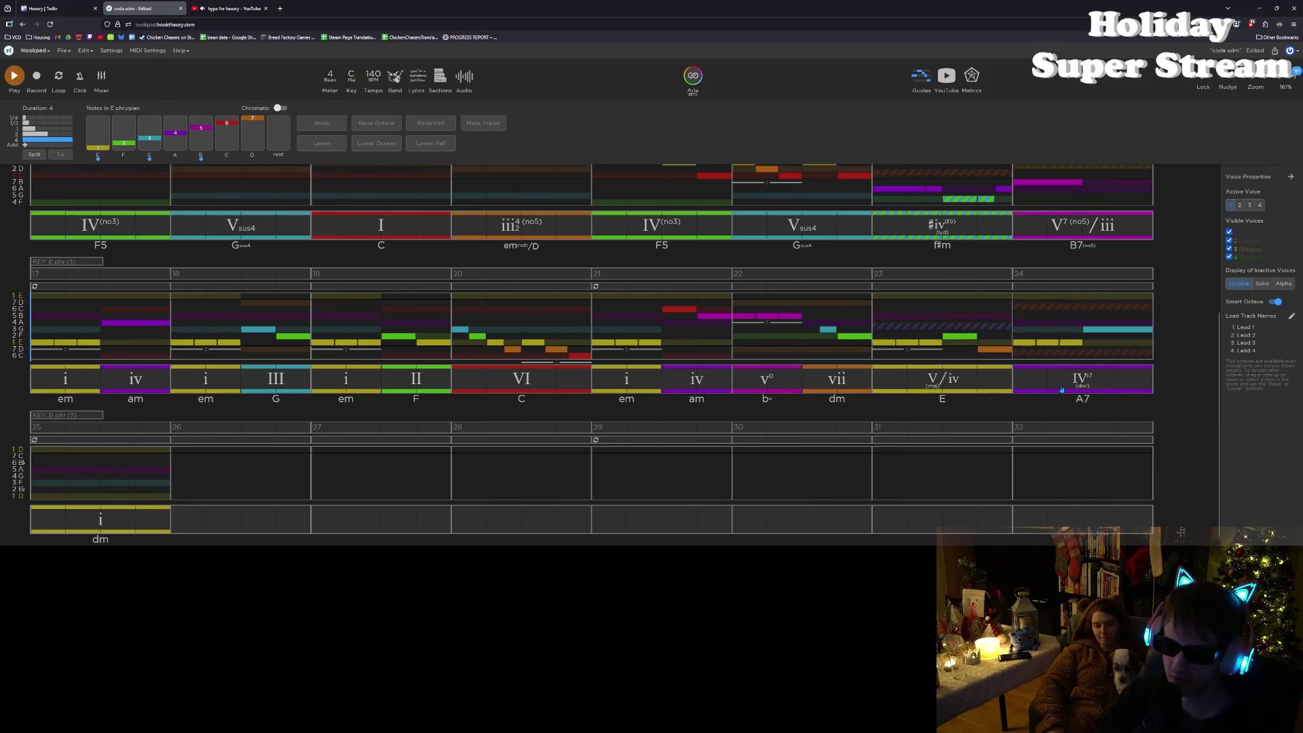
pyautogui.click(1062, 390)
pyautogui.keyDown('shift'); pyautogui.click(65, 380); pyautogui.keyUp('shift')
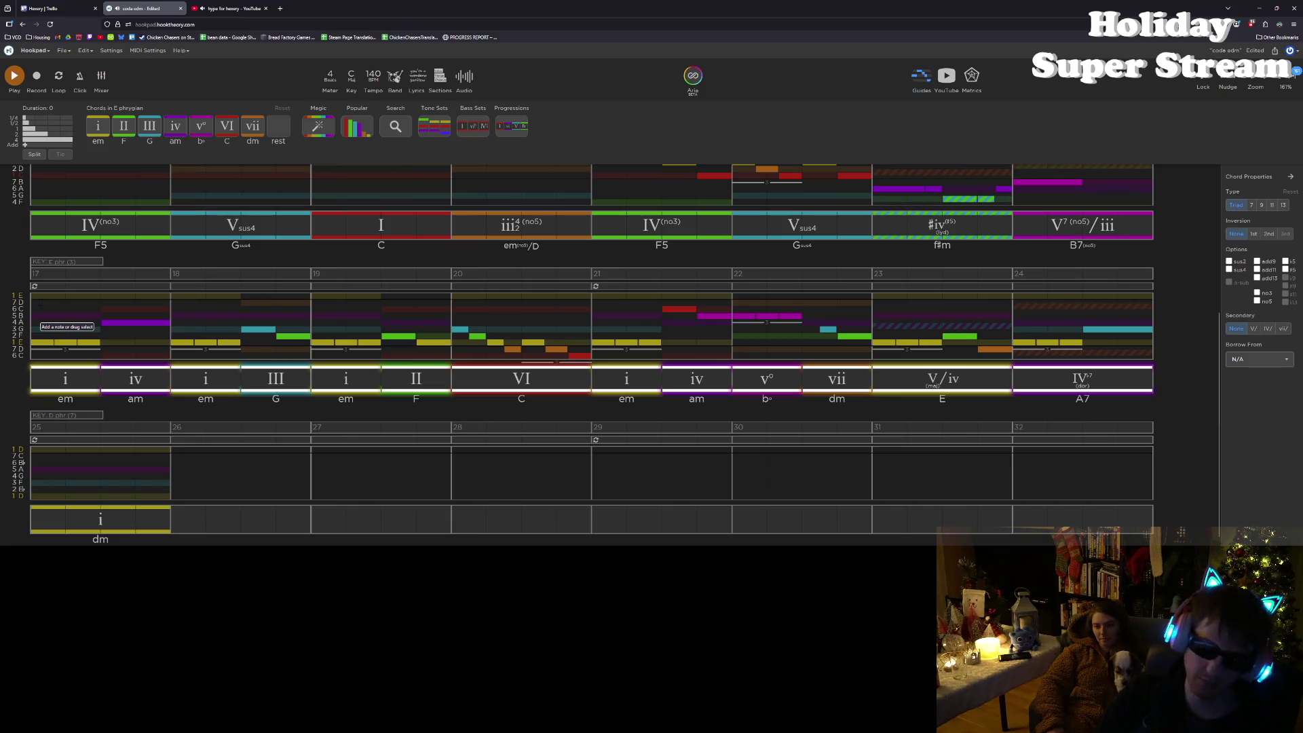
# Step: Copy the bars 17–24 chord progression and paste it into bars 25–32 in D phrygian
pyautogui.hotkey('ctrl', 'c')
pyautogui.click(61, 521)
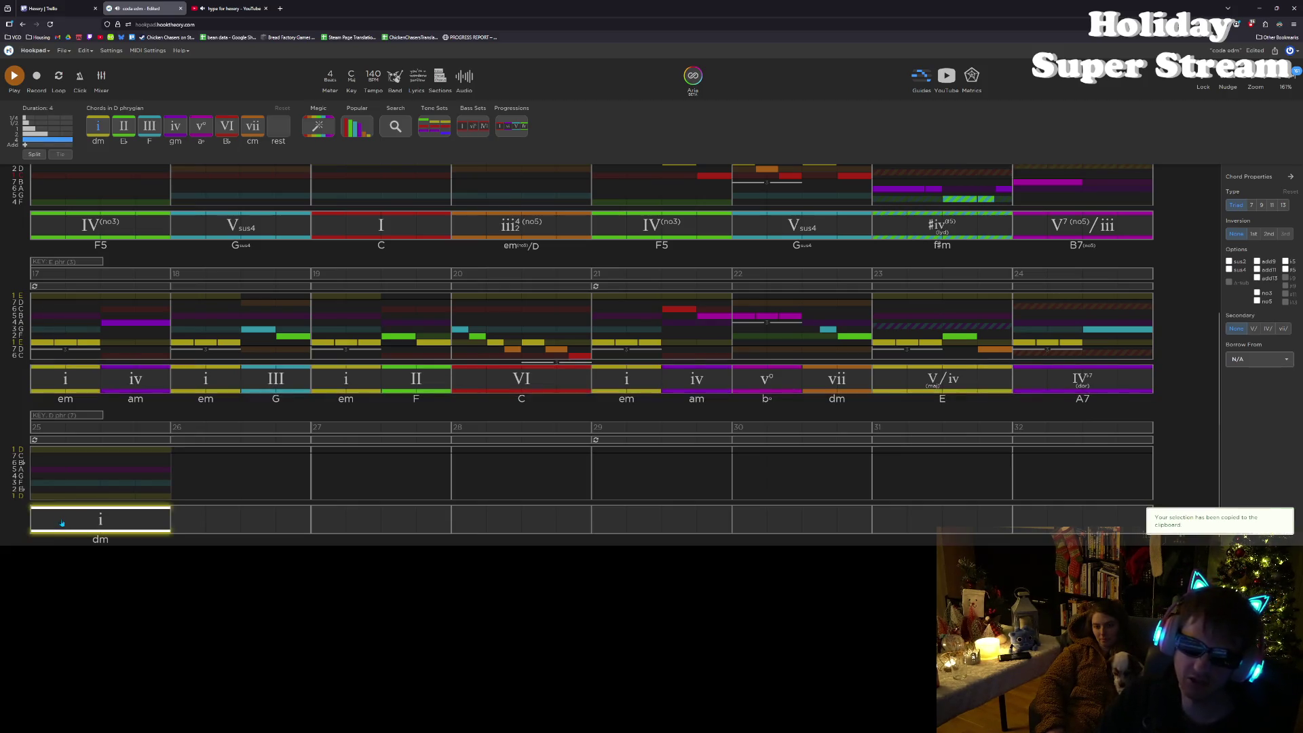
pyautogui.hotkey('ctrl', 'v')
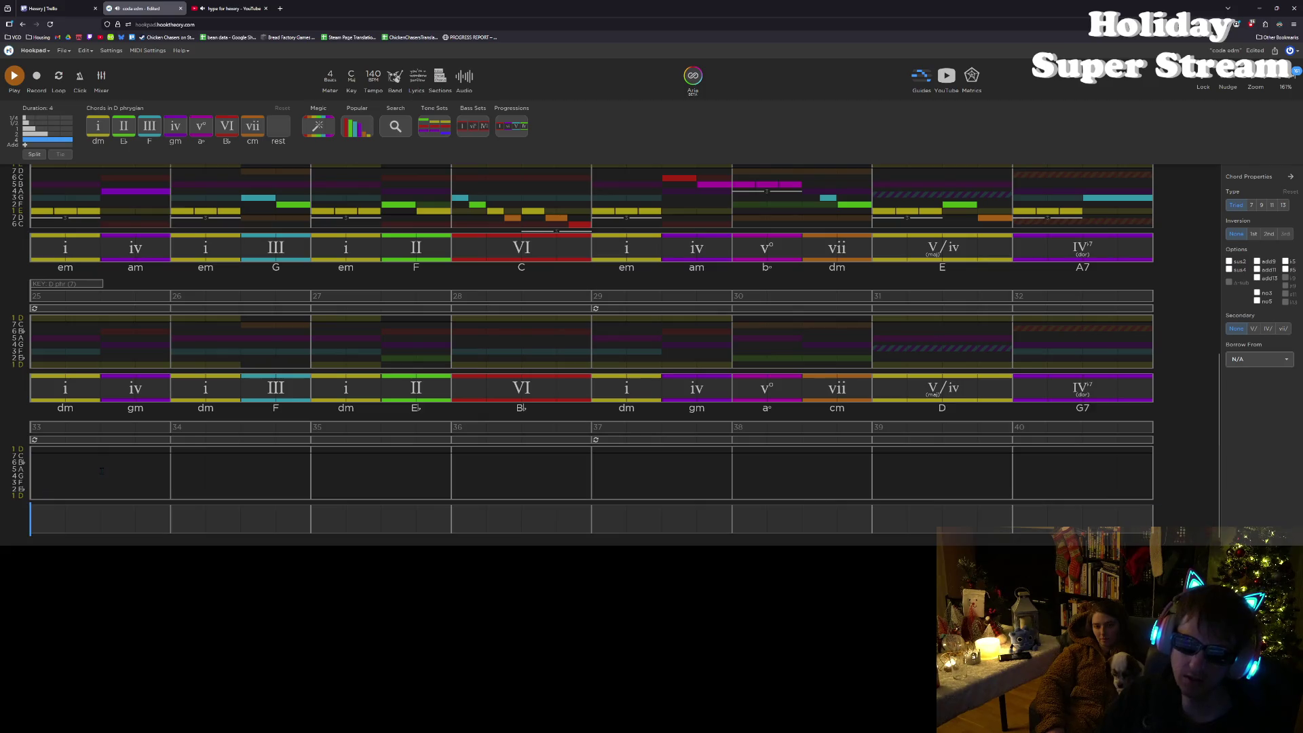
# Step: Copy the melody notes of bars 17–24 and paste them into bars 25–32
pyautogui.moveTo(34, 370)
pyautogui.mouseDown()
pyautogui.moveTo(940, 508)
pyautogui.moveTo(1044, 369)
pyautogui.moveTo(1094, 366)
pyautogui.moveTo(1106, 319)
pyautogui.moveTo(1136, 319)
pyautogui.moveTo(1135, 343)
pyautogui.mouseUp()
pyautogui.hotkey('ctrl', 'c')
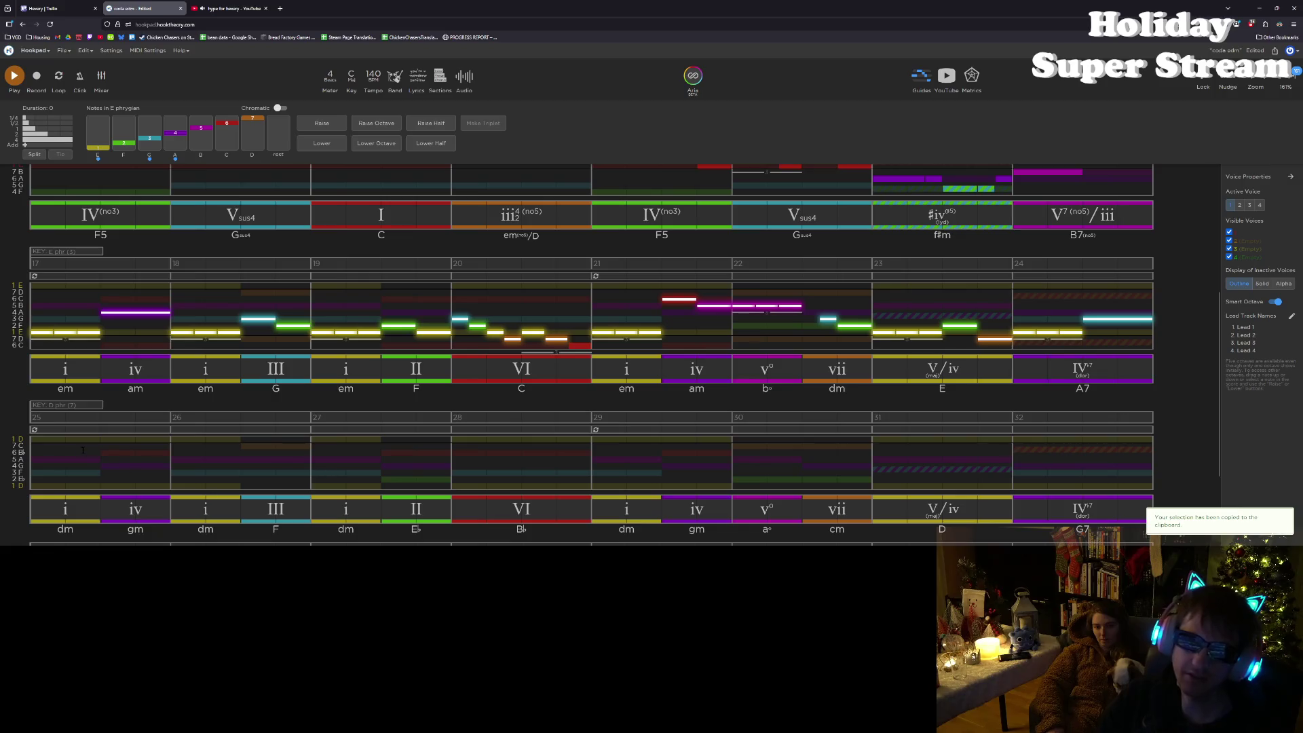
pyautogui.click(59, 453)
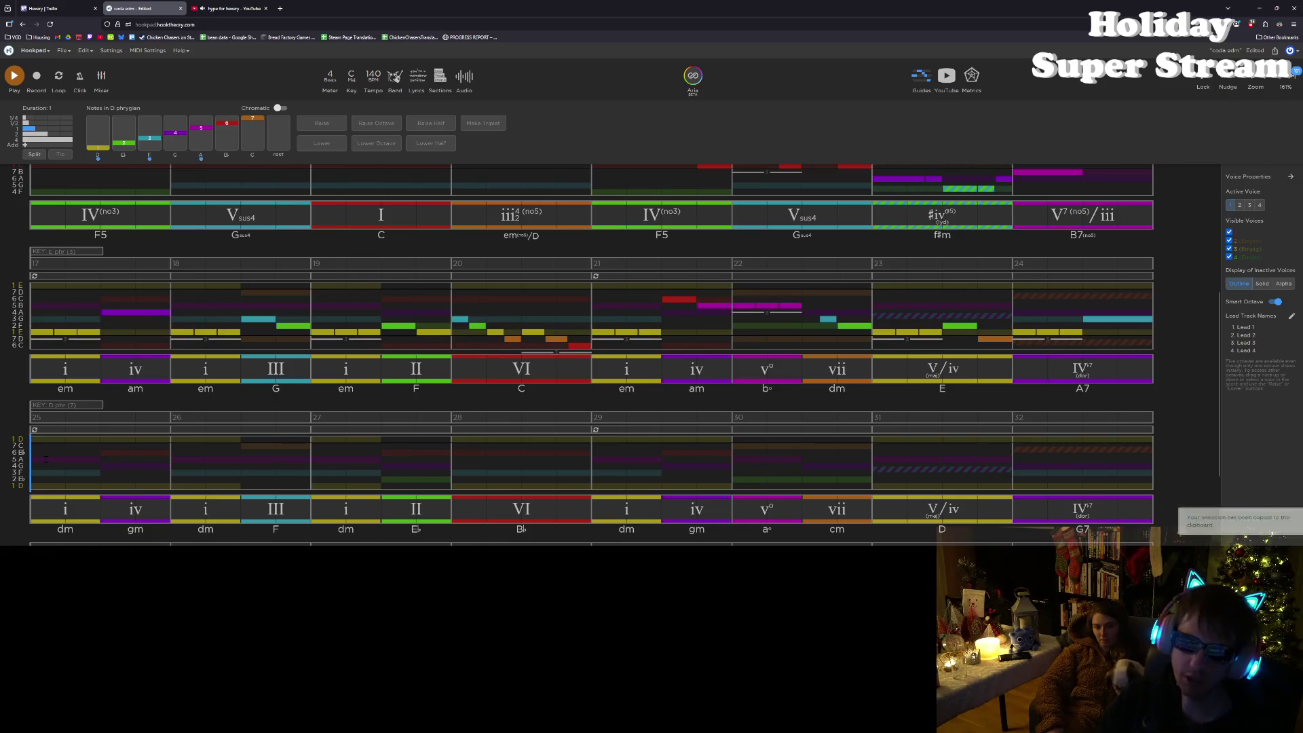
pyautogui.hotkey('ctrl', 'v')
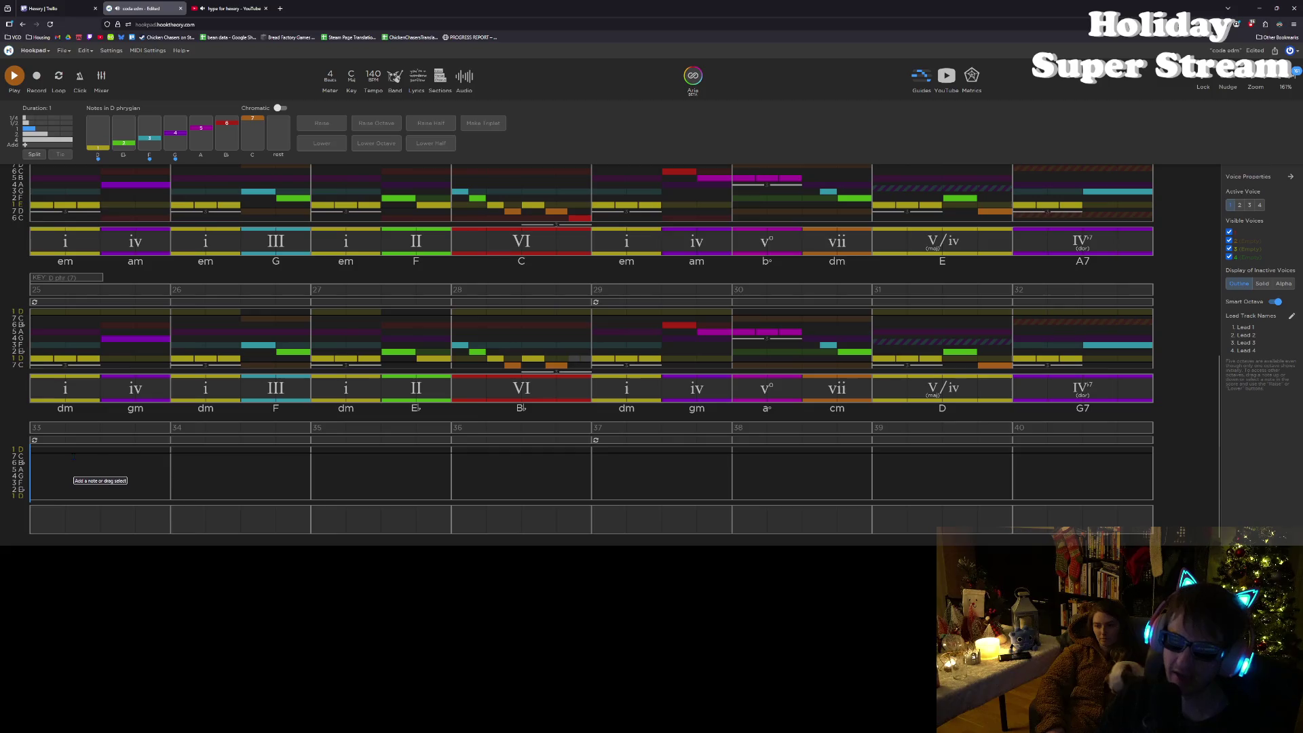
pyautogui.scroll(1, 155, 446)
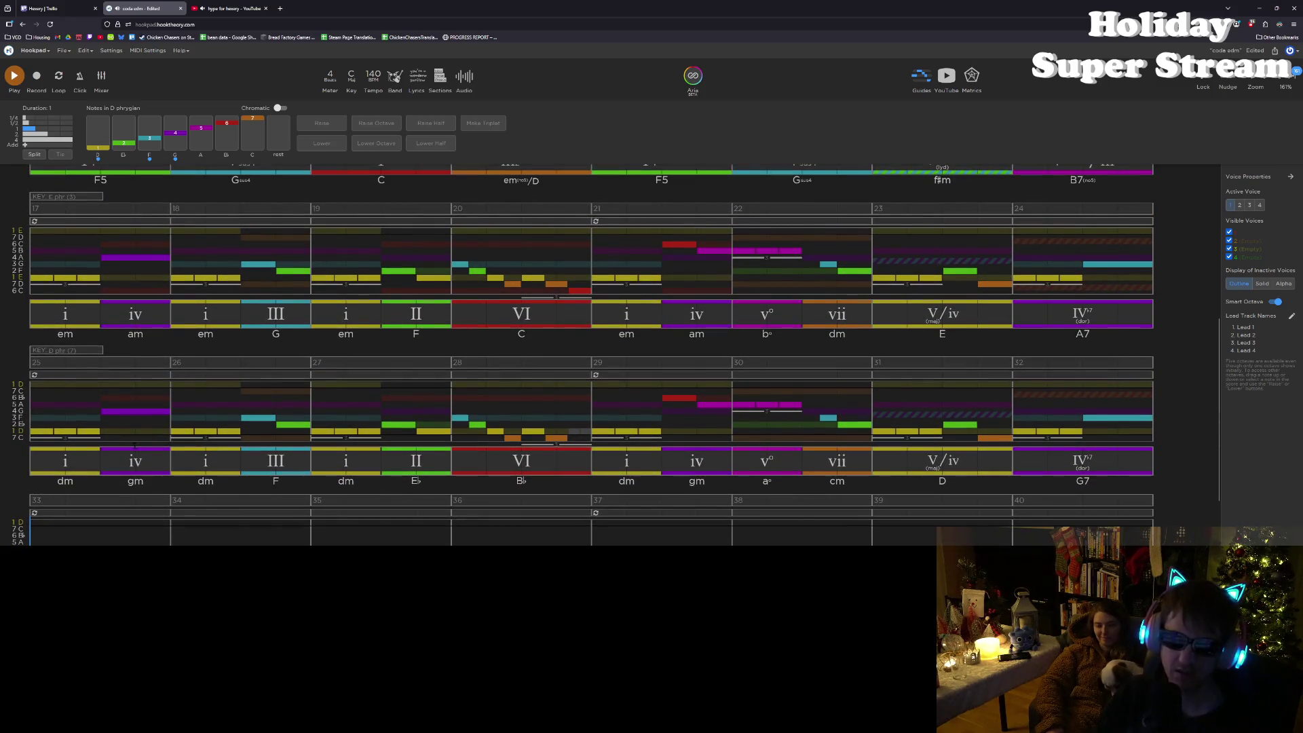
pyautogui.click(36, 412)
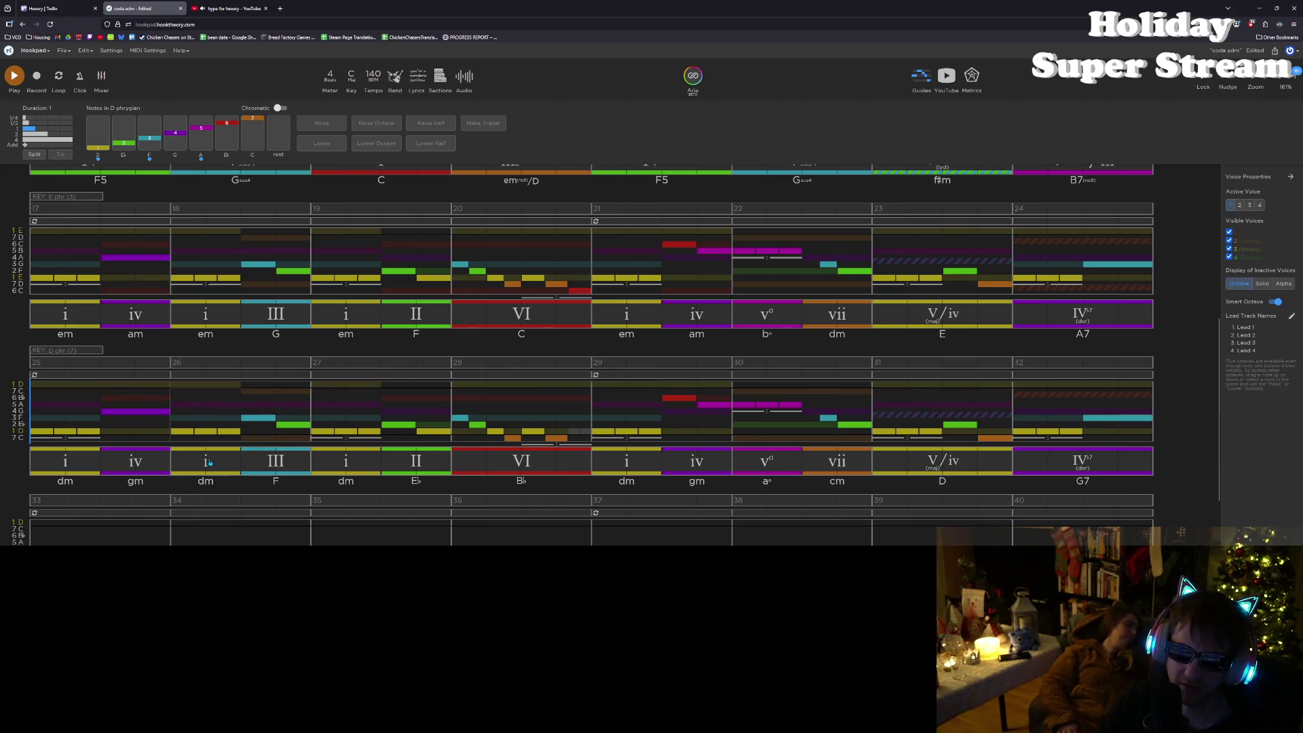
pyautogui.click(210, 462)
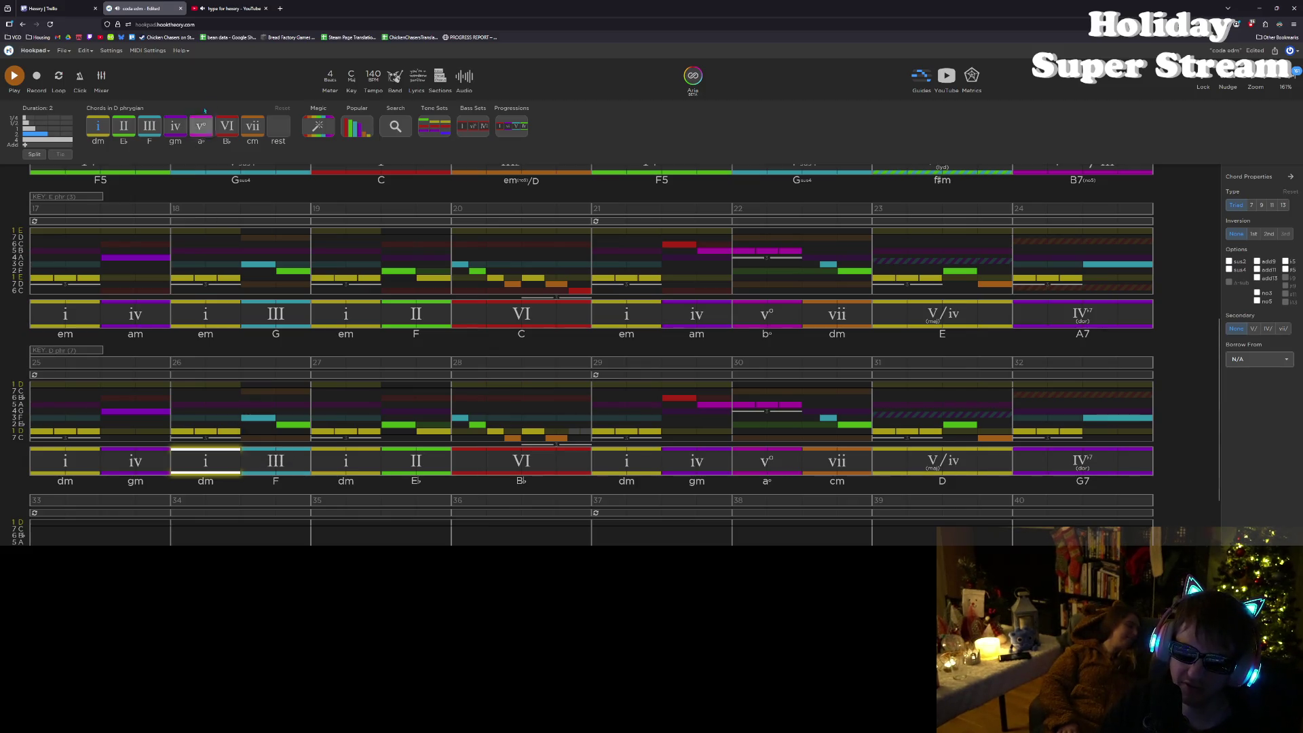
# Step: Change bar 26's first chord to vii, lower its melody note from D to C, and audition it
pyautogui.click(249, 124)
pyautogui.click(187, 431)
pyautogui.moveTo(187, 433)
pyautogui.mouseDown()
pyautogui.moveTo(185, 449)
pyautogui.moveTo(185, 437)
pyautogui.mouseUp()
pyautogui.click(183, 417)
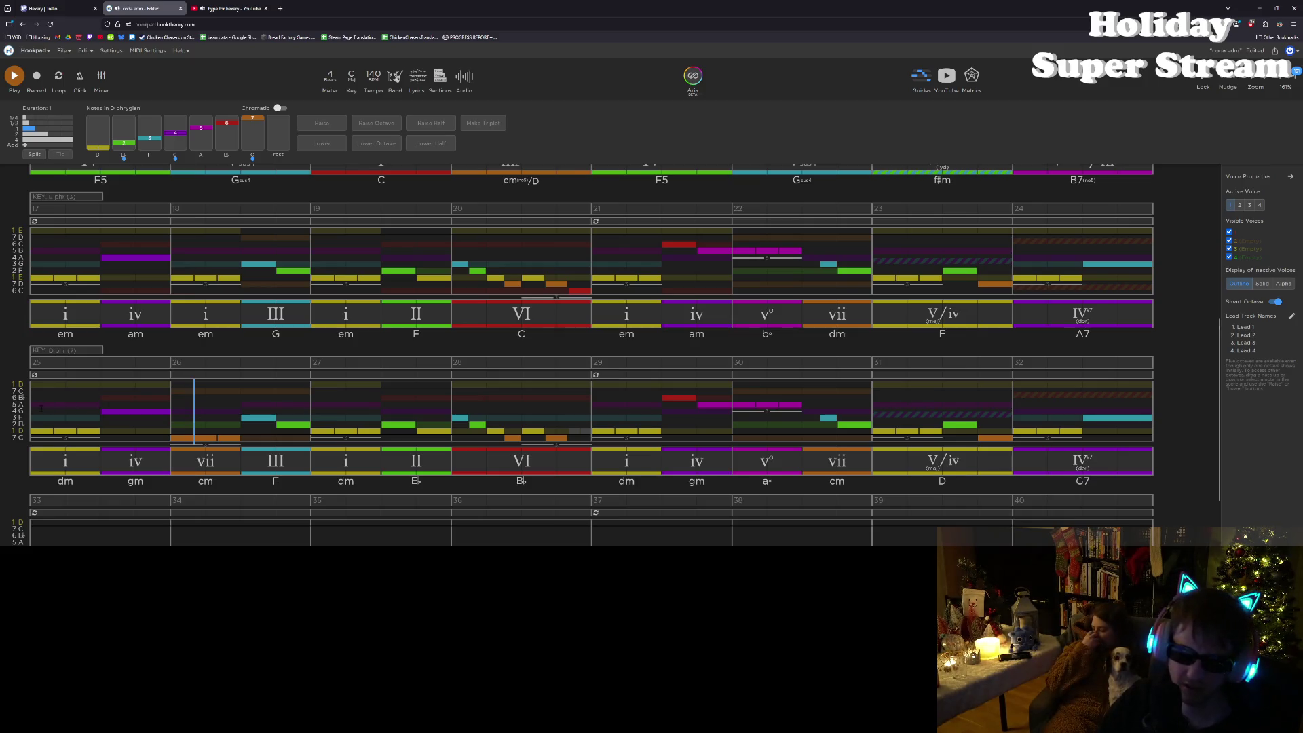
pyautogui.press('space')
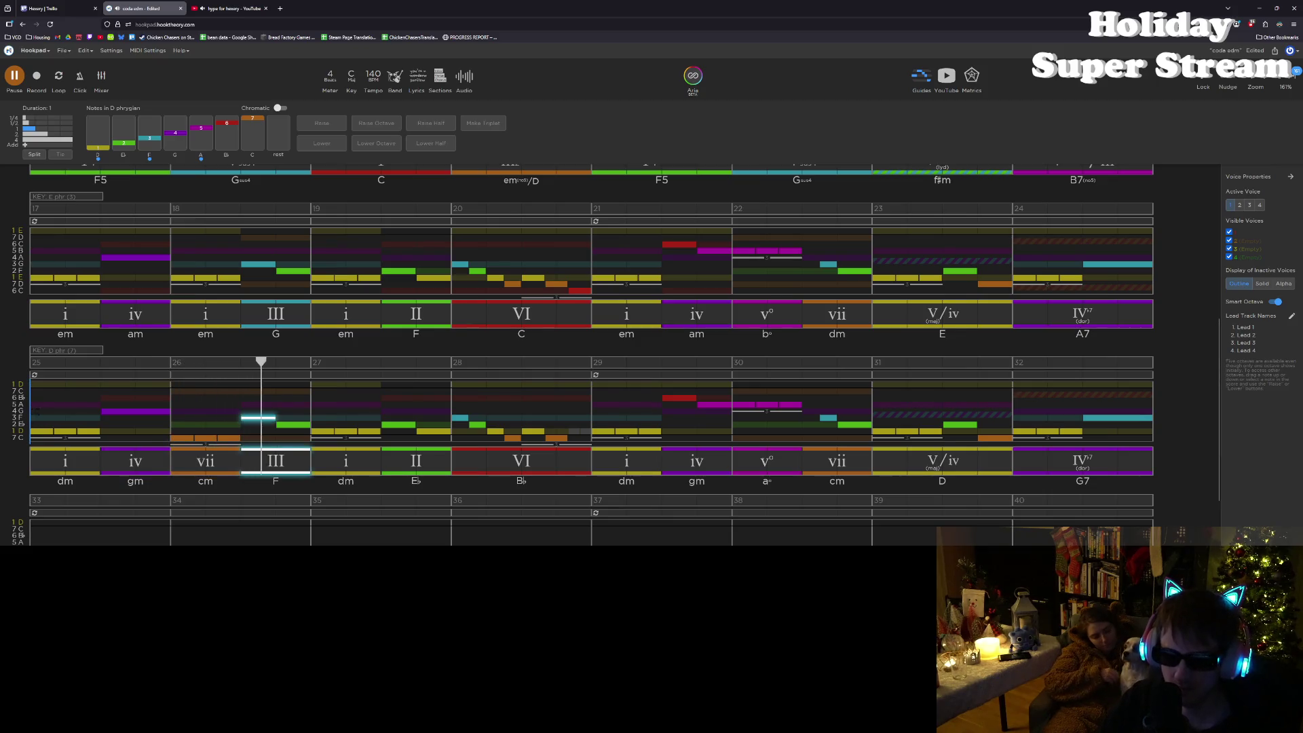
pyautogui.press('space')
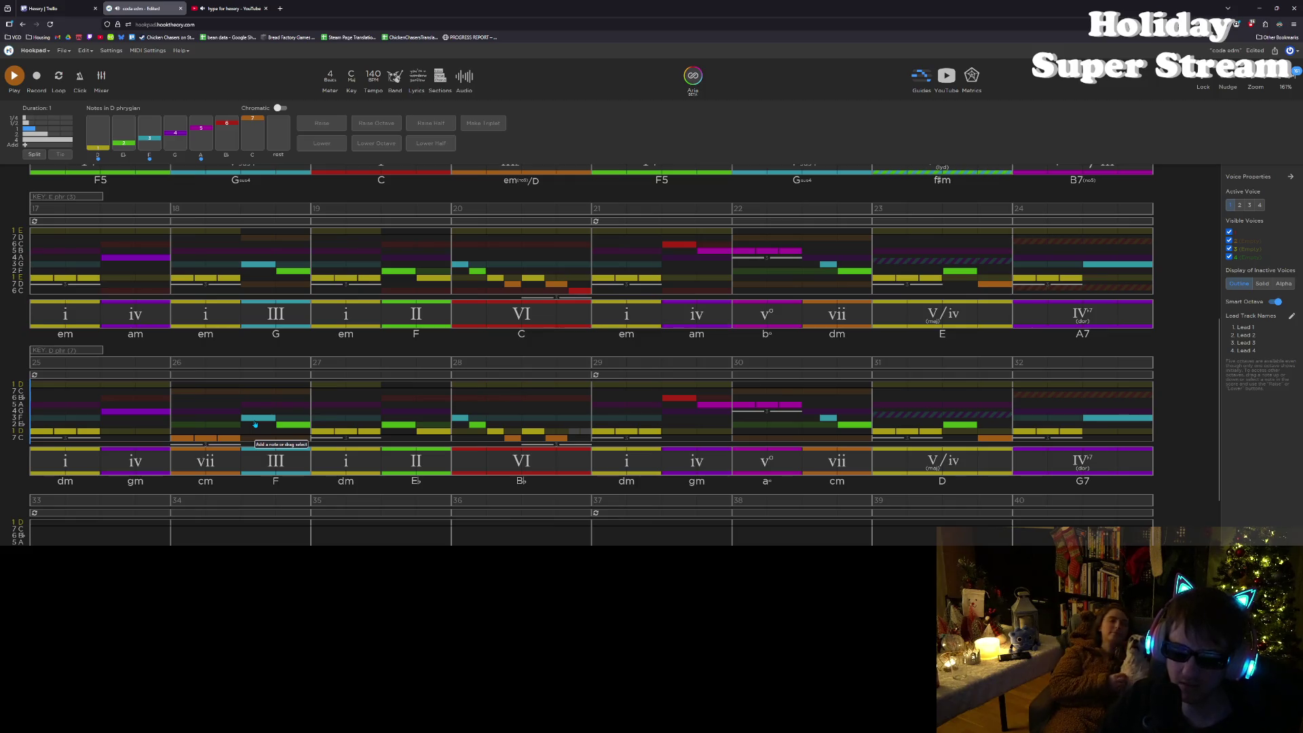
# Step: Delete the F chord in measure 26 and insert a II (E♭) chord after vii
pyautogui.click(255, 460)
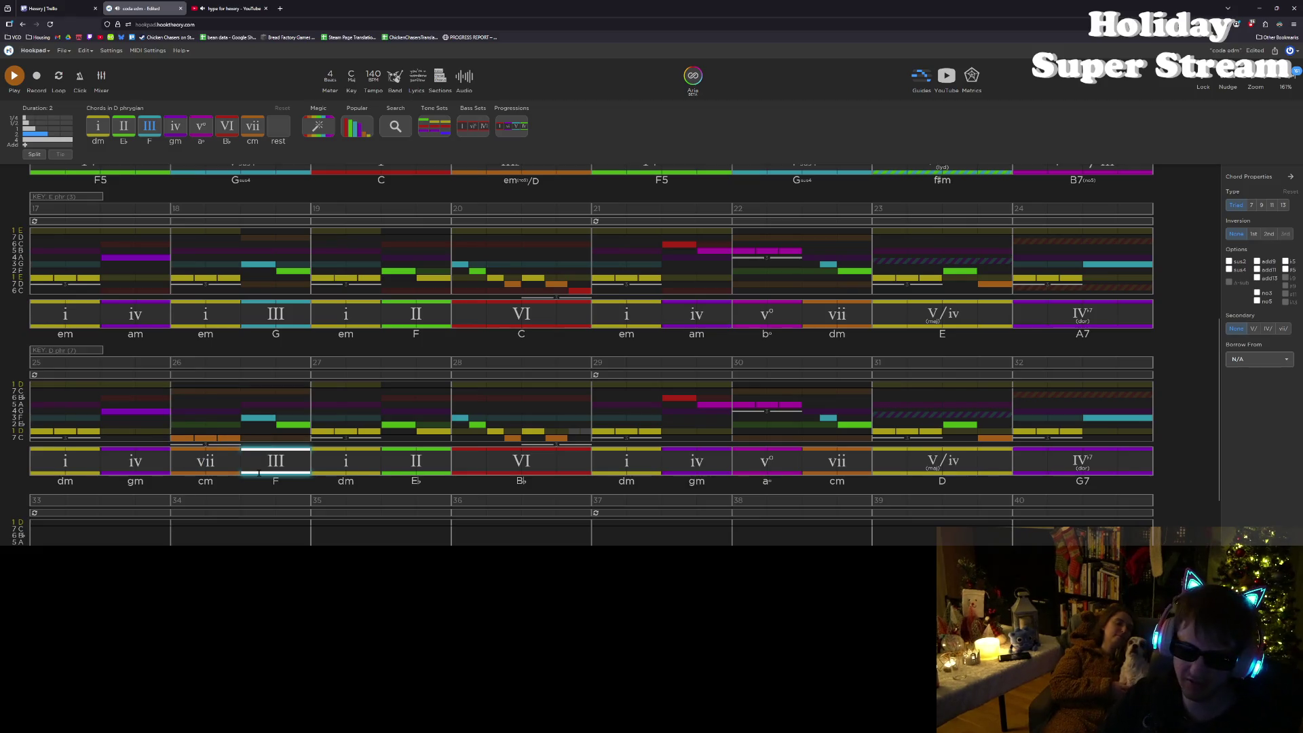
pyautogui.press('Delete')
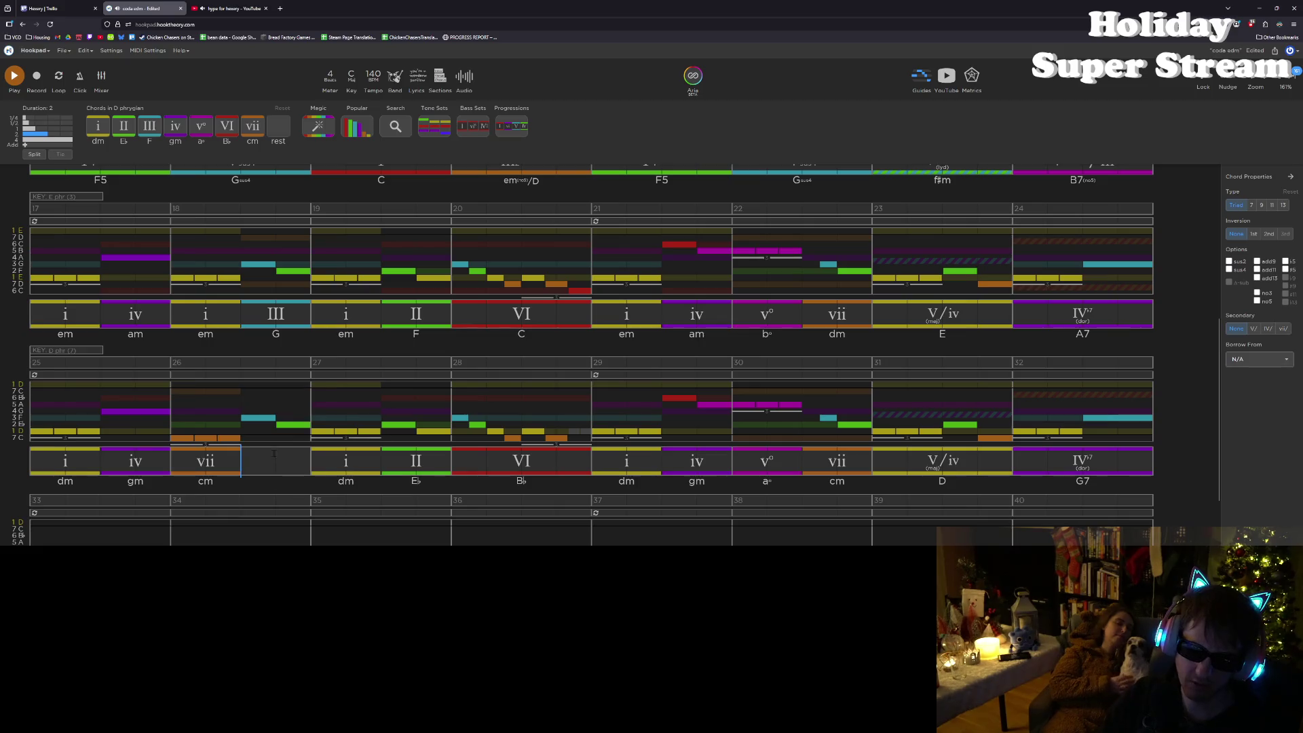
pyautogui.click(258, 417)
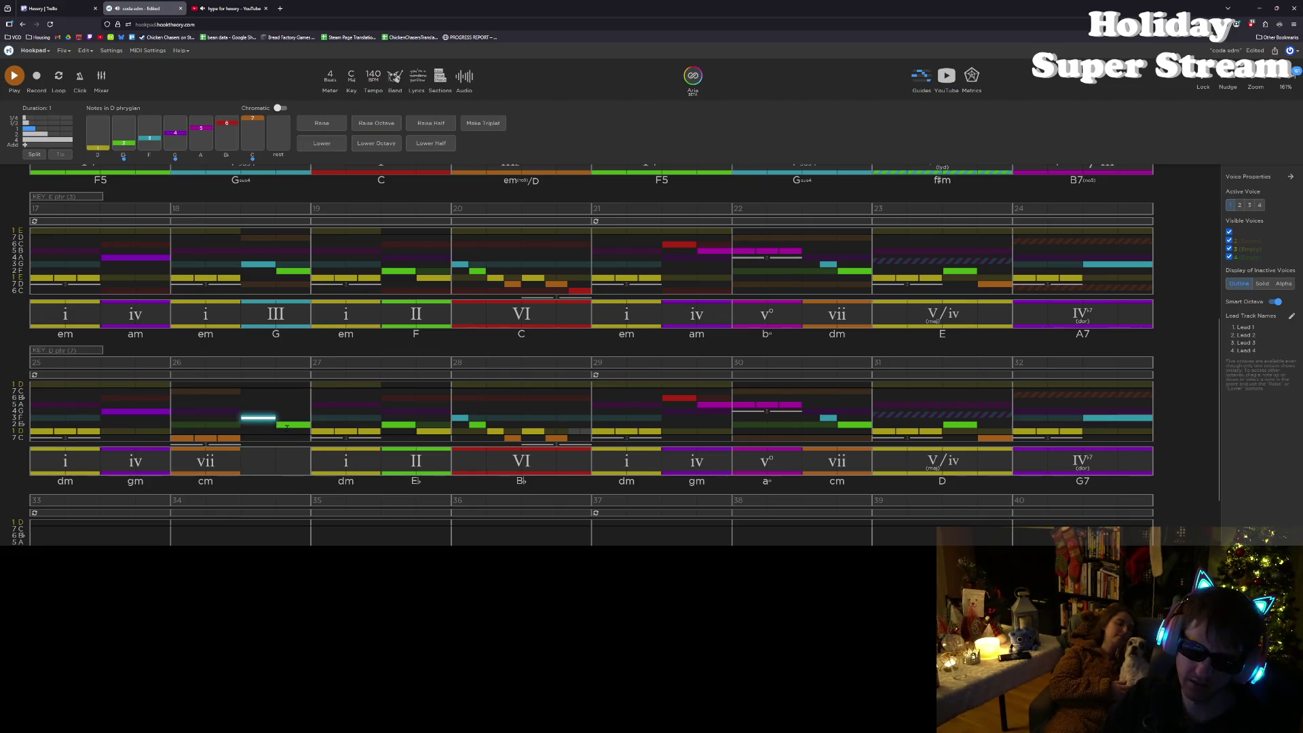
pyautogui.click(219, 463)
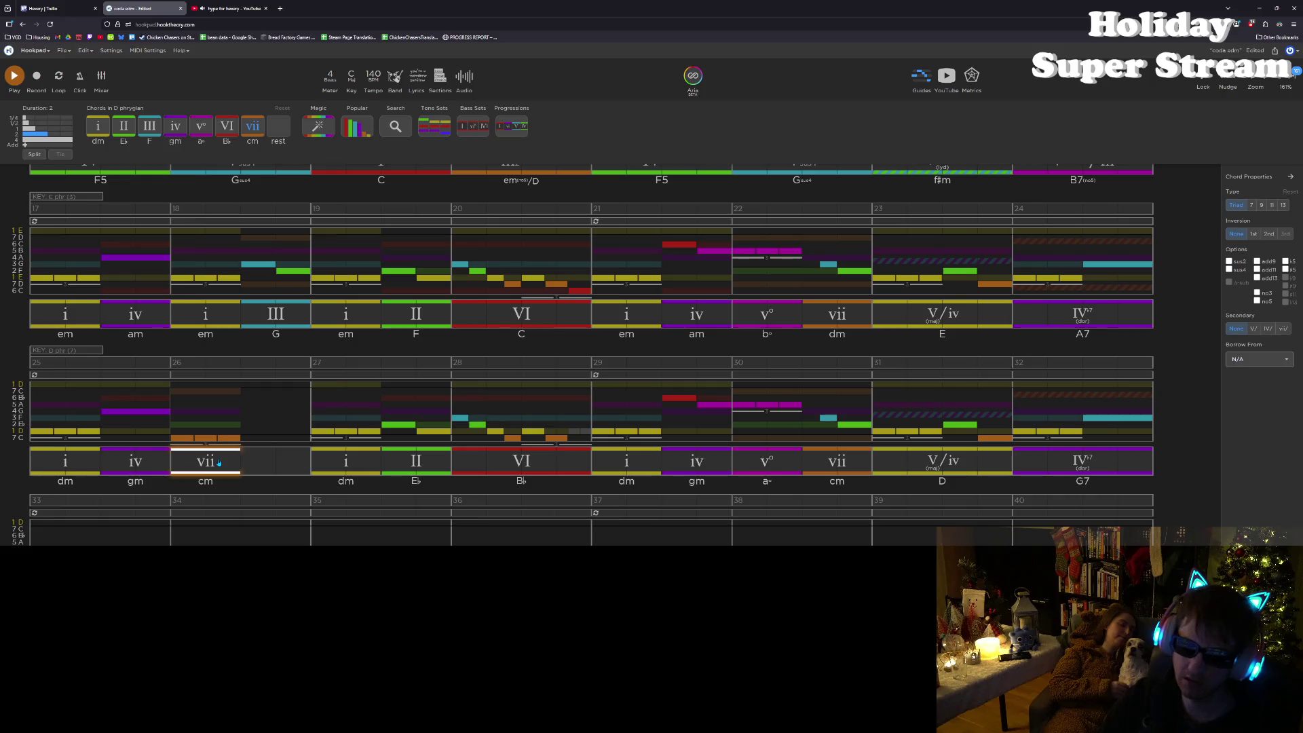
pyautogui.click(245, 460)
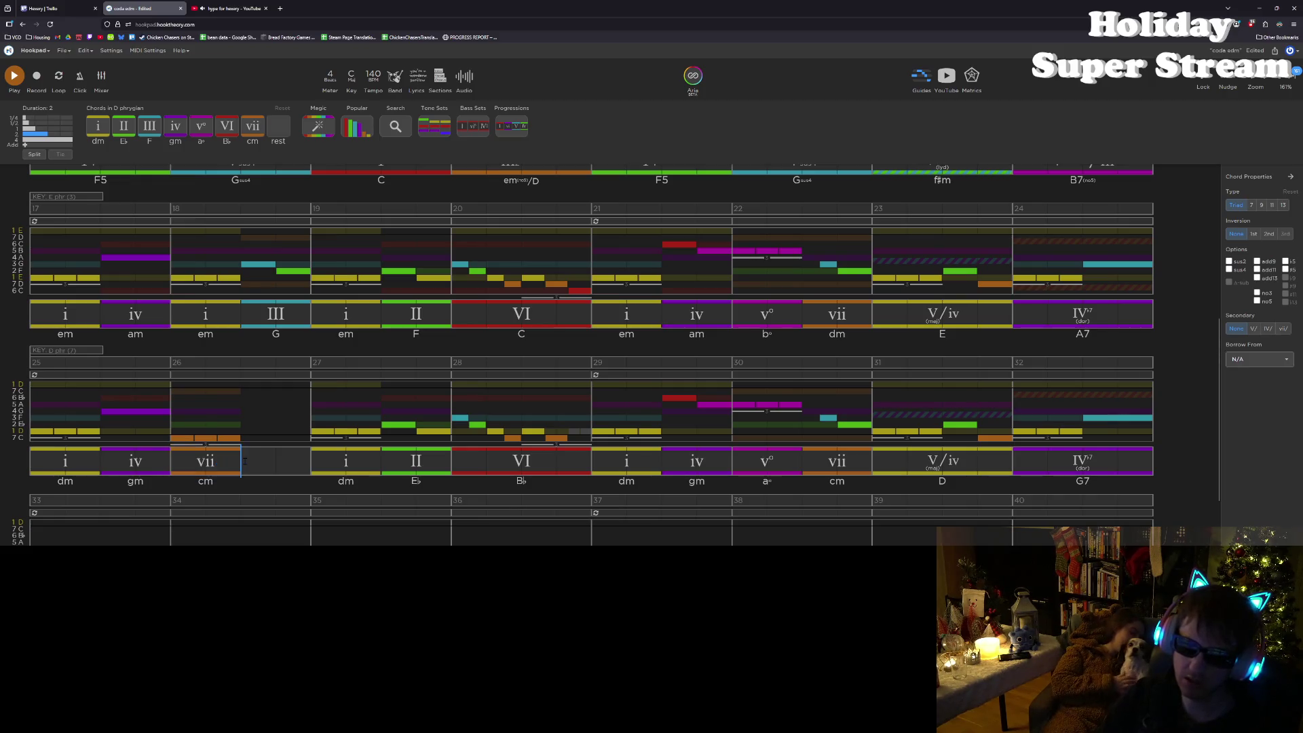
pyautogui.click(123, 128)
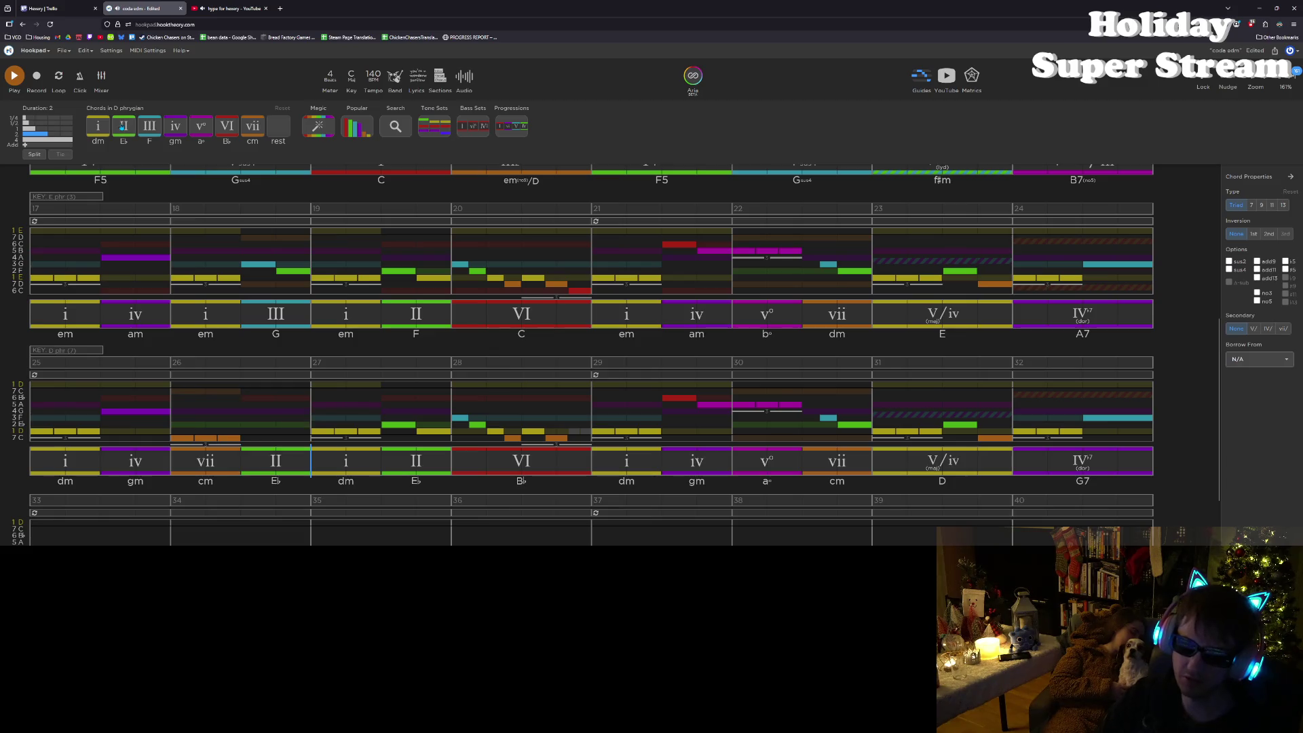
# Step: Try iv (Gm), then settle on III in second inversion (F/C) for bar 26
pyautogui.click(275, 464)
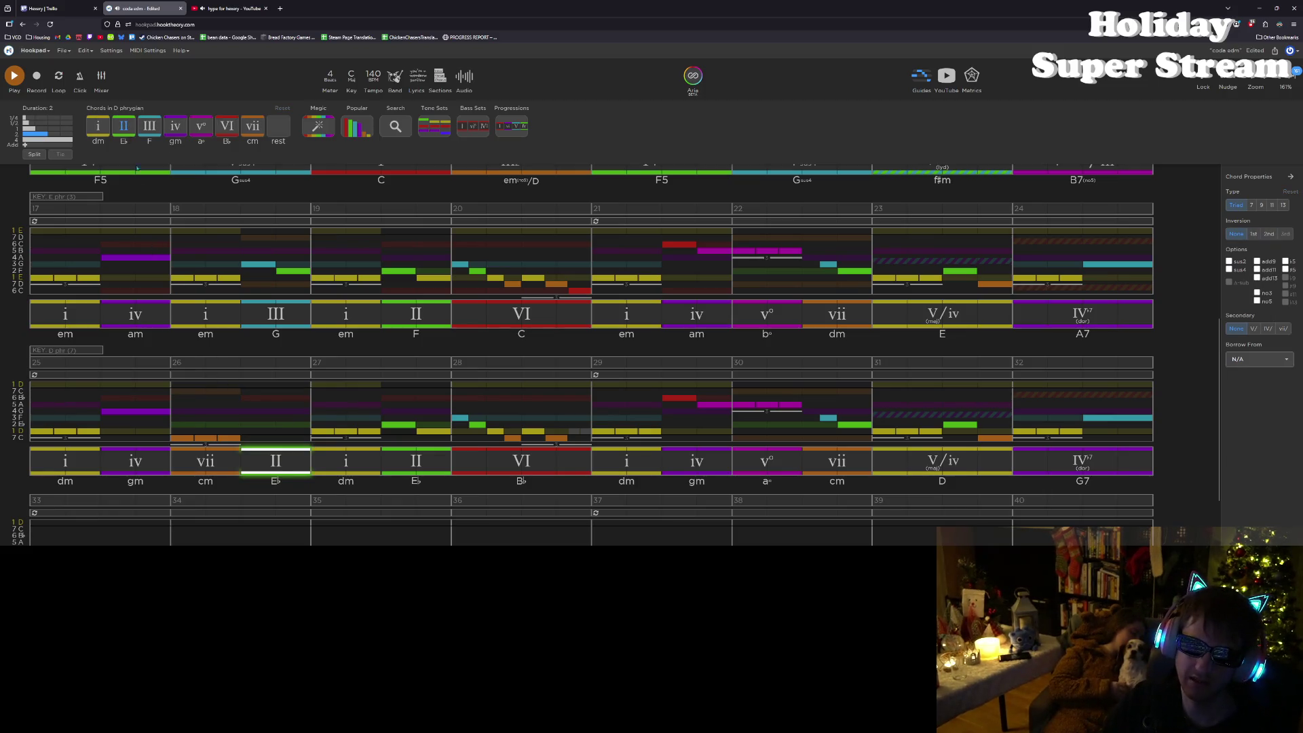
pyautogui.click(178, 127)
pyautogui.press('i')
pyautogui.press('i')
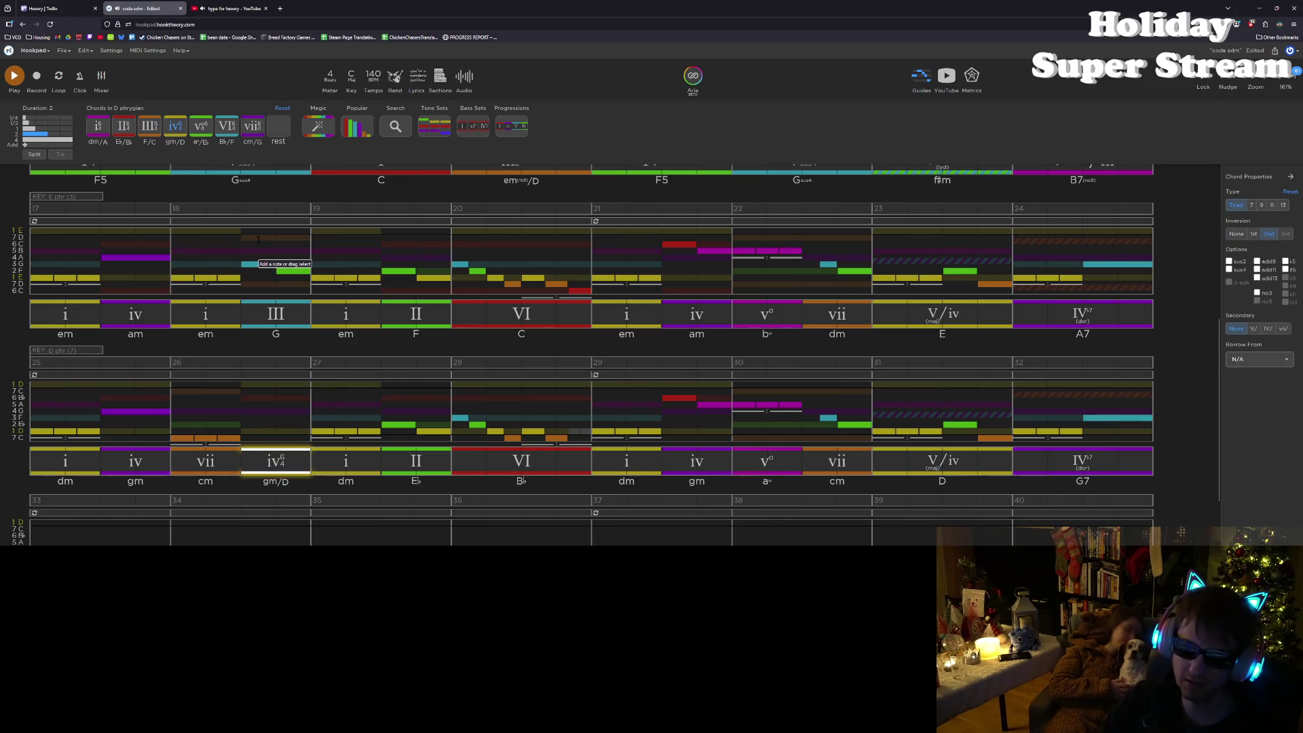
pyautogui.press('i')
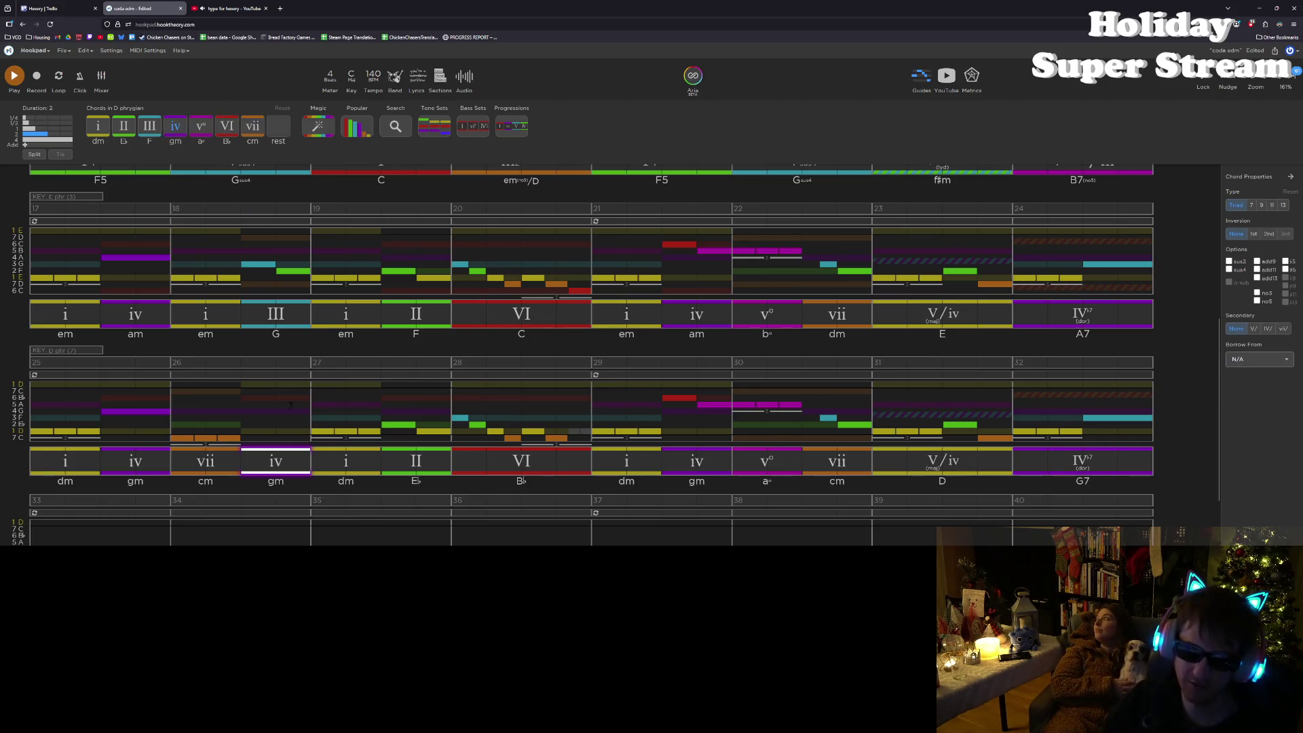
pyautogui.click(150, 129)
pyautogui.press('i')
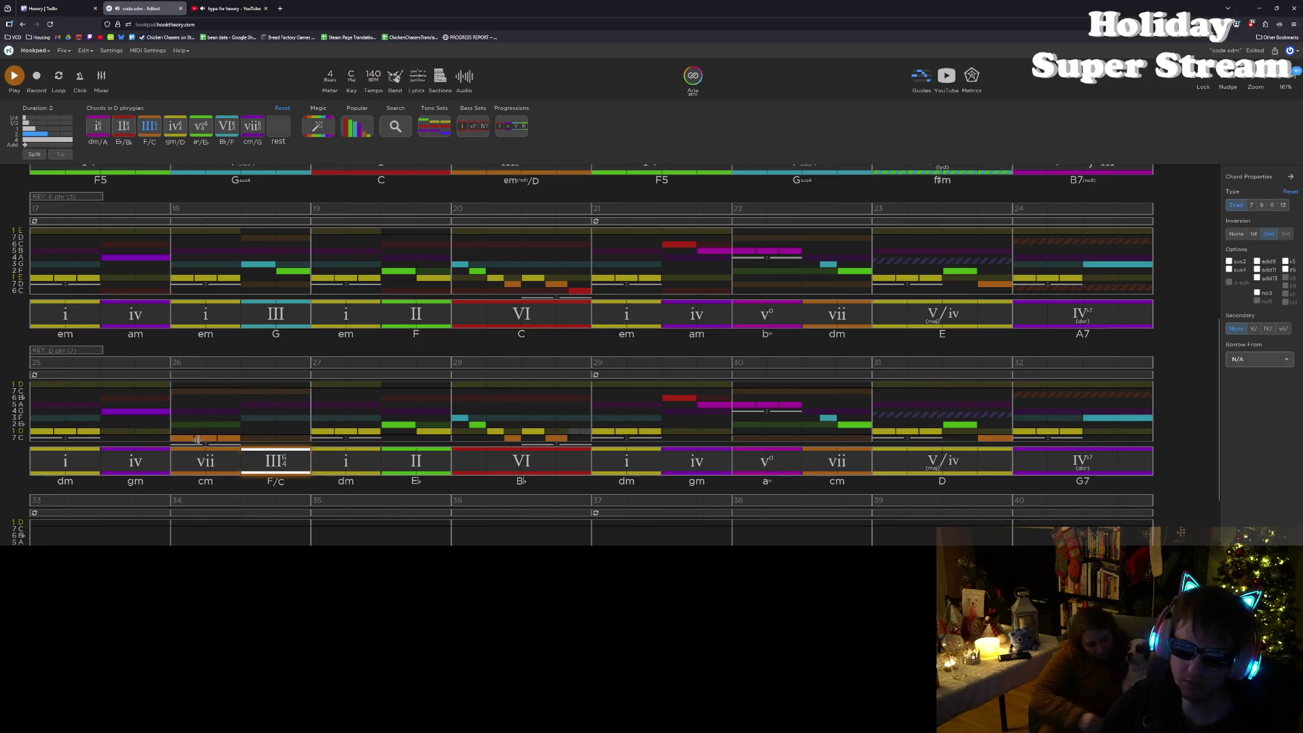
pyautogui.click(257, 465)
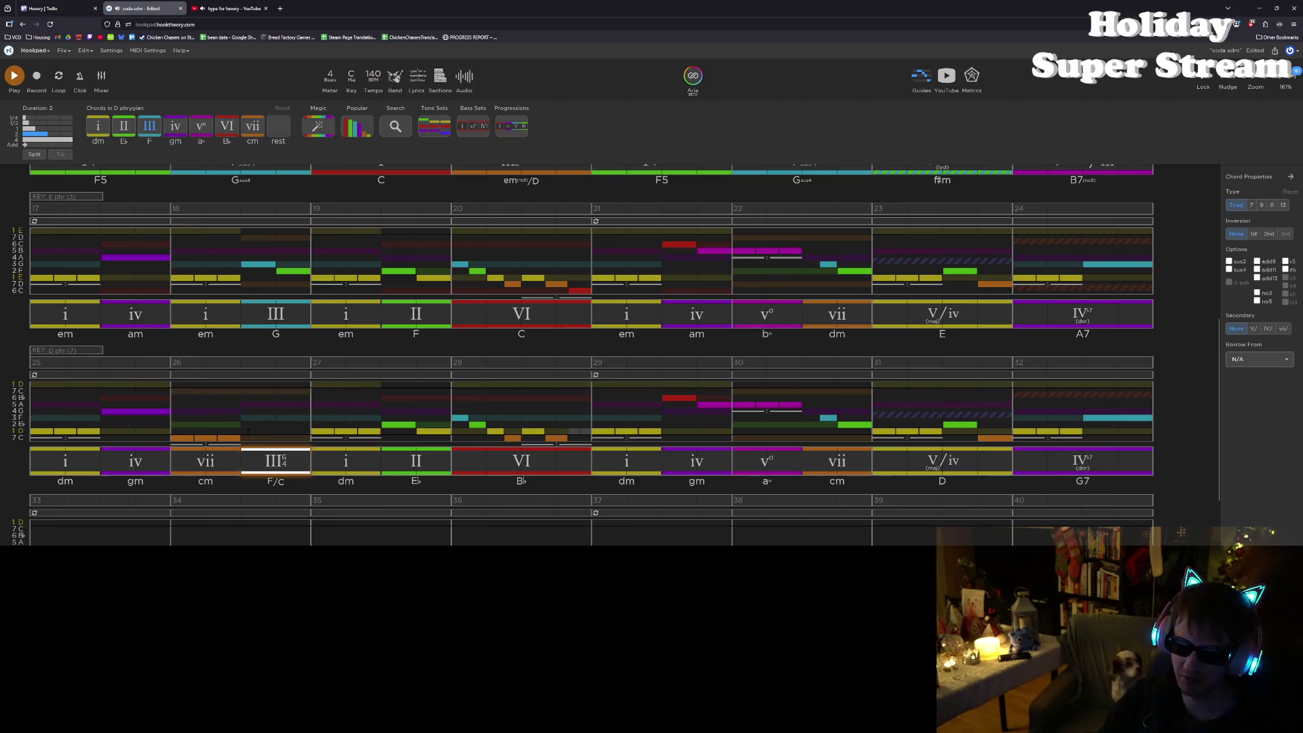
pyautogui.click(247, 432)
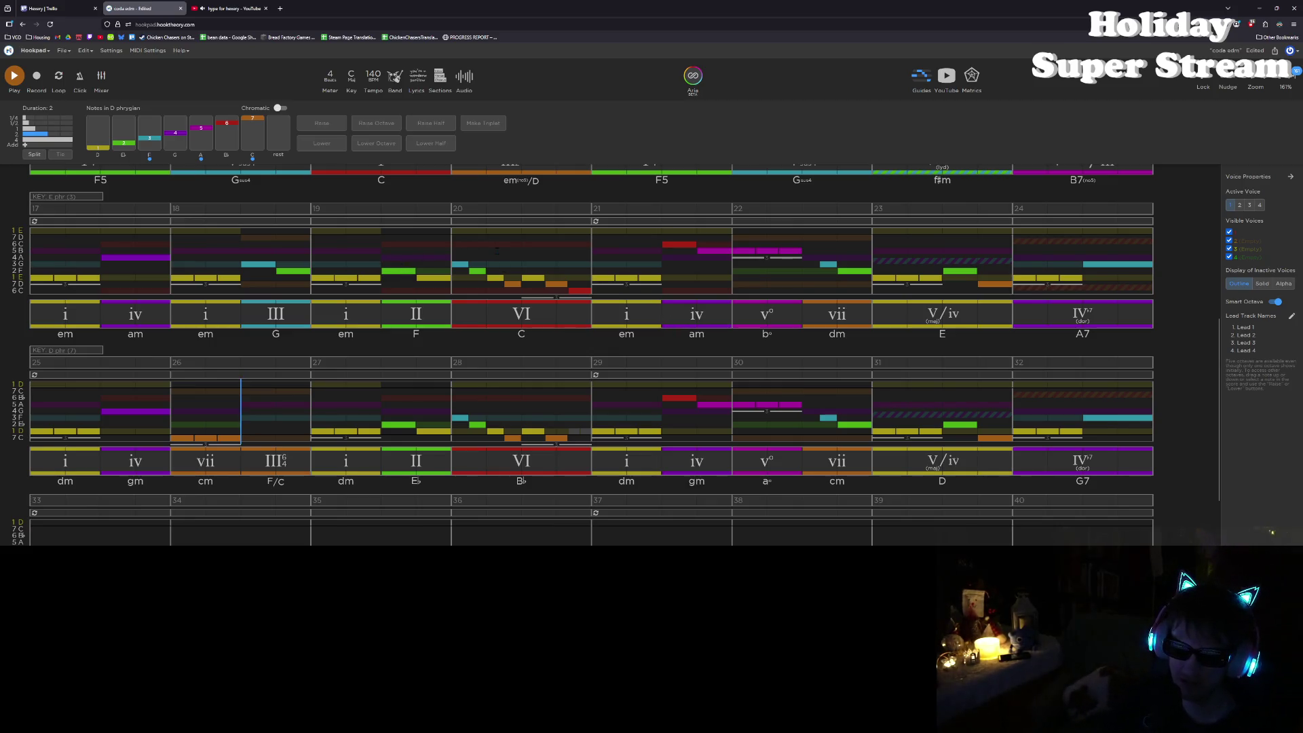
# Step: Copy the four melody notes of bar 20 into the middle of bar 26
pyautogui.click(516, 288)
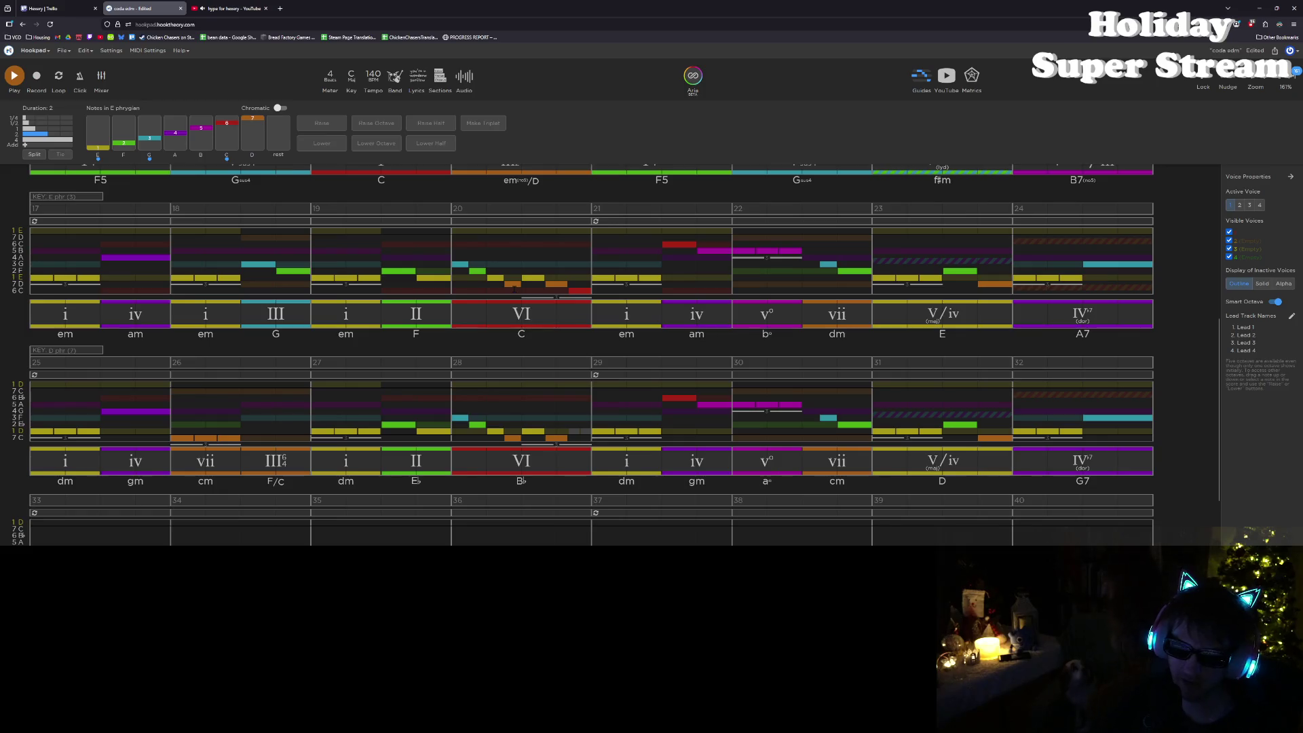
pyautogui.moveTo(514, 288); pyautogui.dragTo(453, 263)
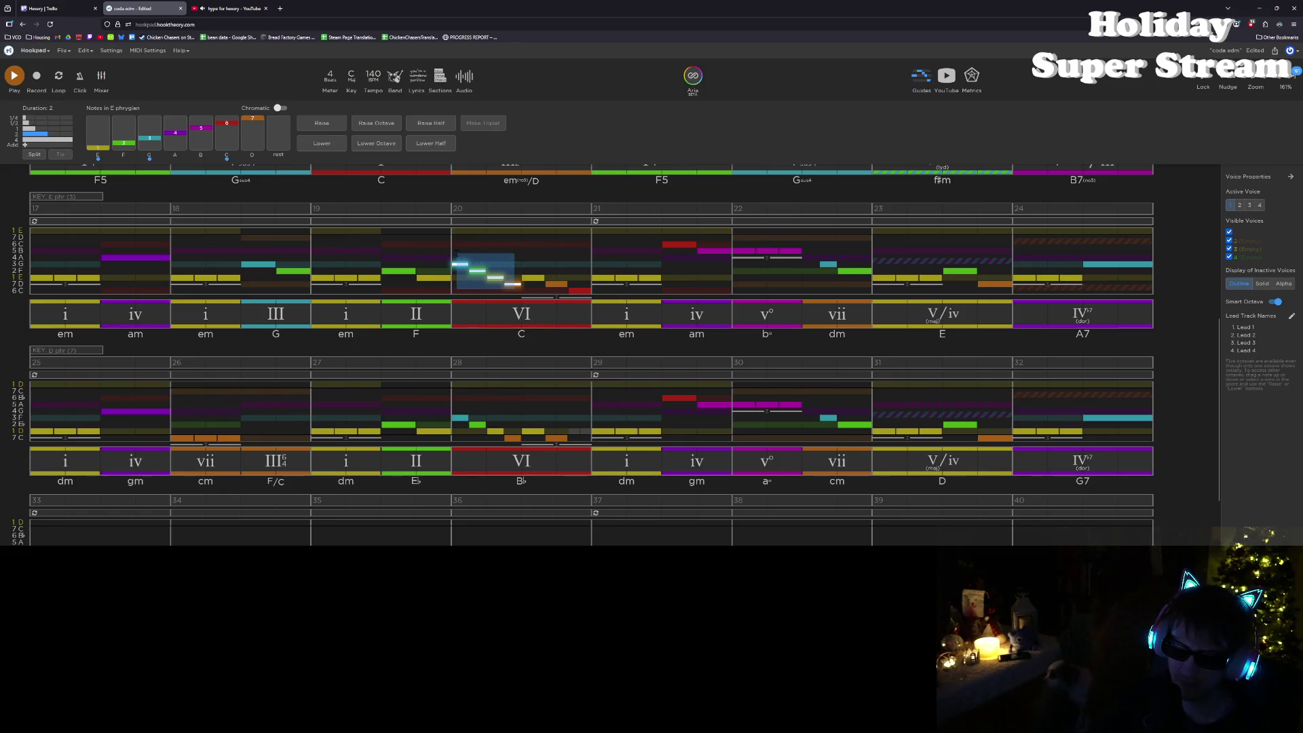
pyautogui.hotkey('ctrl', 'c')
pyautogui.click(256, 414)
pyautogui.hotkey('ctrl', 'v')
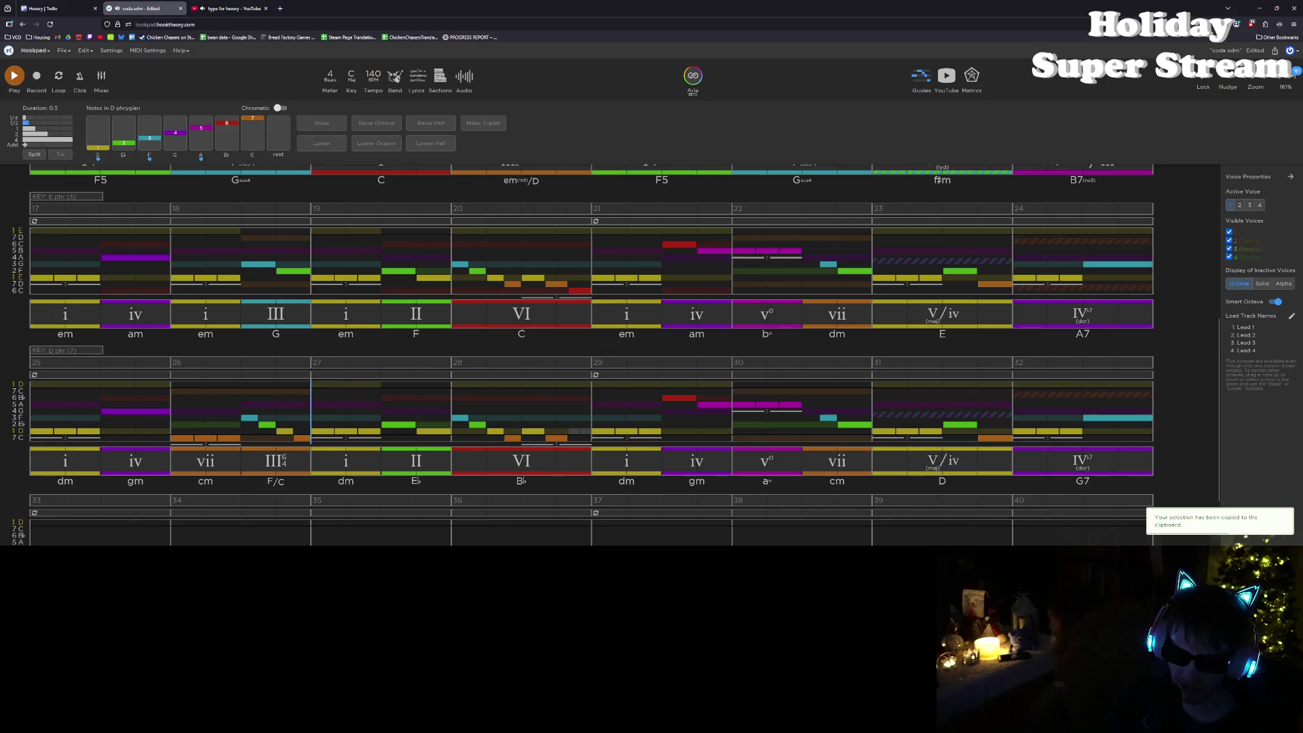
# Step: Reshape the pasted bar 26 notes: raise two to F, halve one, lengthen the last
pyautogui.moveTo(249, 417); pyautogui.dragTo(249, 405)
pyautogui.hotkey('shift', 'Left')
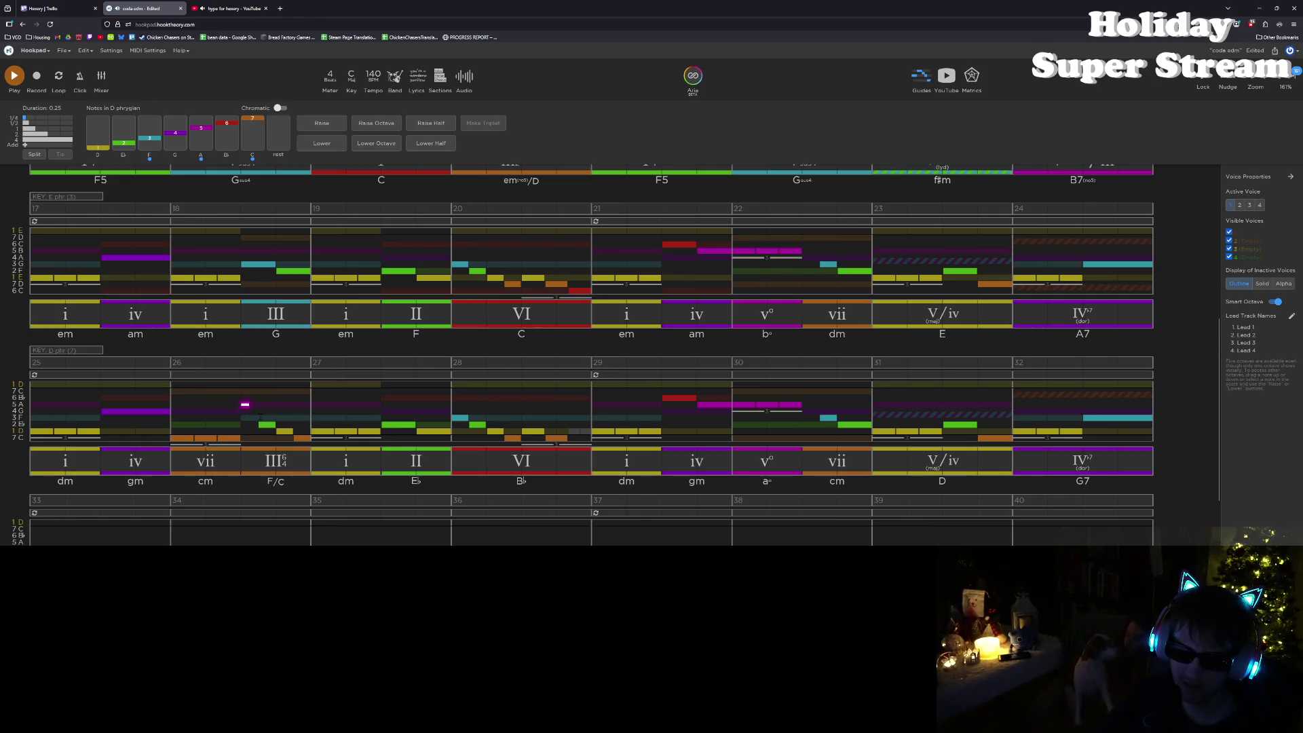
pyautogui.moveTo(264, 426); pyautogui.dragTo(261, 413)
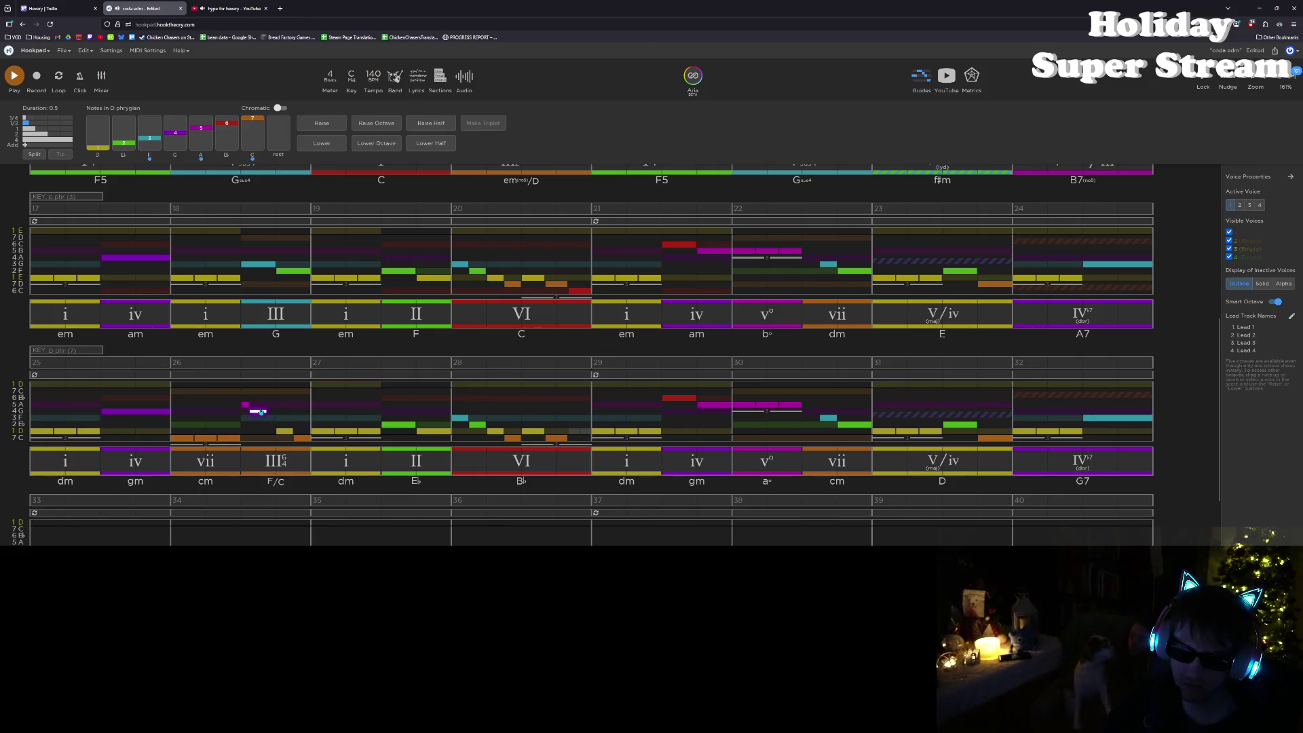
pyautogui.press('Up')
pyautogui.press('Up')
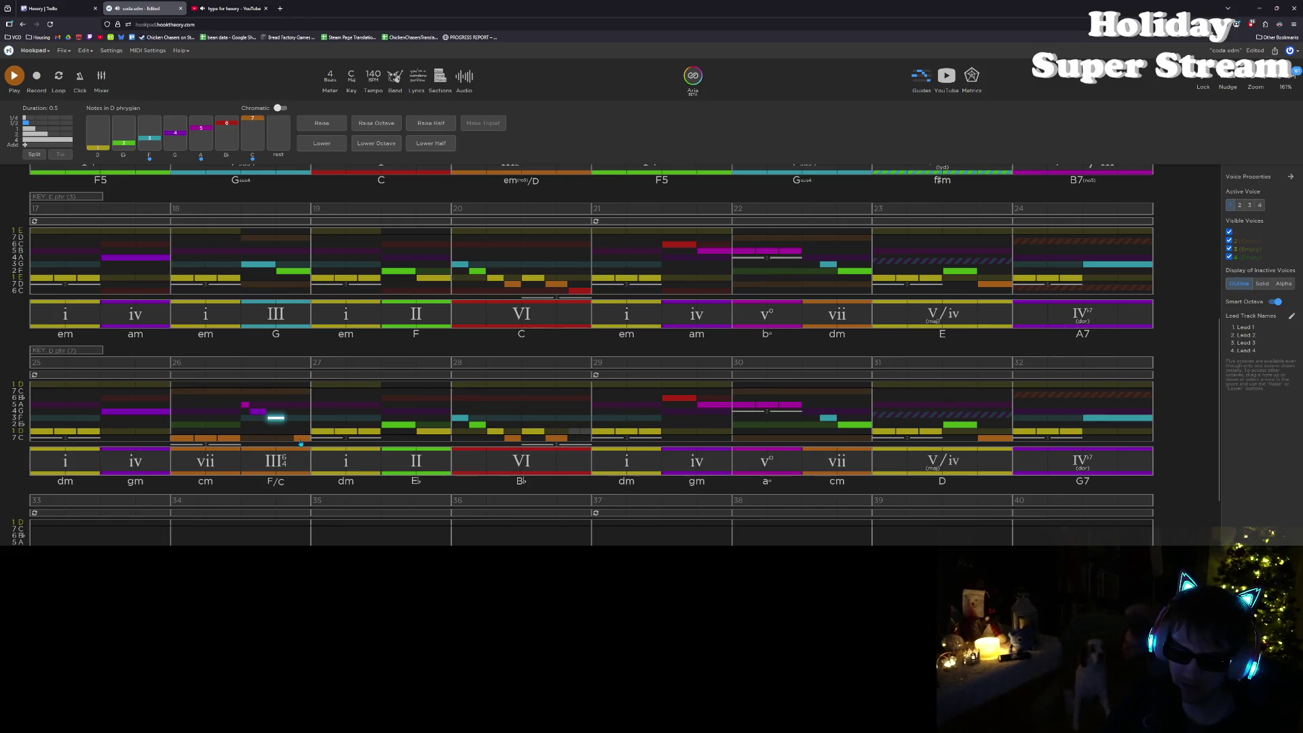
pyautogui.click(300, 437)
pyautogui.press('Up')
pyautogui.press('Up')
pyautogui.press('Up')
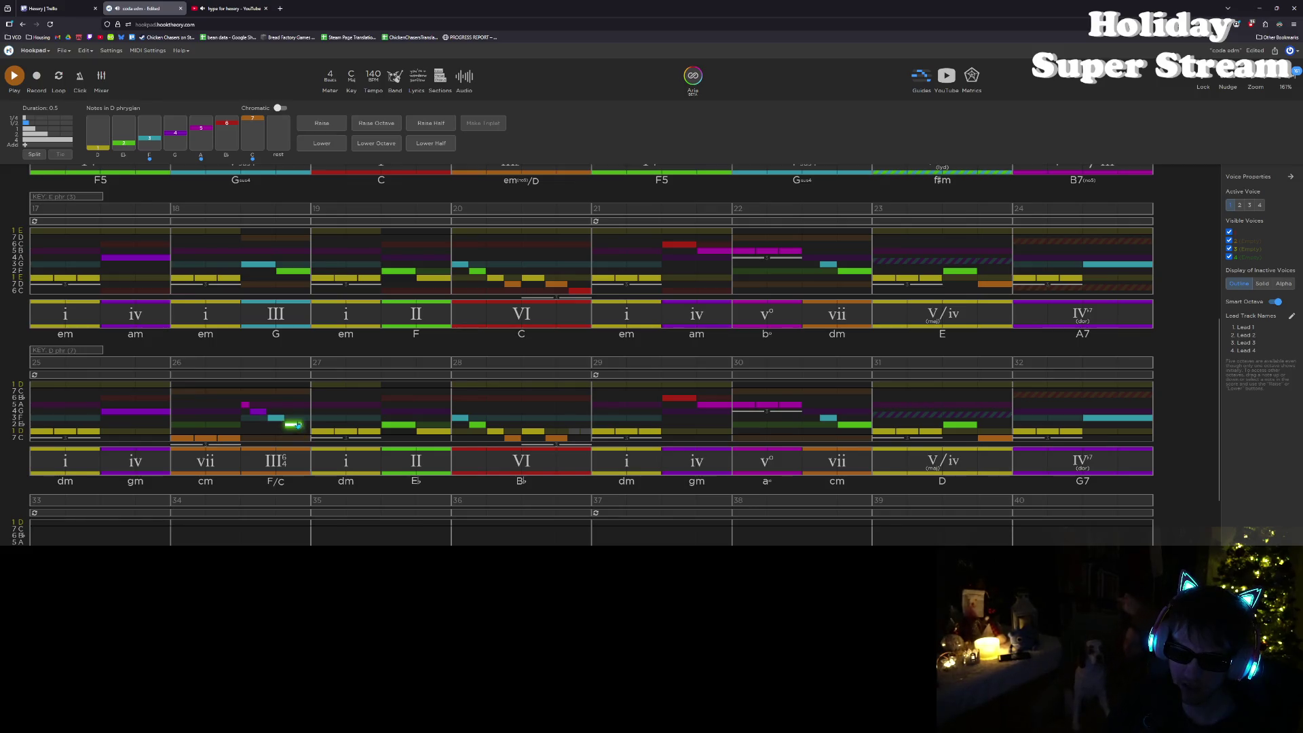
pyautogui.moveTo(277, 419); pyautogui.dragTo(276, 426)
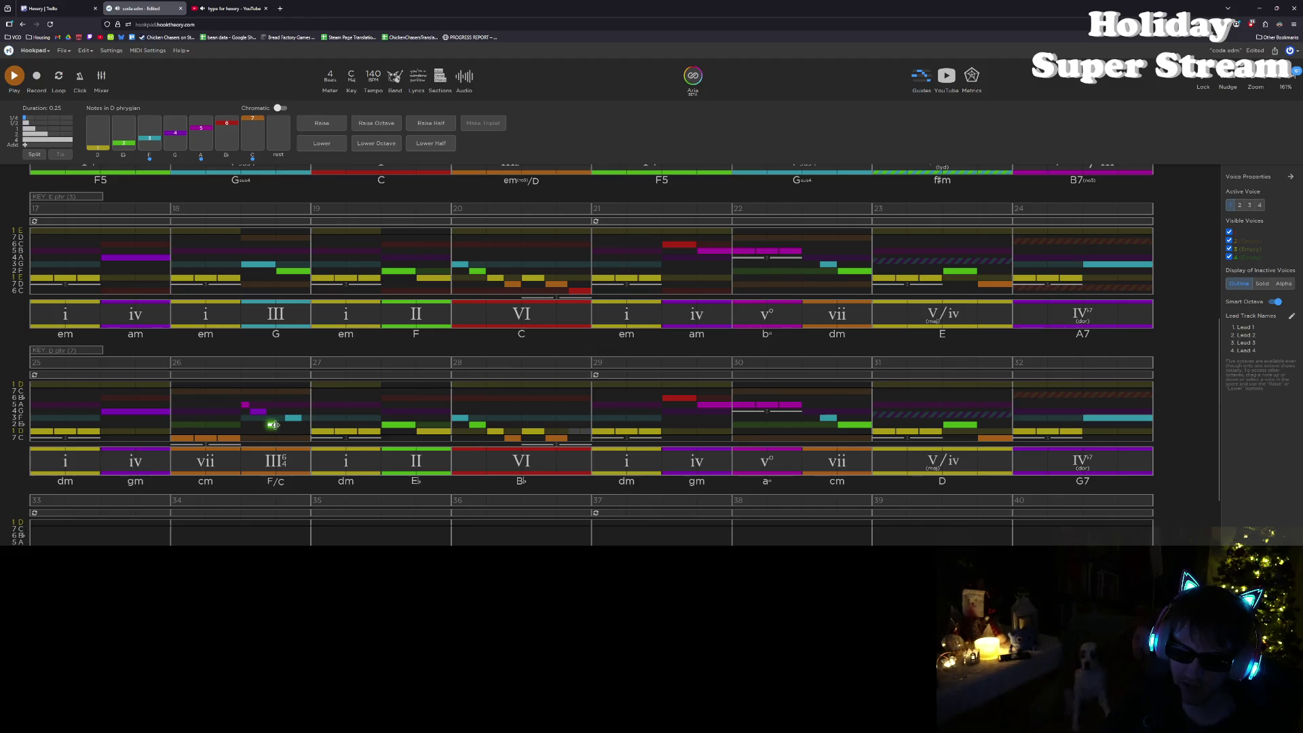
pyautogui.click(288, 419)
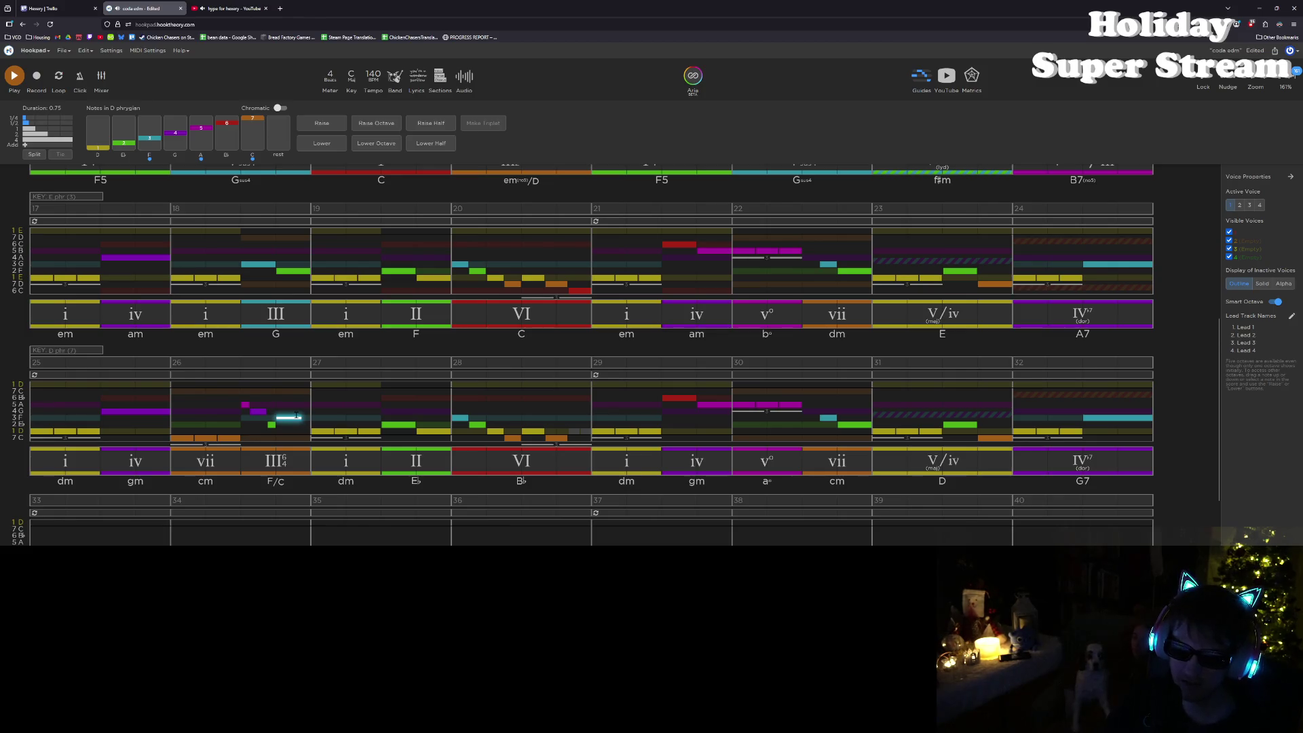
pyautogui.moveTo(300, 419); pyautogui.dragTo(312, 418)
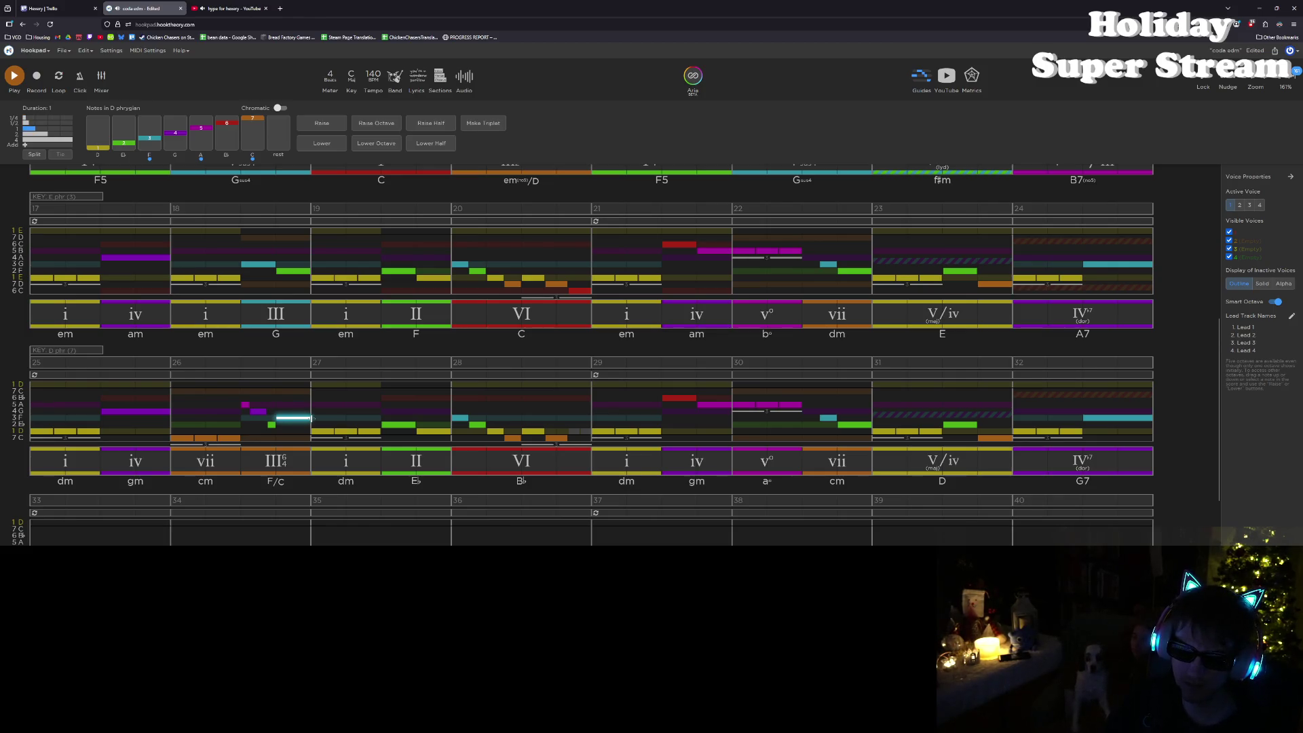
# Step: Audition measure 26, raise its purple melody note one pitch, and replay from bar 26
pyautogui.click(176, 406)
pyautogui.press('space')
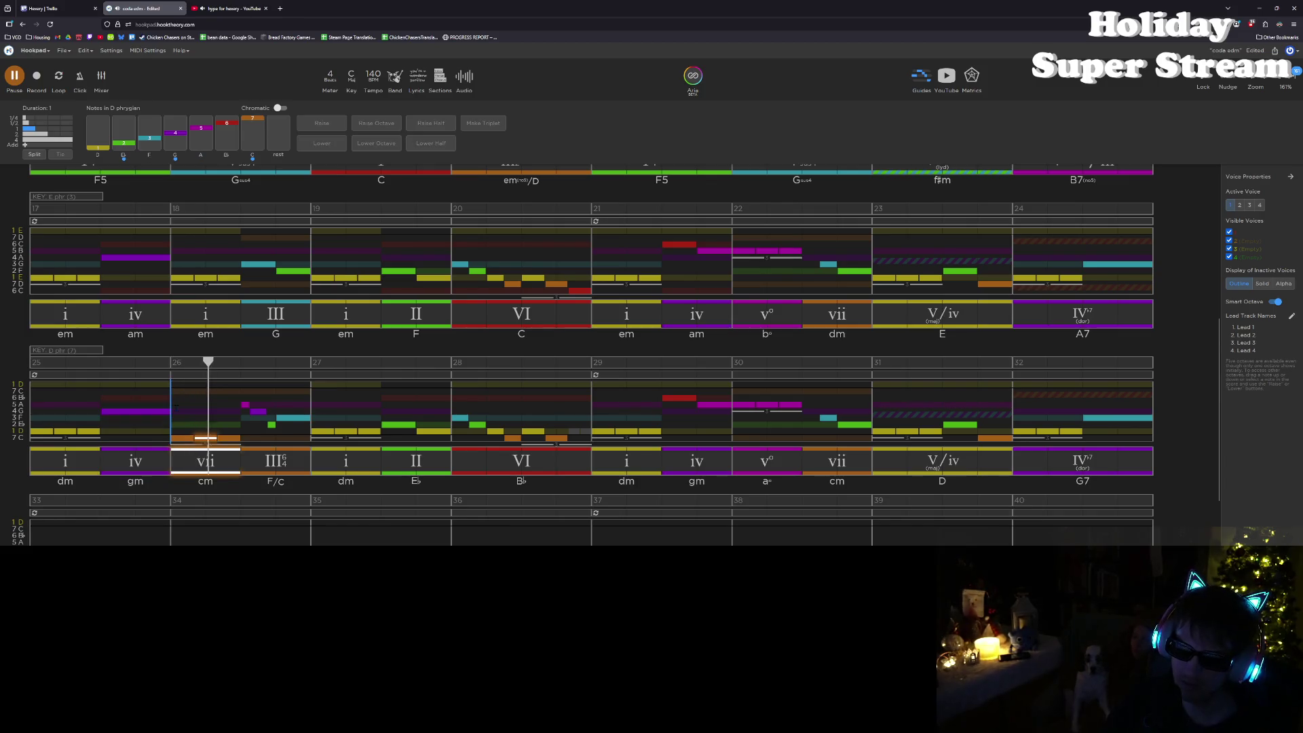
pyautogui.press('space')
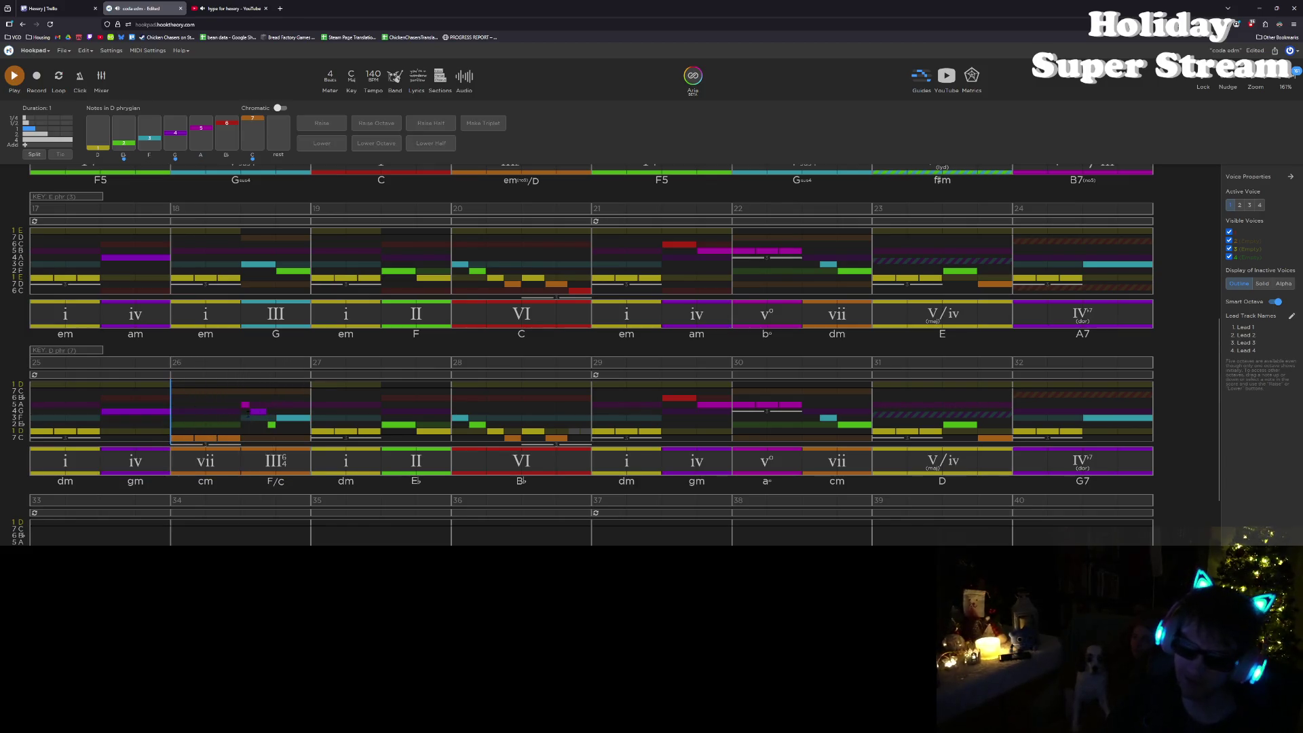
pyautogui.click(244, 406)
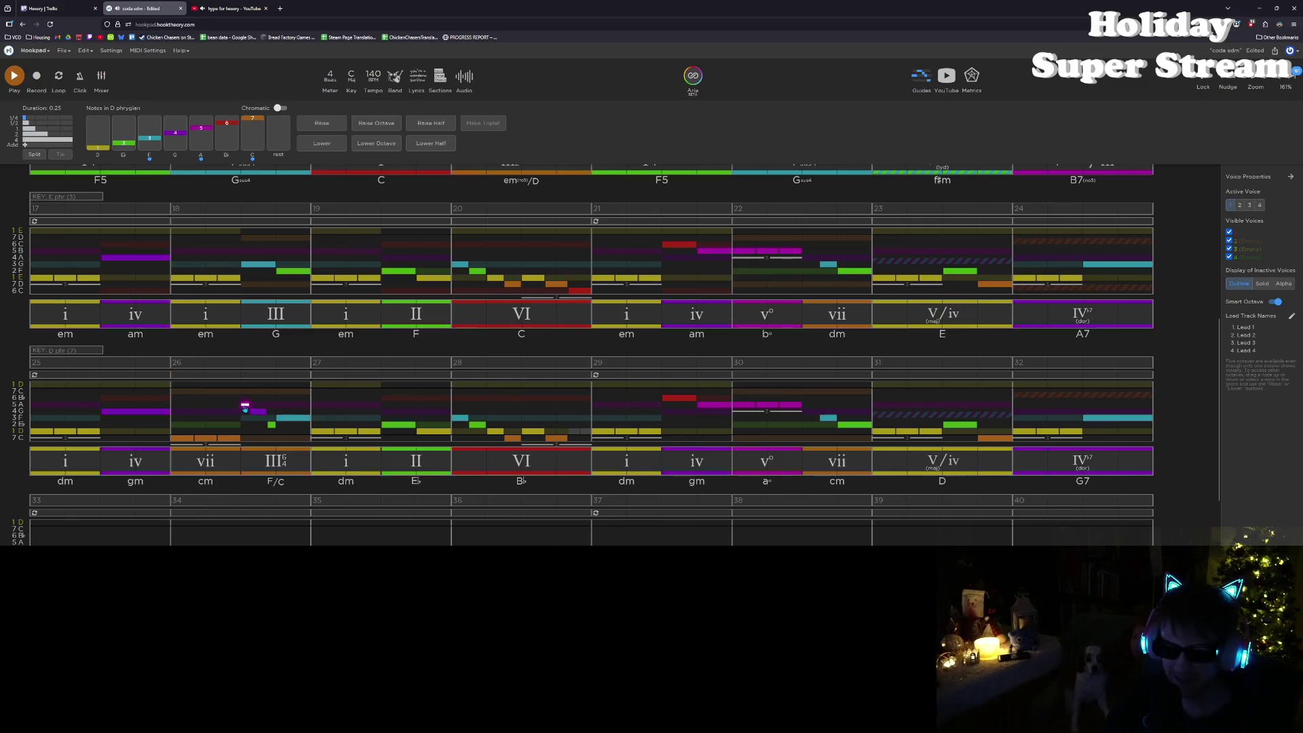
pyautogui.click(242, 407)
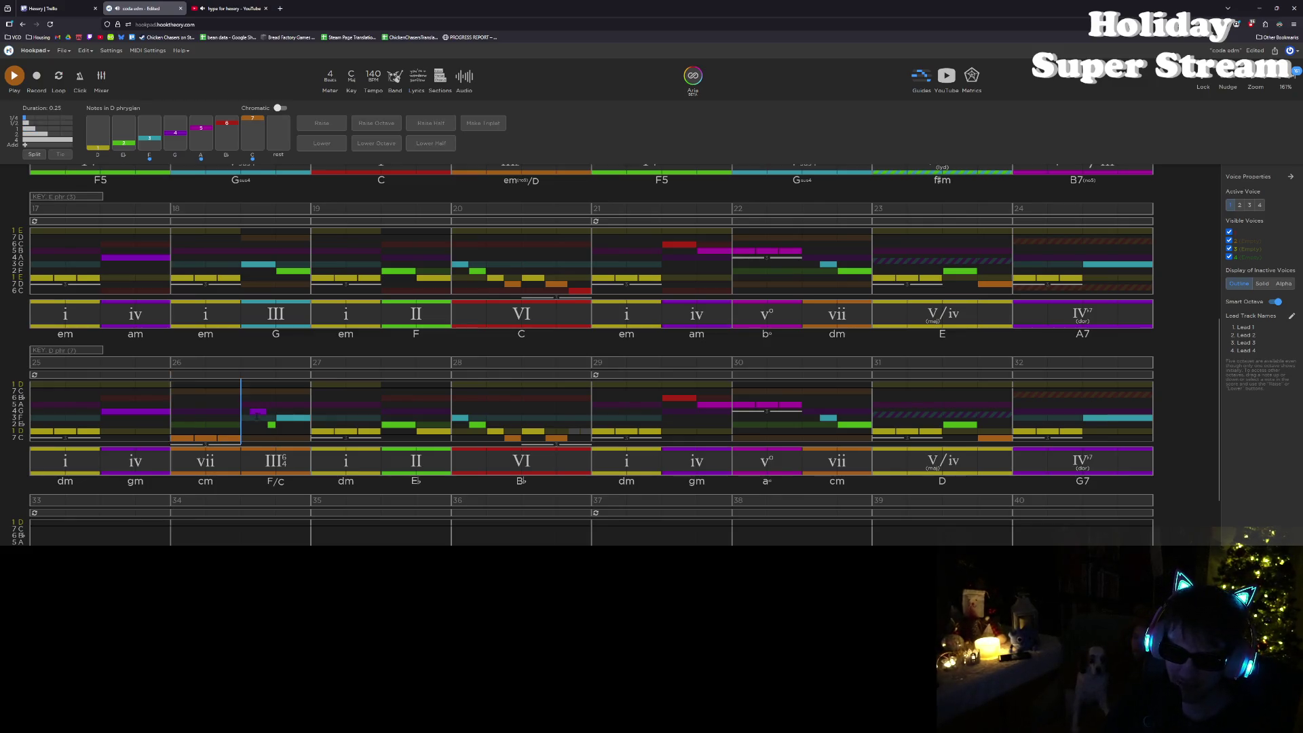
pyautogui.click(272, 426)
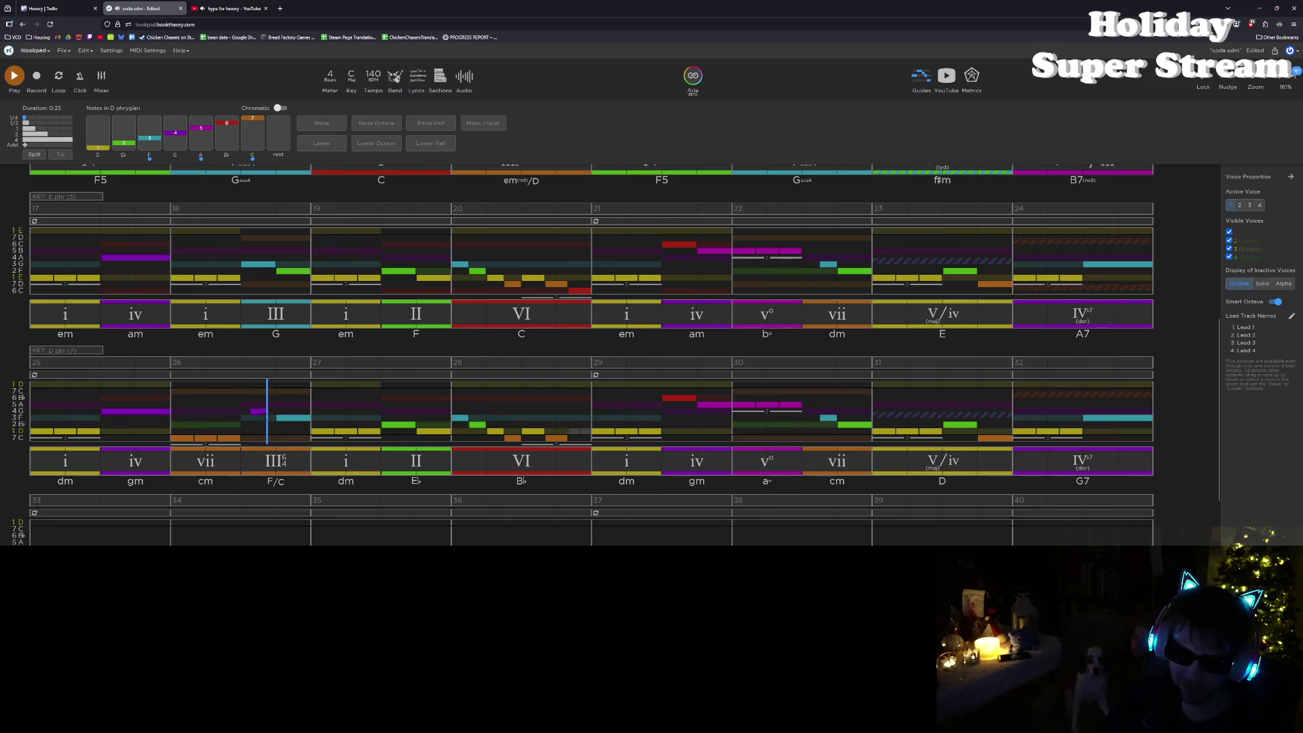
pyautogui.click(253, 412)
pyautogui.moveTo(252, 412); pyautogui.dragTo(272, 404)
pyautogui.press('Escape')
pyautogui.press('space')
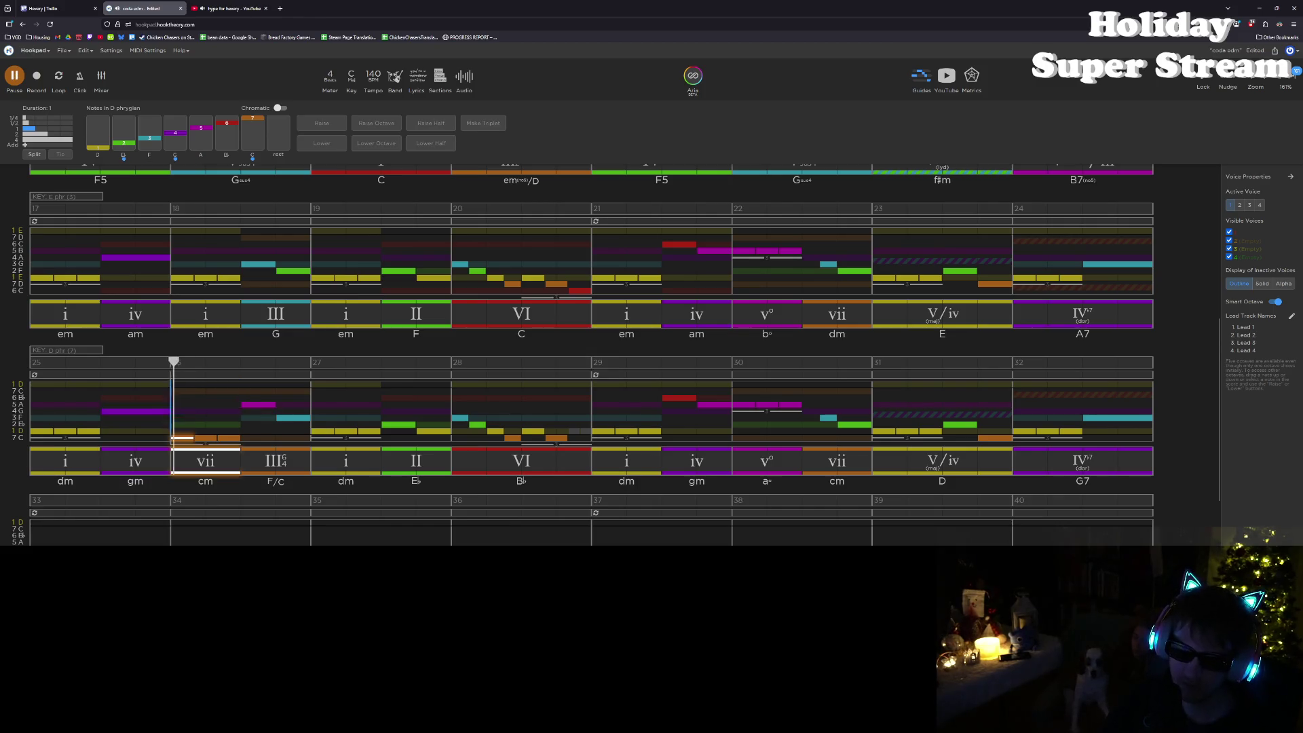
# Step: Replay bar 26's reworked melody a few times, then select its F/C chord block
pyautogui.press('space')
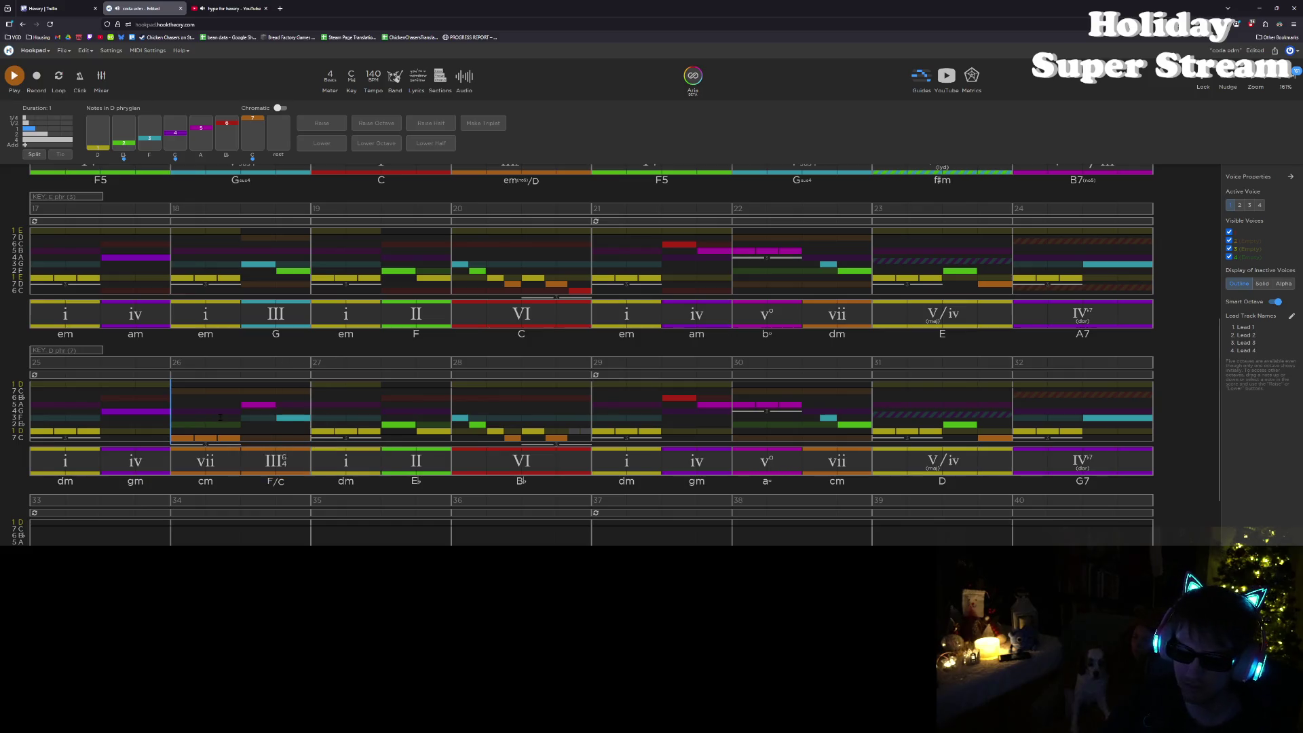
pyautogui.click(259, 405)
pyautogui.click(290, 418)
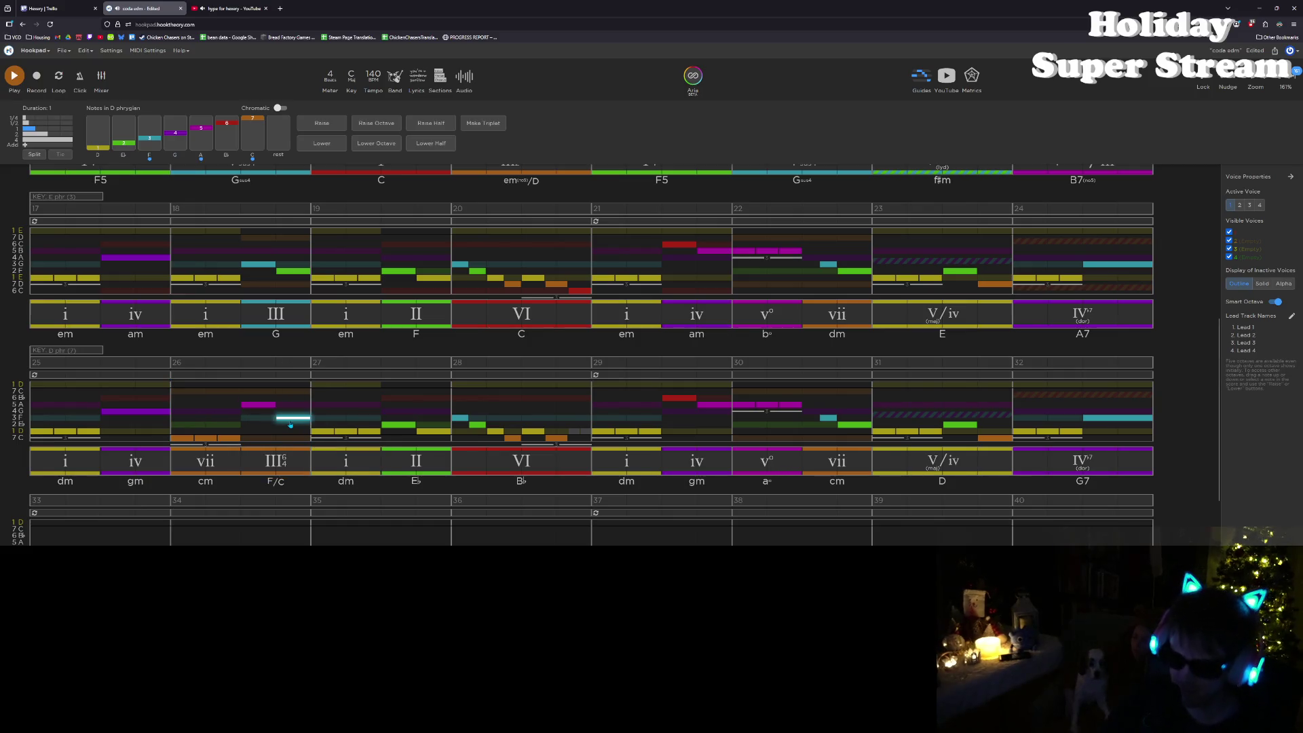
pyautogui.click(180, 411)
pyautogui.press('space')
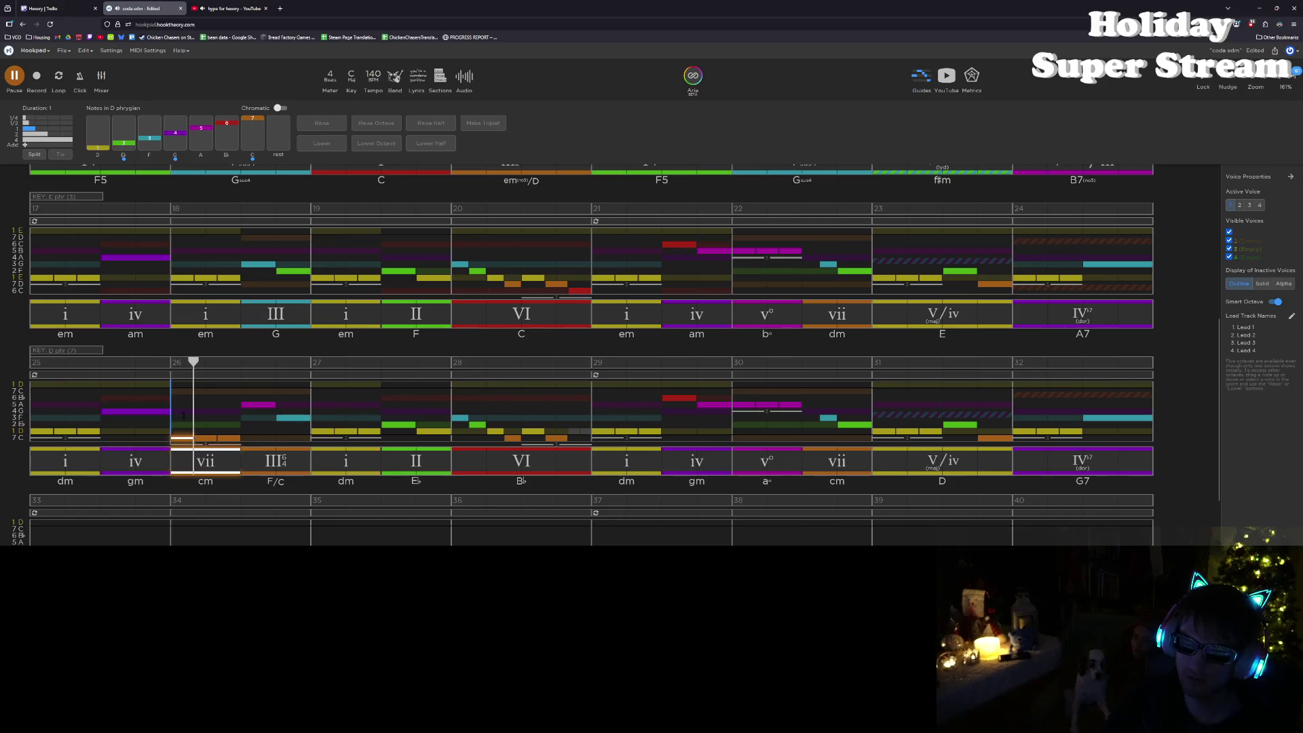
pyautogui.press('space')
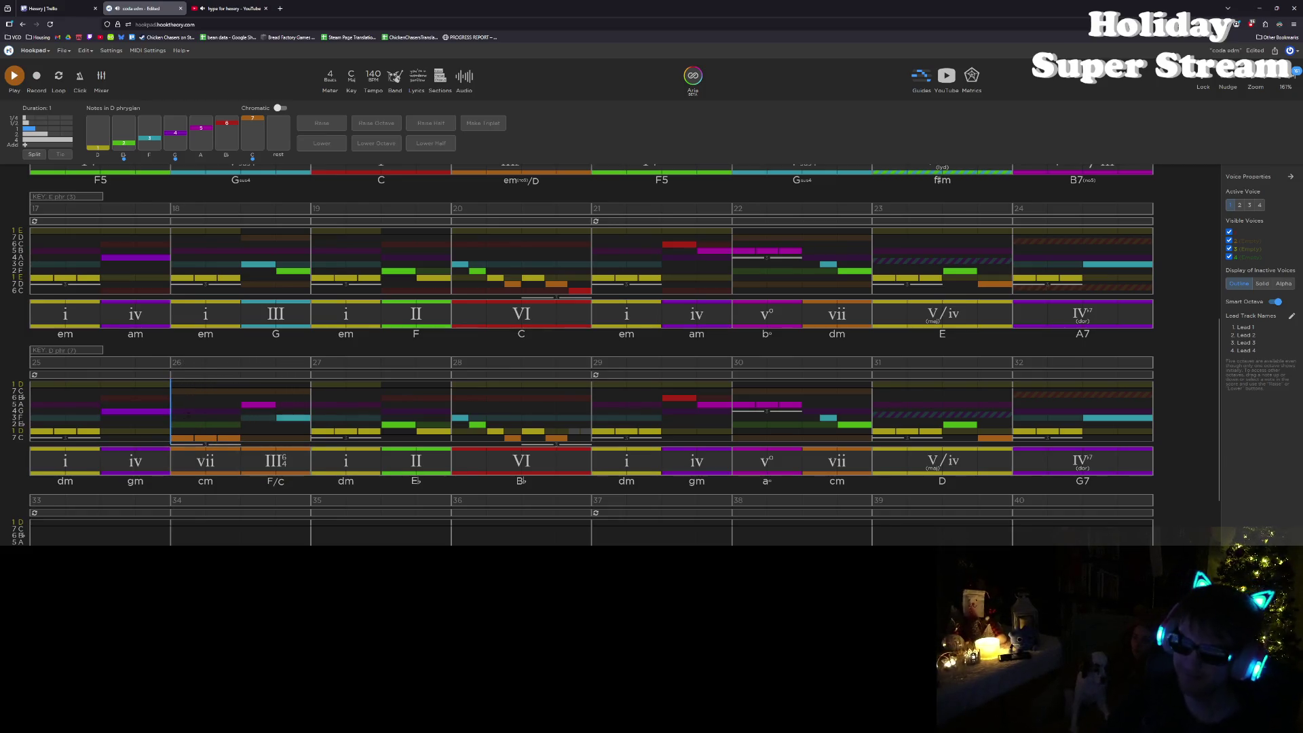
pyautogui.click(260, 411)
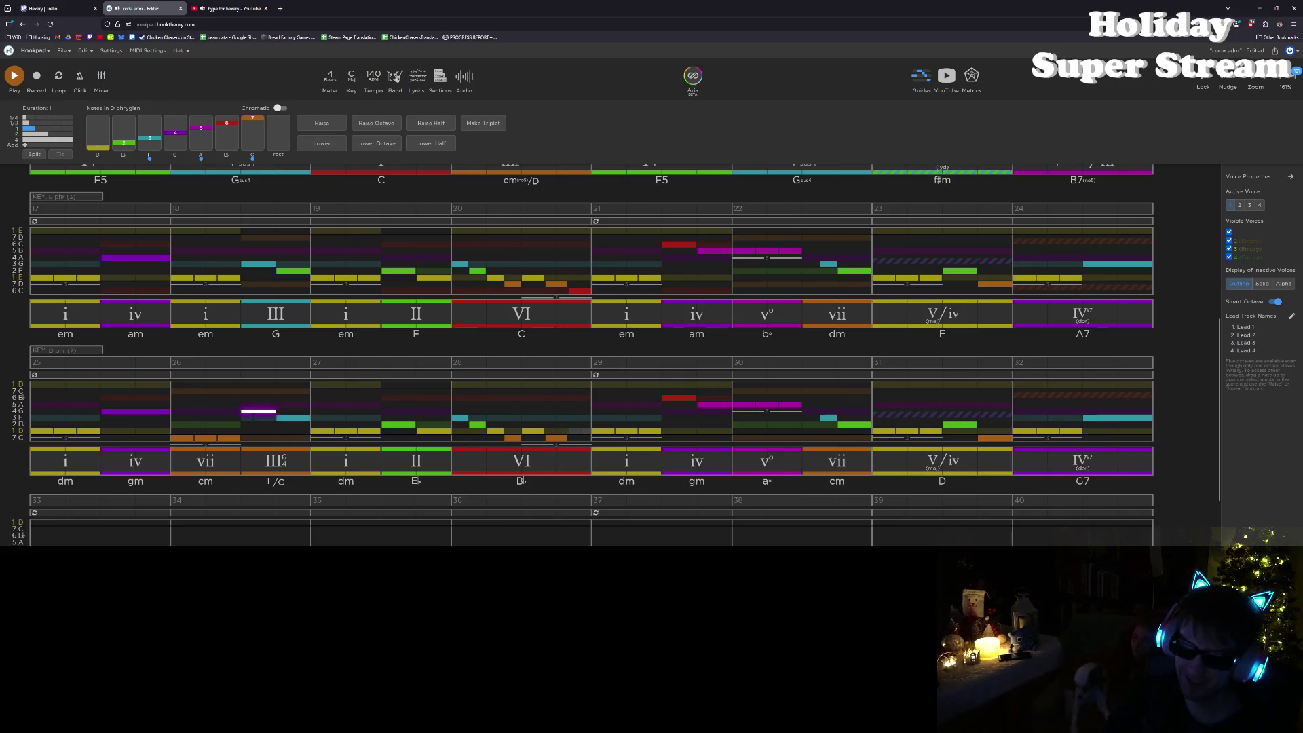
pyautogui.press('space')
pyautogui.press('space')
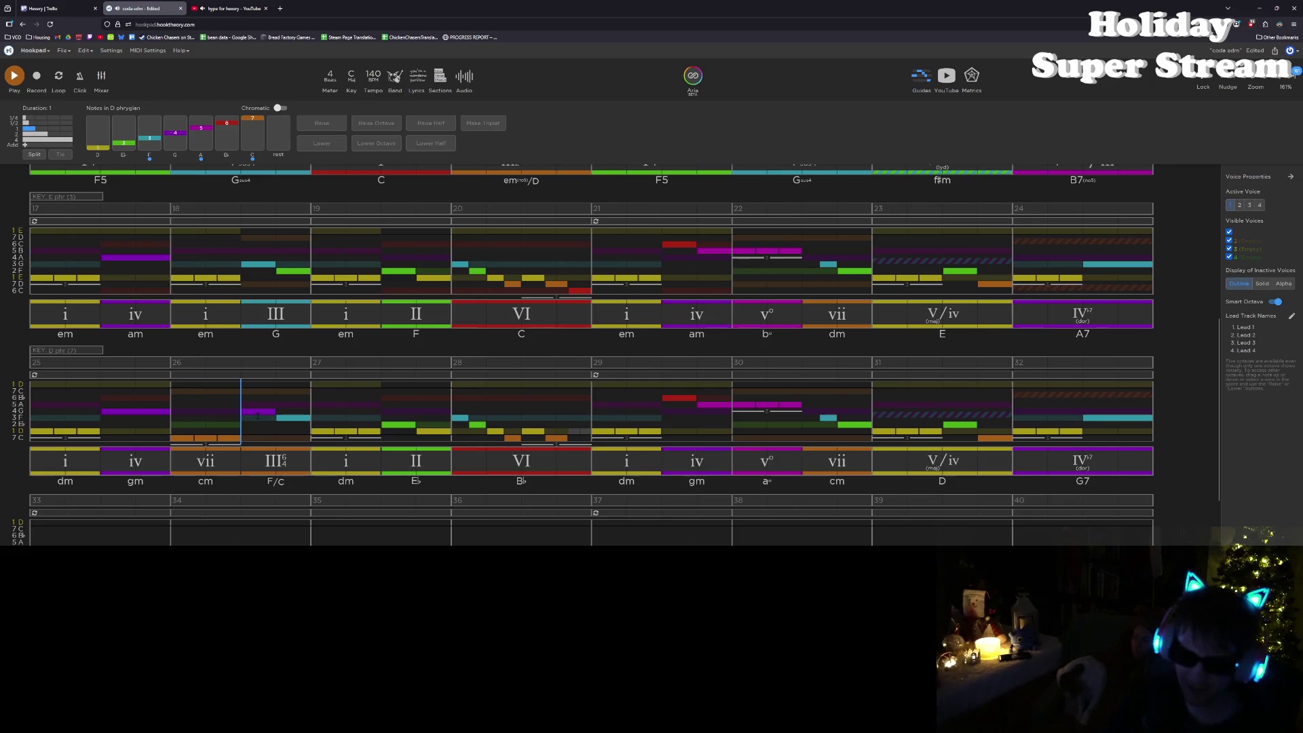
pyautogui.click(255, 414)
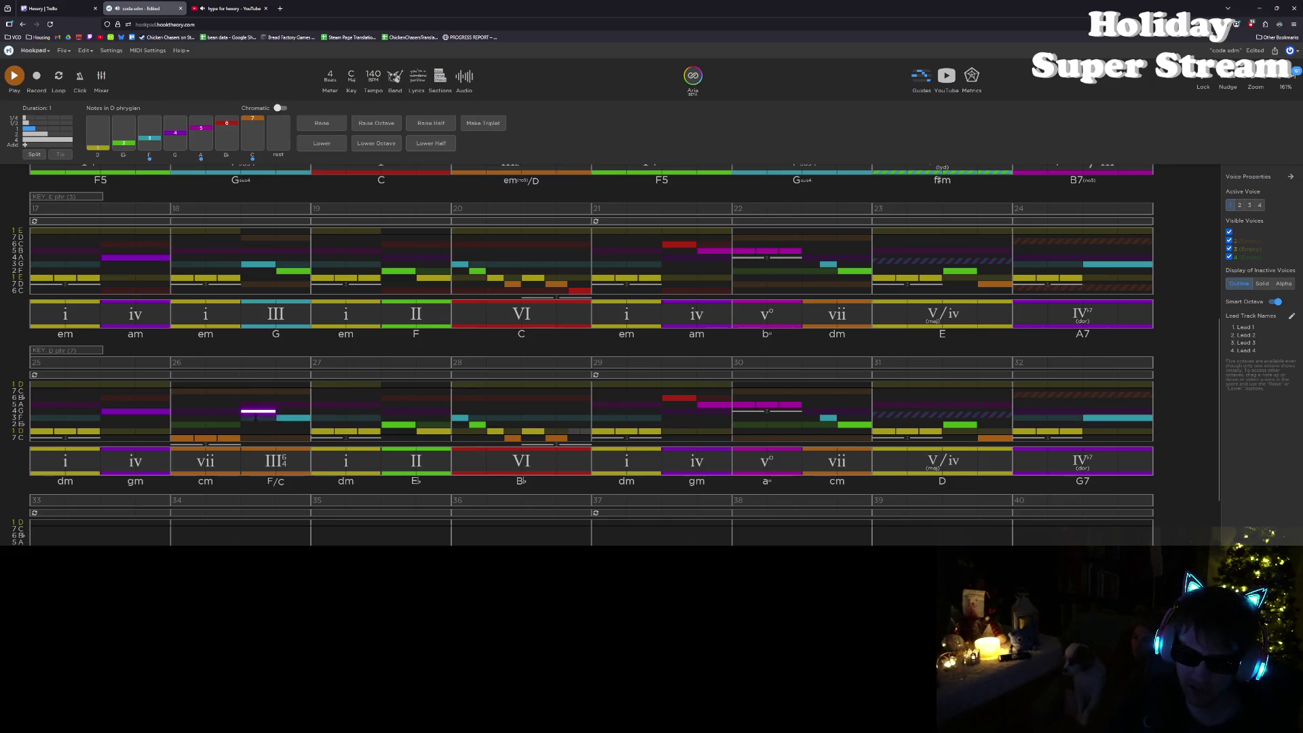
pyautogui.click(274, 435)
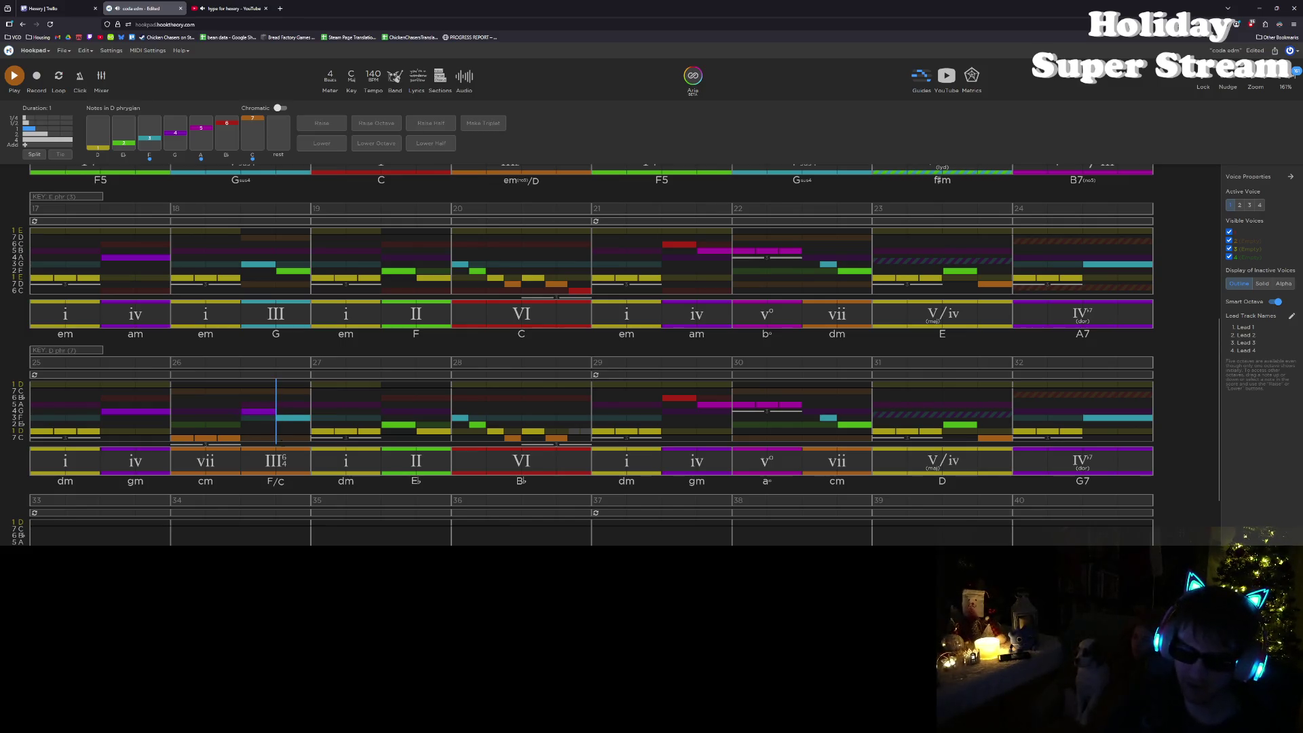
pyautogui.click(275, 461)
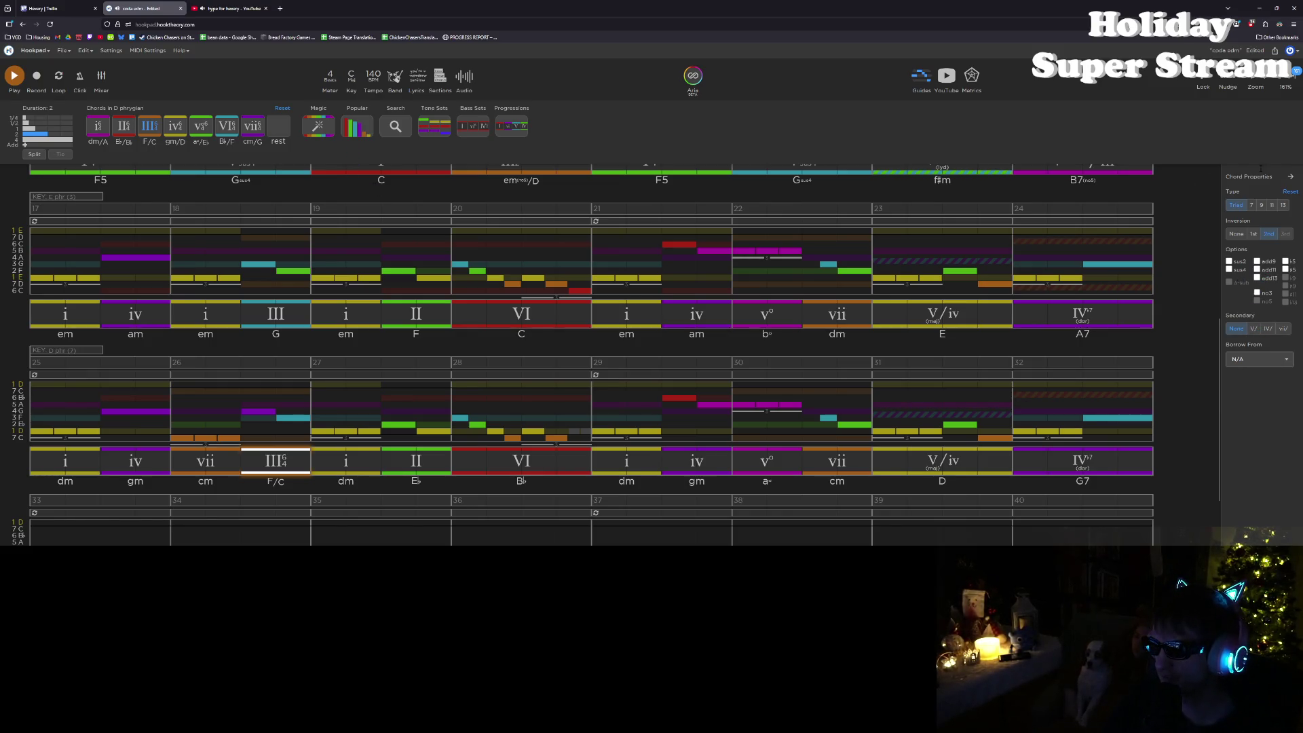
# Step: Return bar 26's chord to root position, change it to vii with sus4 (Csus4), and play it
pyautogui.click(282, 107)
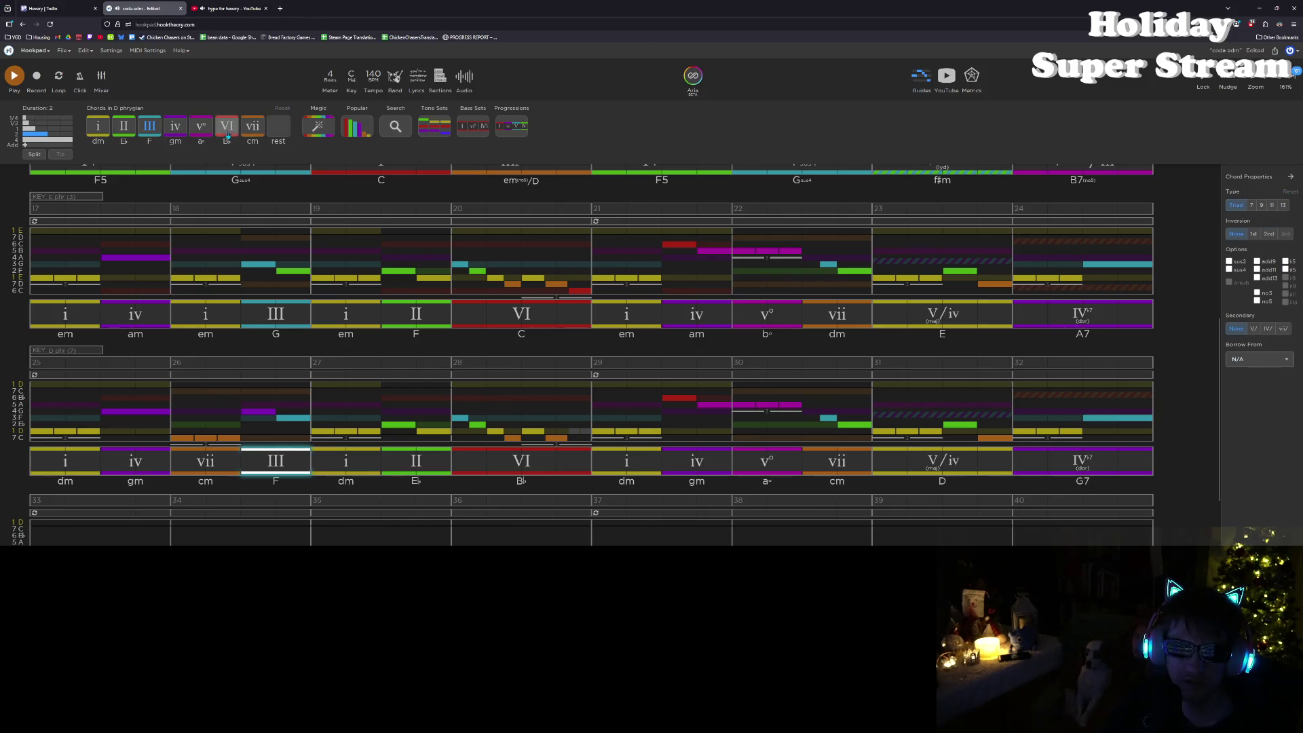
pyautogui.click(254, 129)
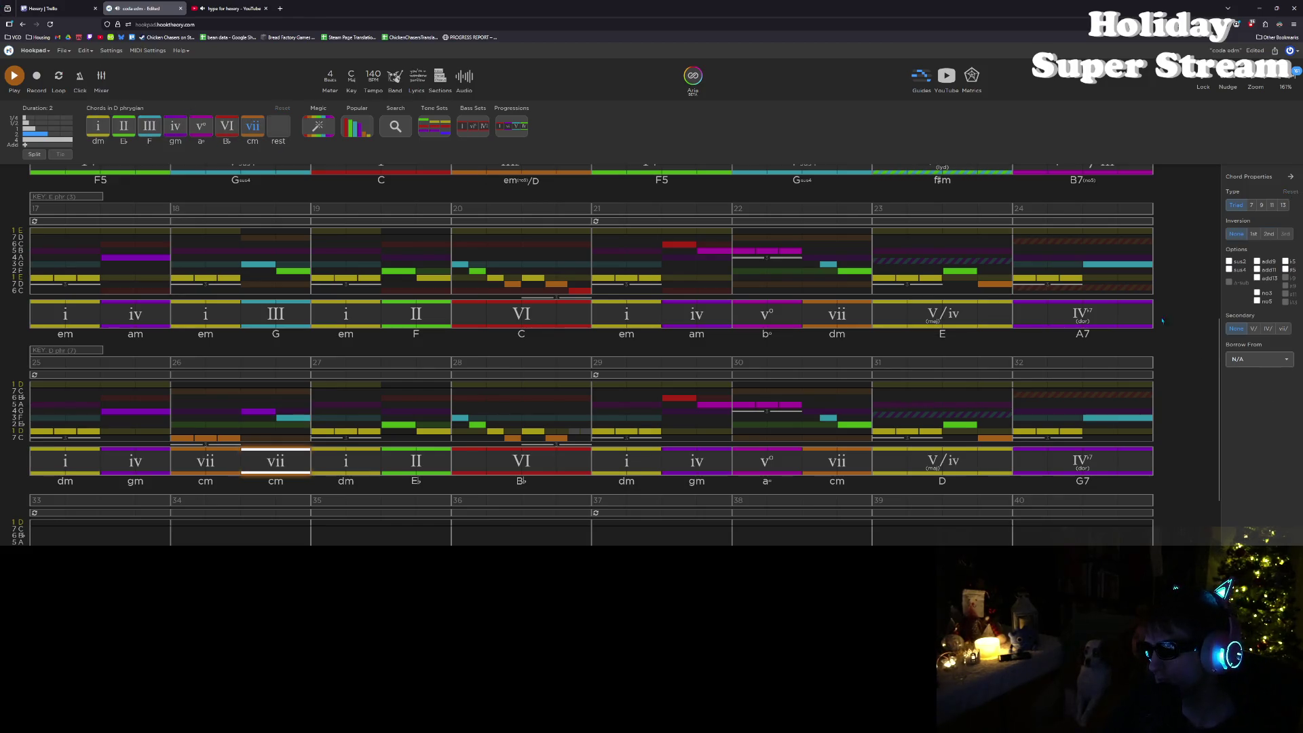
pyautogui.click(1228, 270)
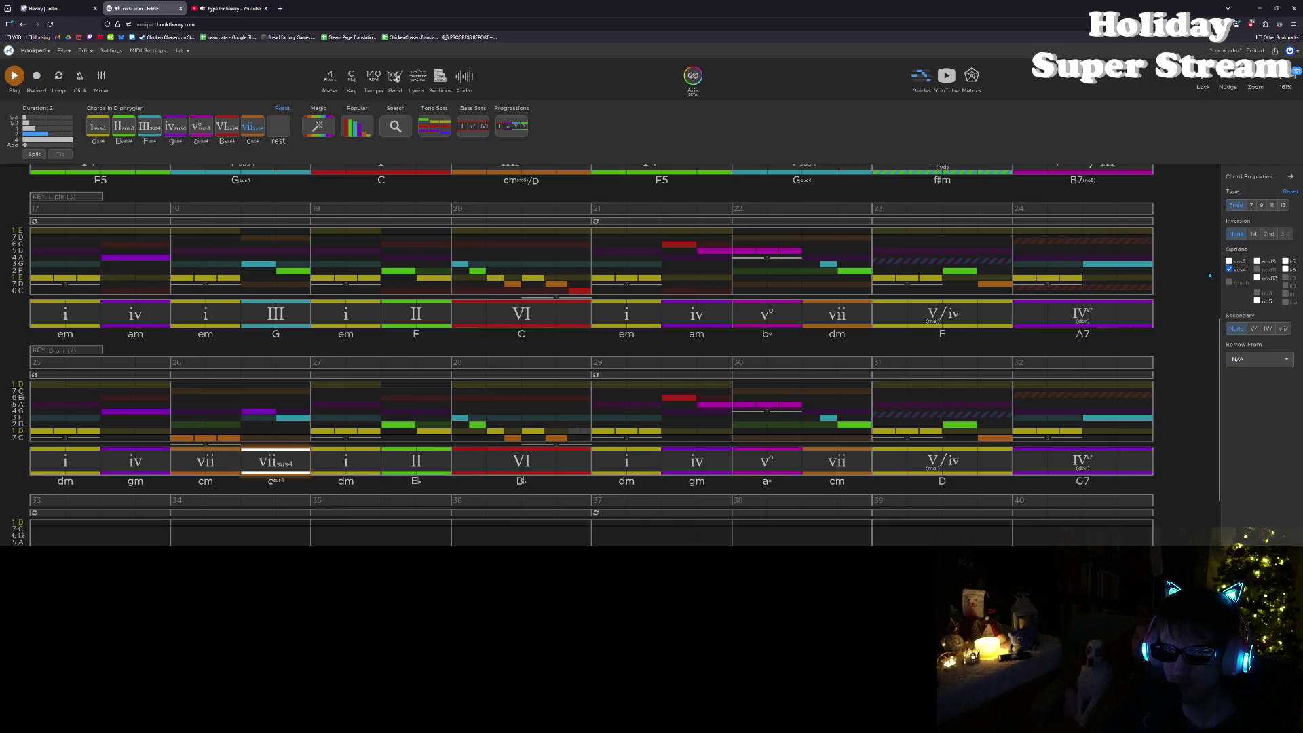
pyautogui.click(258, 410)
pyautogui.press('space')
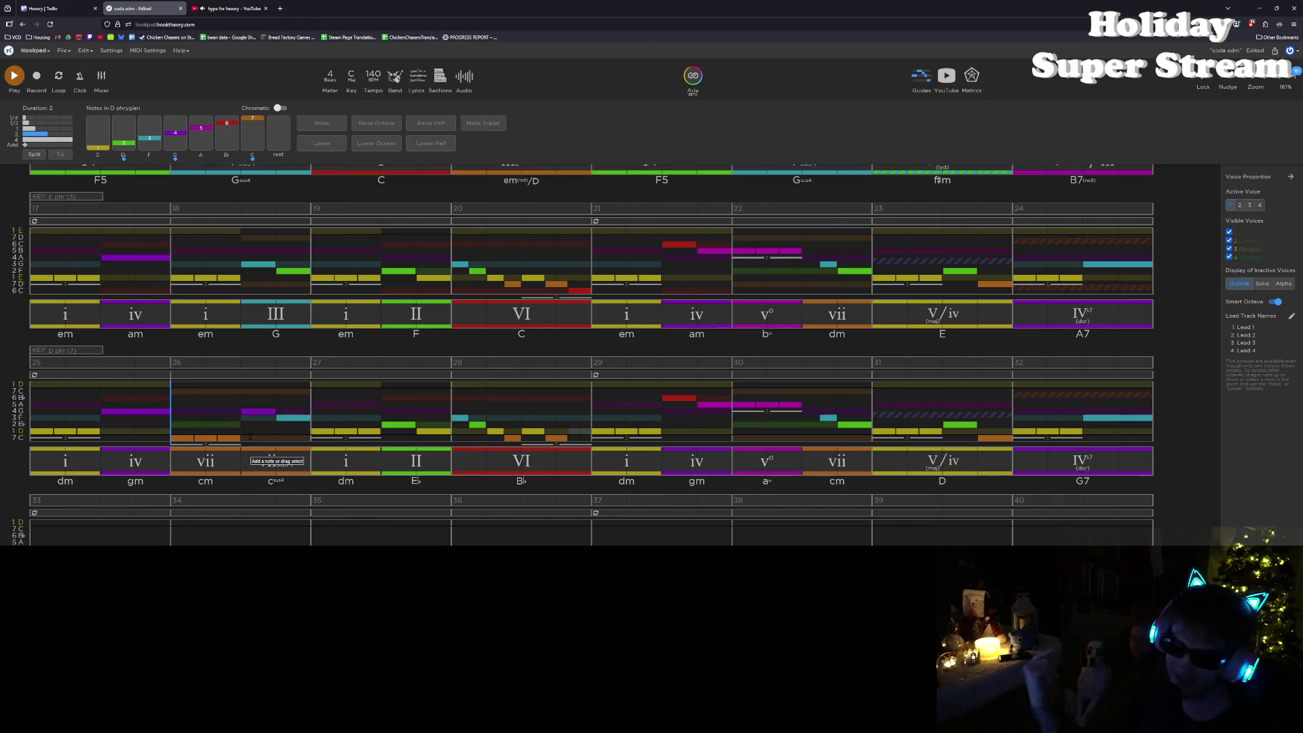
# Step: Audition bars 27, 29 and 31, then play the song from the start of bar 17
pyautogui.click(300, 397)
pyautogui.press('space')
pyautogui.press('space')
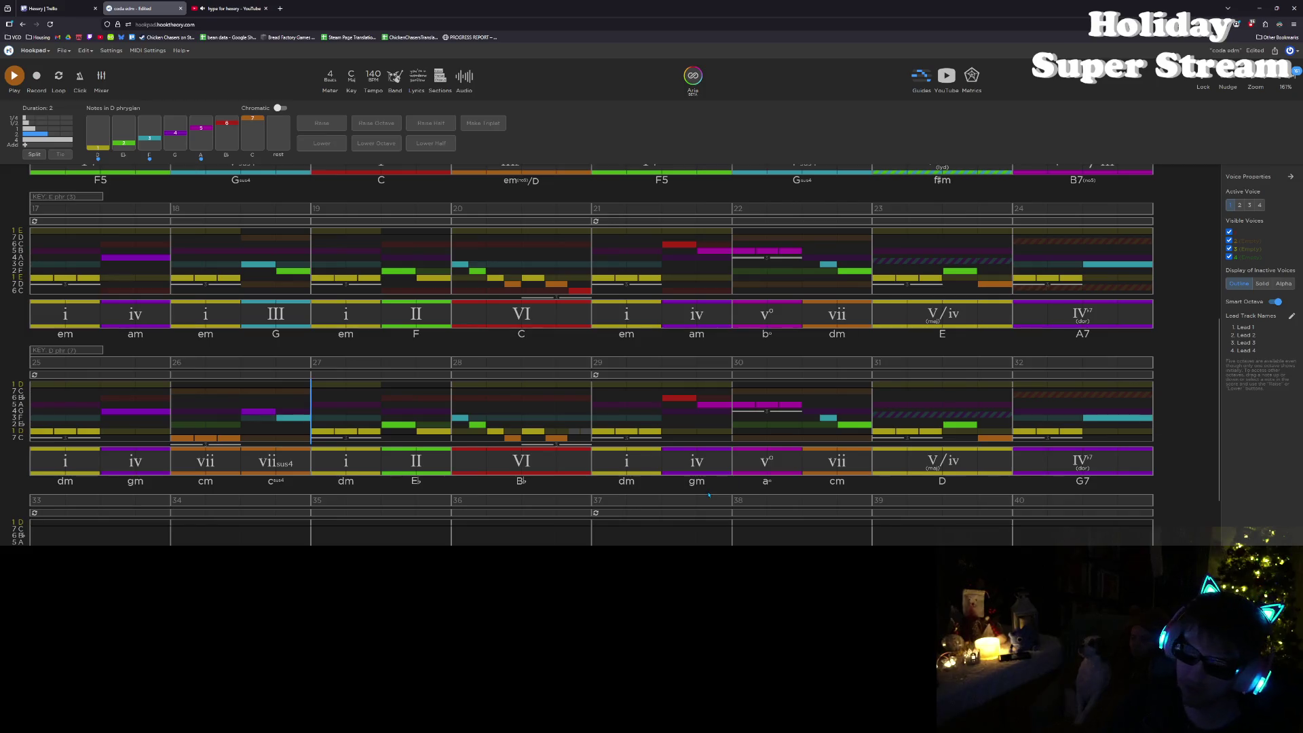
pyautogui.click(372, 416)
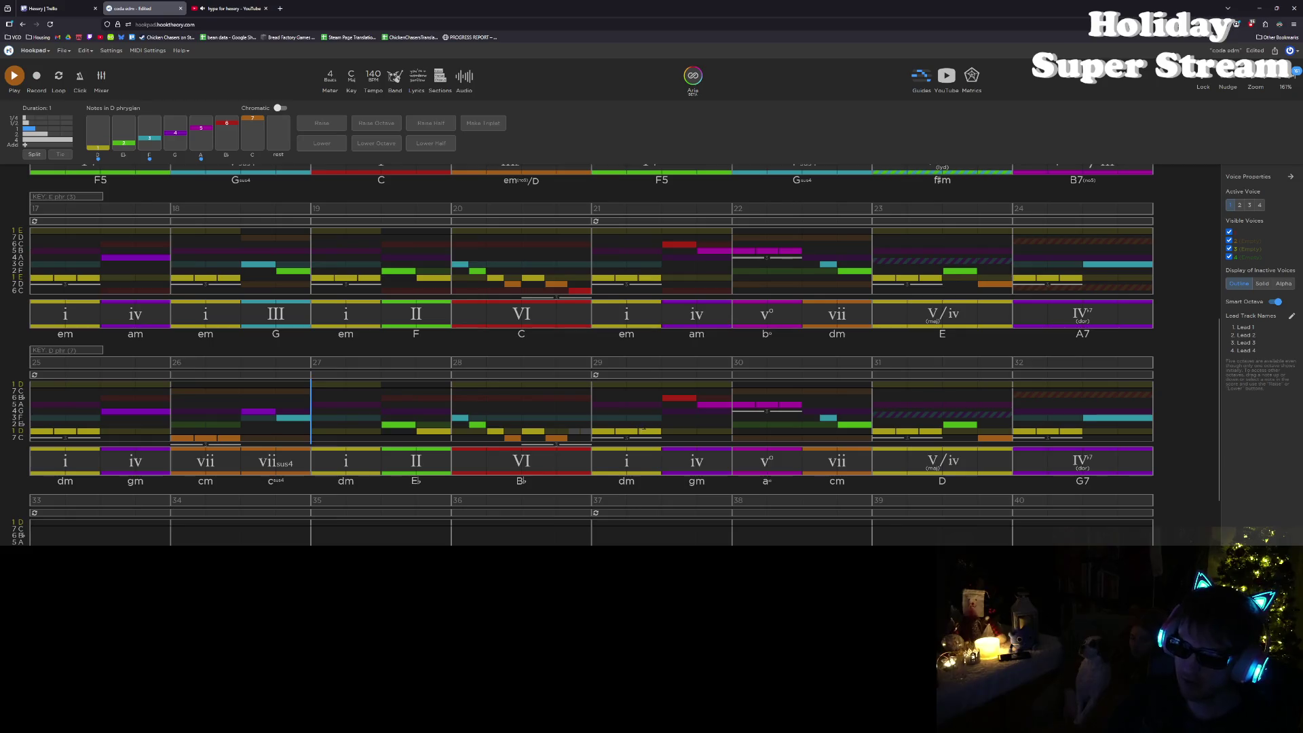
pyautogui.click(593, 415)
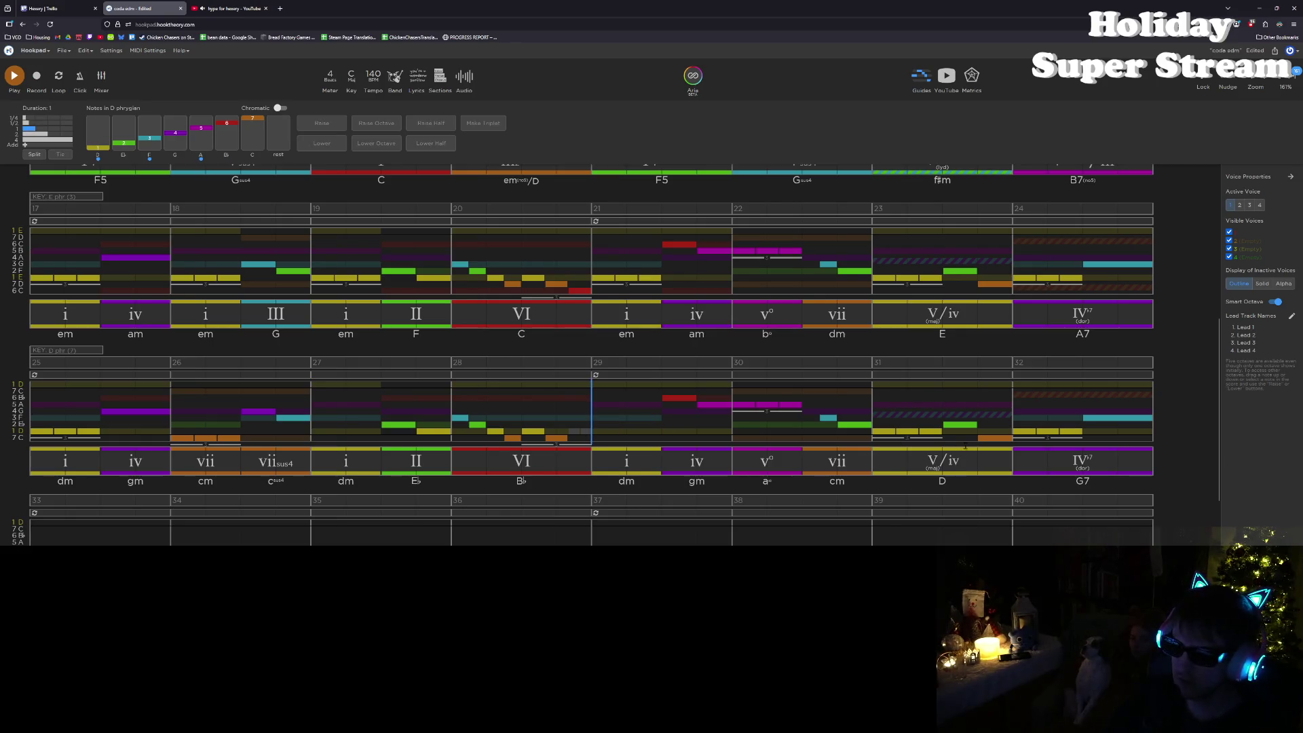
pyautogui.click(882, 435)
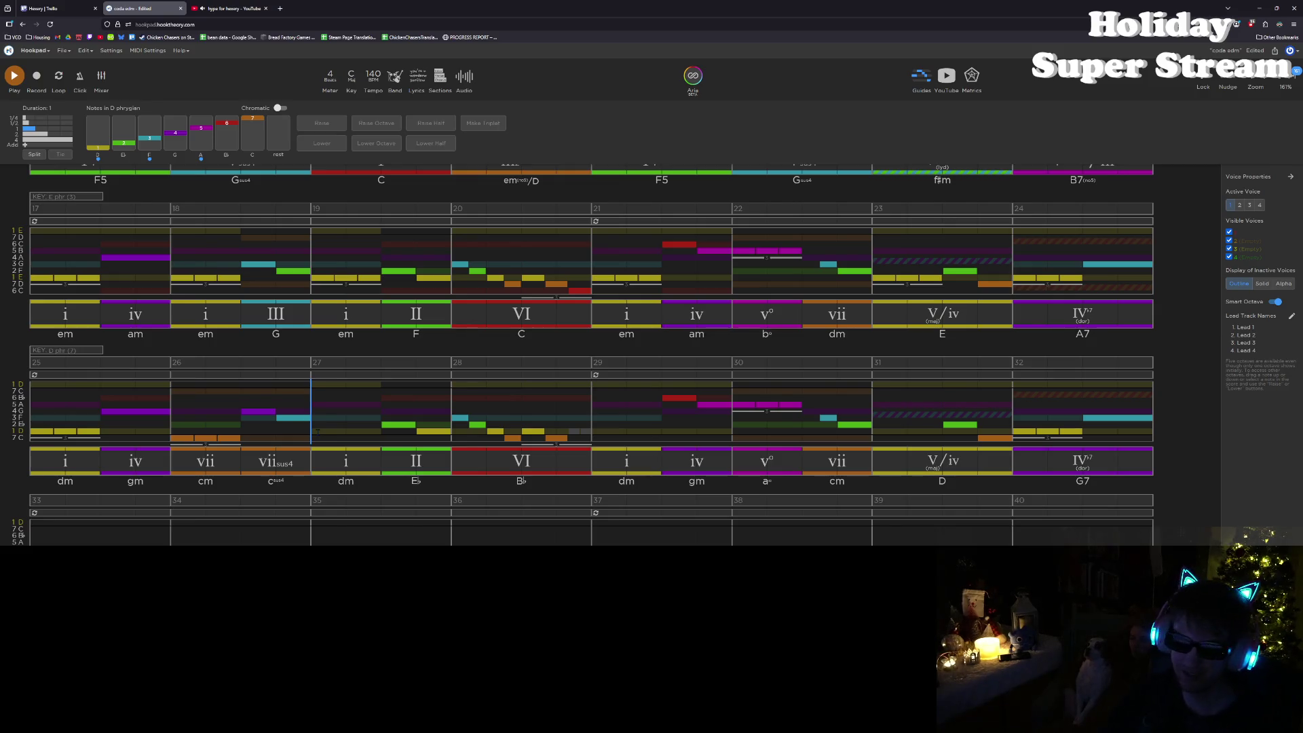
pyautogui.click(41, 267)
pyautogui.press('space')
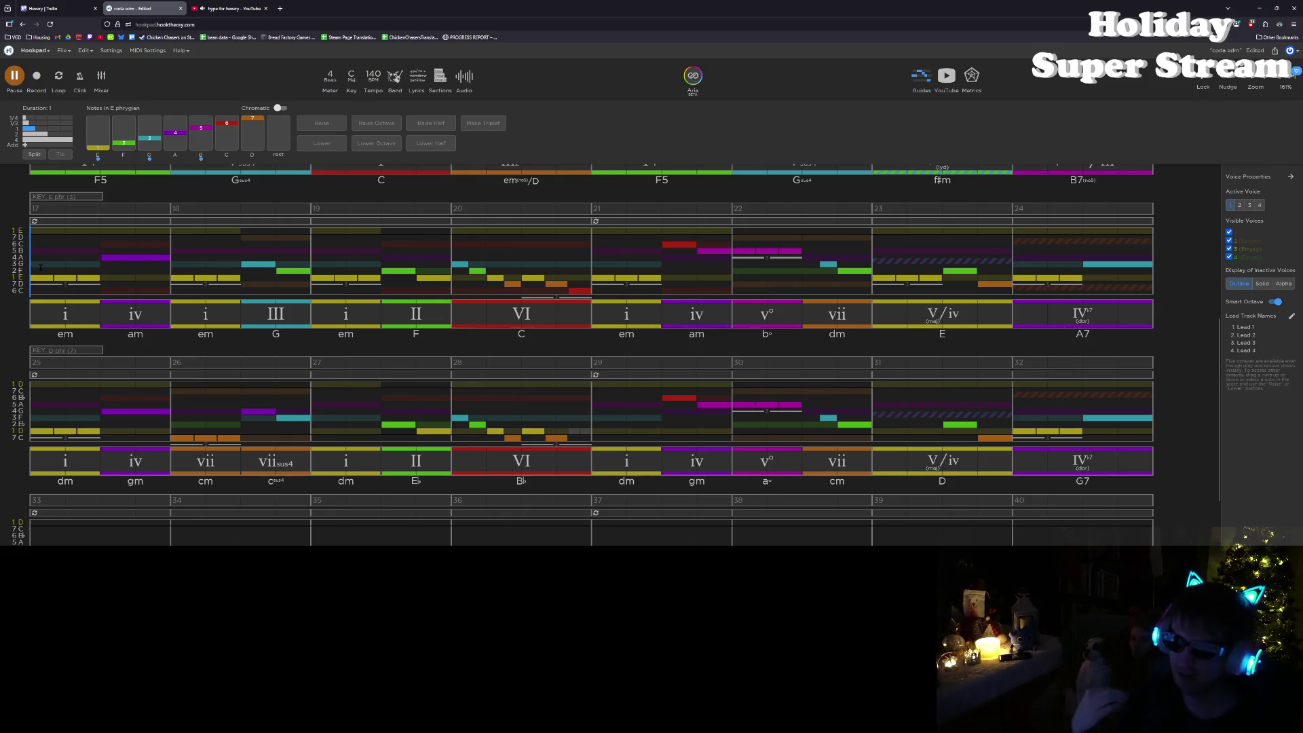
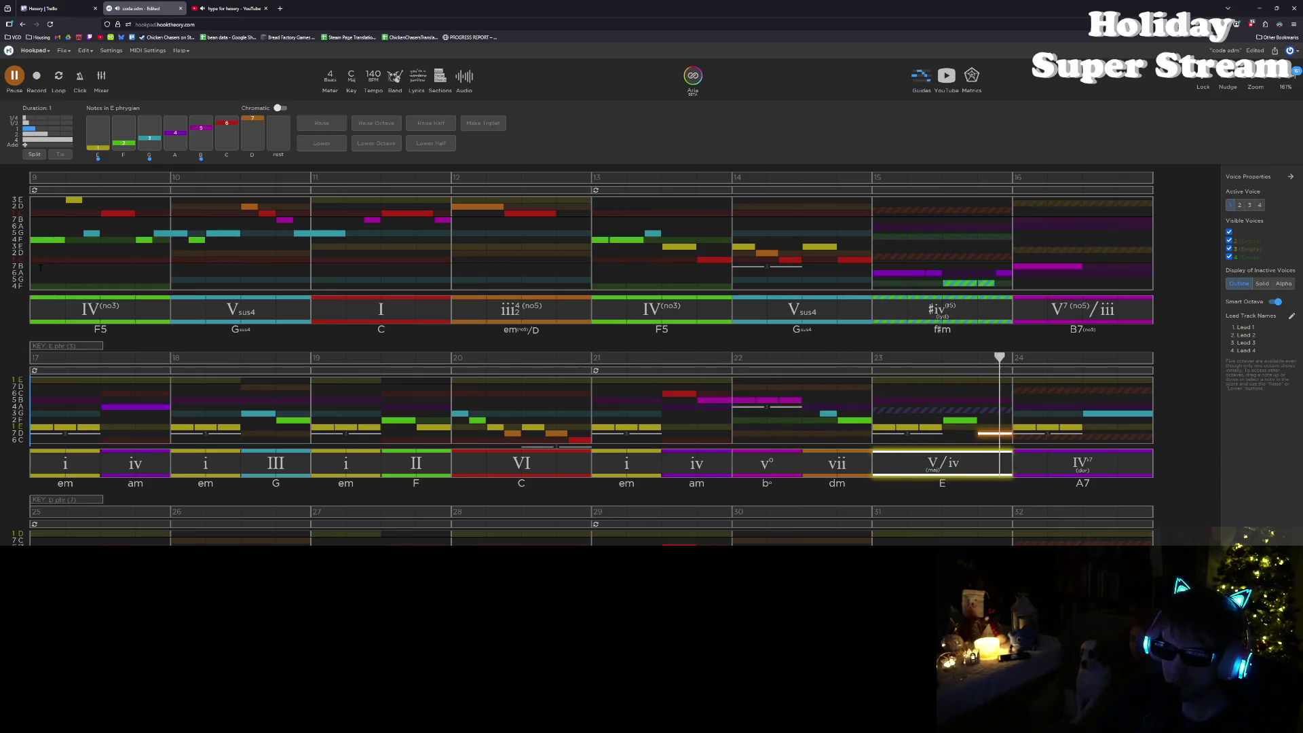
# Step: Stop playback and place the note-entry cursor at the start of bar 27
pyautogui.press('space')
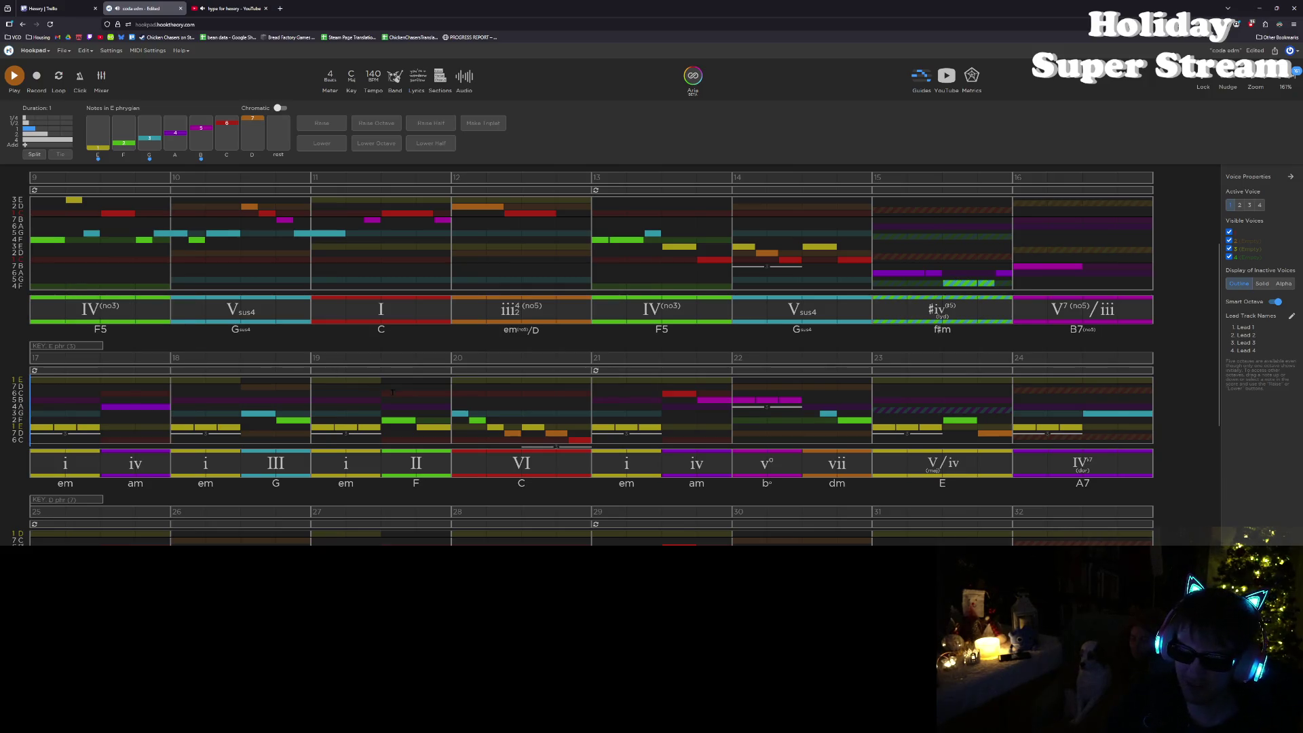
pyautogui.scroll(-3, 582, 415)
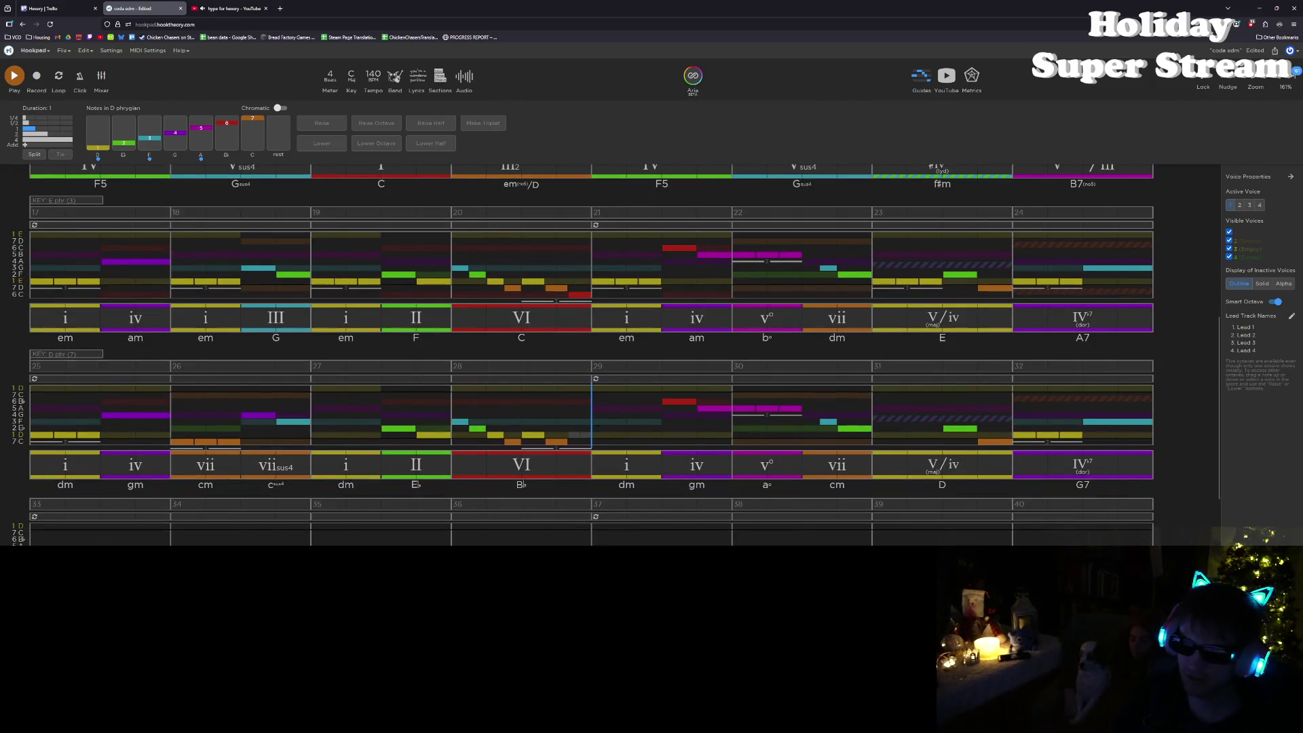
pyautogui.click(337, 459)
pyautogui.press('Right')
pyautogui.press('Left')
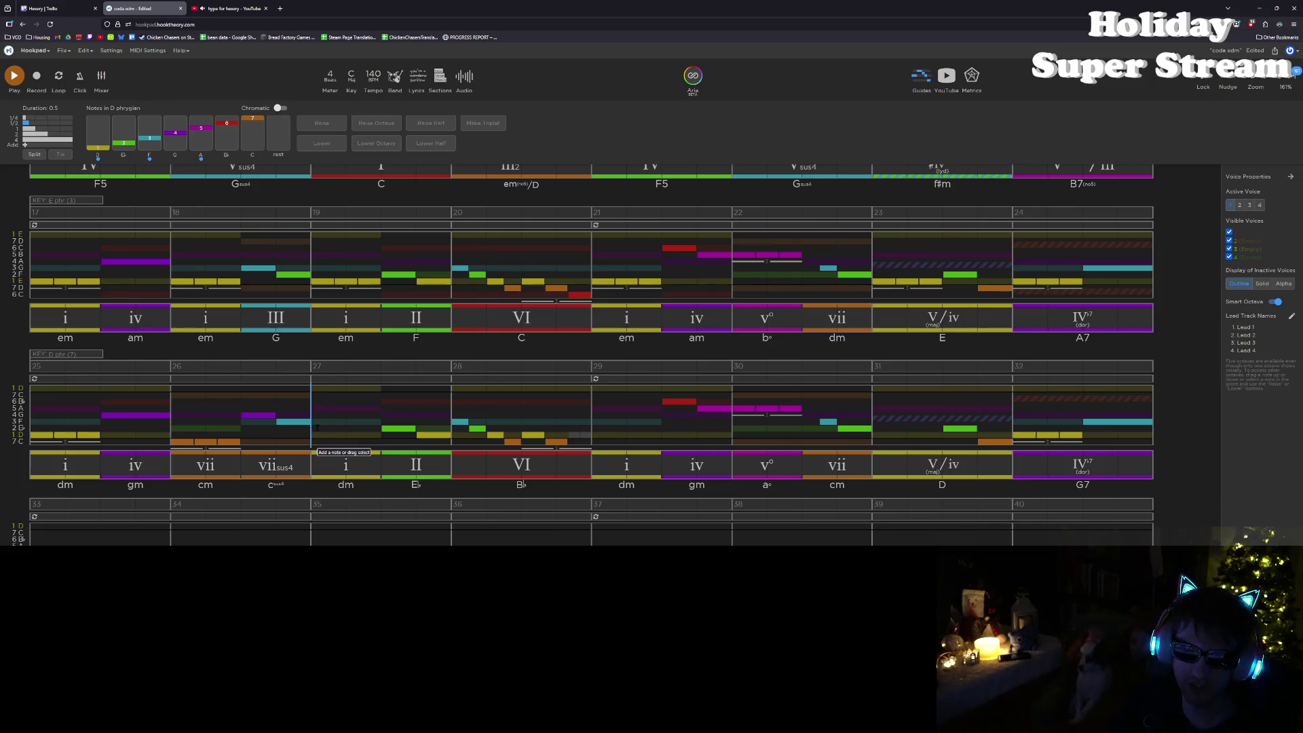
pyautogui.press('-')
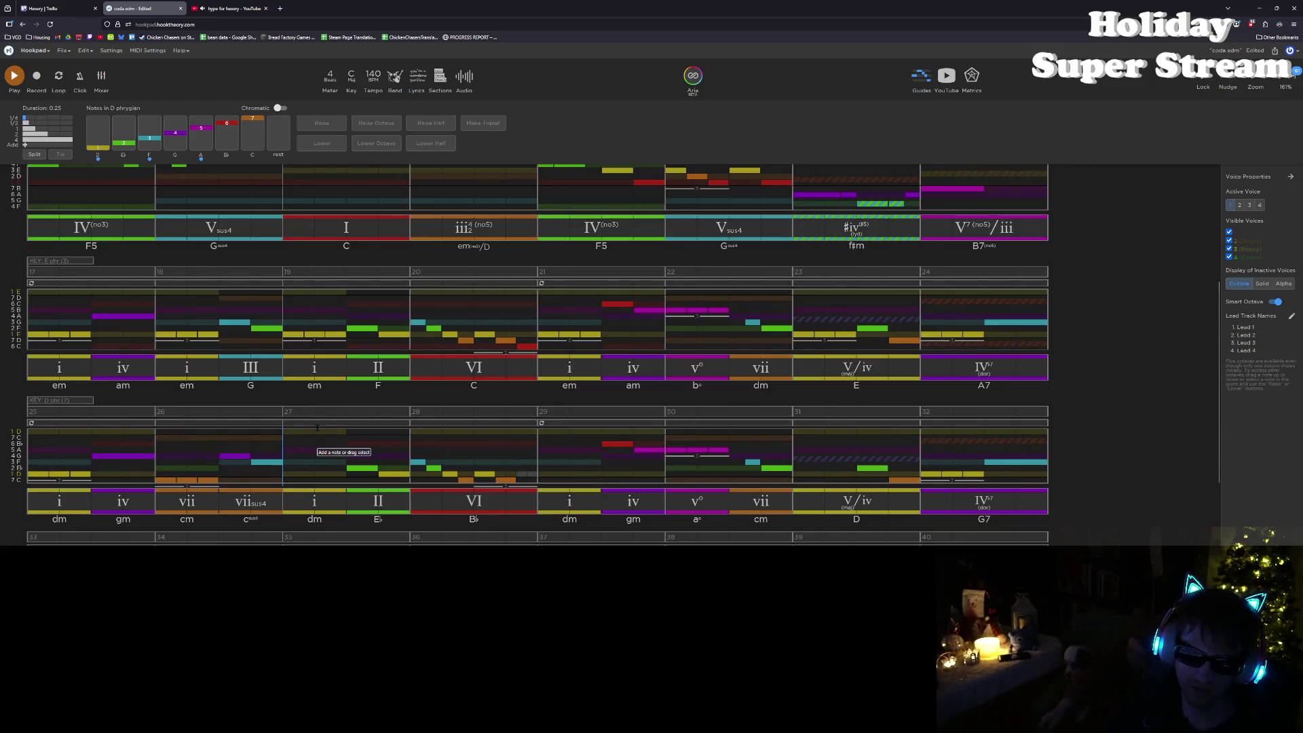
# Step: Add a quick run of 1/16 (0.25) notes at the start of bar 27 and play it back
pyautogui.scroll(-1, 314, 432)
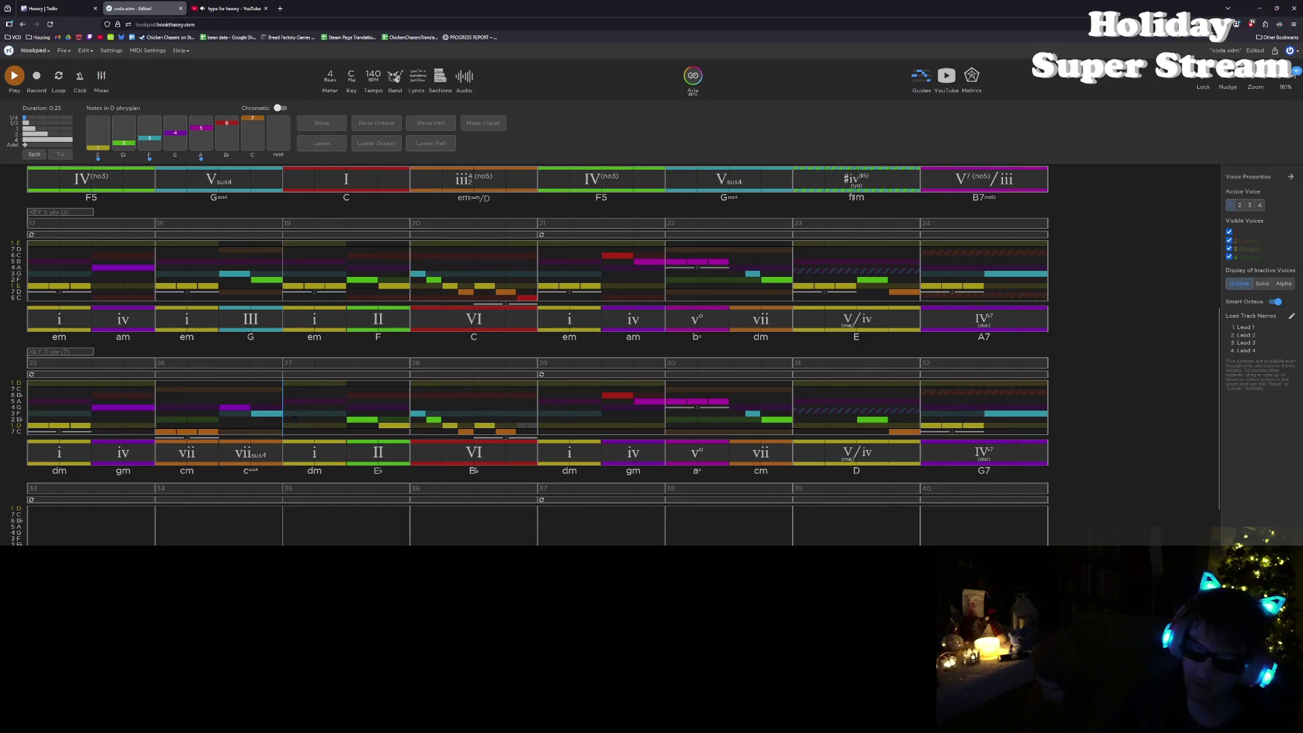
pyautogui.hotkey('shift', 'Right')
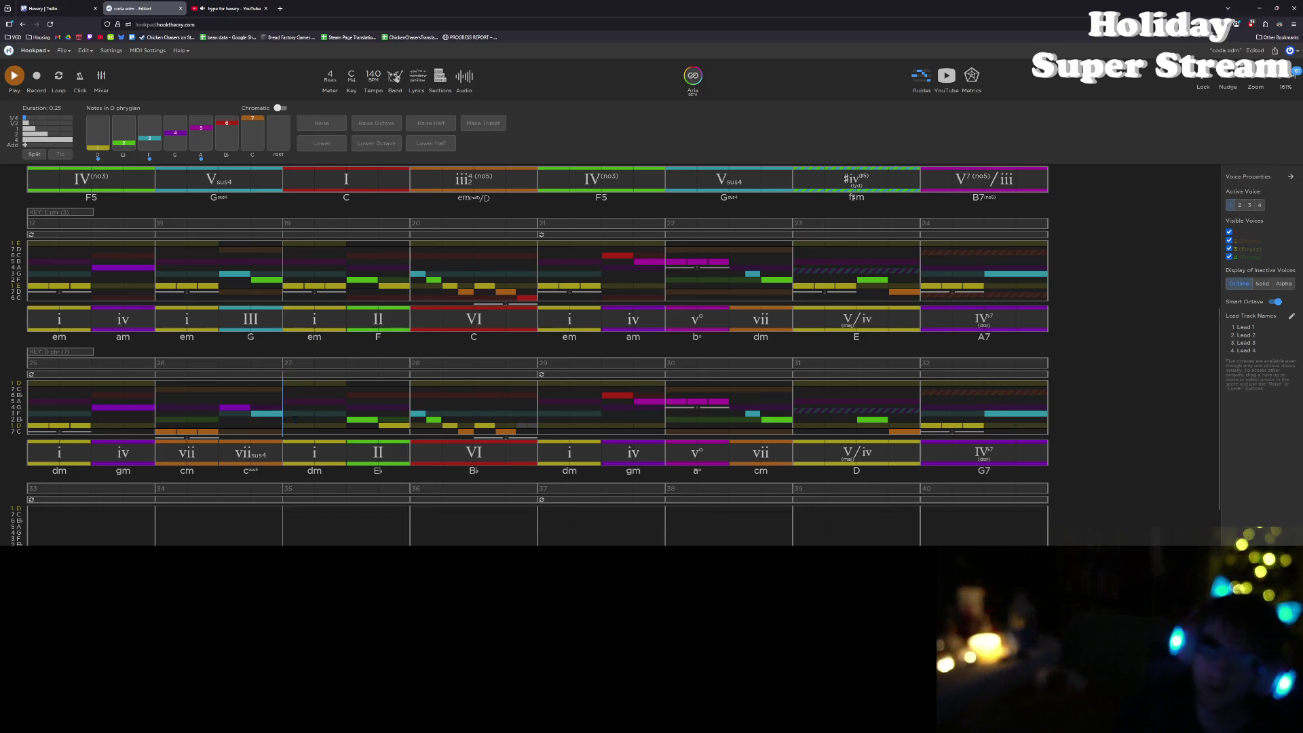
pyautogui.press('Right')
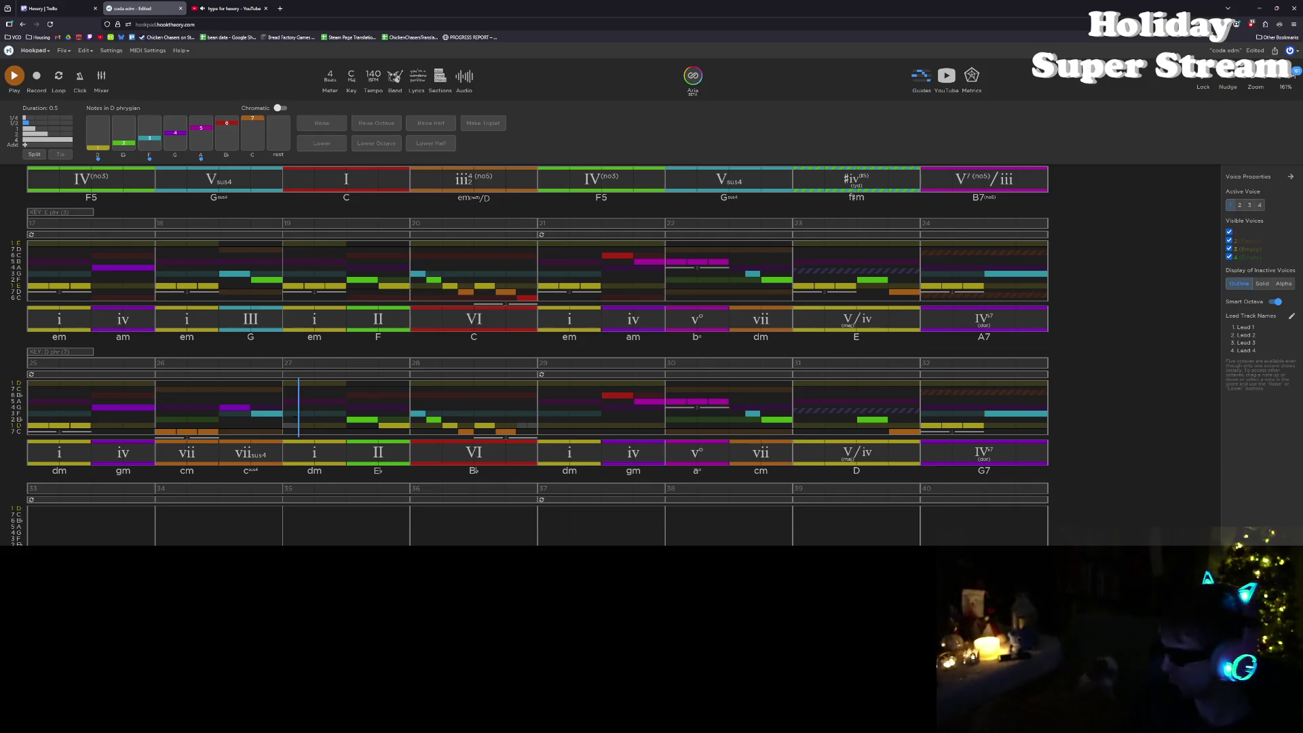
pyautogui.press('Left')
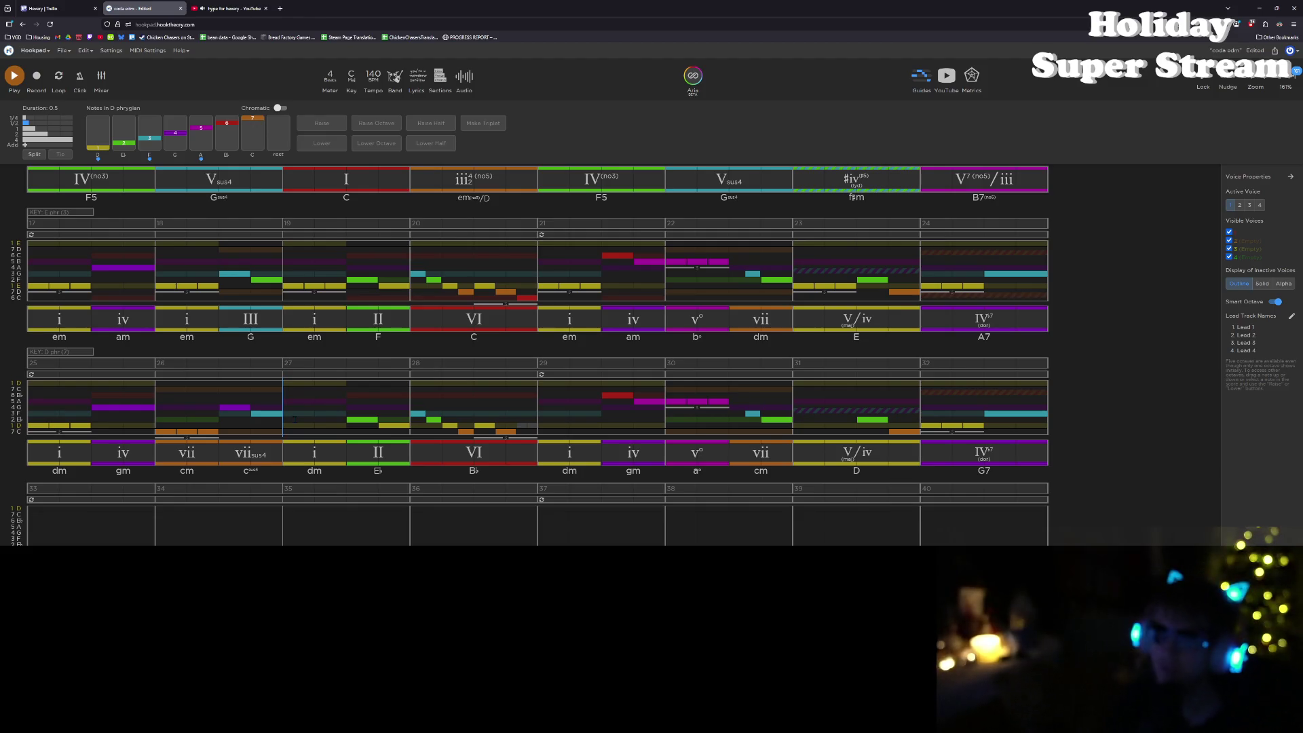
pyautogui.press('[')
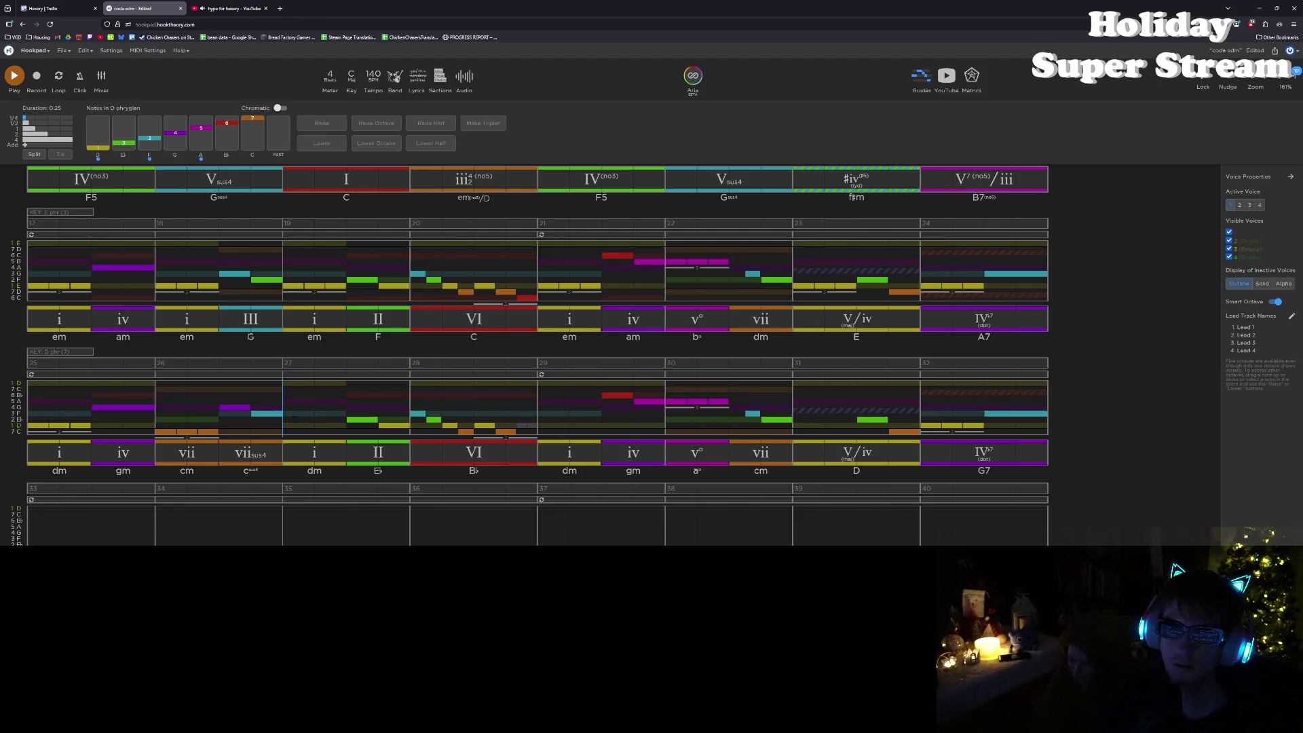
pyautogui.press('Right')
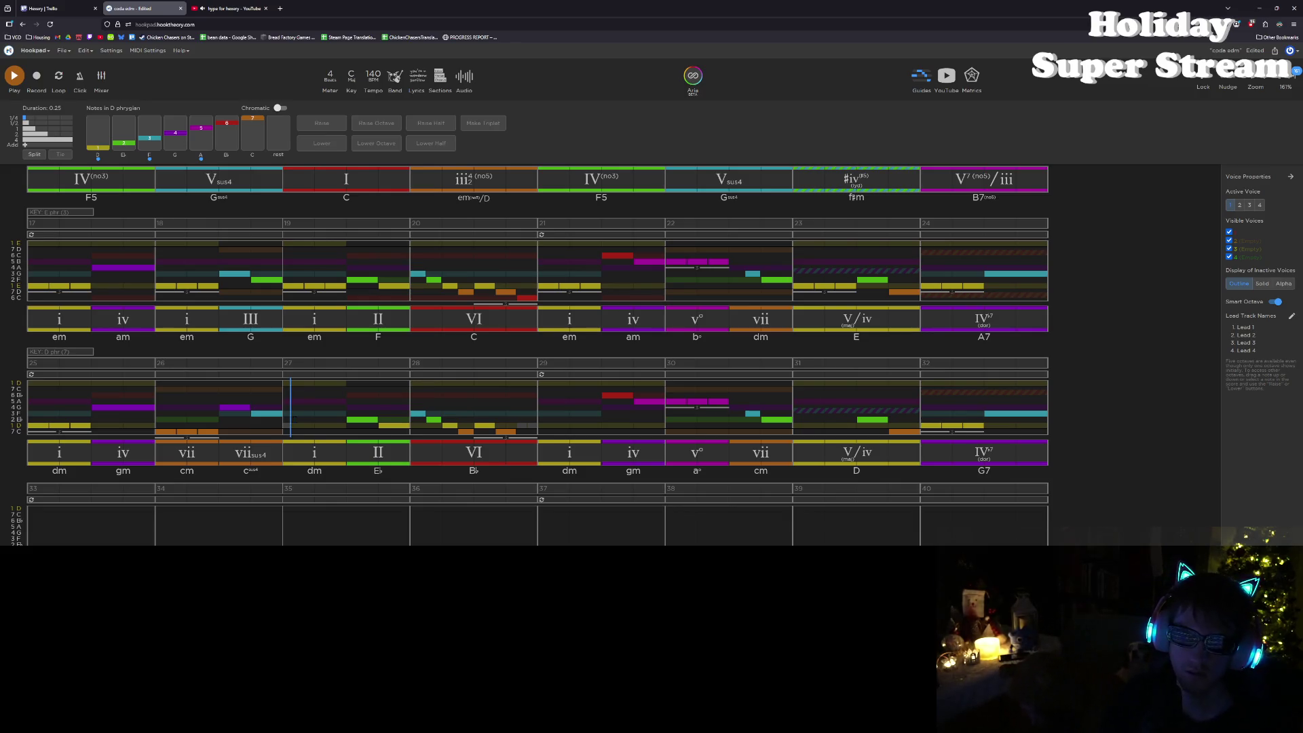
pyautogui.press('Right')
pyautogui.press('Right')
pyautogui.press('Right')
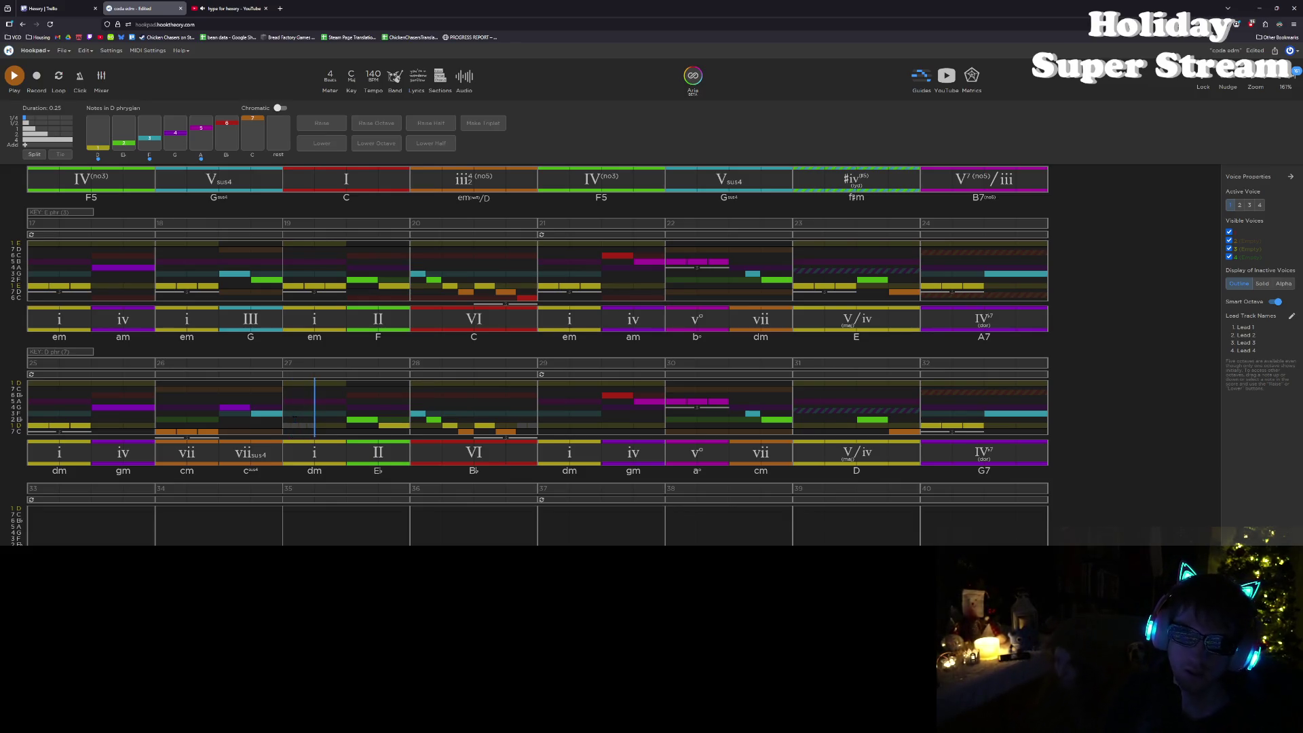
pyautogui.press('Left')
pyautogui.press('Left')
pyautogui.hotkey('shift', 'Left')
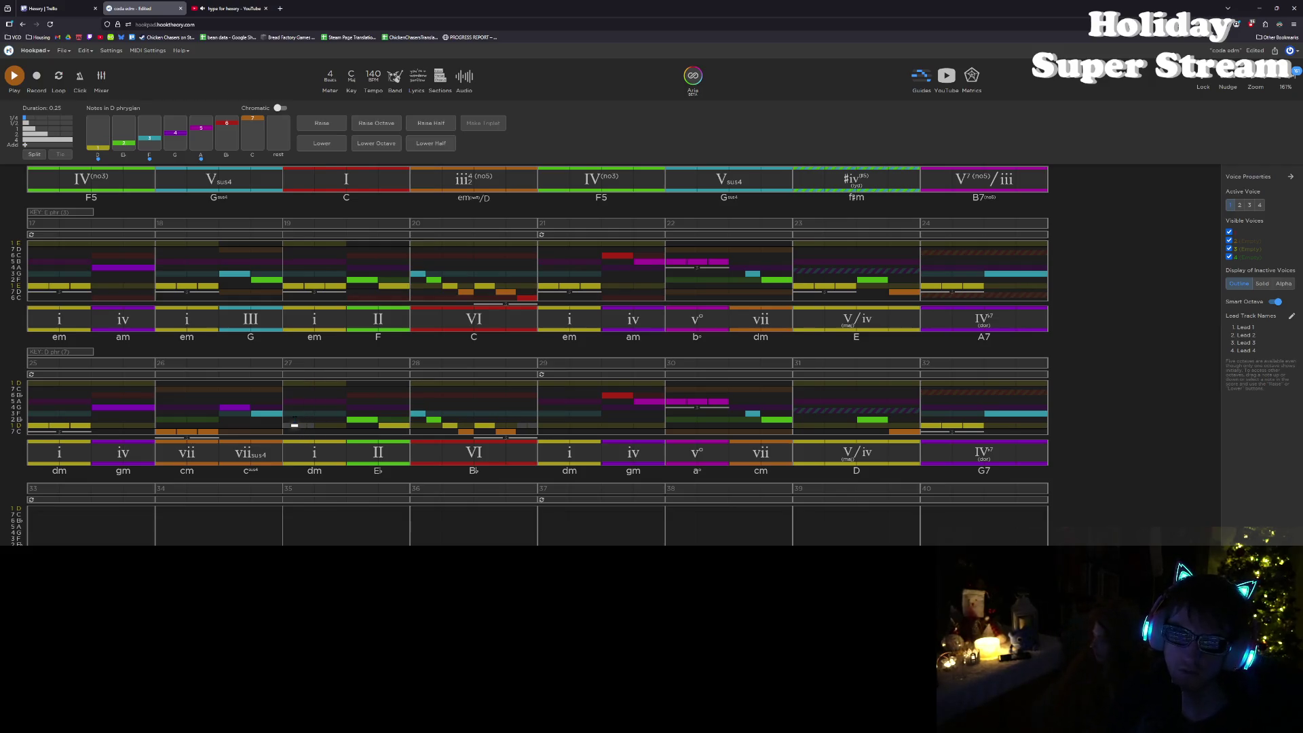
pyautogui.hotkey('shift', 'Right')
pyautogui.hotkey('shift', 'Right')
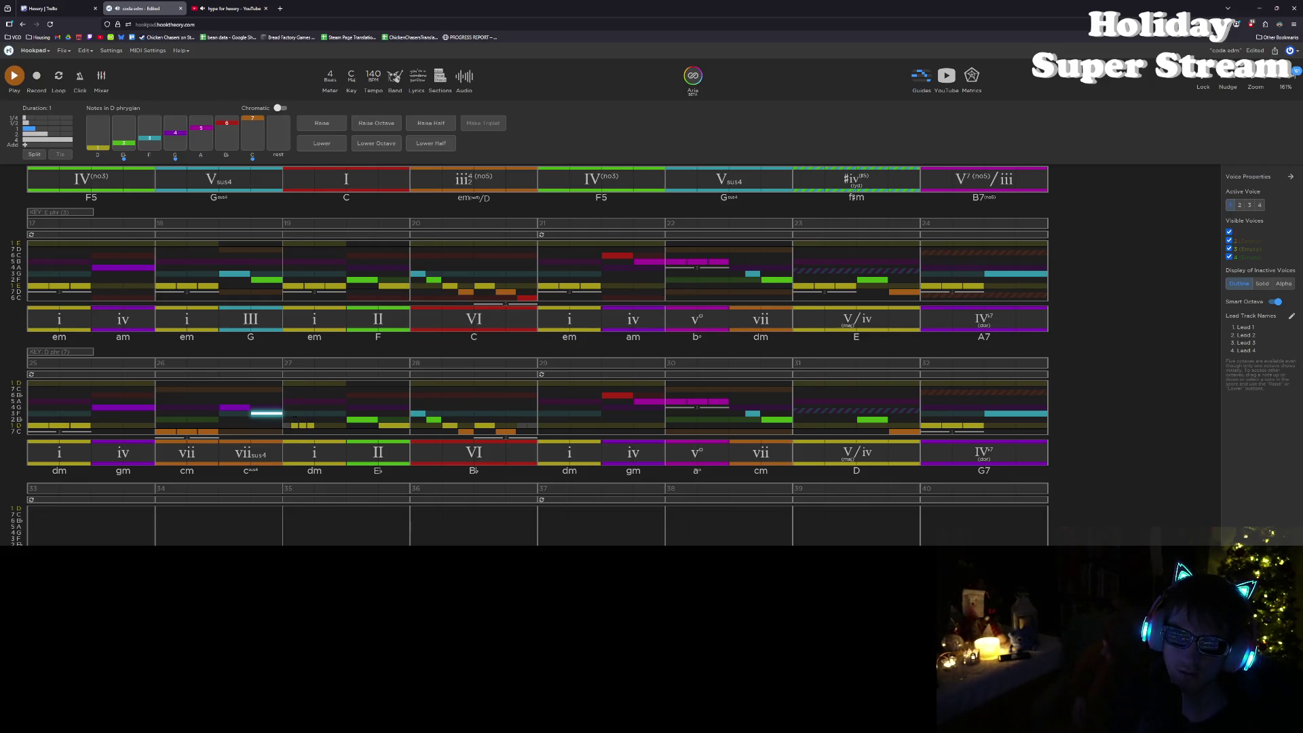
pyautogui.press('space')
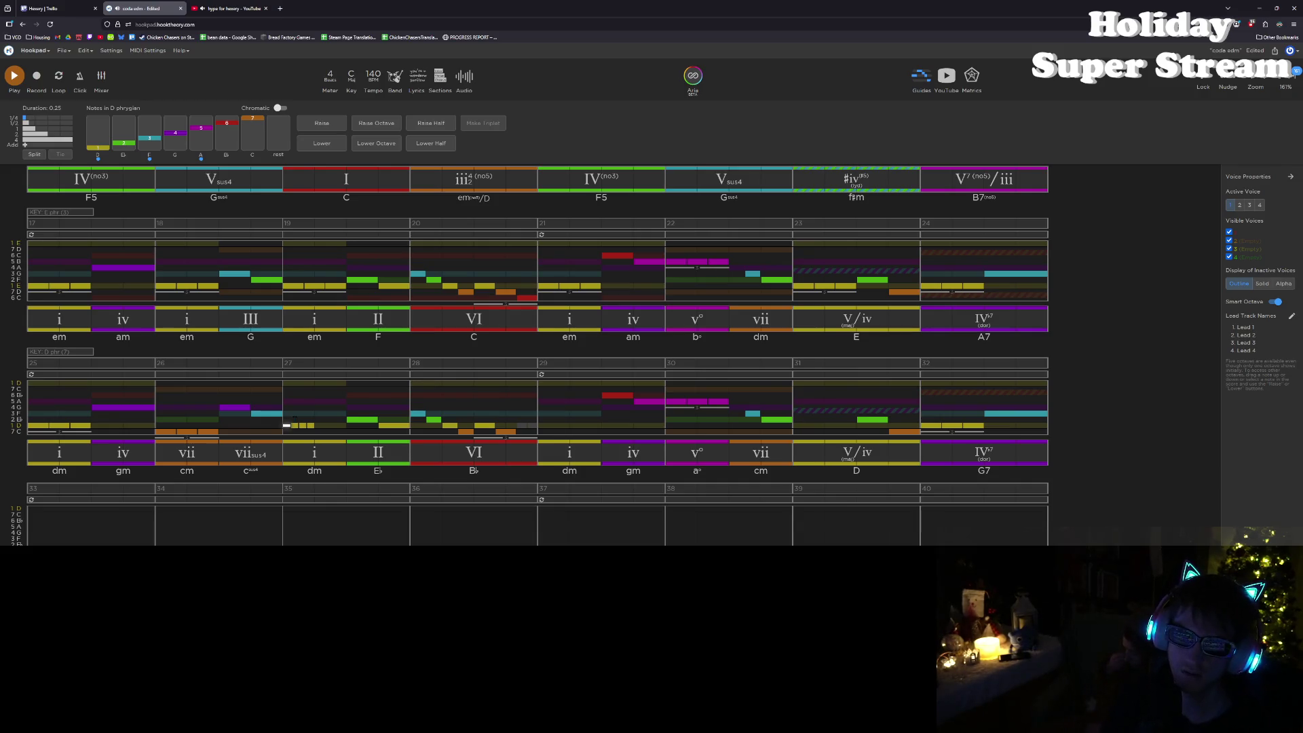
pyautogui.click(301, 426)
pyautogui.click(296, 427)
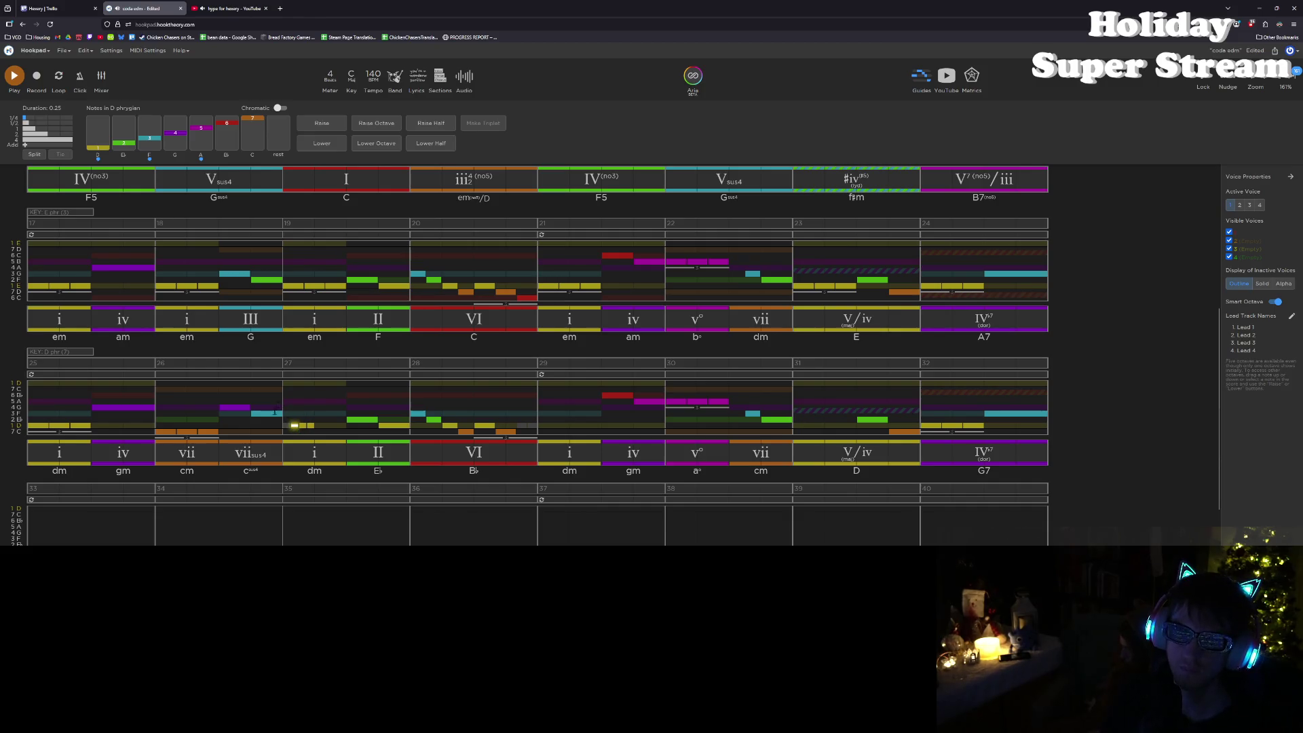
pyautogui.click(157, 415)
pyautogui.press('space')
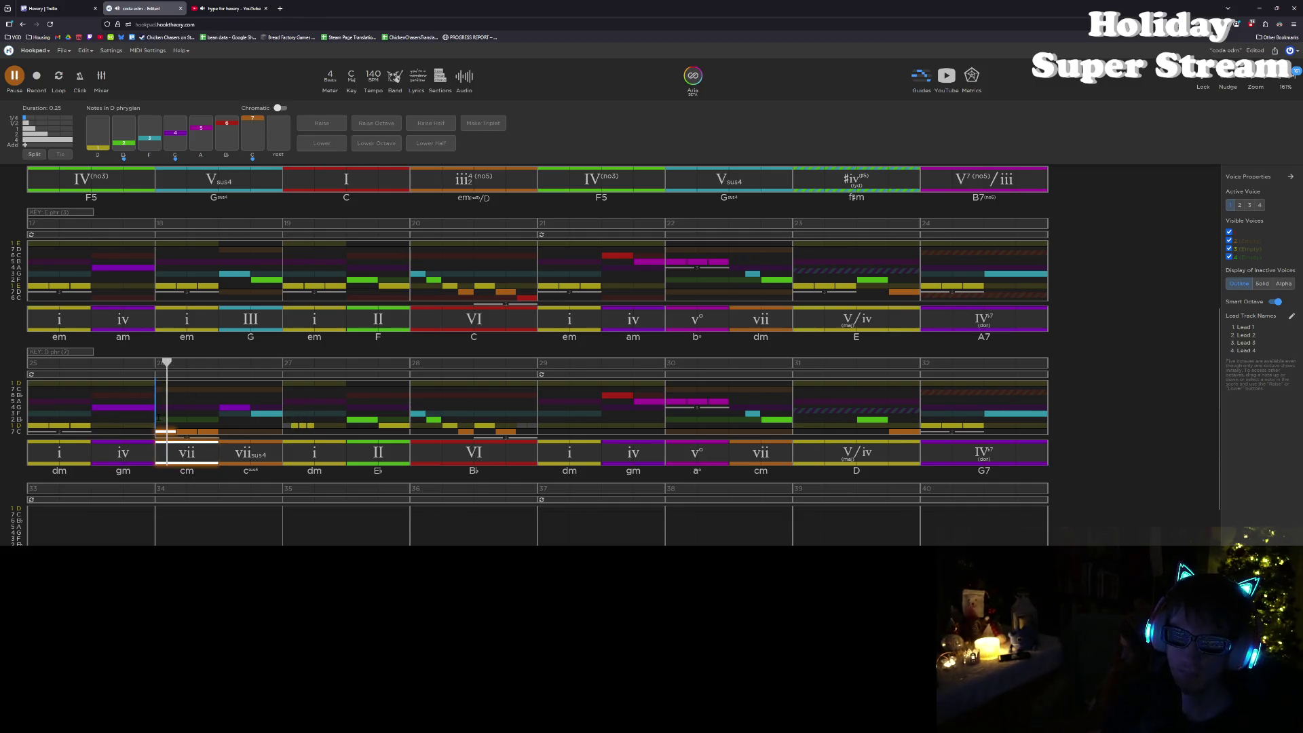
pyautogui.press('space')
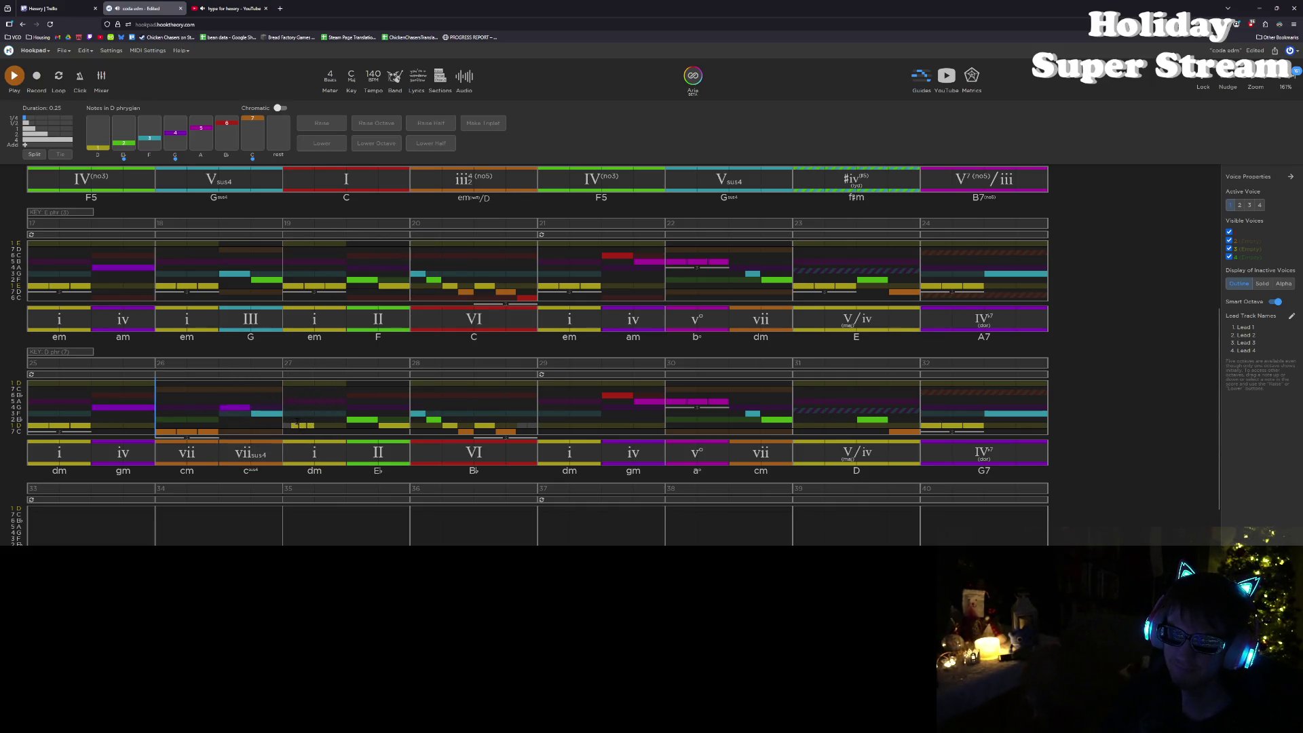
pyautogui.click(309, 422)
pyautogui.click(291, 421)
pyautogui.press('space')
pyautogui.press('space')
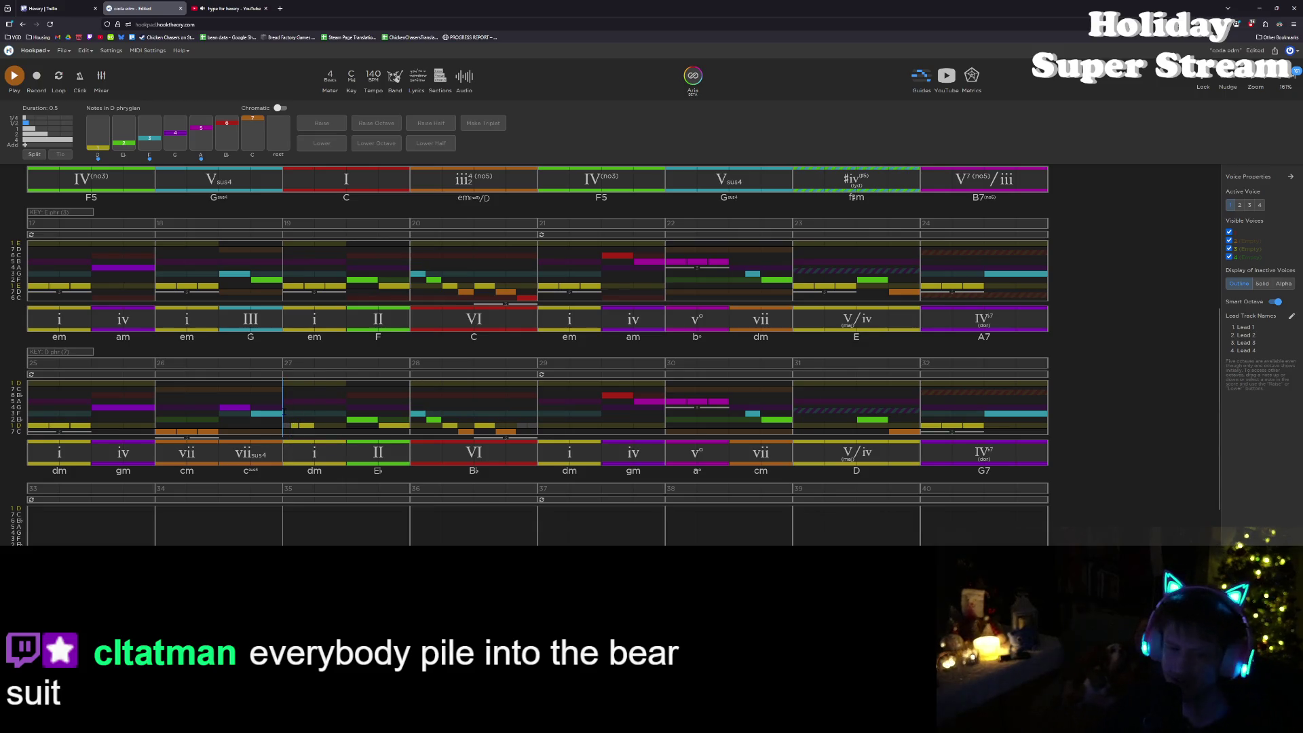
# Step: Select a bar 27 note and play from bar 27 to hear the short notes
pyautogui.press('space')
pyautogui.press('space')
pyautogui.click(292, 425)
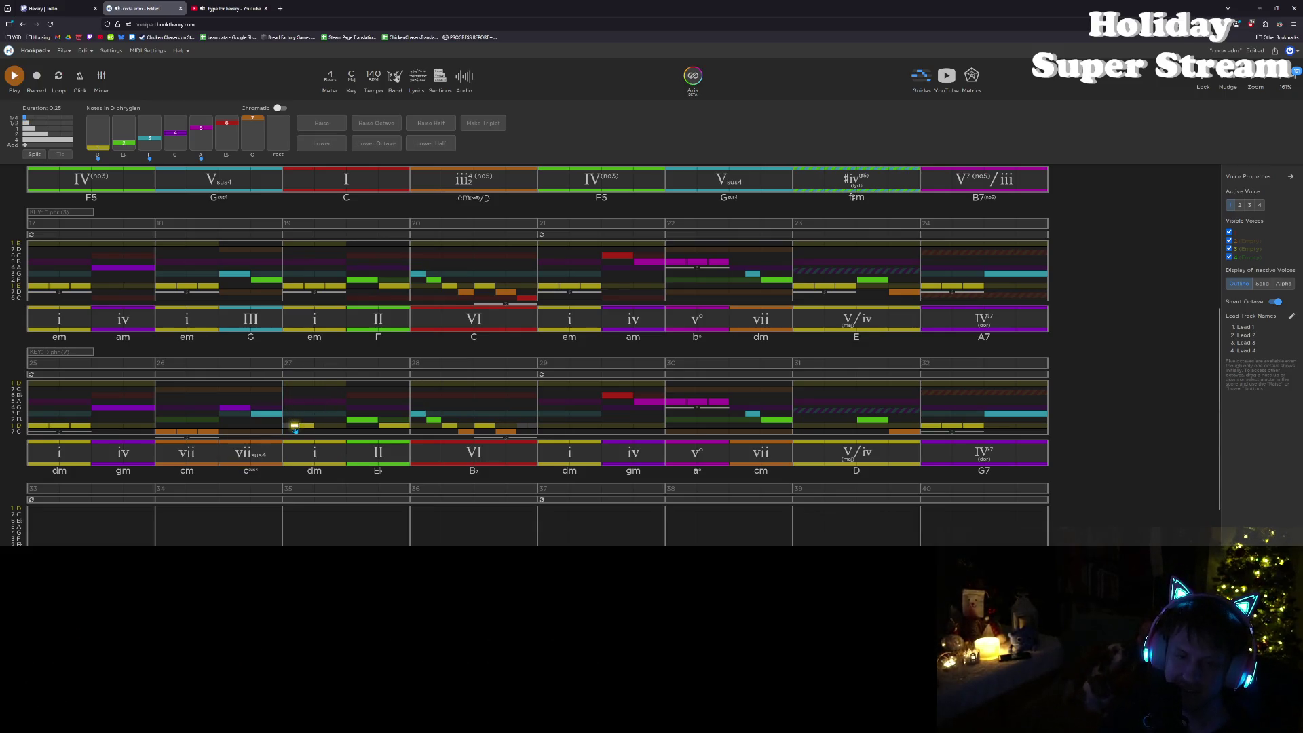
pyautogui.click(297, 415)
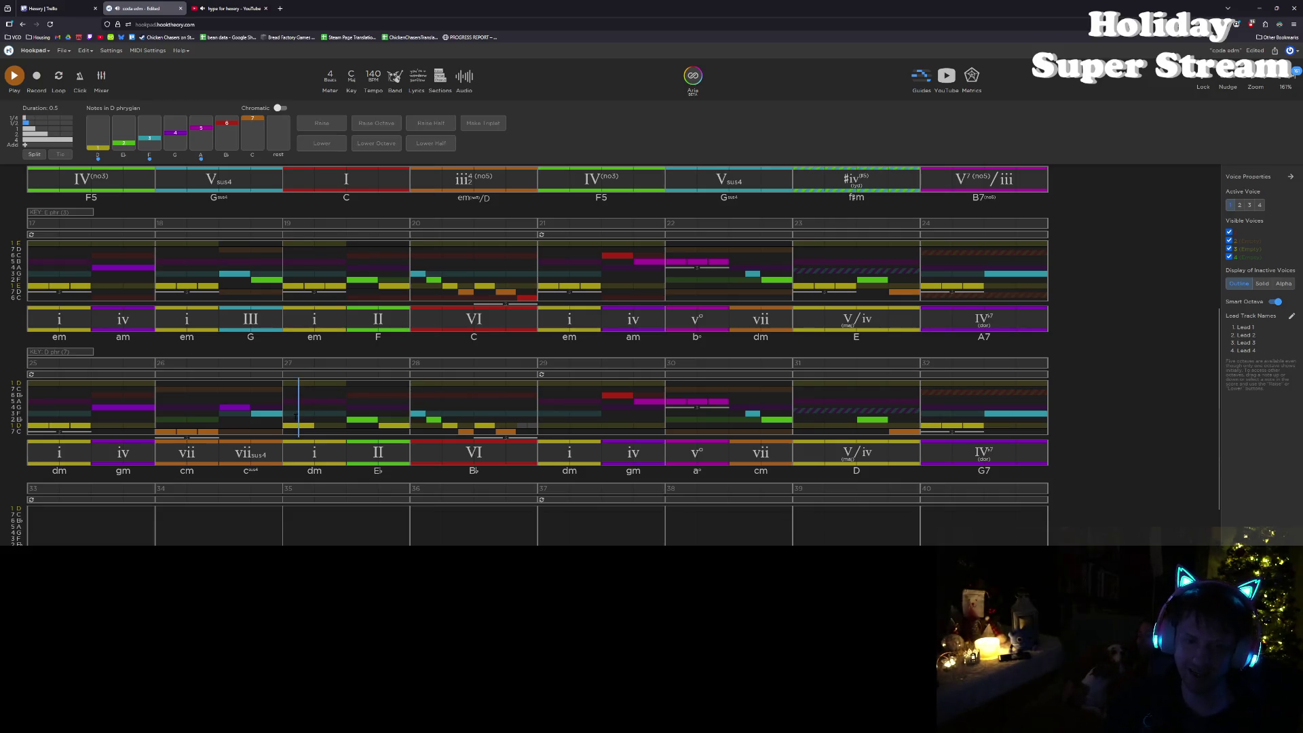
pyautogui.press('space')
pyautogui.press('space')
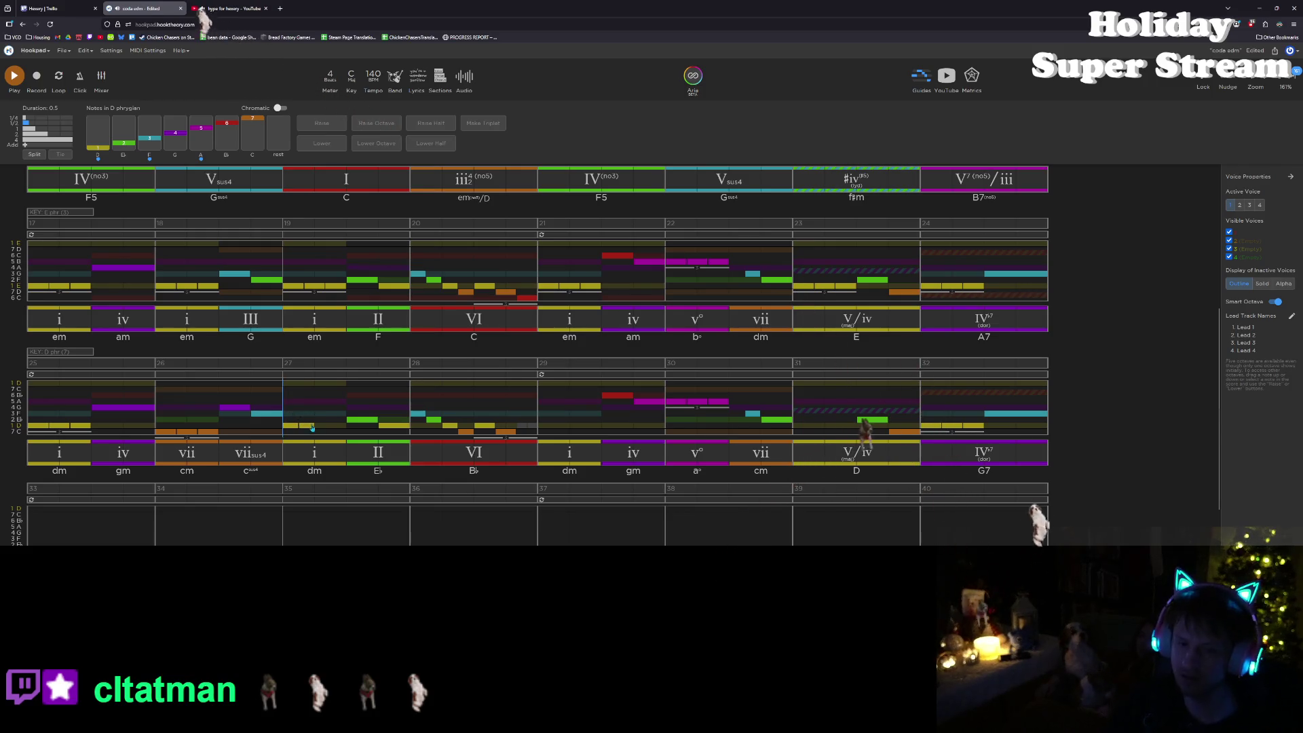
pyautogui.press('space')
pyautogui.press('space')
# Step: Copy the bar 27 note, paste it after, and lengthen the copy to duration 1
pyautogui.hotkey('ctrl', 'c')
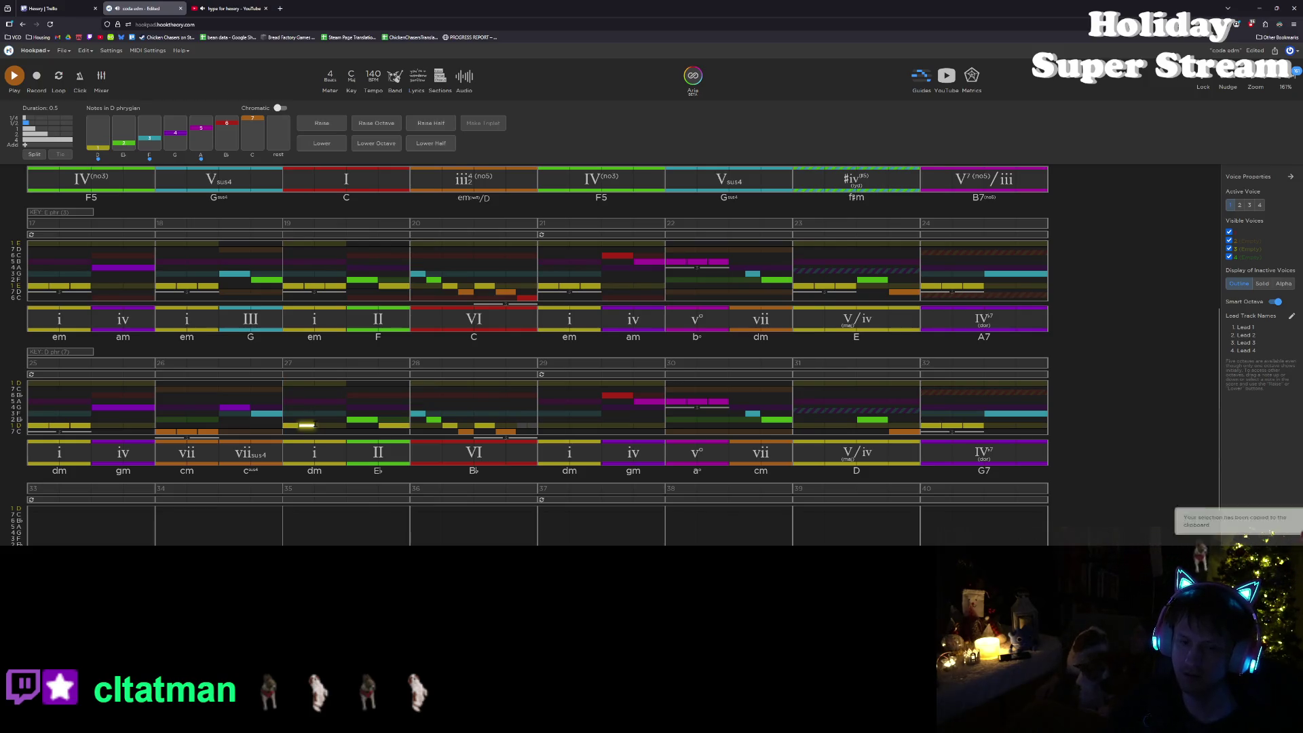
pyautogui.hotkey('ctrl', 'v')
pyautogui.moveTo(329, 426); pyautogui.dragTo(343, 420)
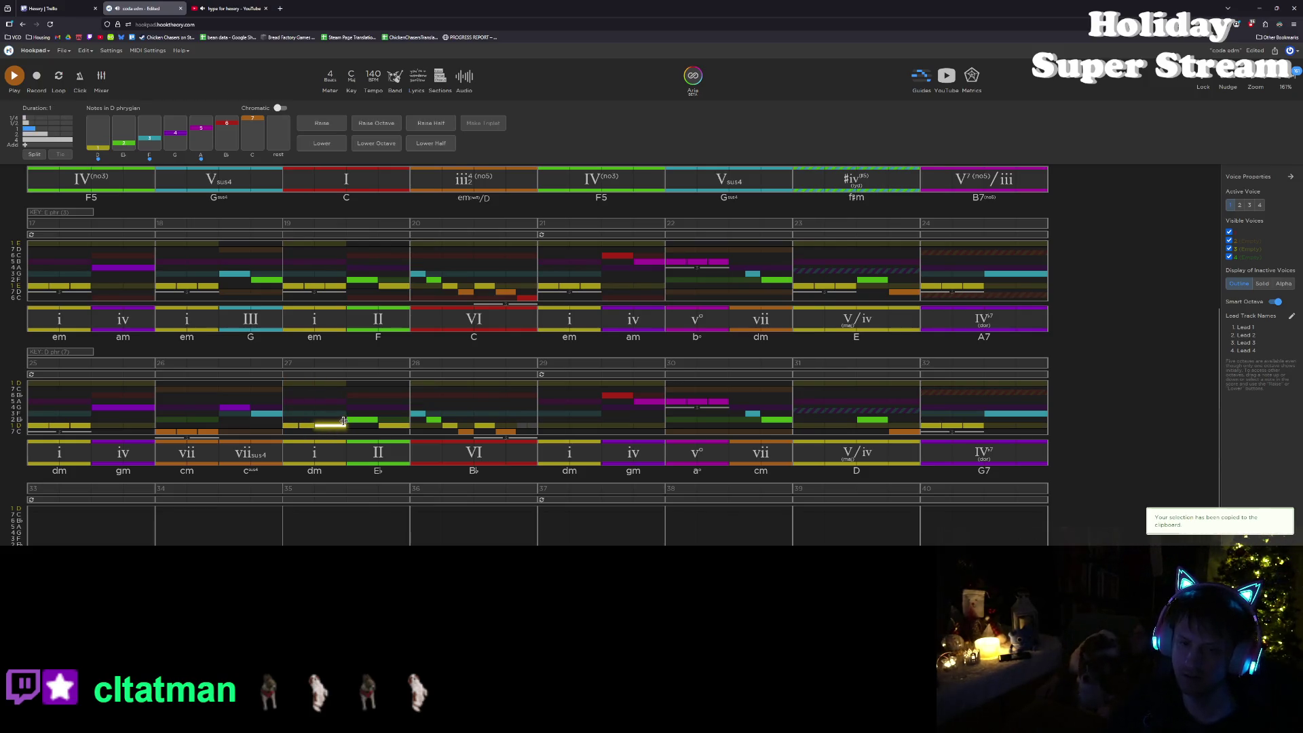
pyautogui.press('space')
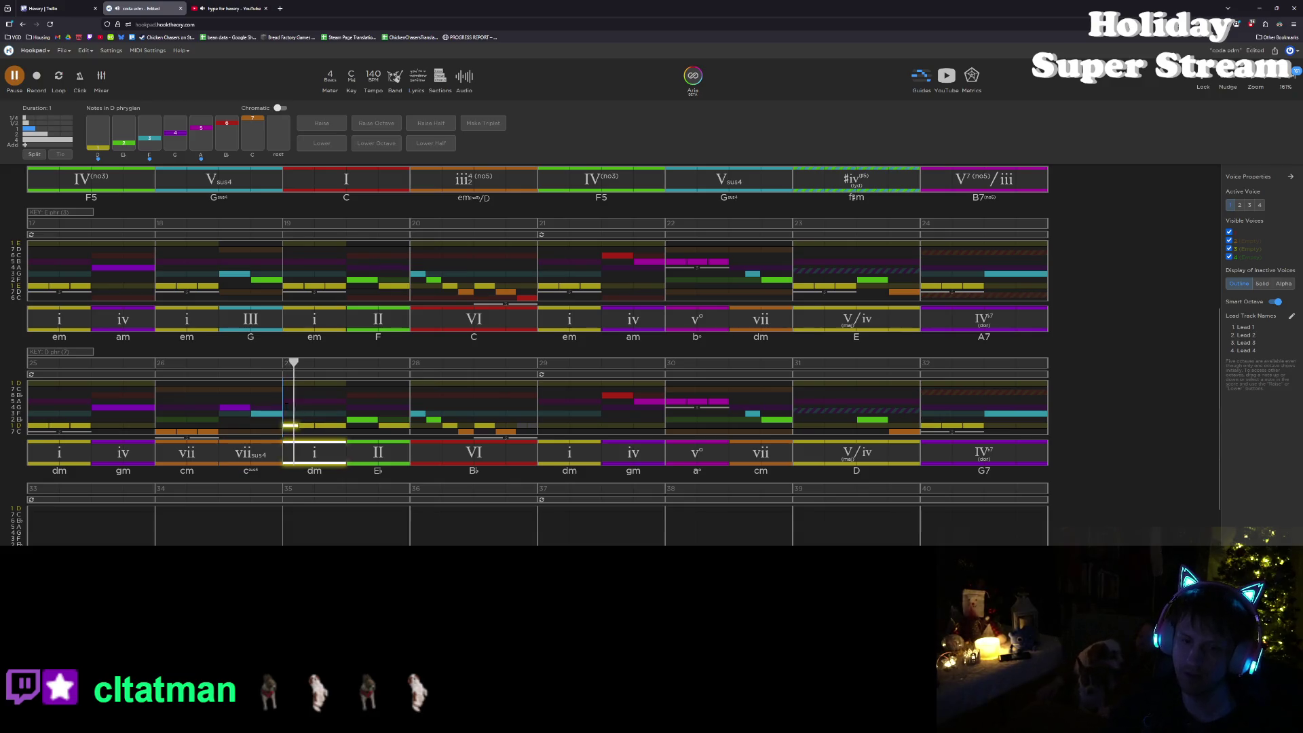
pyautogui.press('space')
# Step: Shift and resize the yellow note in bar 27, then audition the passage
pyautogui.click(316, 426)
pyautogui.moveTo(314, 426); pyautogui.dragTo(327, 425)
pyautogui.press('space')
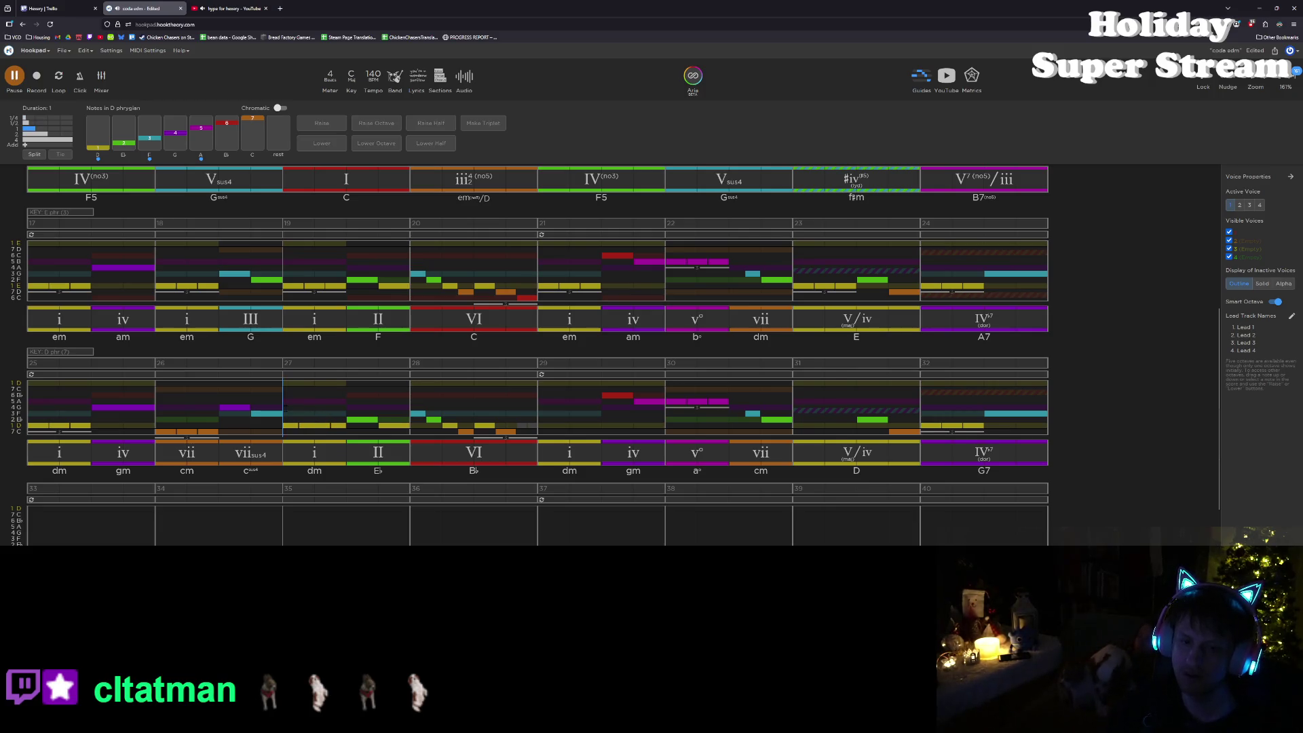
pyautogui.press('space')
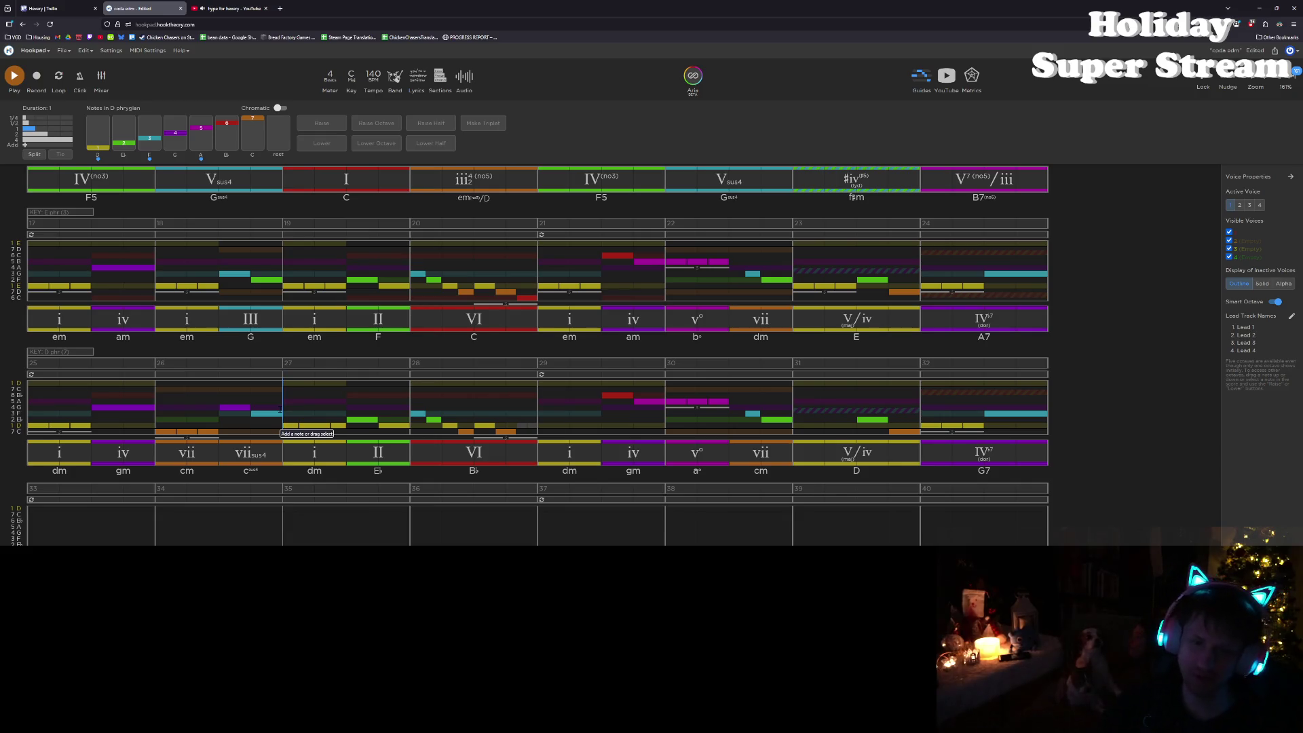
# Step: Copy the bar 27 run of notes and add a new melody note at the start of bar 29
pyautogui.moveTo(286, 407); pyautogui.dragTo(348, 433)
pyautogui.hotkey('ctrl', 'c')
pyautogui.click(565, 429)
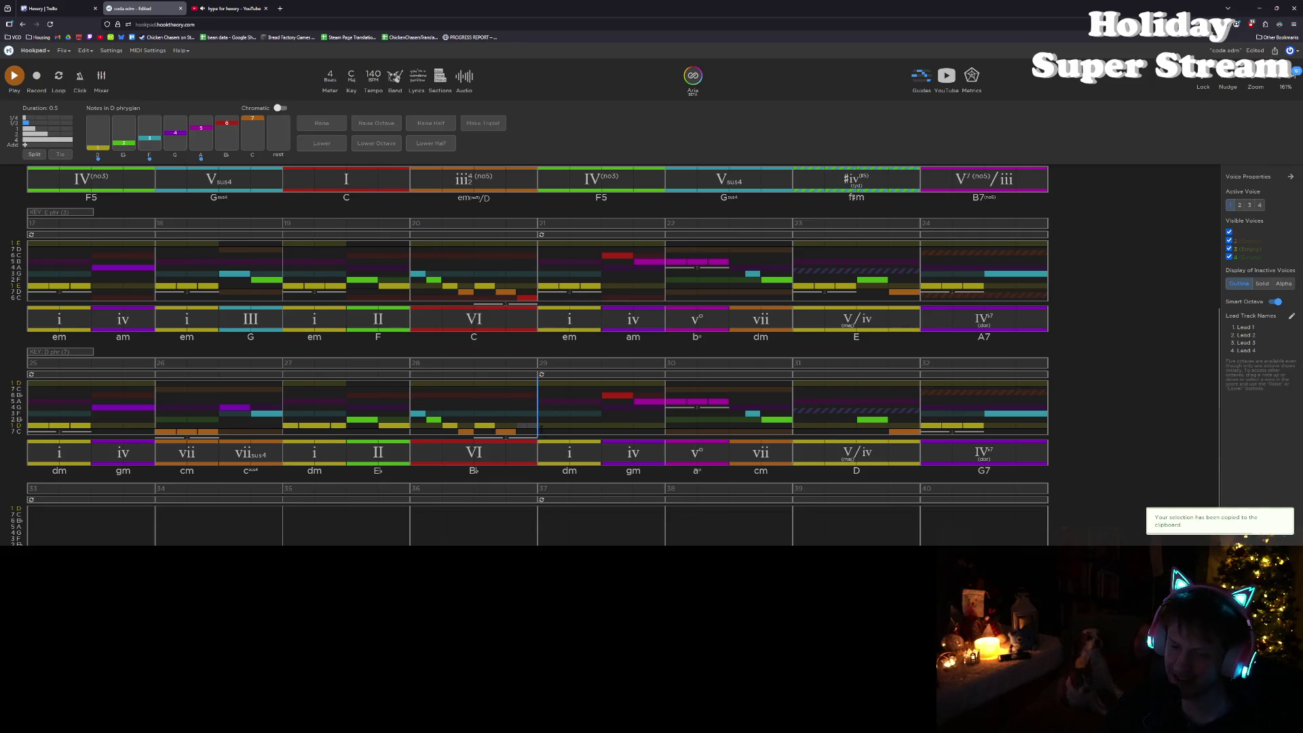
pyautogui.click(567, 430)
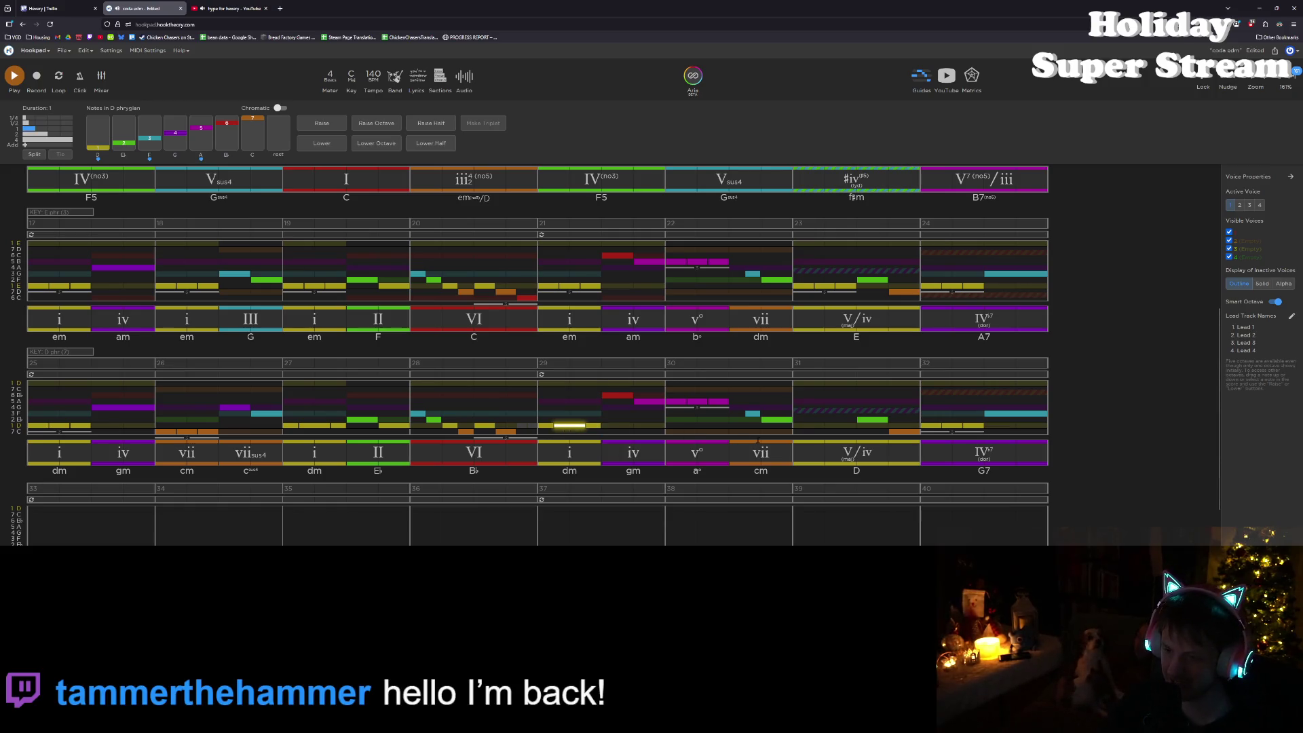
pyautogui.hotkey('ctrl', 'z')
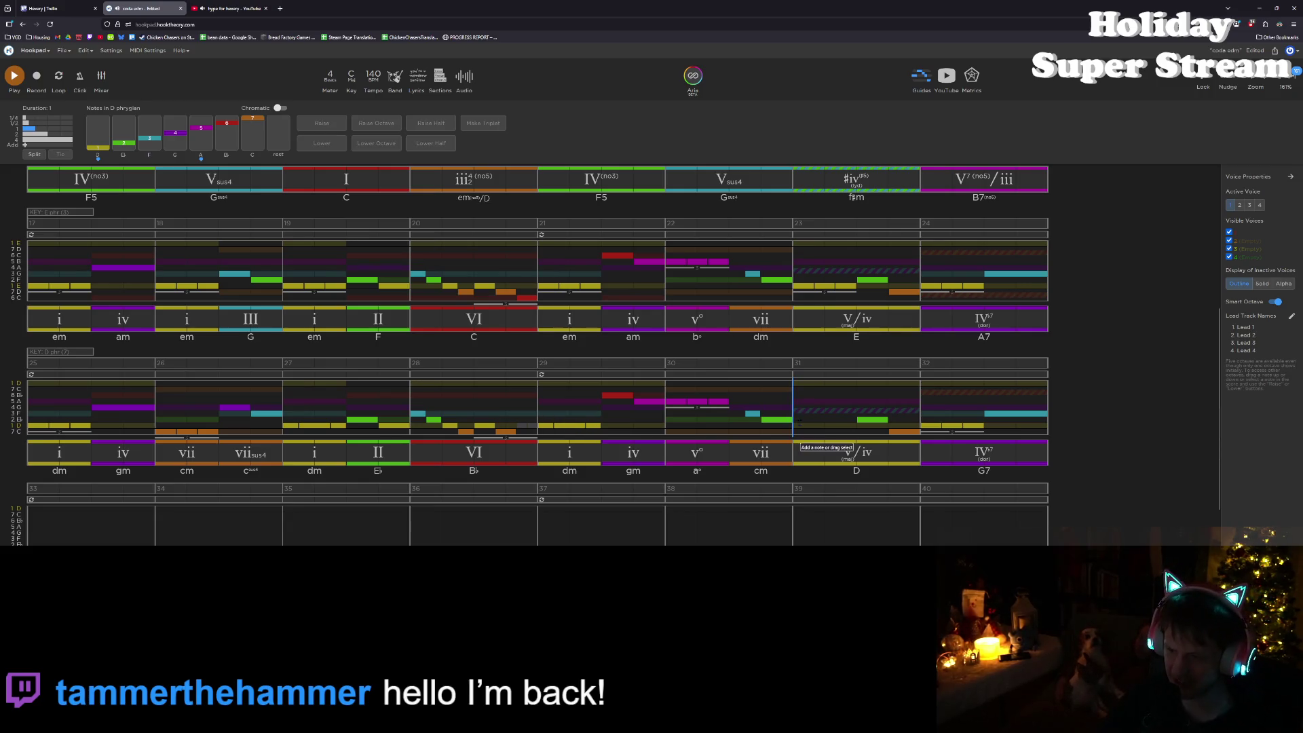
pyautogui.press('Right')
pyautogui.press('Right')
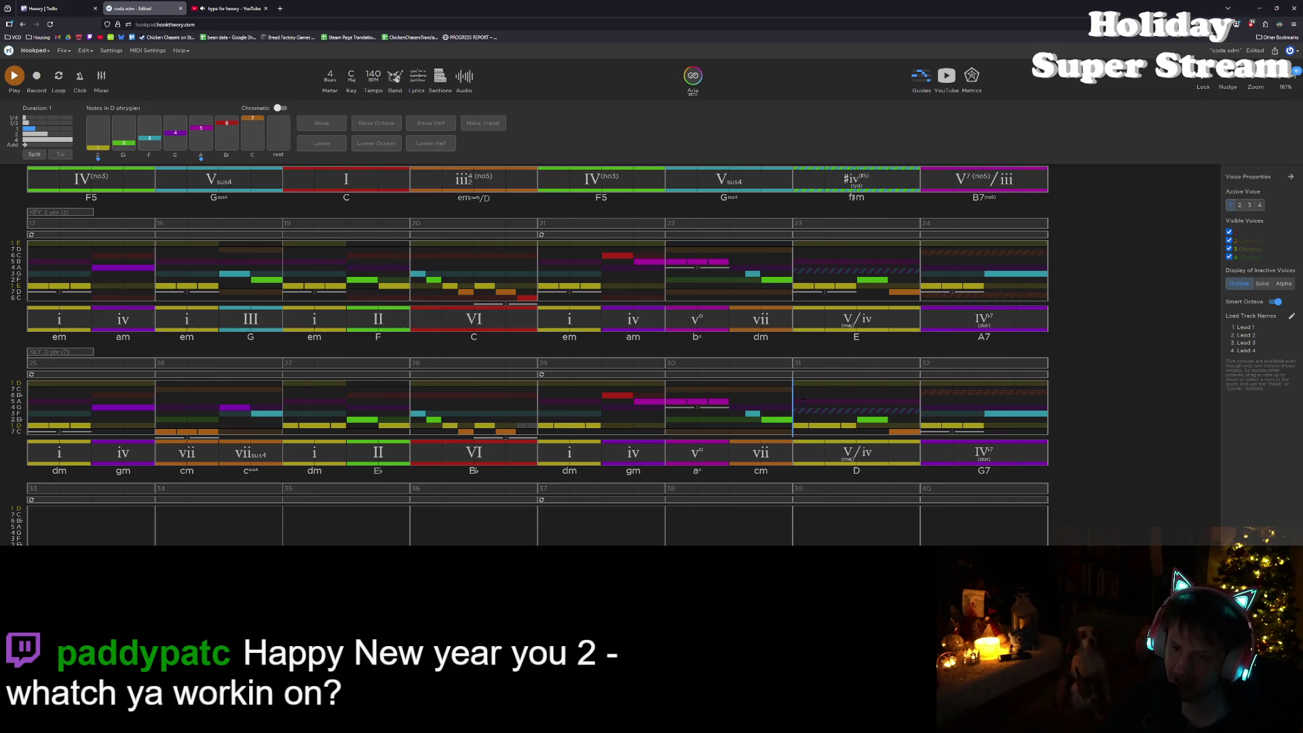
pyautogui.scroll(-1, 802, 400)
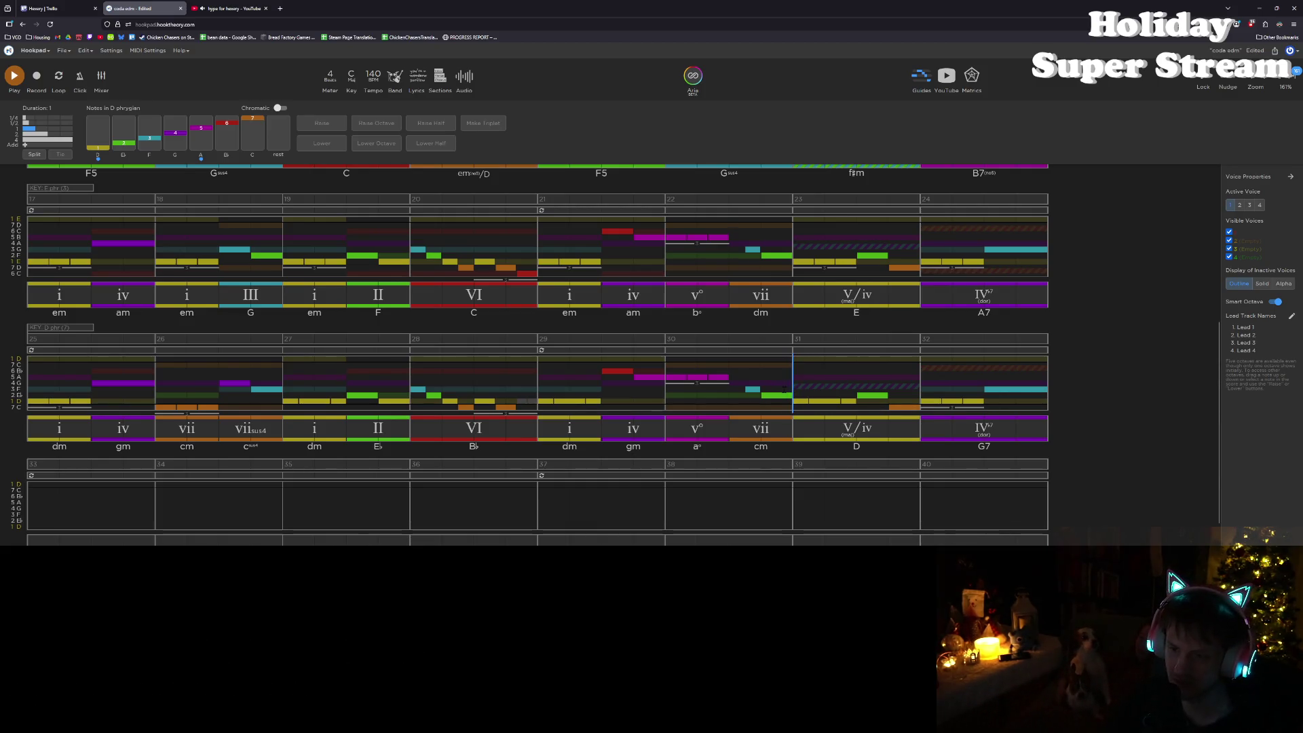
pyautogui.scroll(1, 782, 390)
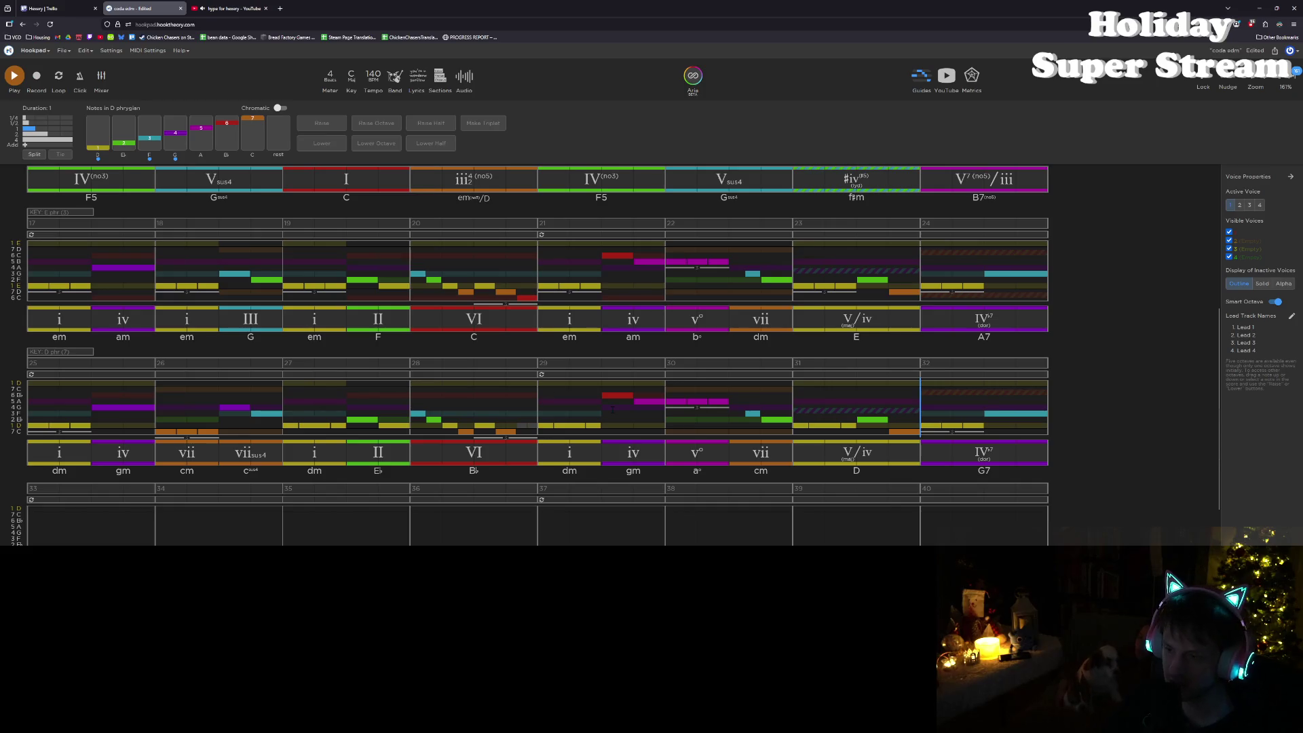
pyautogui.click(1009, 416)
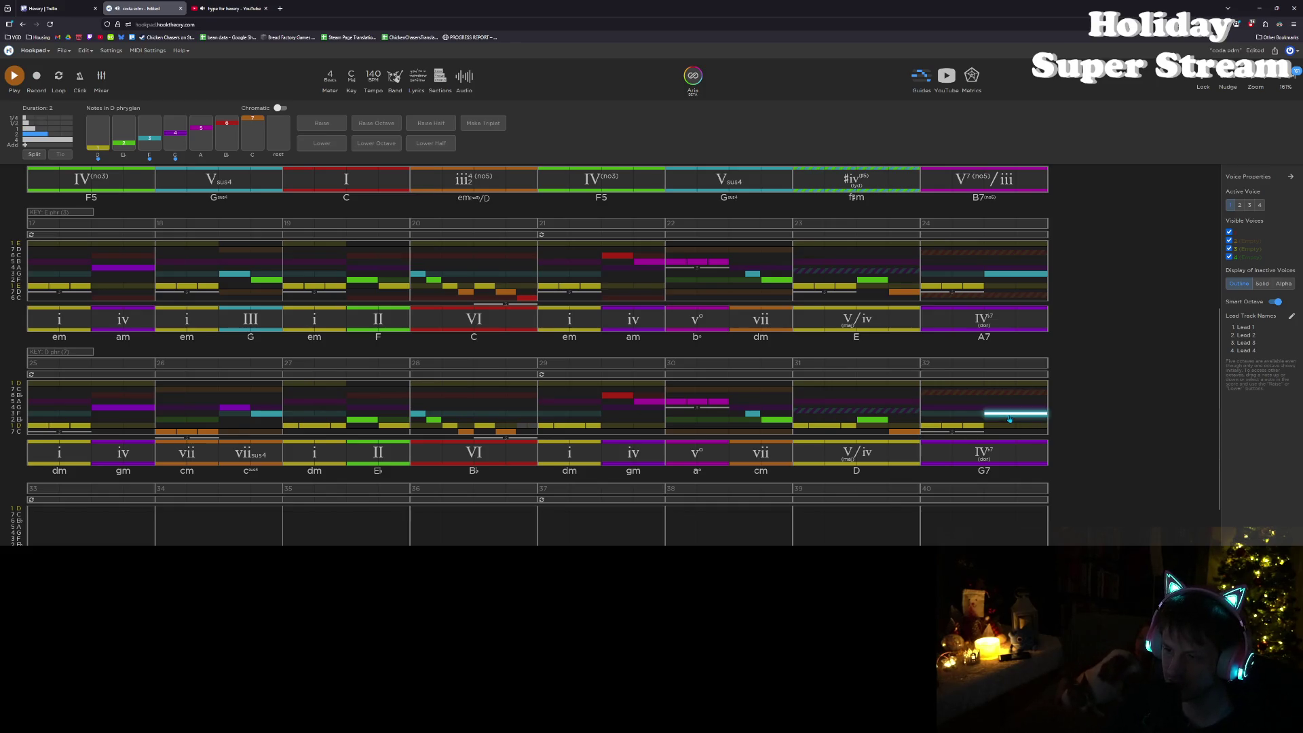
# Step: Raise the last bar-32 melody note from F to G, then select the G7 chord in bar 32
pyautogui.press('Up')
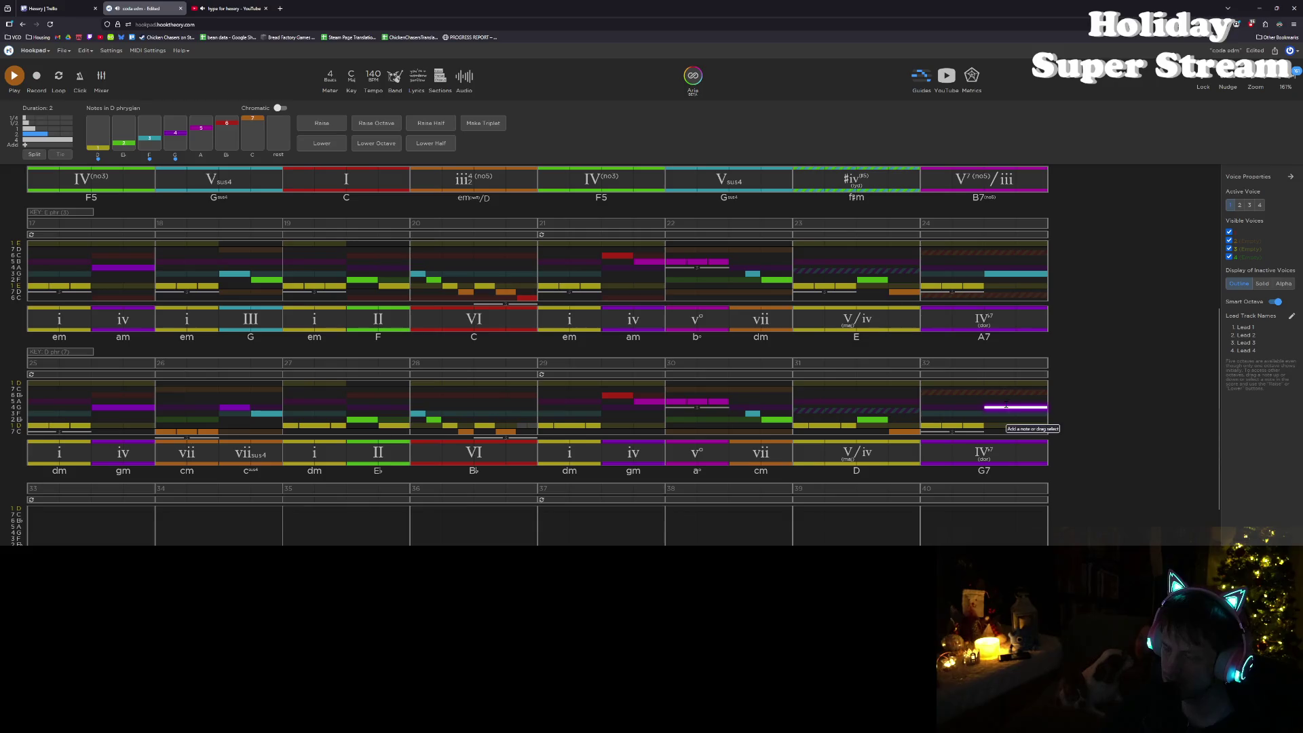
pyautogui.scroll(4, 1004, 464)
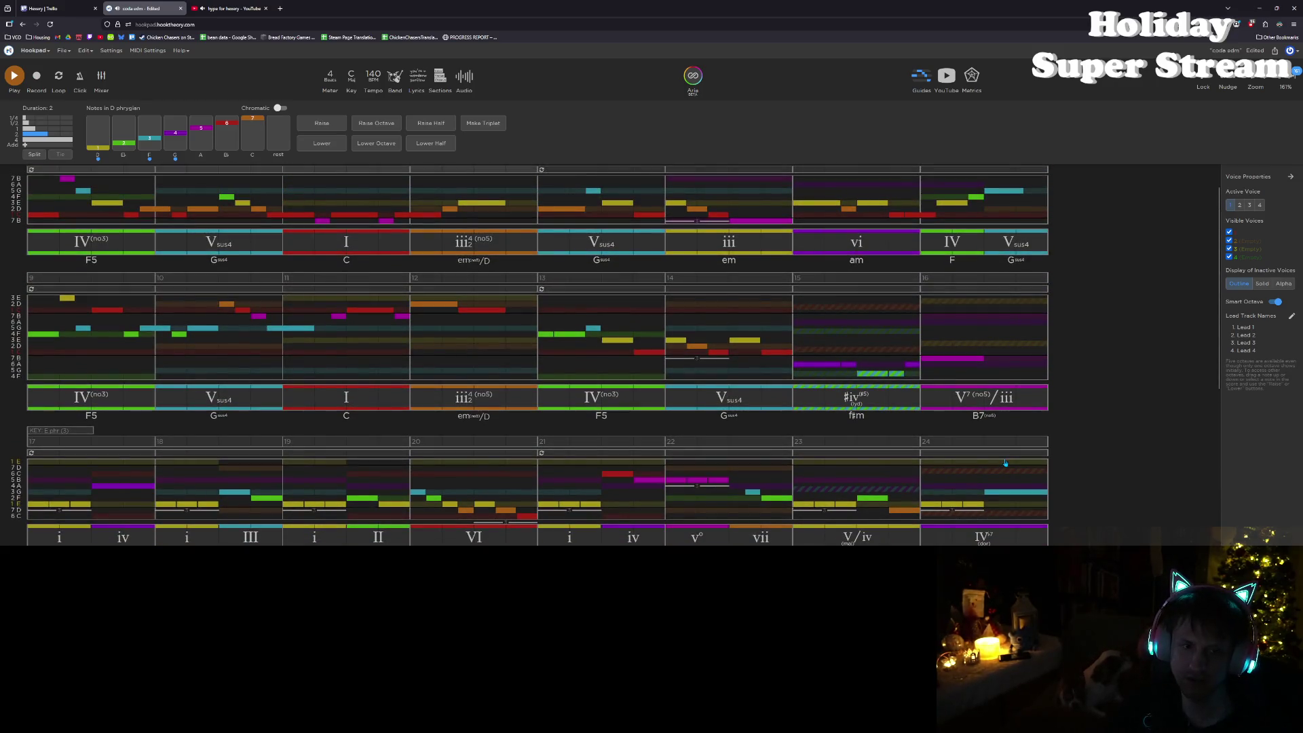
pyautogui.scroll(-2, 1004, 463)
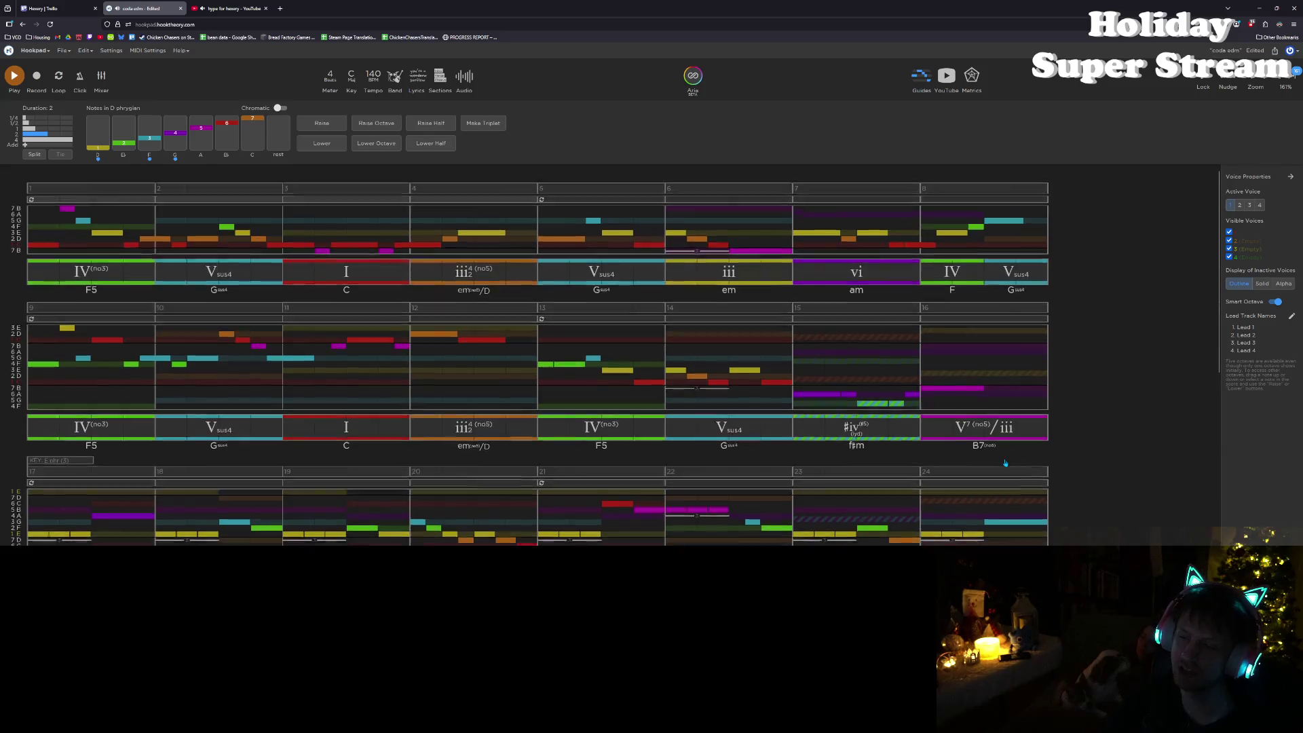
pyautogui.scroll(-1, 1005, 463)
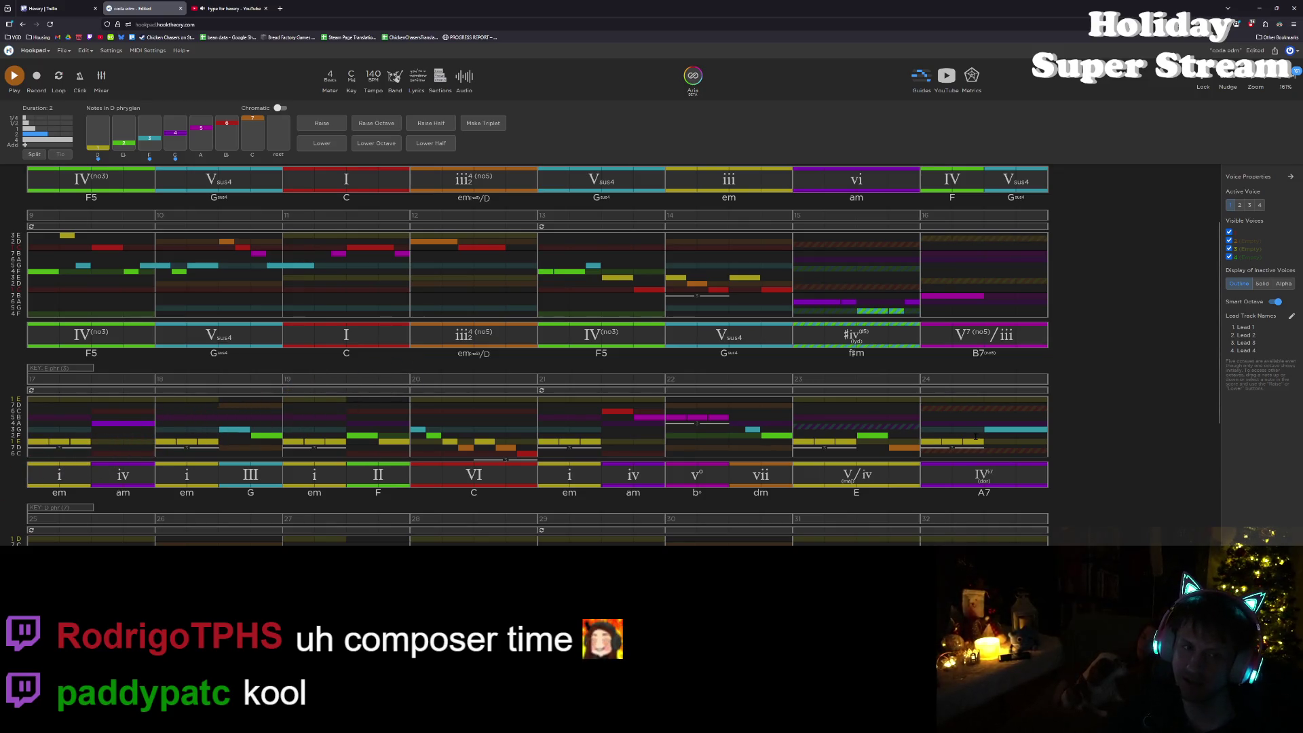
pyautogui.scroll(1, 975, 436)
pyautogui.scroll(-3, 975, 437)
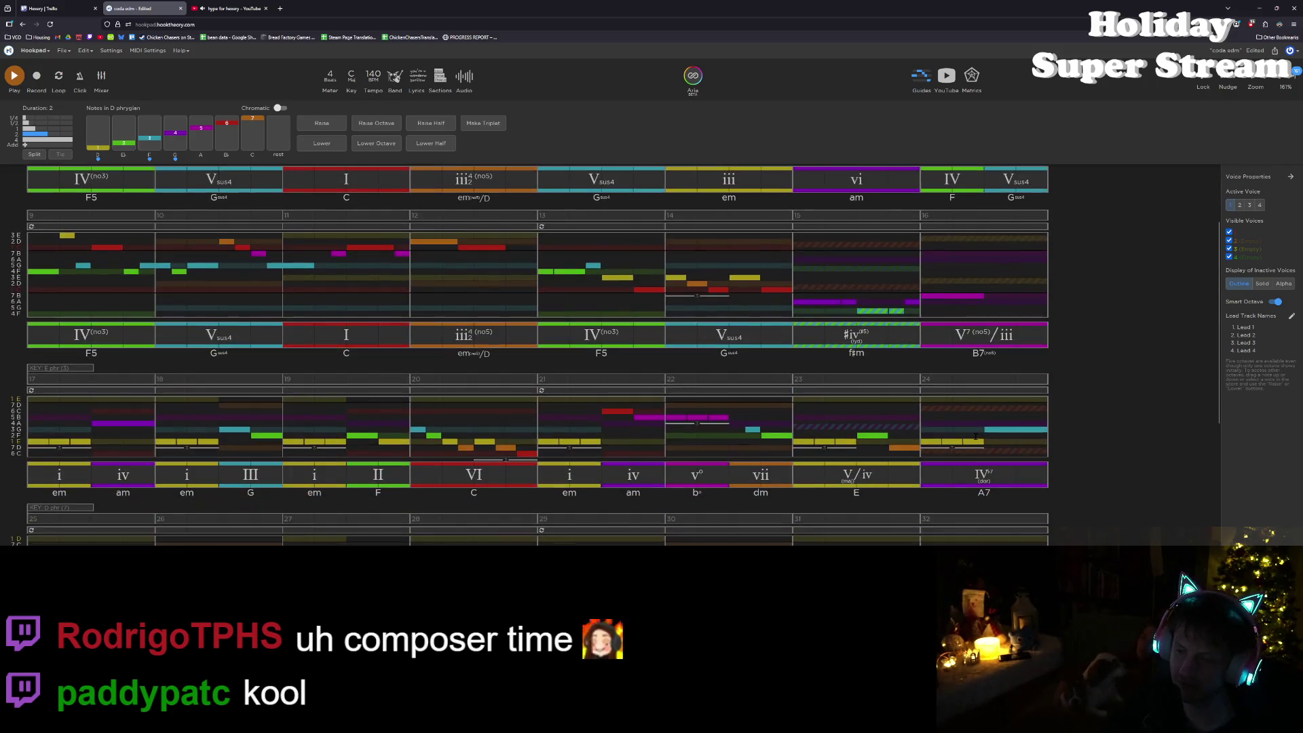
pyautogui.click(980, 447)
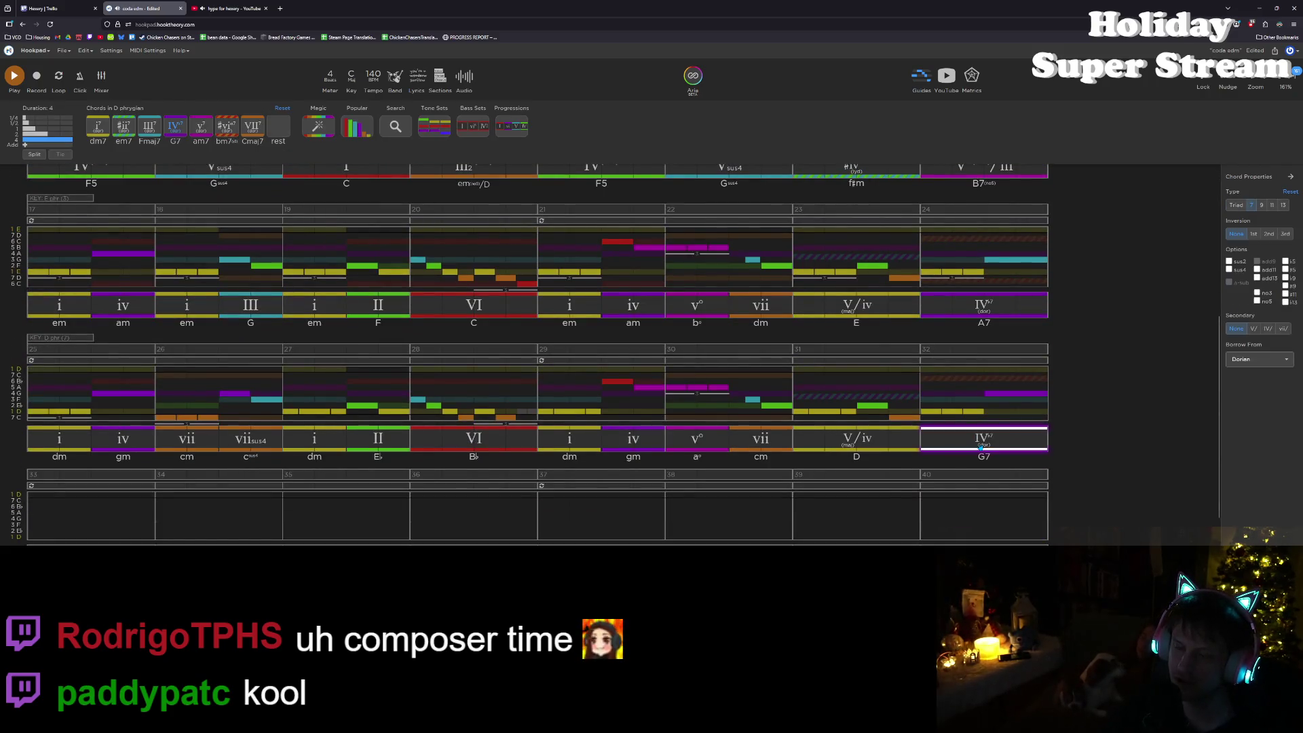
# Step: Shorten the G7 chord in bar 32 to 3.25 beats
pyautogui.scroll(3, 979, 447)
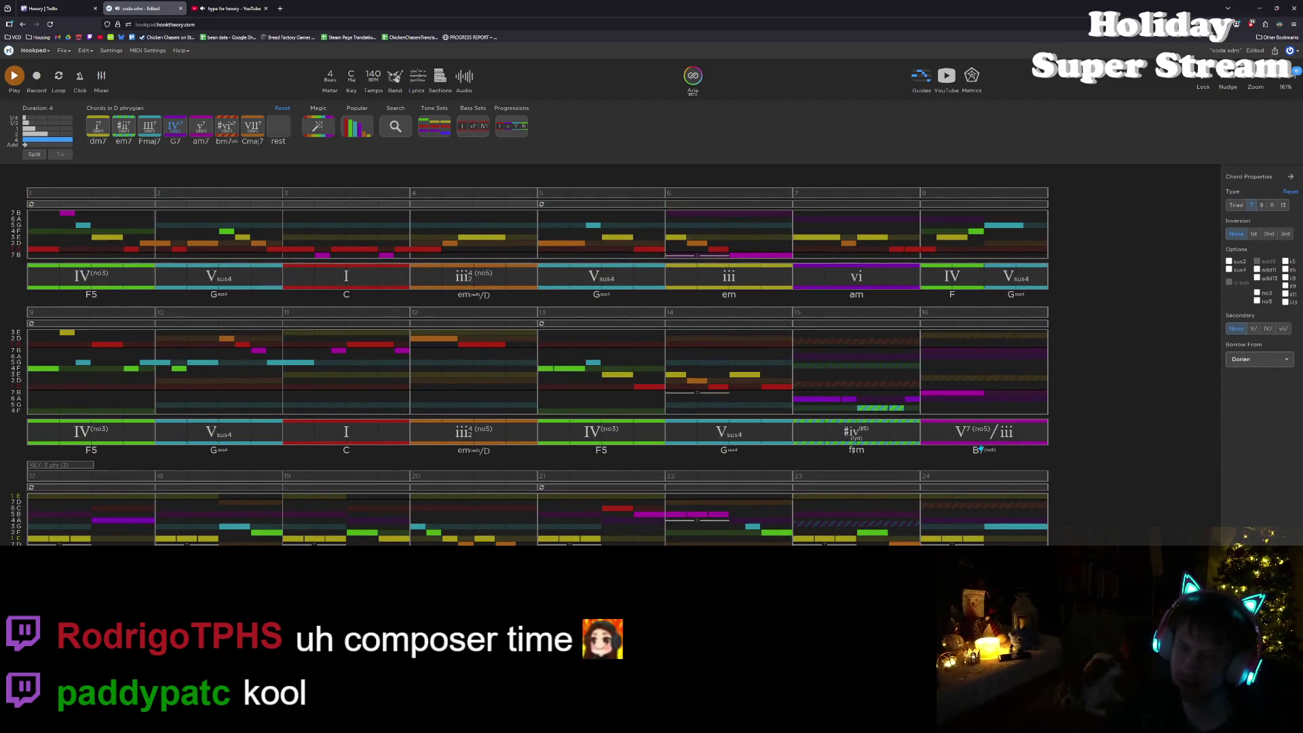
pyautogui.scroll(-3, 980, 448)
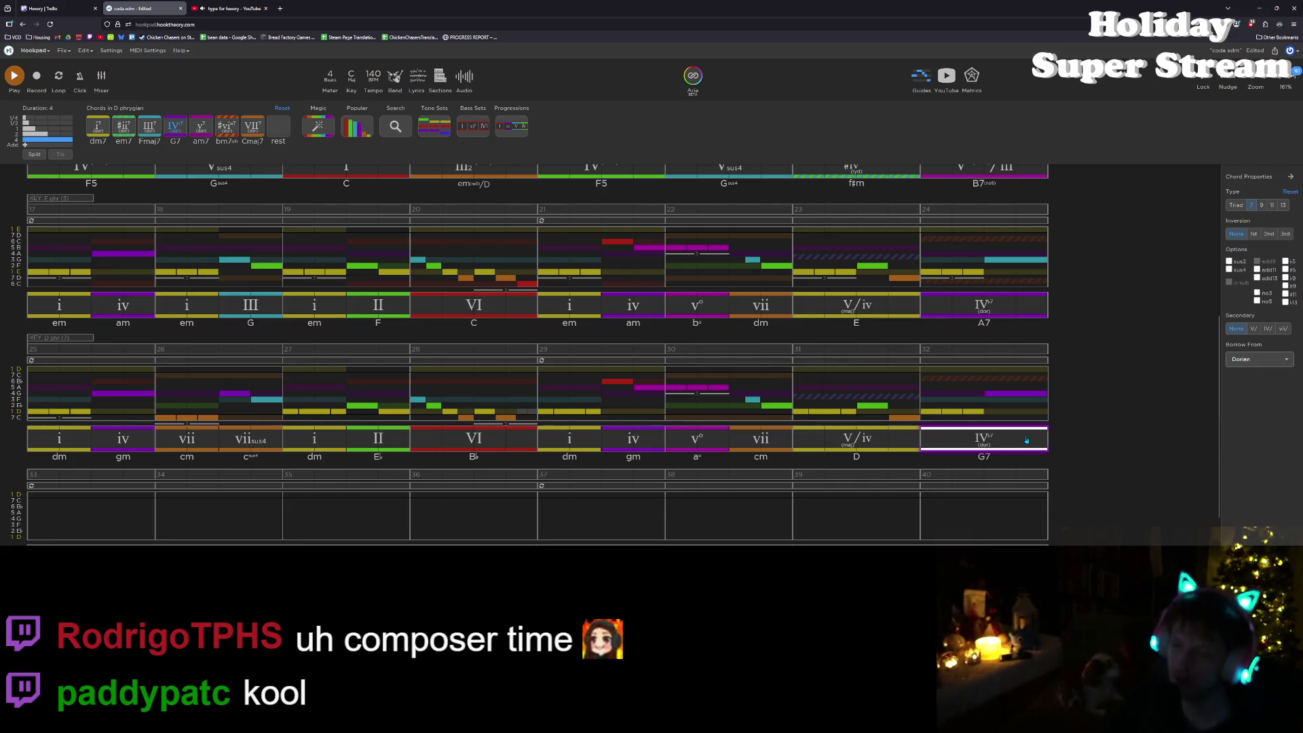
pyautogui.moveTo(1032, 432); pyautogui.dragTo(971, 433)
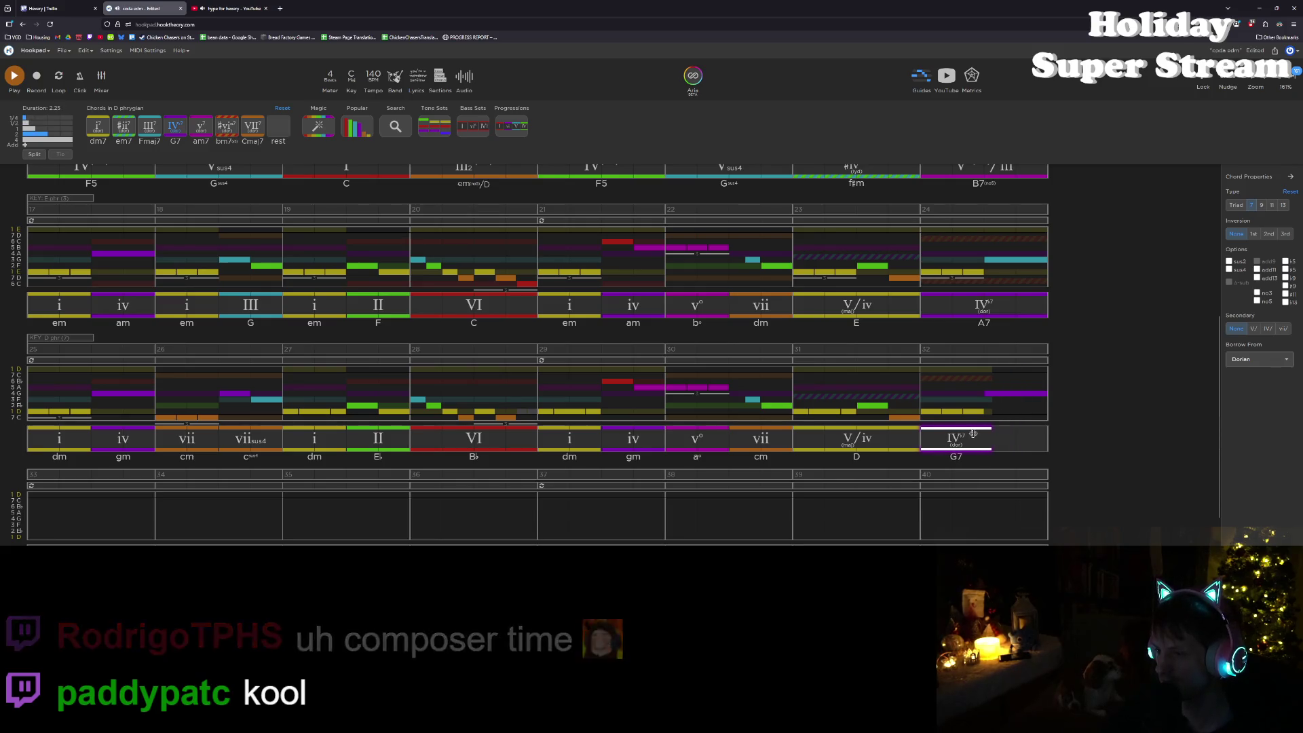
# Step: Paste a copy of the G7 after it and change the copy to Cmaj7 (vii)
pyautogui.hotkey('ctrl', 'c')
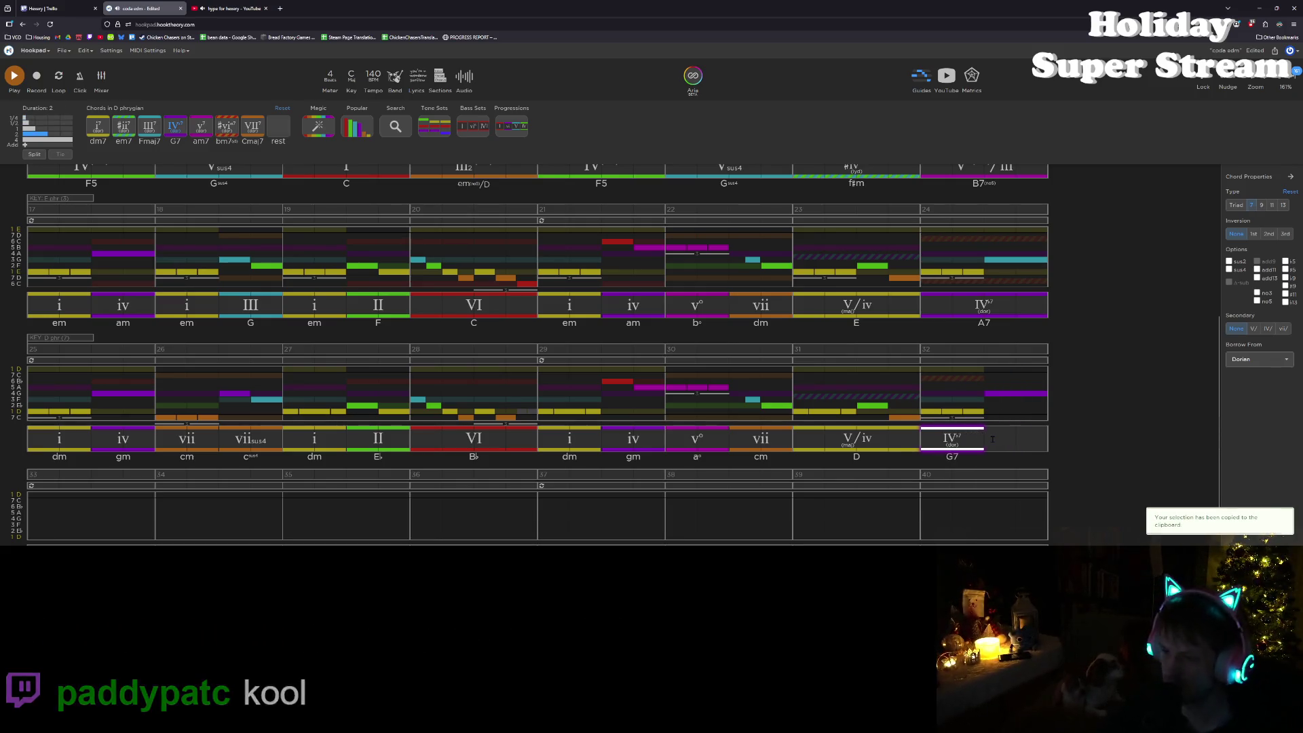
pyautogui.hotkey('ctrl', 'v')
pyautogui.click(1014, 407)
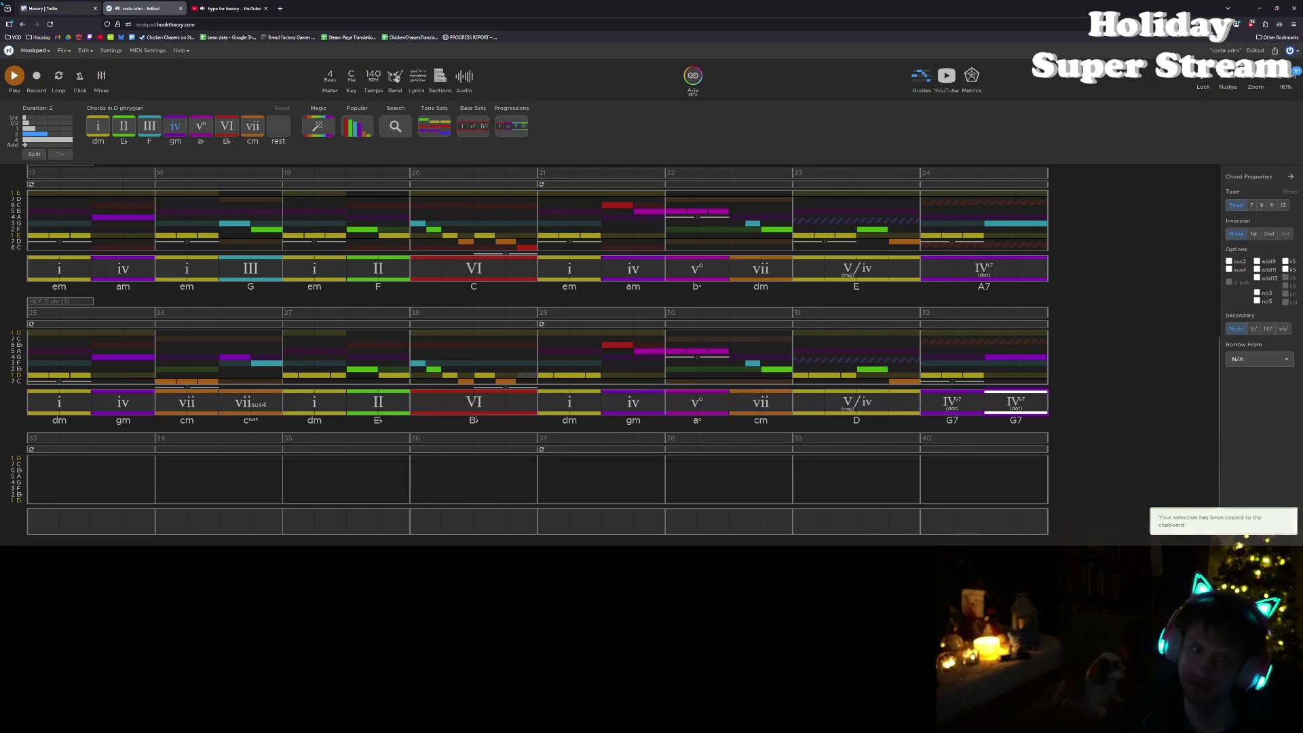
pyautogui.click(253, 126)
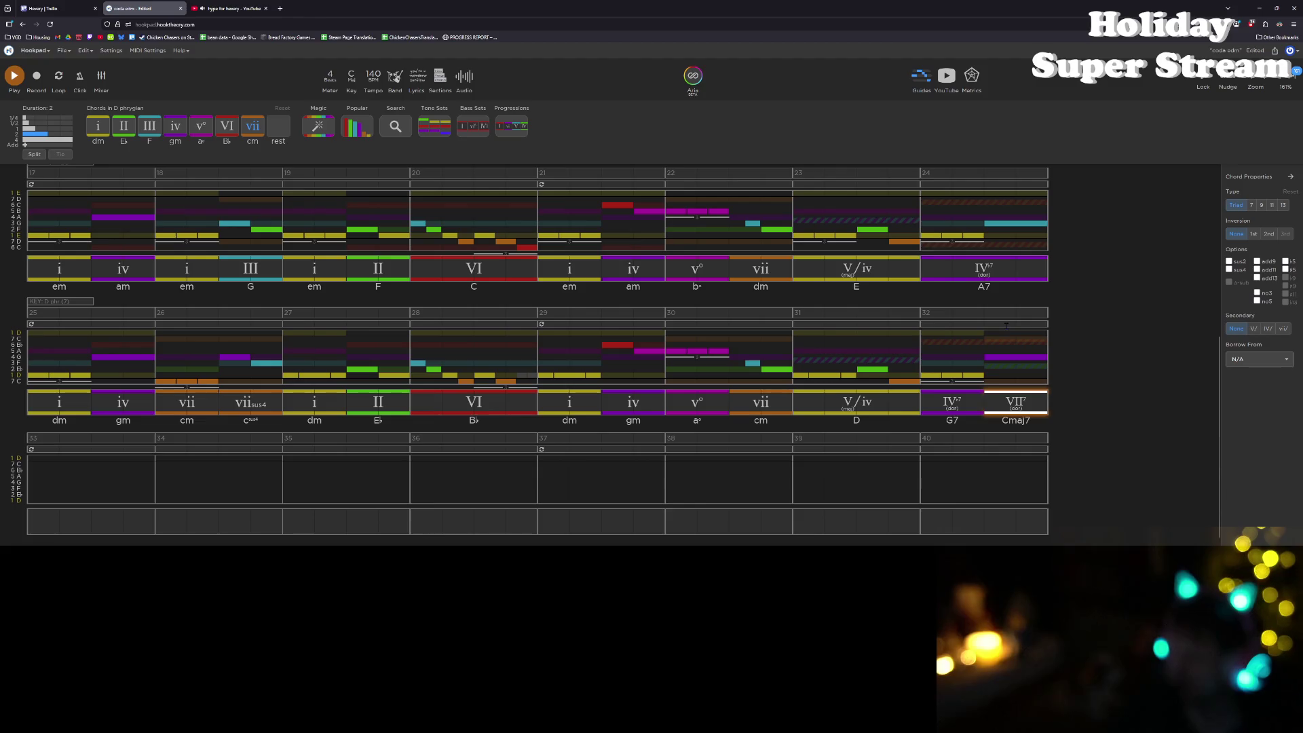
pyautogui.click(945, 311)
pyautogui.scroll(5, 589, 265)
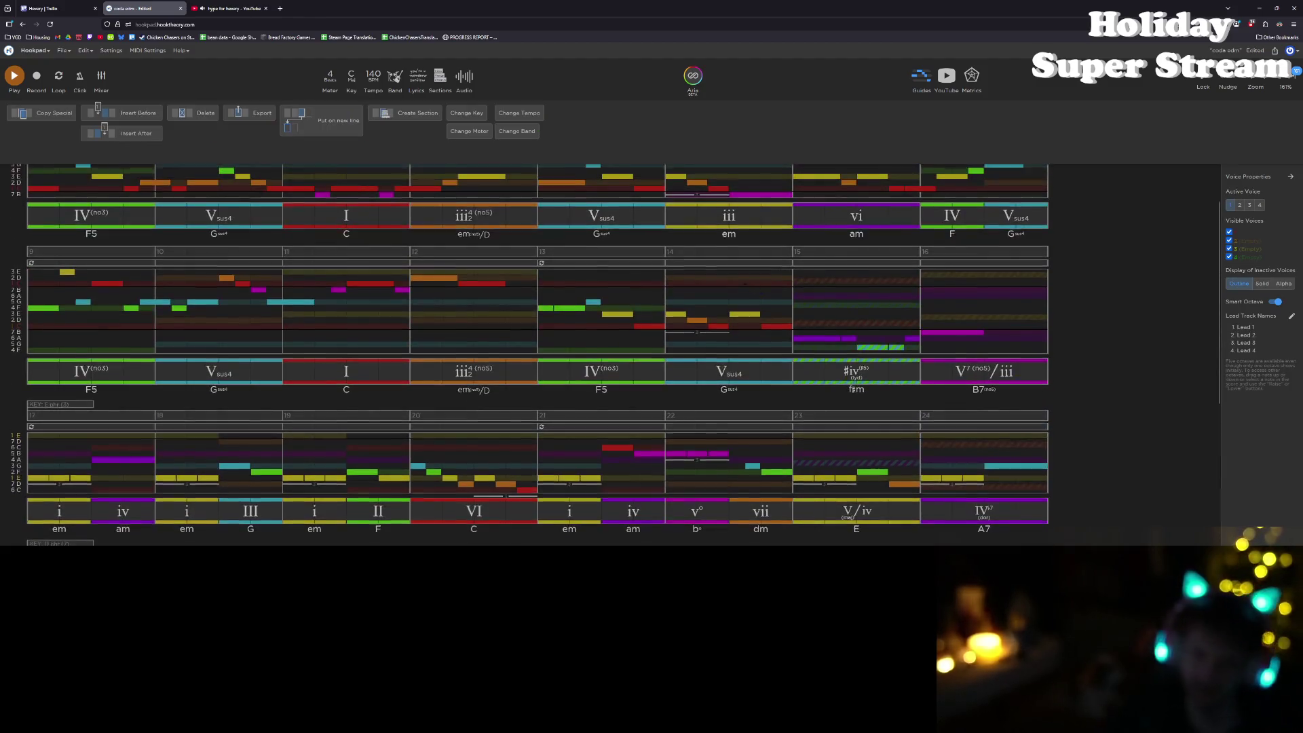
# Step: Copy the measure 1 chord into measure 33, change it to III(no3) F5, and play the ending
pyautogui.click(101, 280)
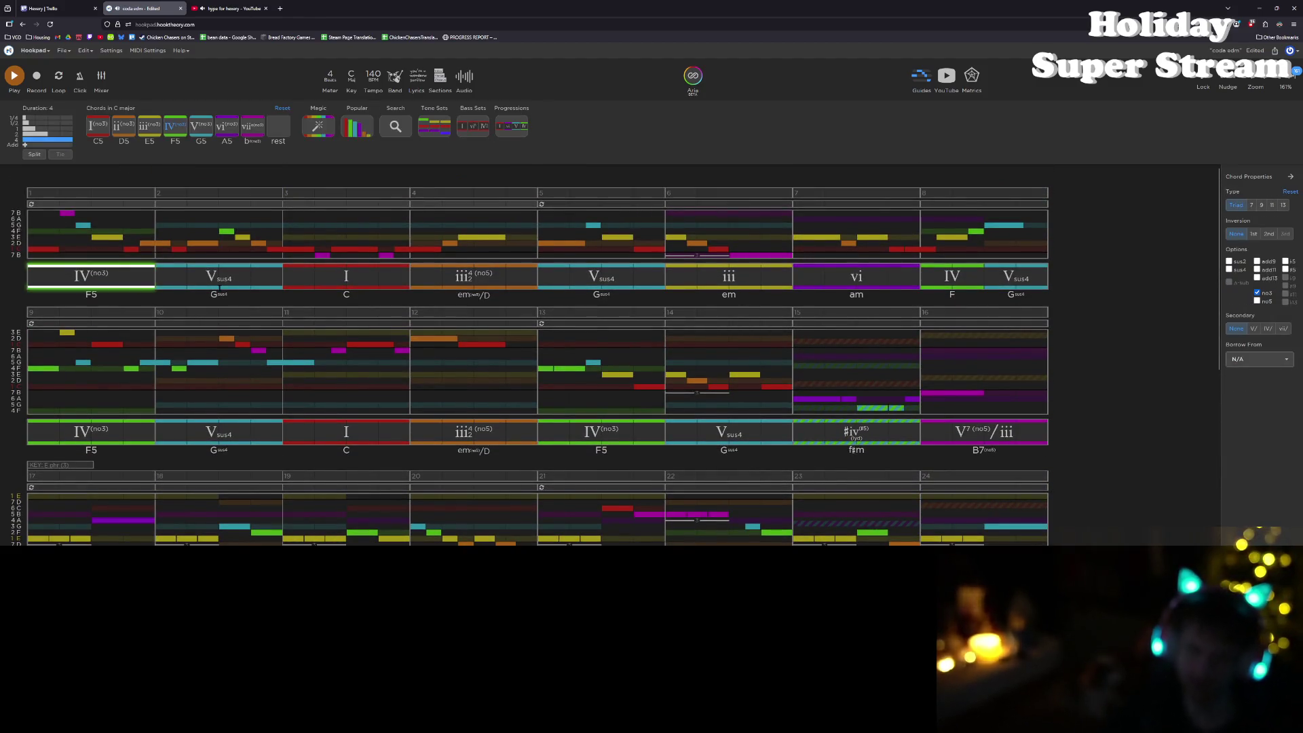
pyautogui.hotkey('ctrl', 'c')
pyautogui.scroll(-5, 536, 353)
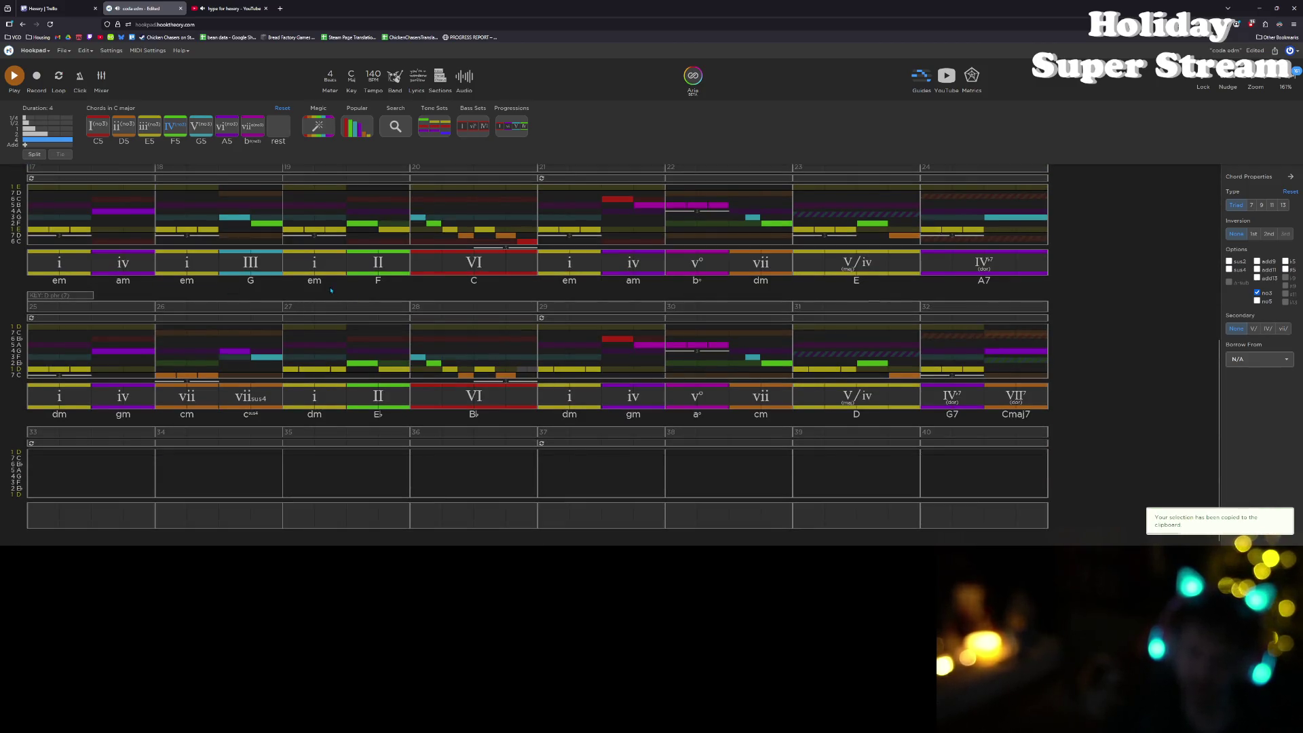
pyautogui.click(33, 513)
pyautogui.press('4')
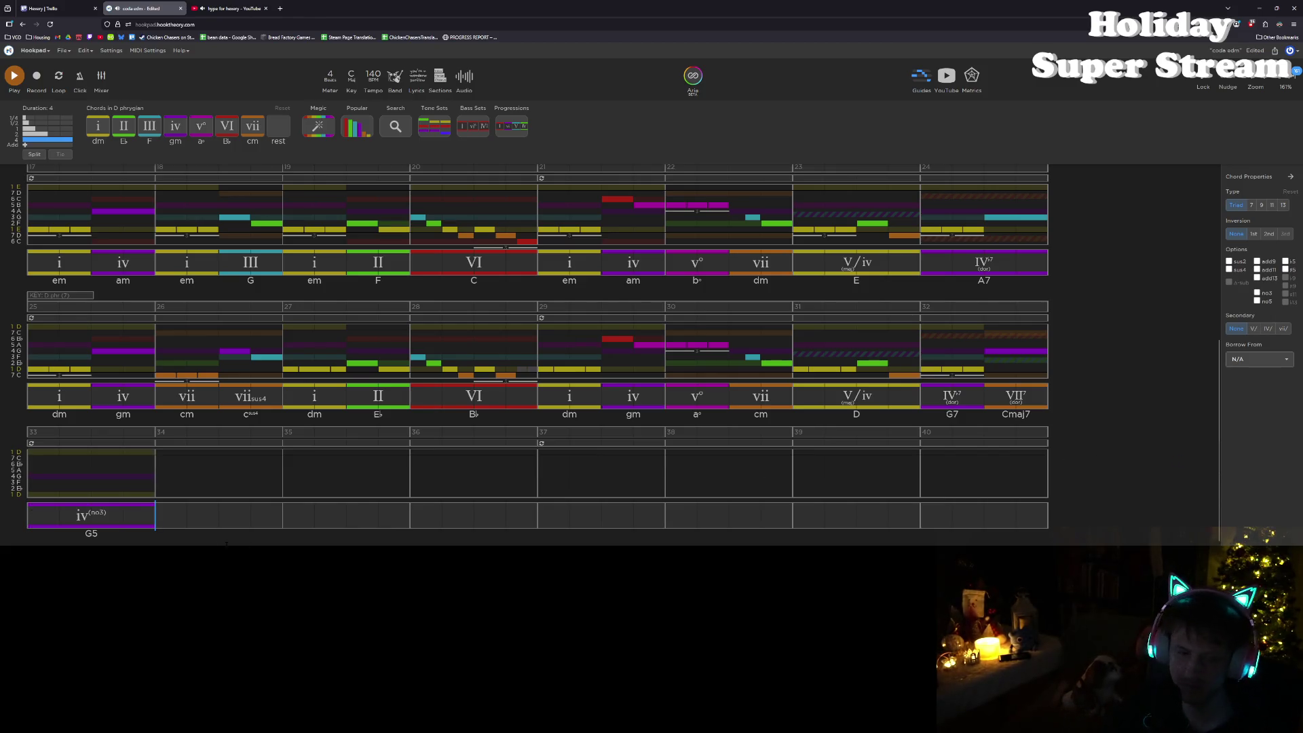
pyautogui.click(88, 519)
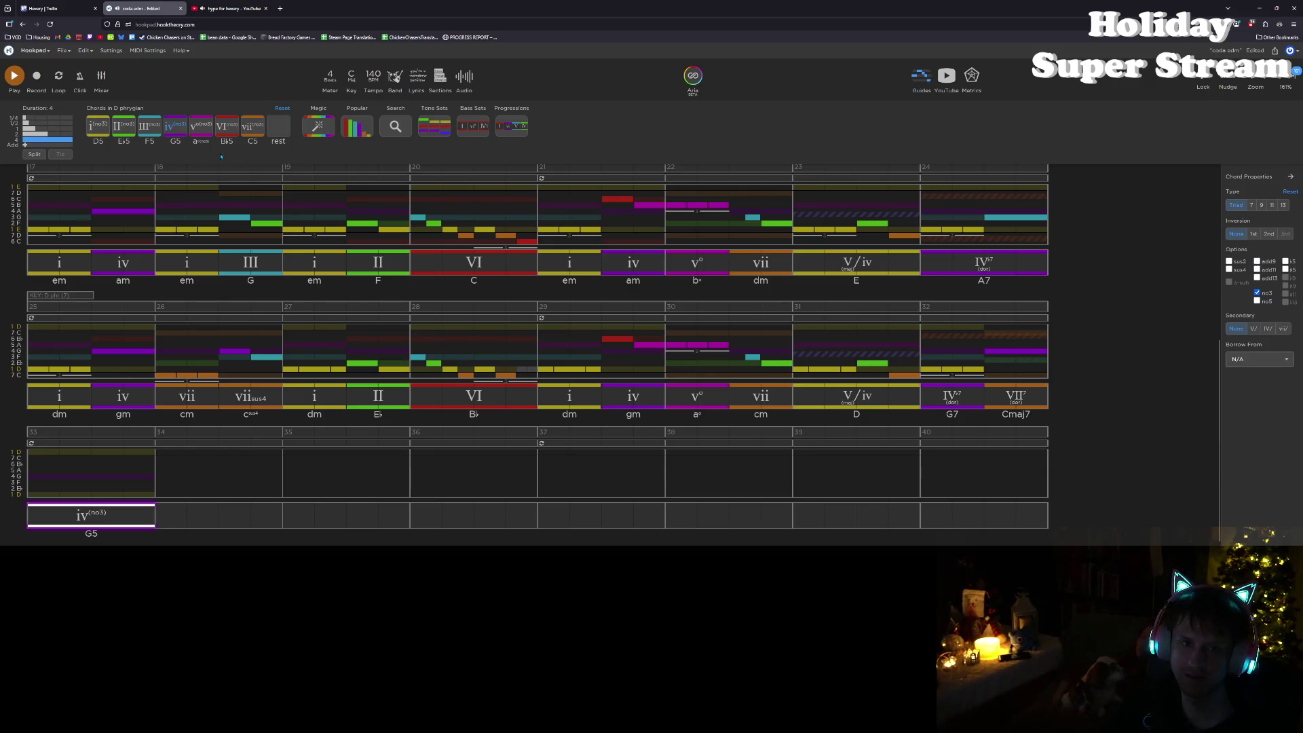
pyautogui.click(149, 126)
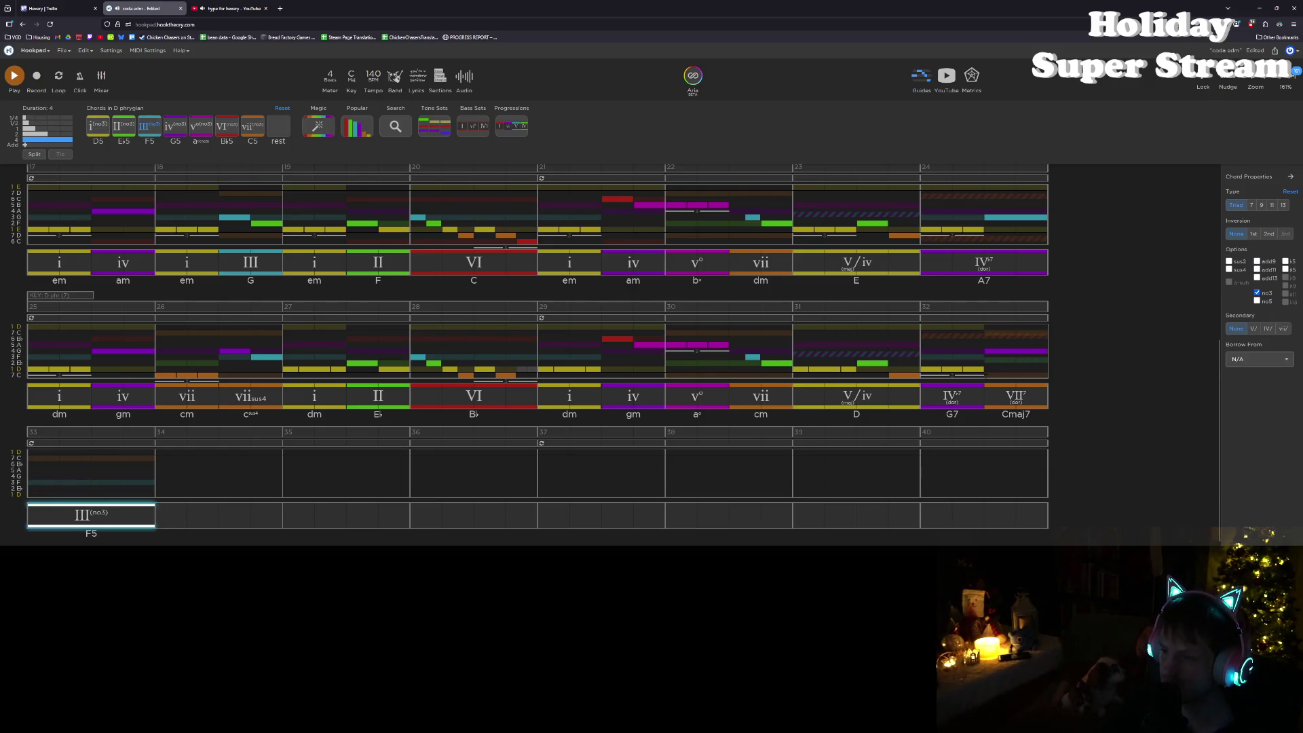
pyautogui.press('space')
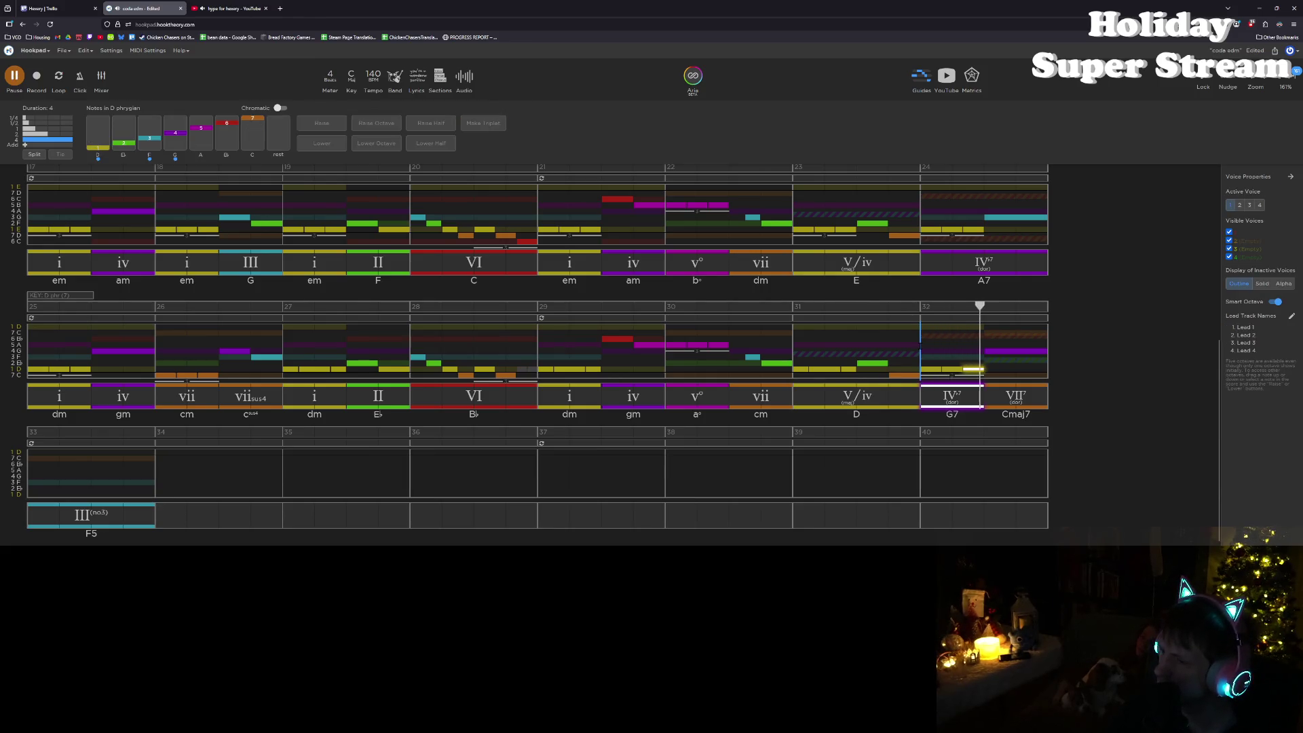
pyautogui.press('space')
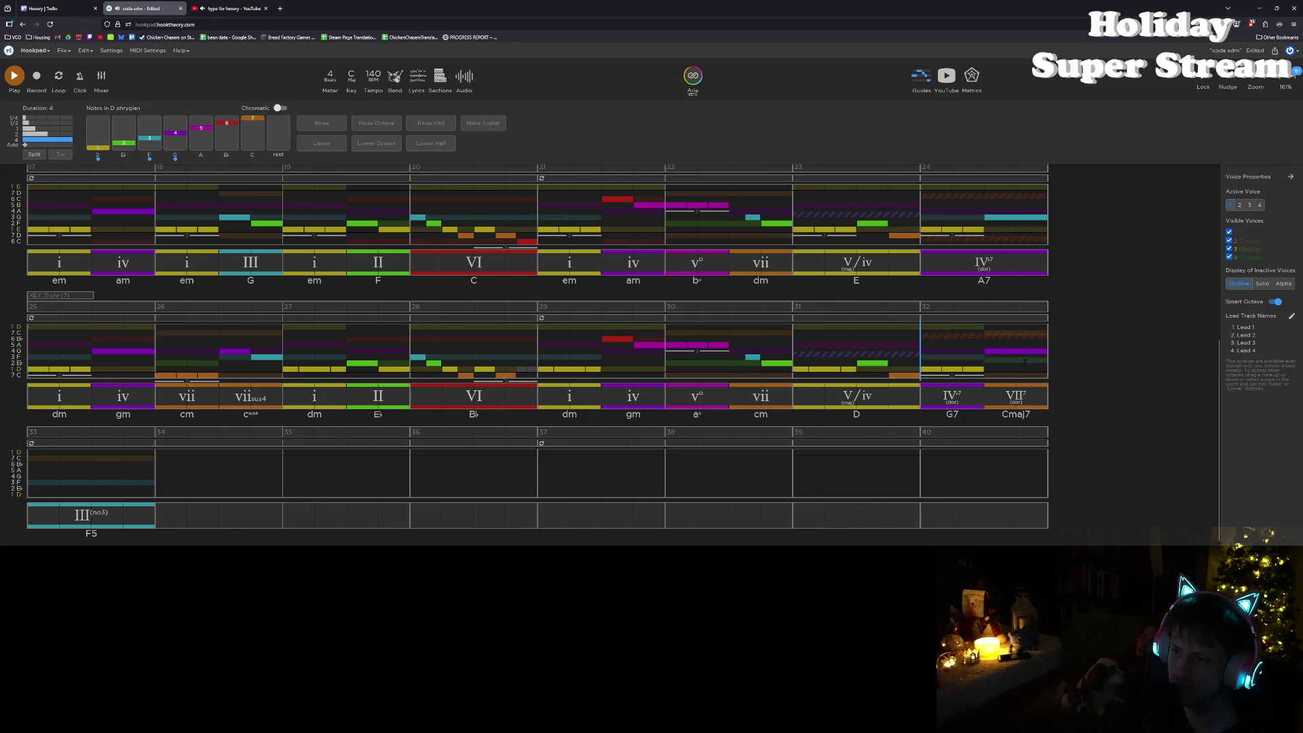
# Step: Lower a melody note in measure 32 and delete the F5 chord from measure 33
pyautogui.moveTo(1013, 355); pyautogui.dragTo(1009, 374)
pyautogui.press('Escape')
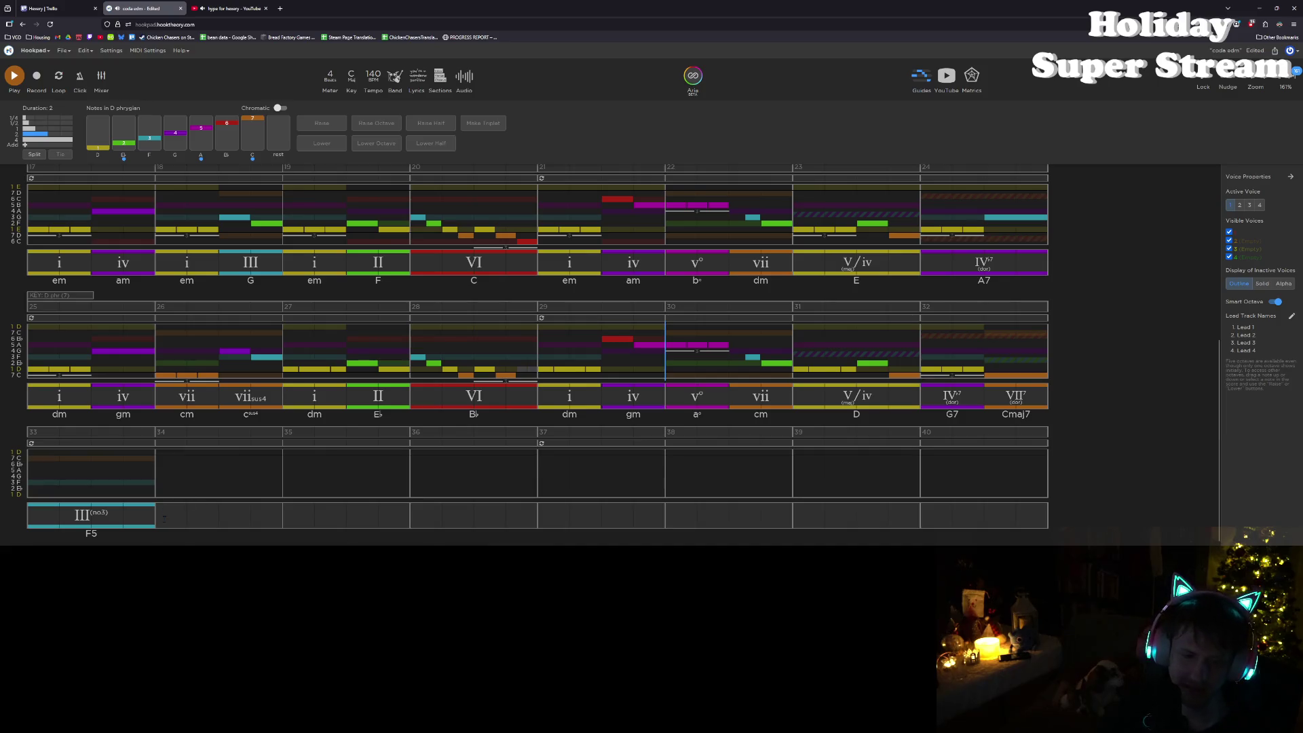
pyautogui.click(133, 513)
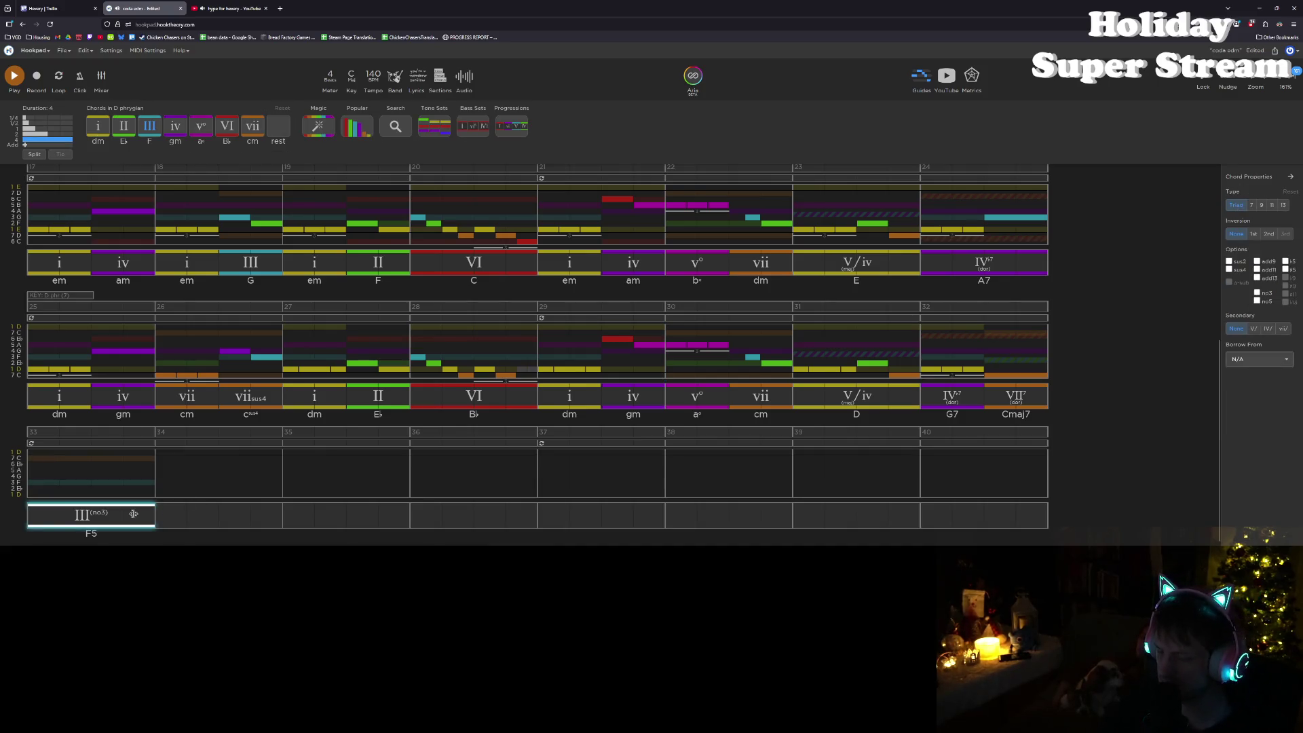
pyautogui.press('Delete')
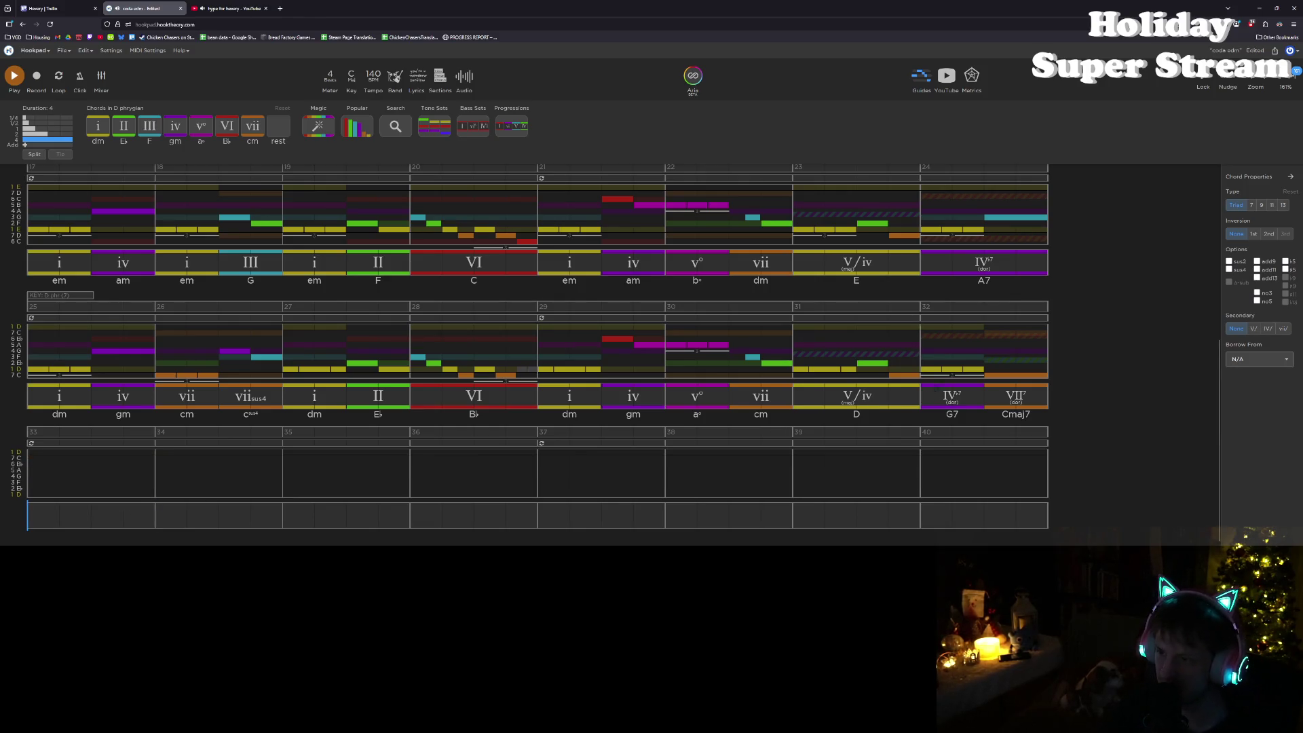
# Step: Play back the song, which now ends at bar 32 on G7 then Cmaj7
pyautogui.scroll(2, 536, 339)
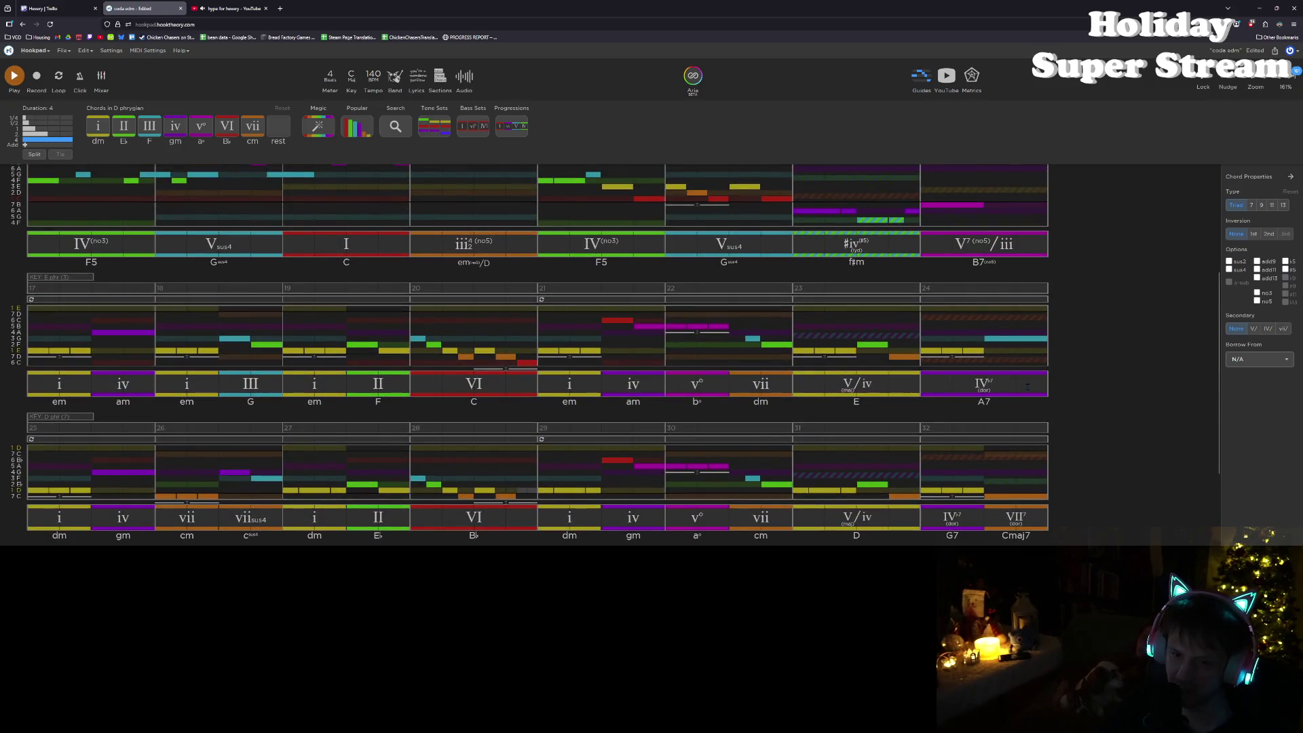
pyautogui.scroll(3, 536, 353)
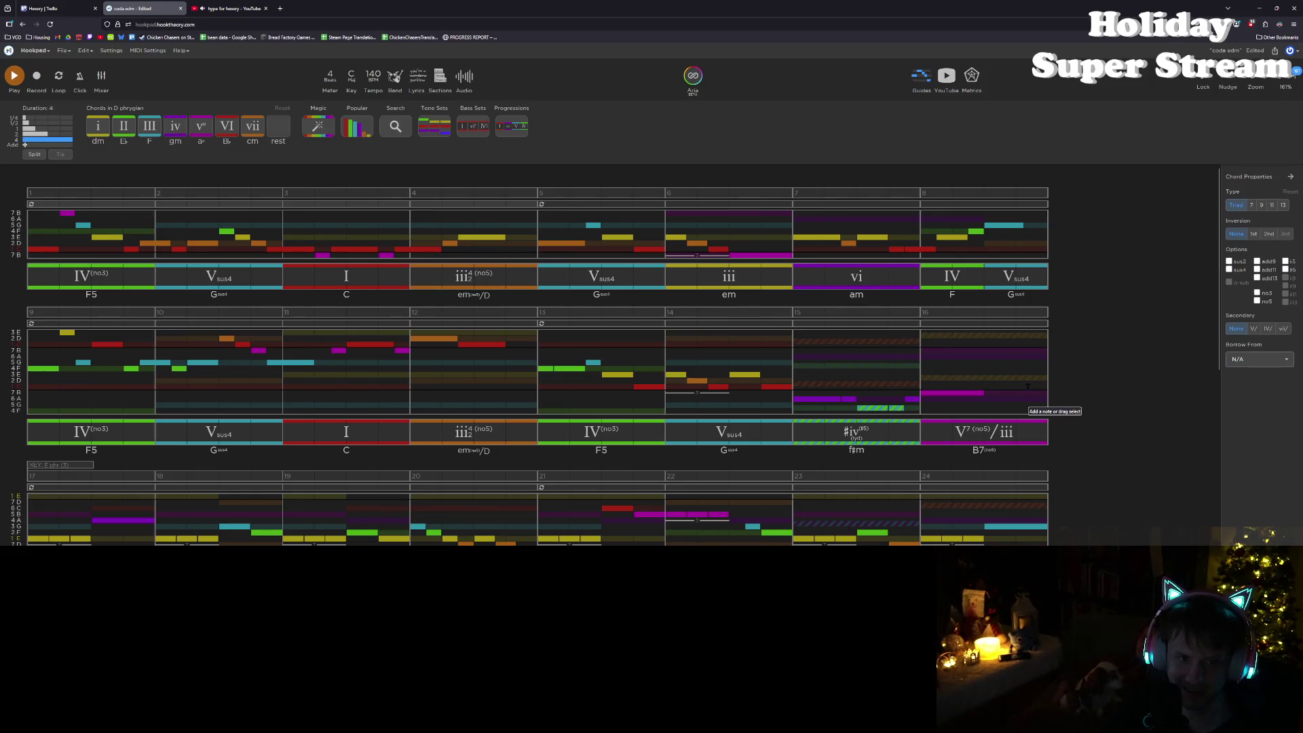
pyautogui.scroll(-3, 1027, 386)
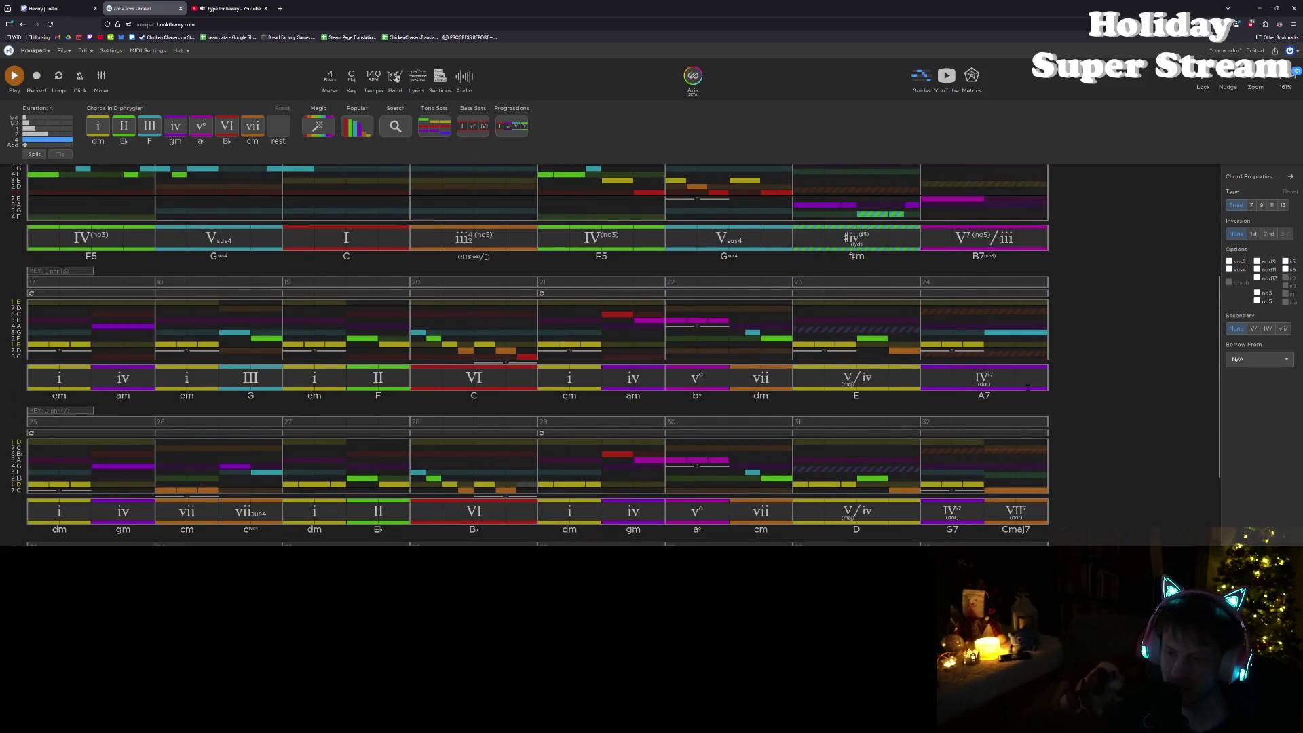
pyautogui.scroll(3, 1027, 386)
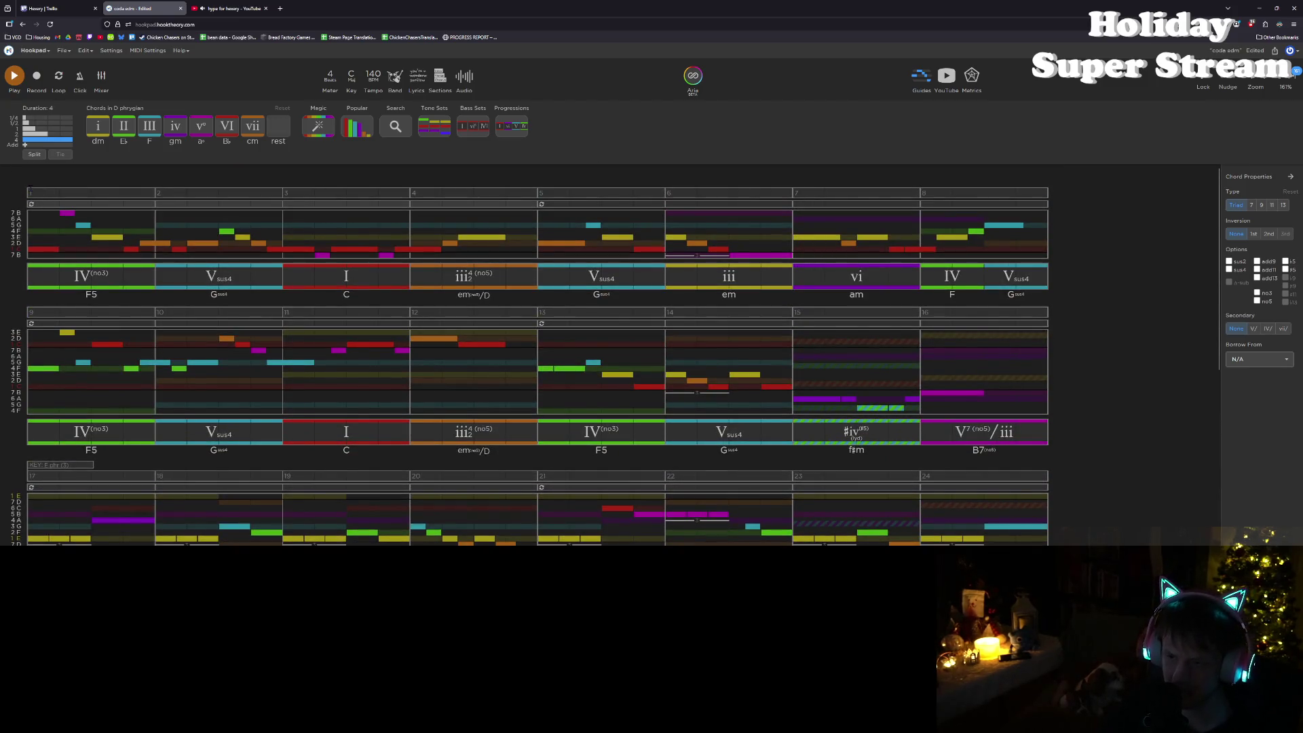
pyautogui.press('space')
pyautogui.scroll(-3, 1027, 386)
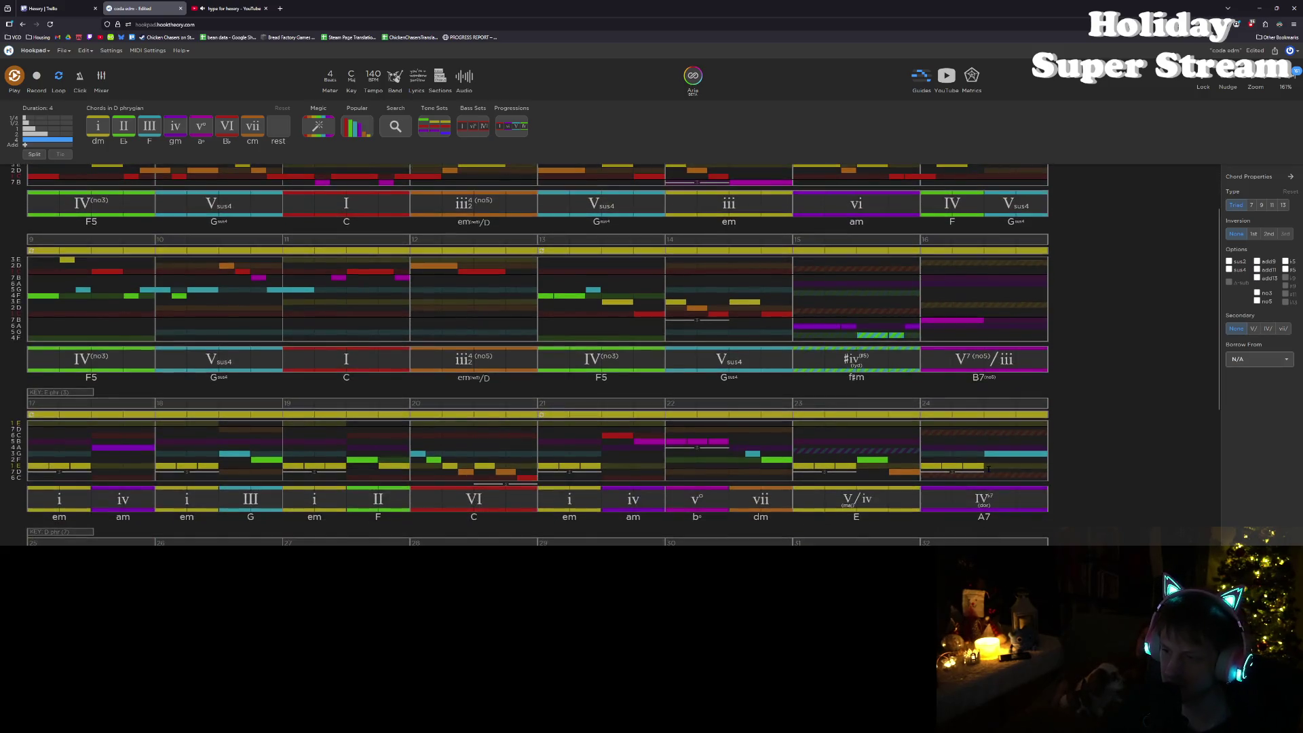
pyautogui.scroll(-2, 1024, 451)
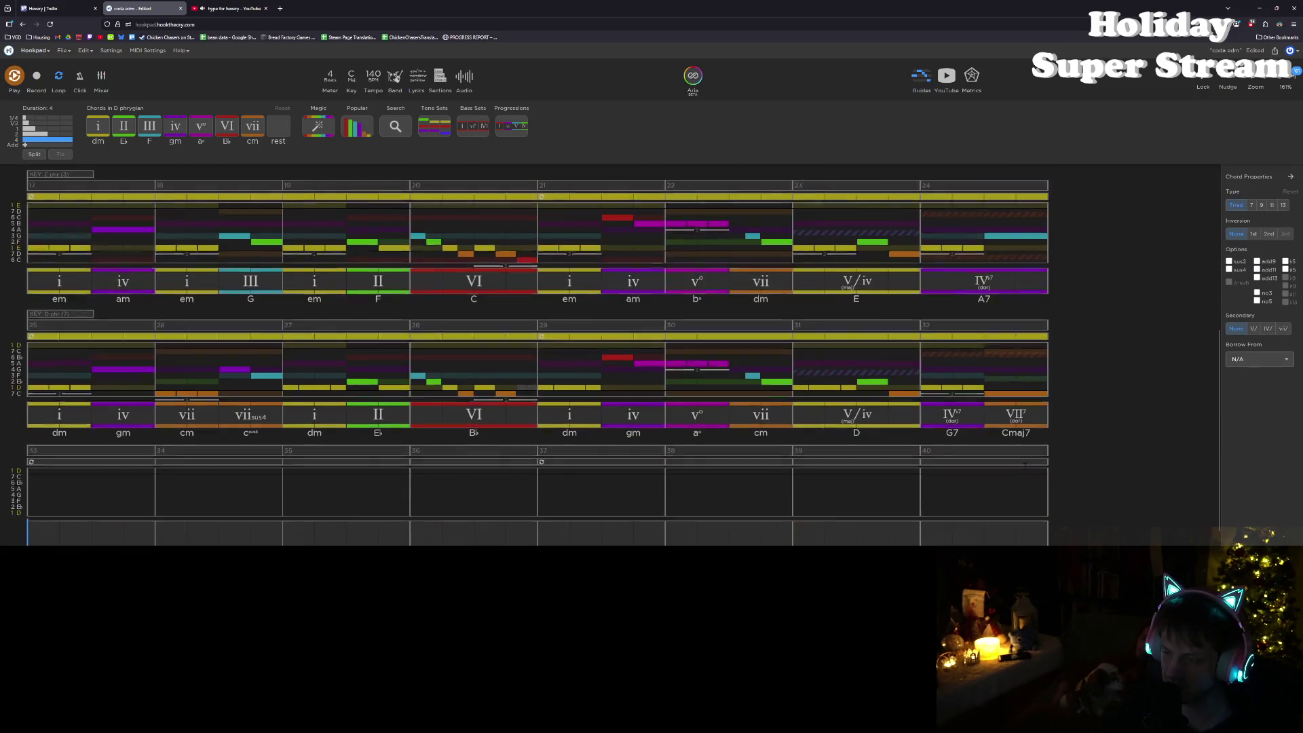
pyautogui.moveTo(1004, 394); pyautogui.dragTo(998, 372)
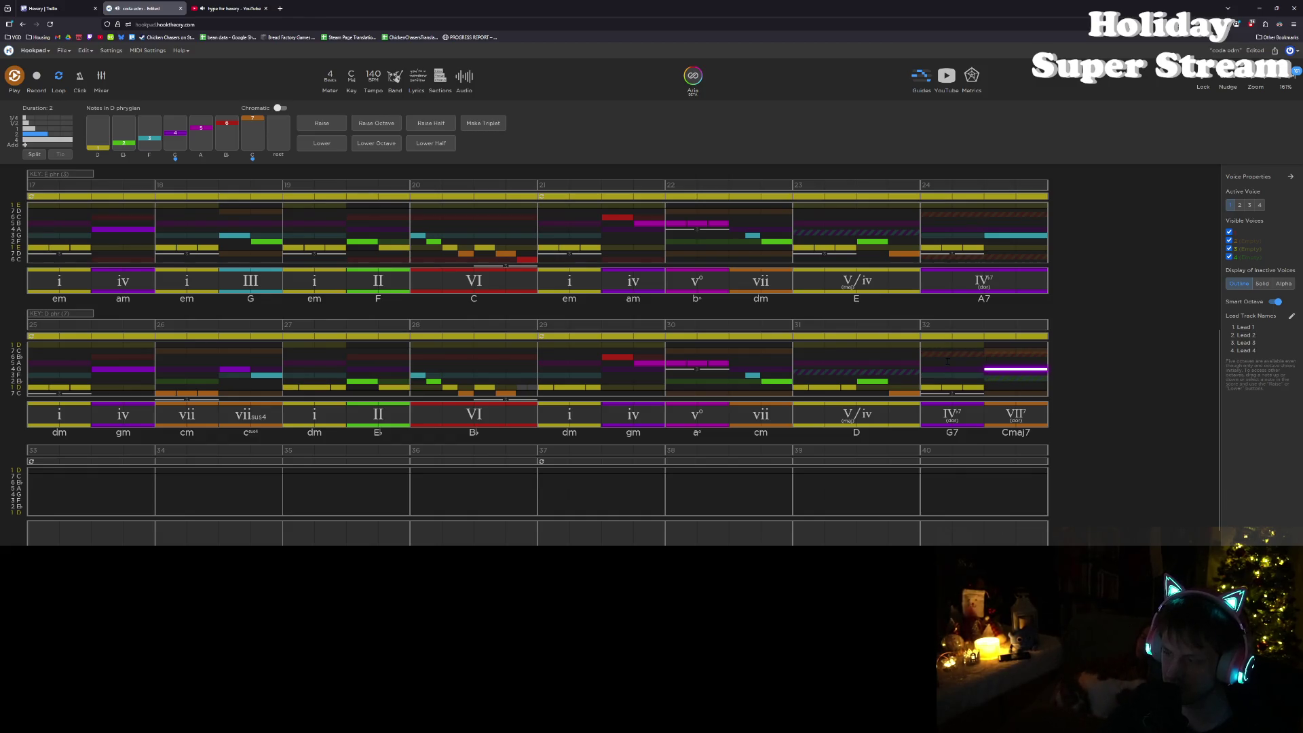
pyautogui.scroll(4, 947, 361)
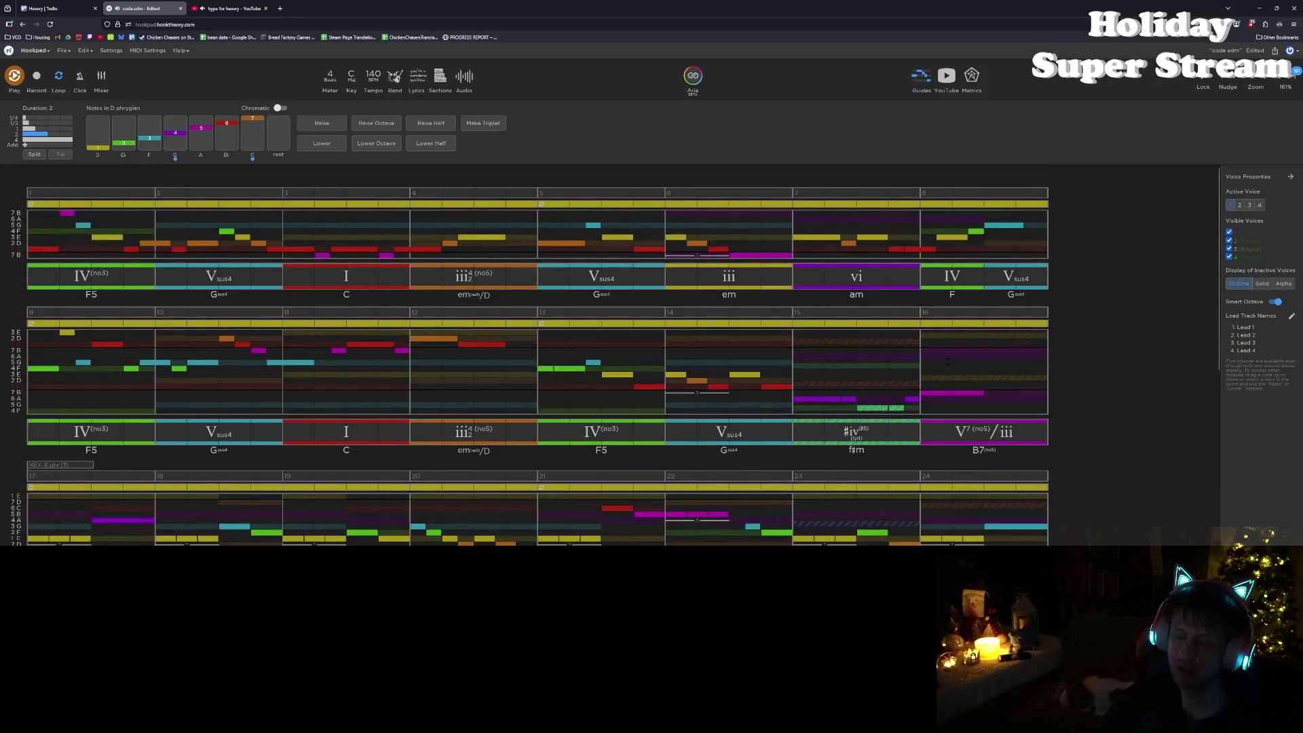
pyautogui.press('space')
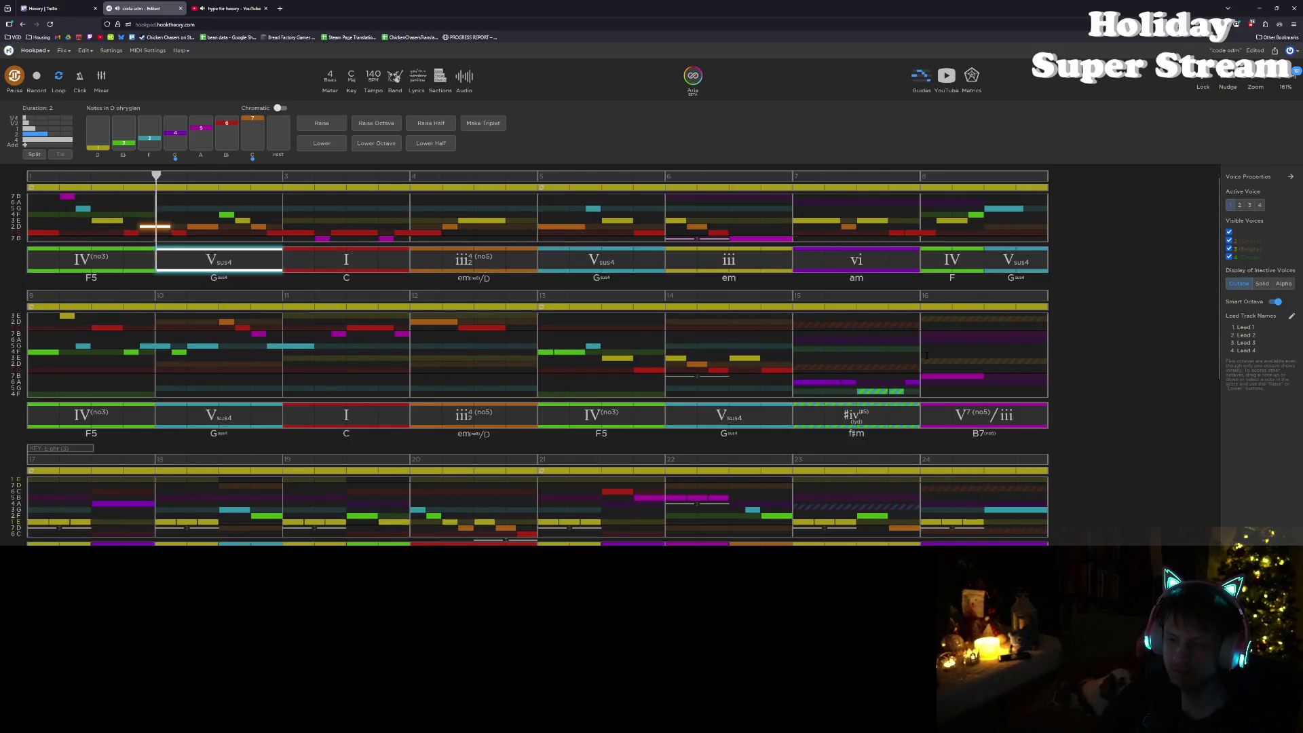
pyautogui.press('space')
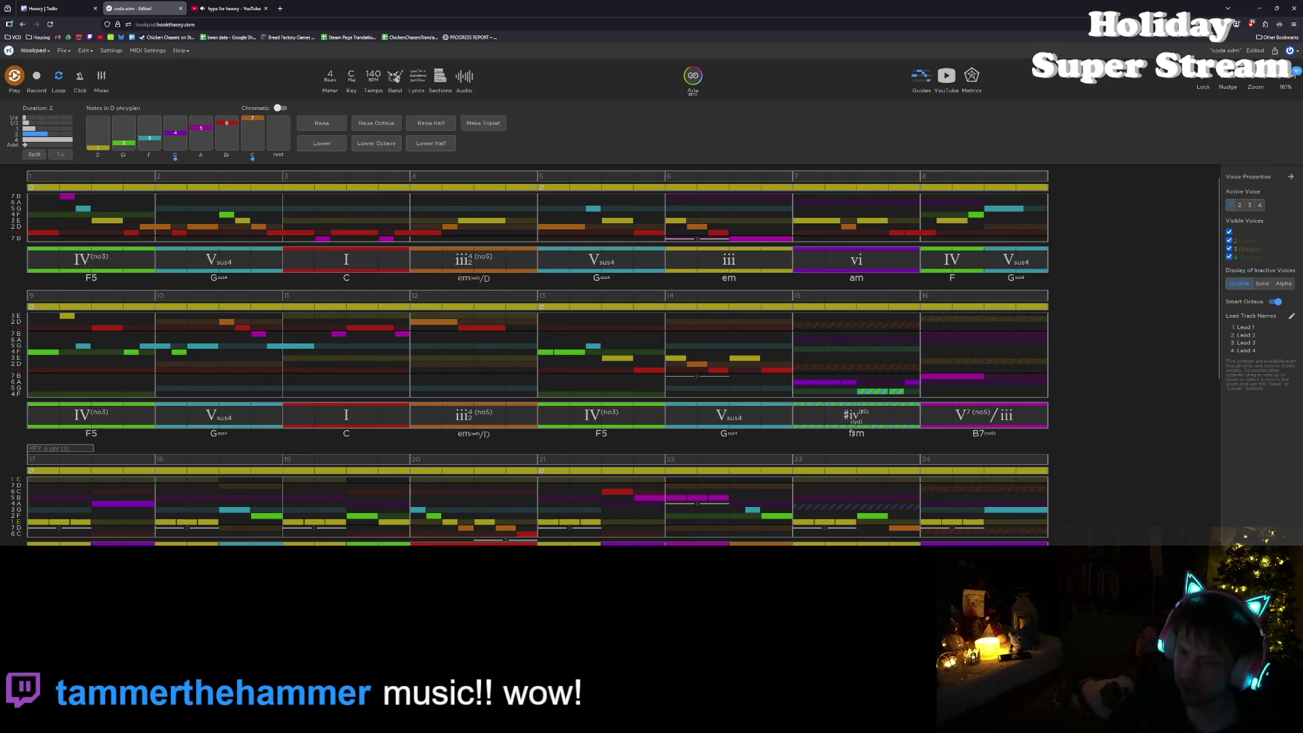
pyautogui.scroll(-3, 547, 334)
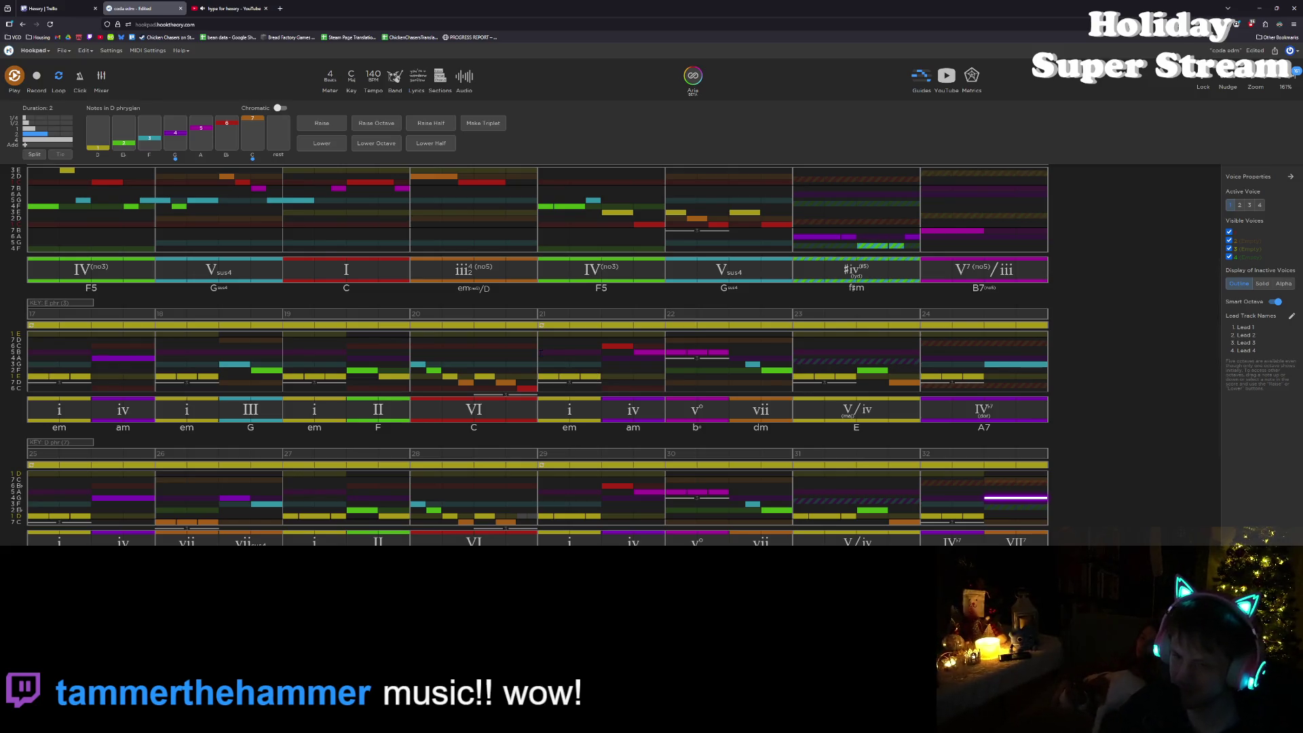
pyautogui.scroll(-2, 541, 352)
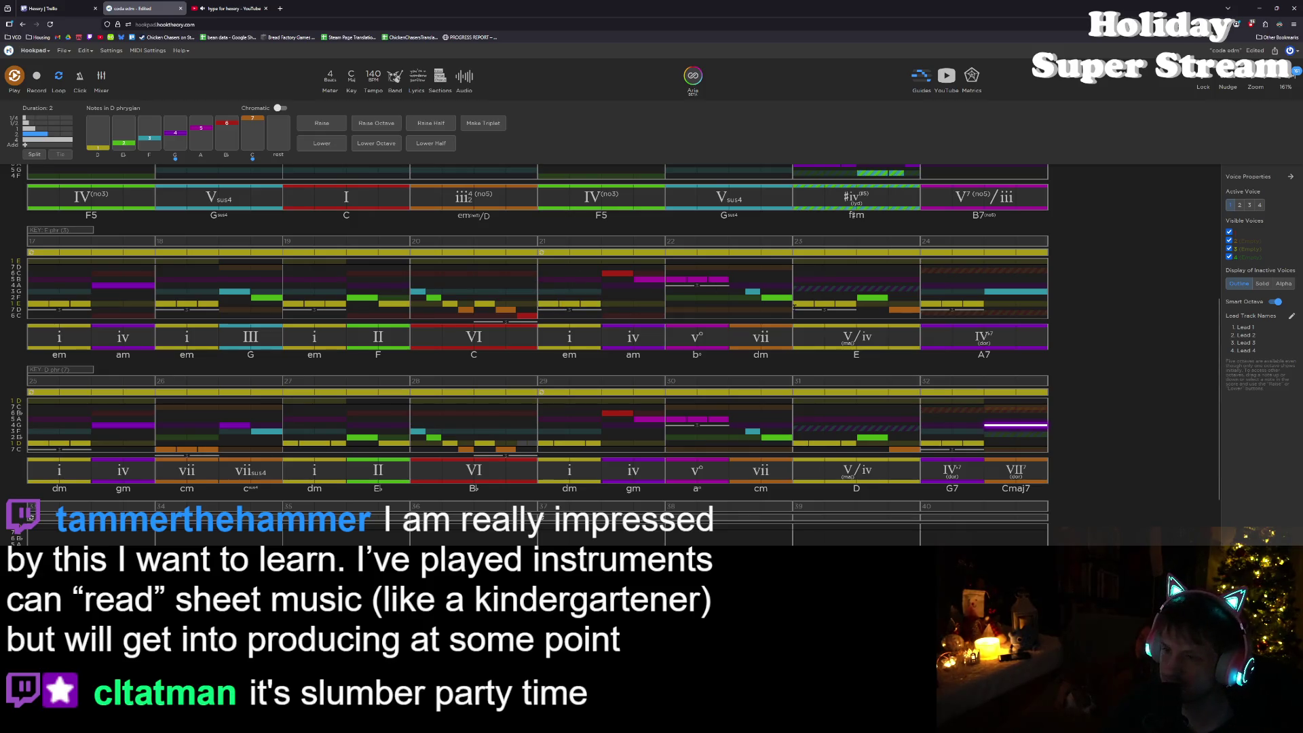
pyautogui.scroll(3, 537, 354)
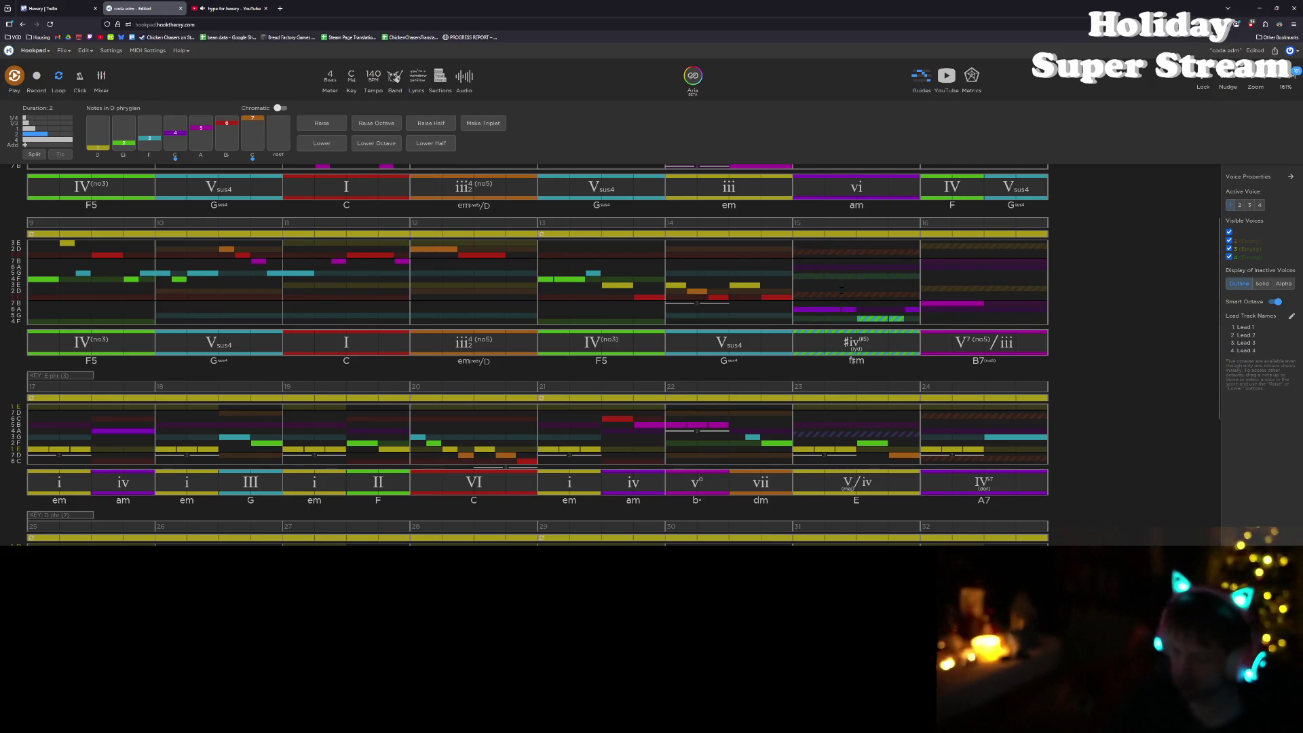
pyautogui.scroll(2, 841, 289)
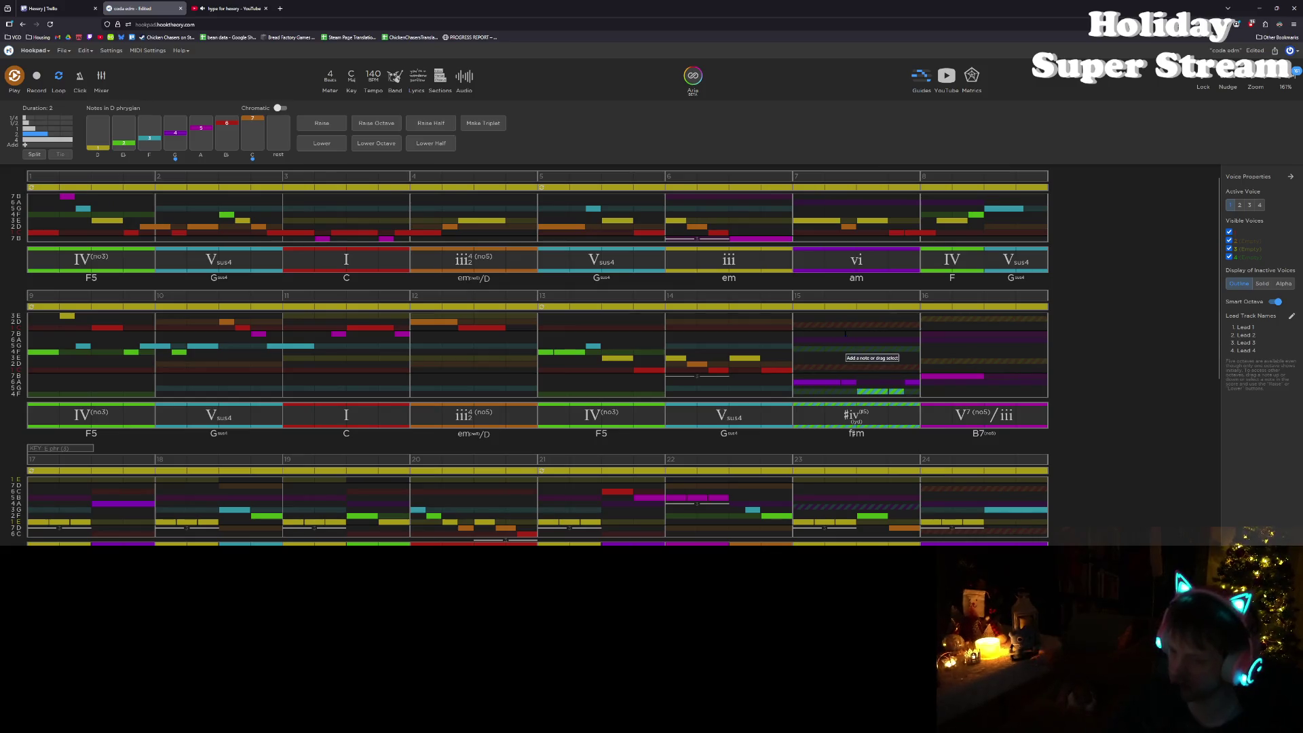
pyautogui.scroll(1, 845, 333)
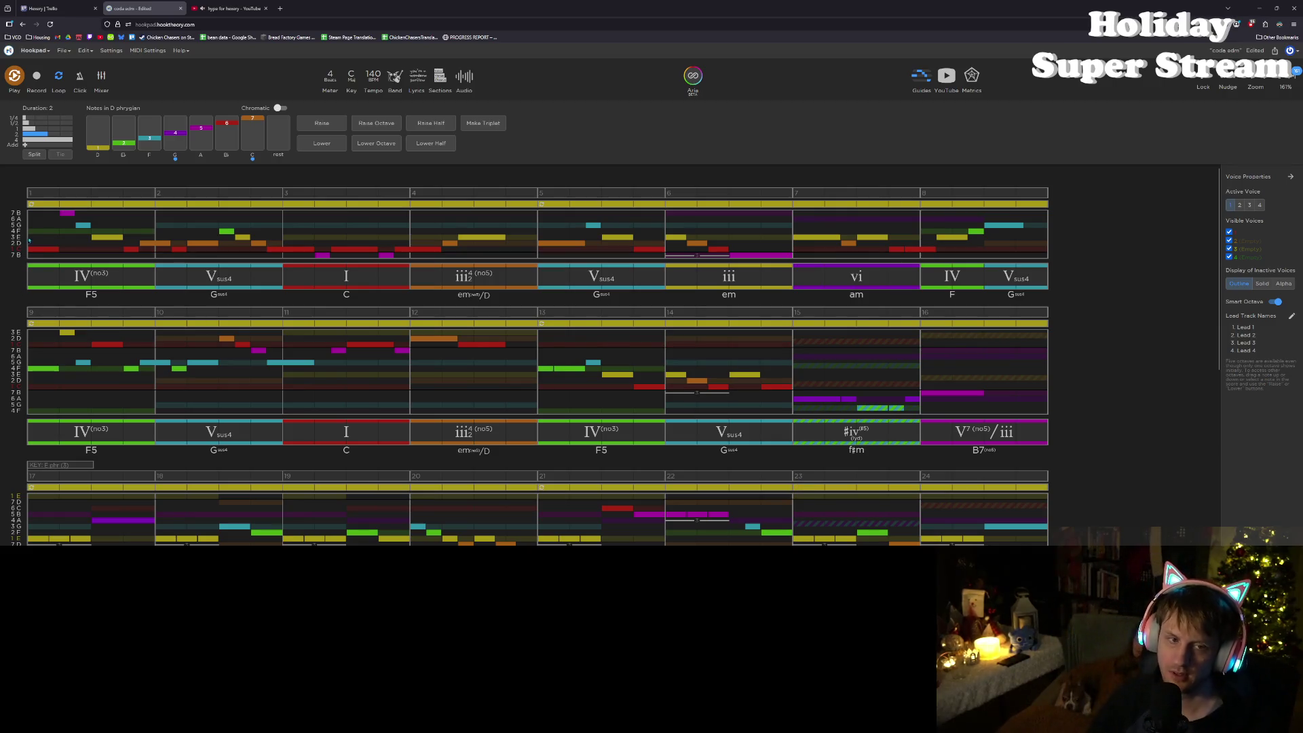
pyautogui.click(75, 307)
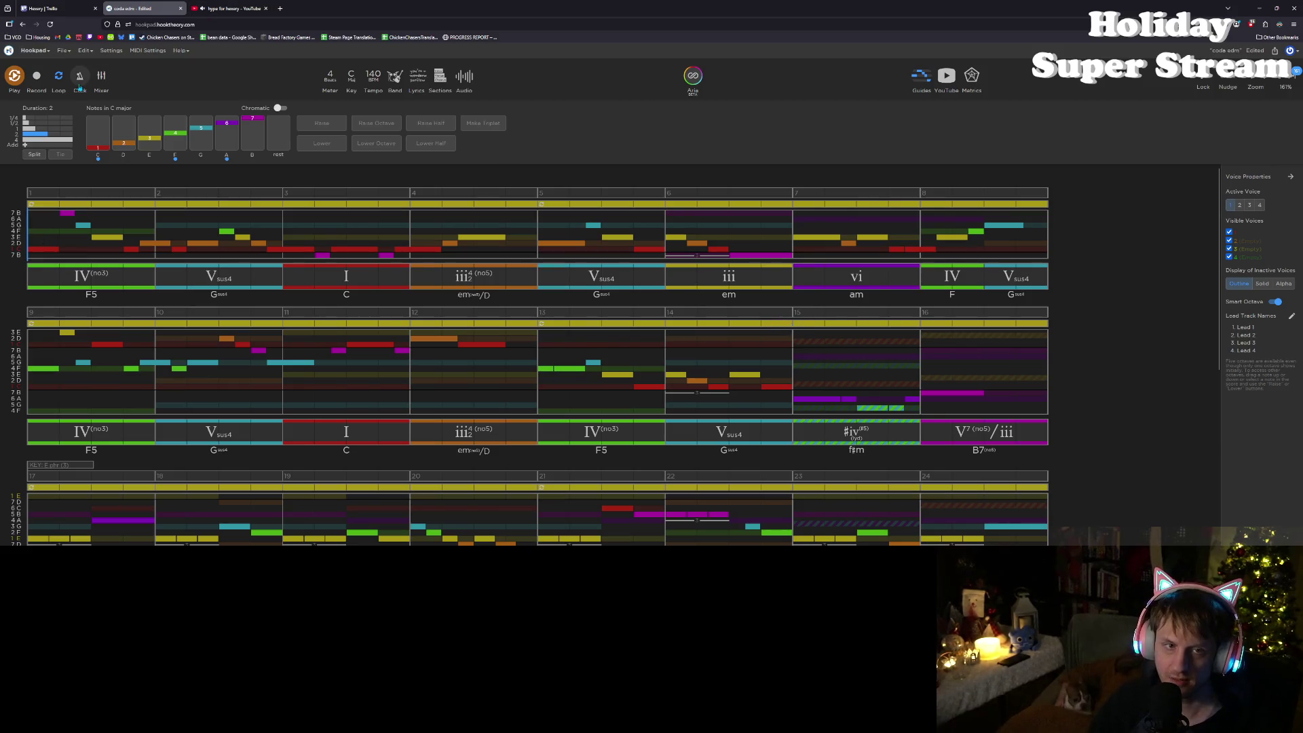
# Step: Turn off looping and select measure 9
pyautogui.click(59, 76)
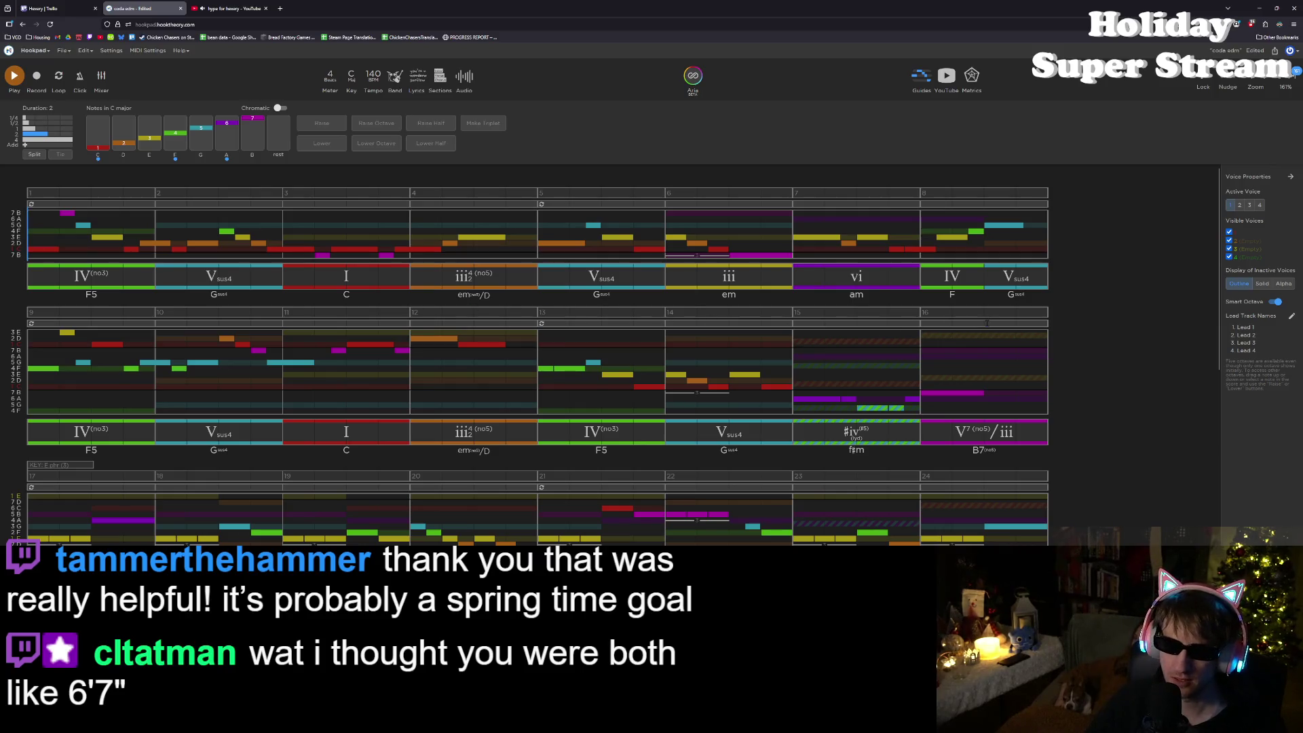
pyautogui.click(31, 311)
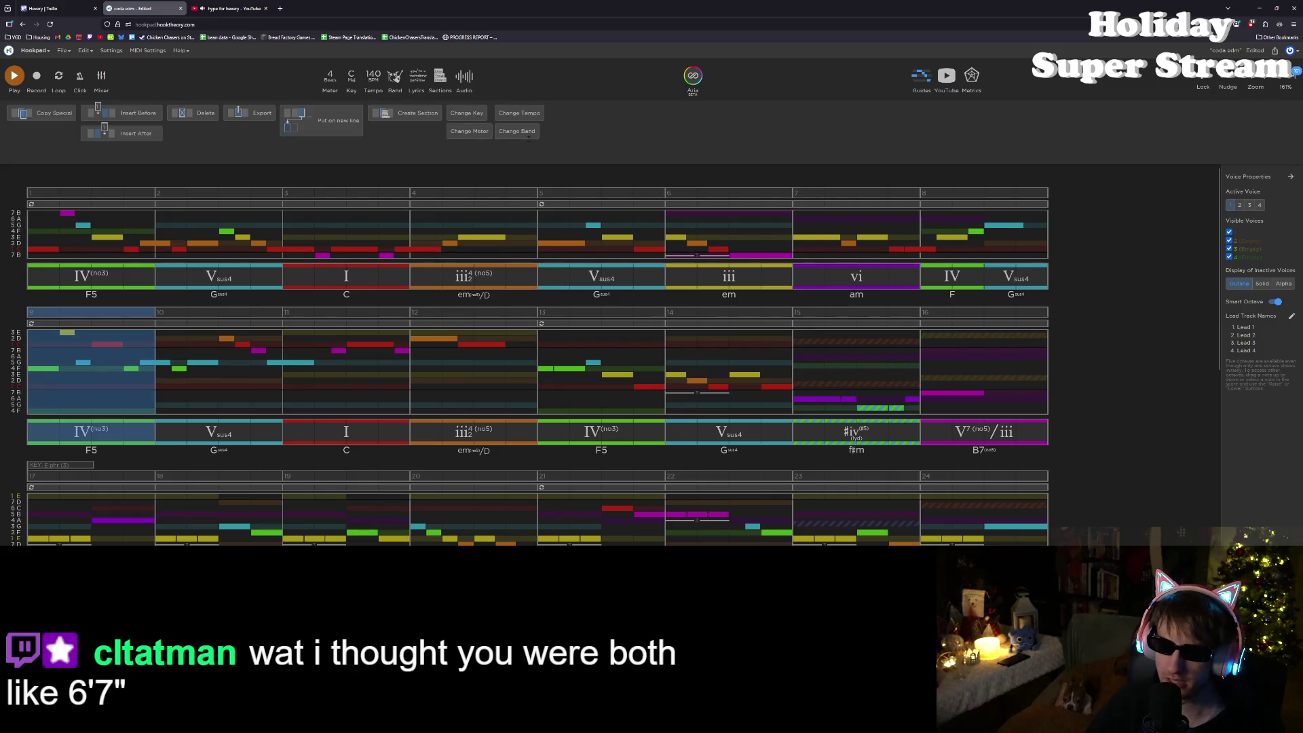
# Step: Open Change Band, select the Drums track, and show its Electro presets
pyautogui.click(528, 137)
pyautogui.click(720, 121)
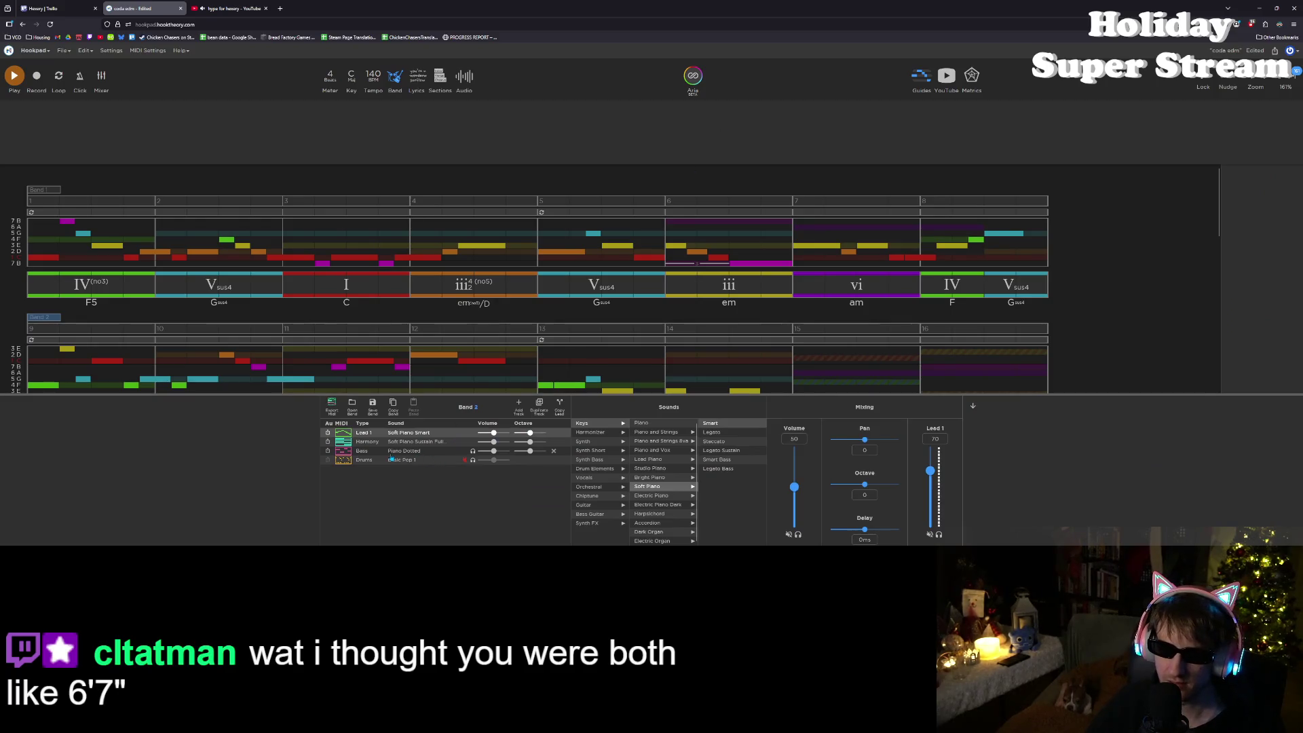
pyautogui.click(392, 459)
pyautogui.scroll(-3, 614, 487)
pyautogui.scroll(3, 612, 487)
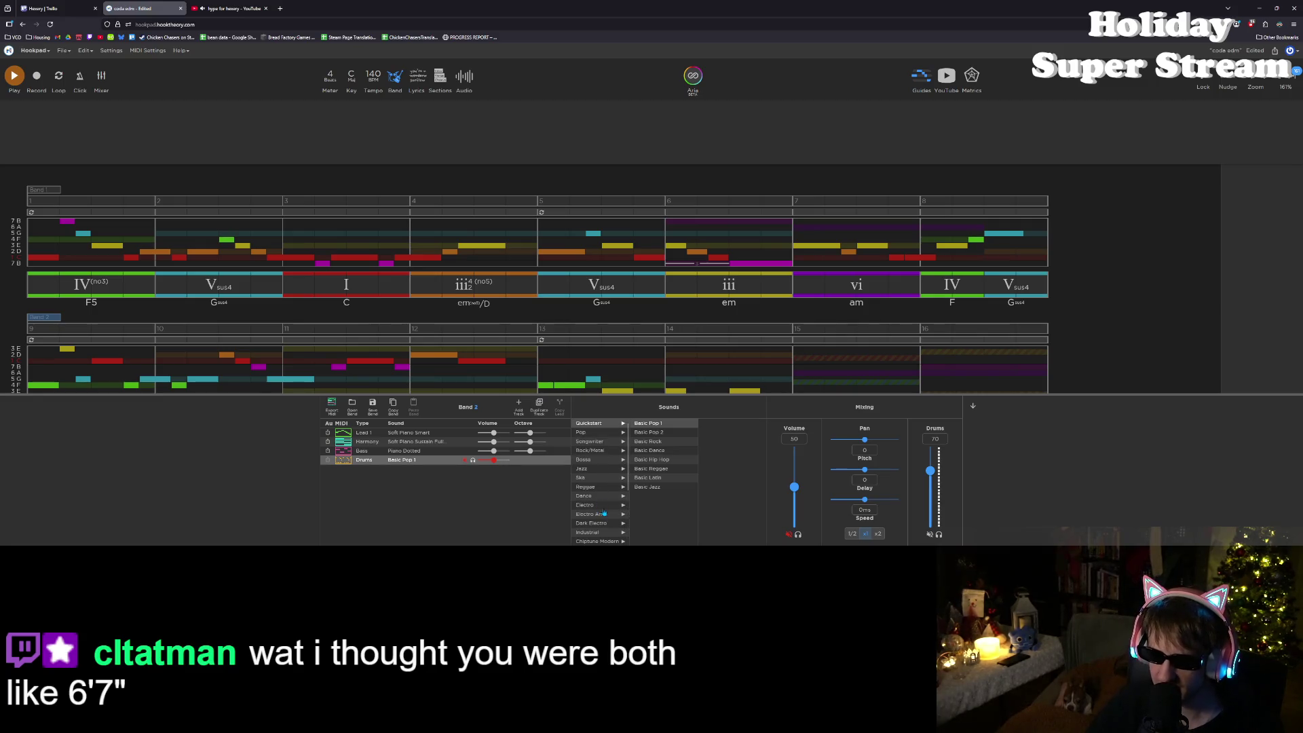
pyautogui.click(598, 508)
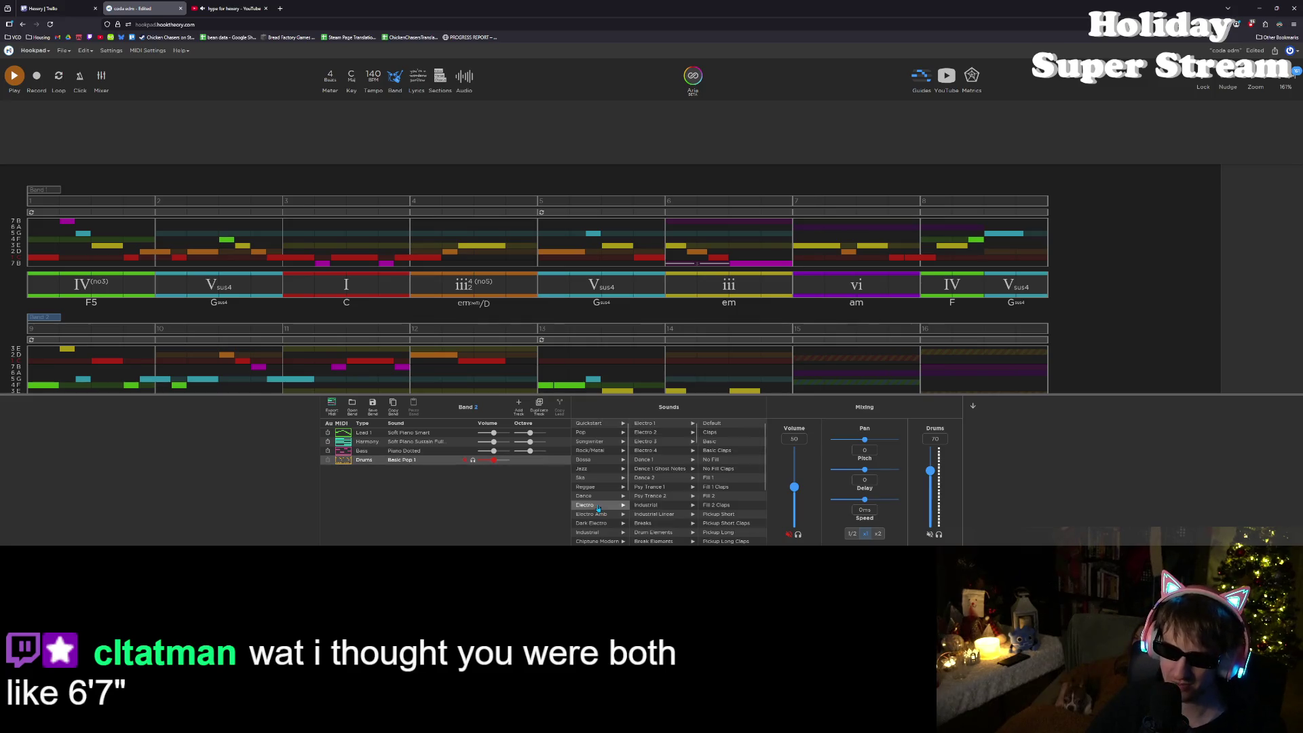
pyautogui.click(658, 423)
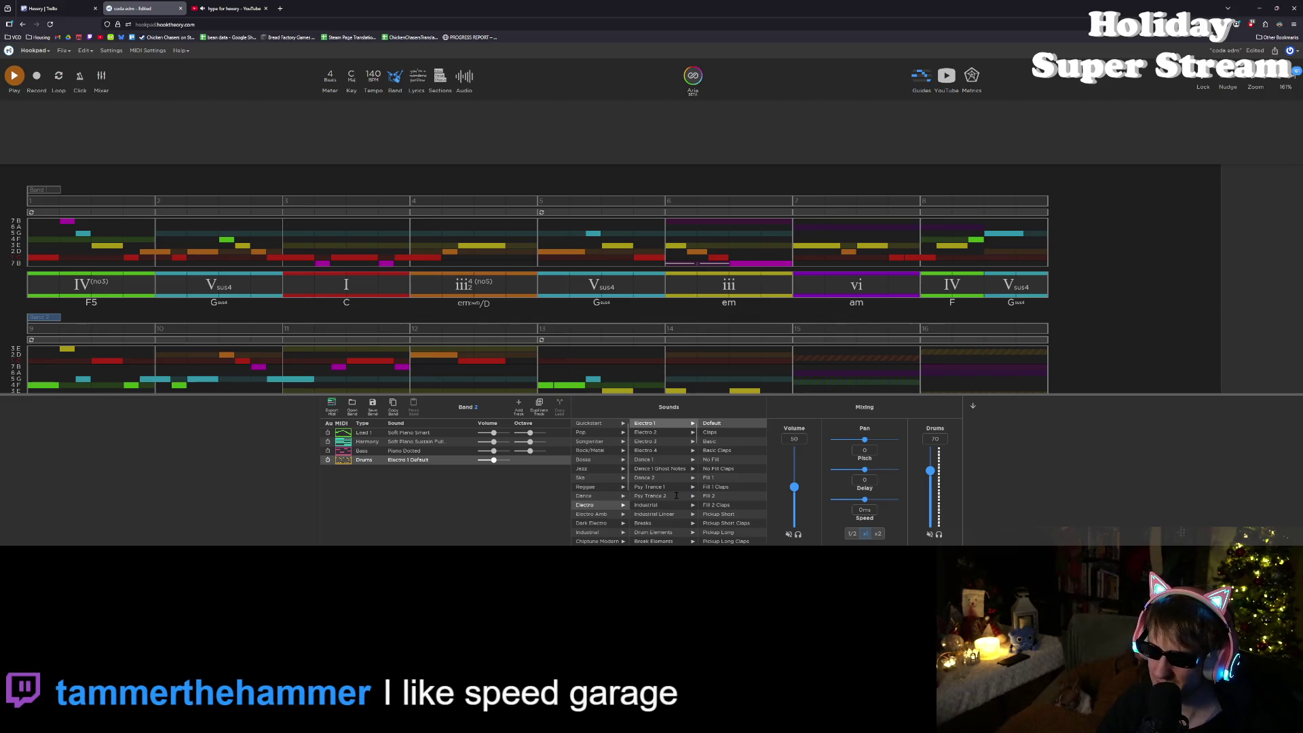
pyautogui.scroll(-2, 672, 493)
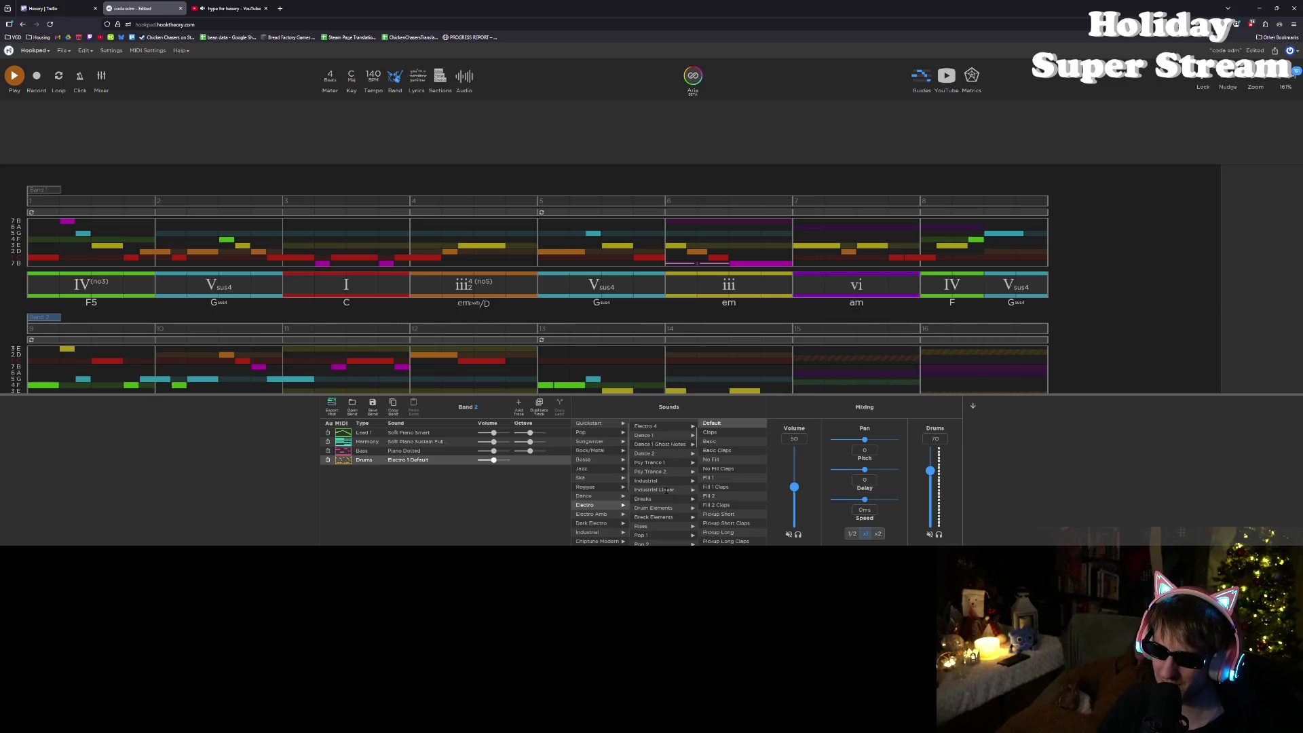
pyautogui.scroll(-2, 665, 489)
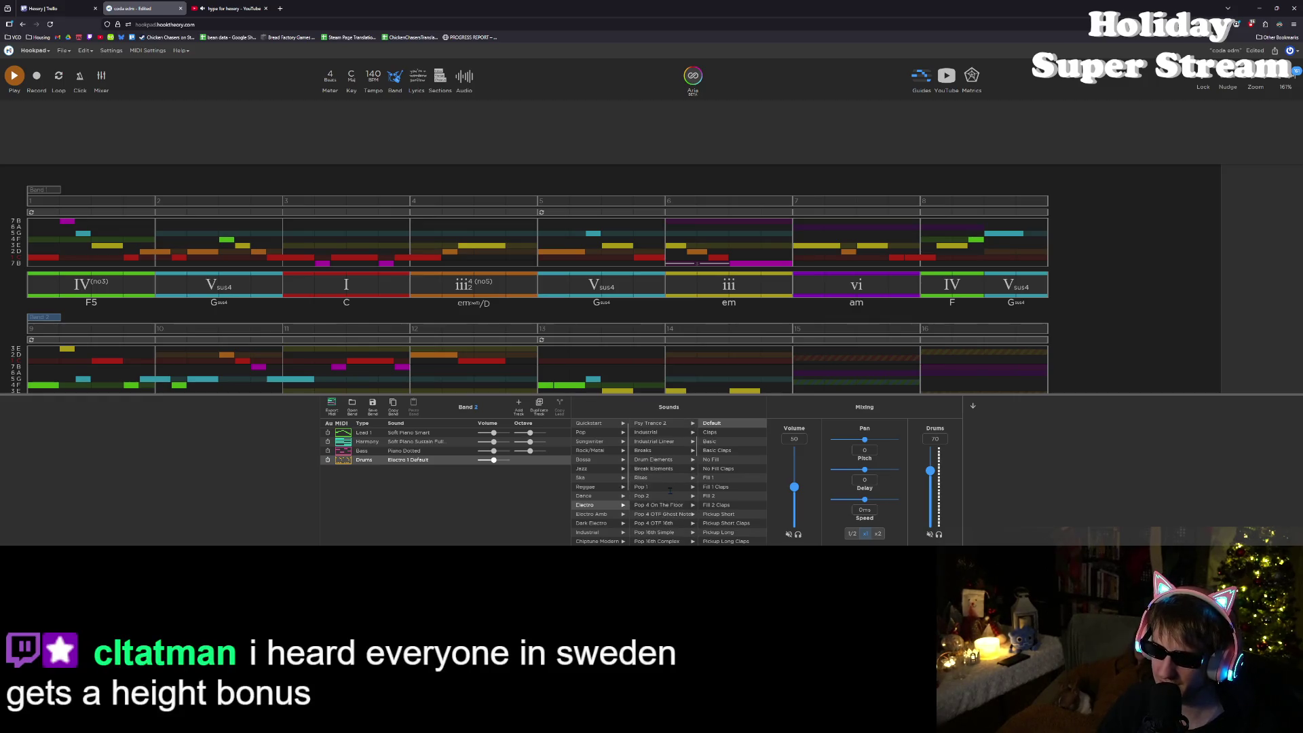
pyautogui.scroll(-2, 669, 489)
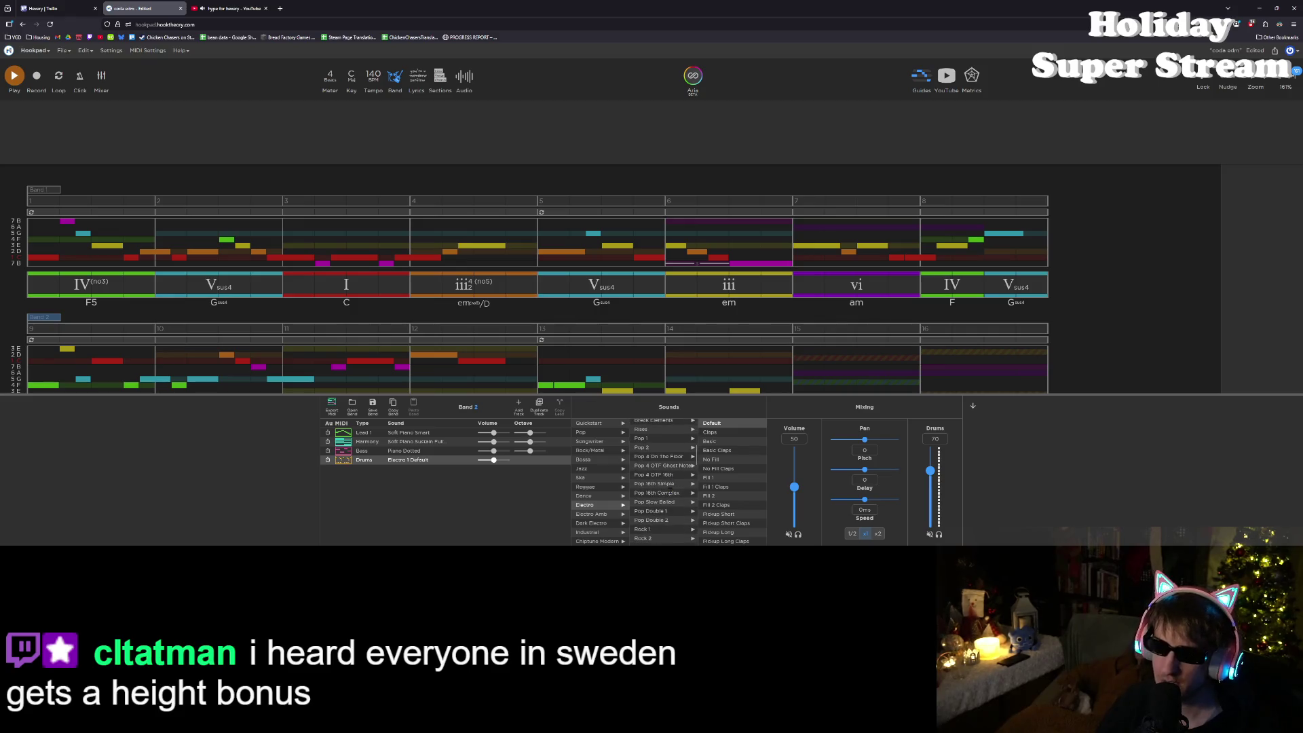